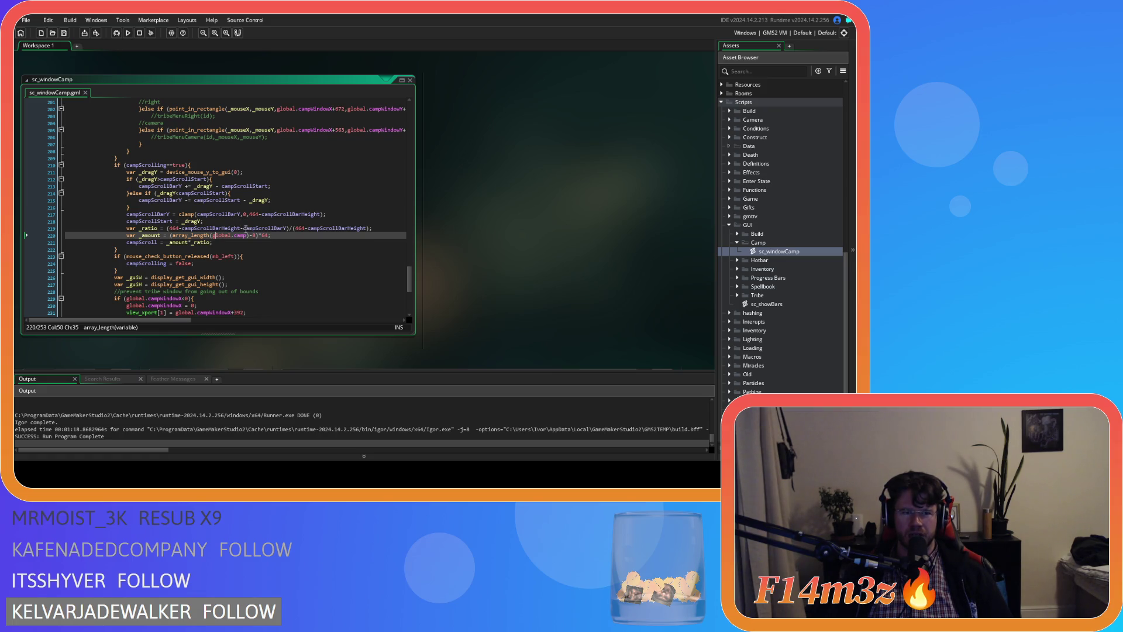
# Delete '(464-campScrollBarHeight-' and the extra closing bracket from the ratio on line 219.
pyautogui.click(244, 228)
pyautogui.moveTo(218, 233); pyautogui.dragTo(175, 231)
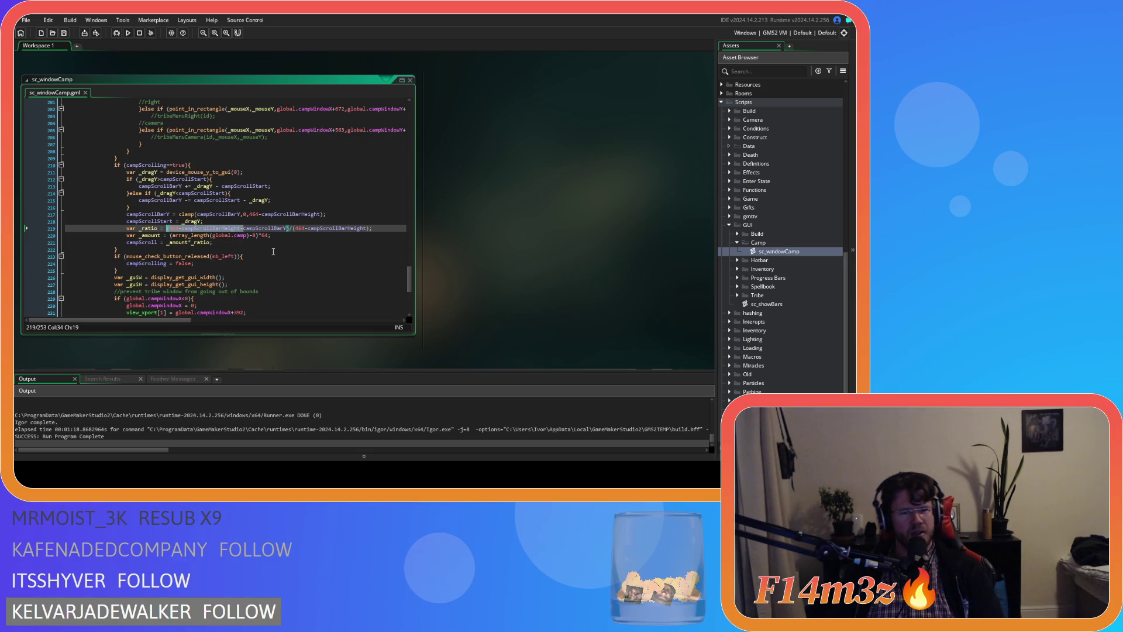
pyautogui.press('Delete')
pyautogui.hotkey('ctrl', 'Right')
pyautogui.press('Delete')
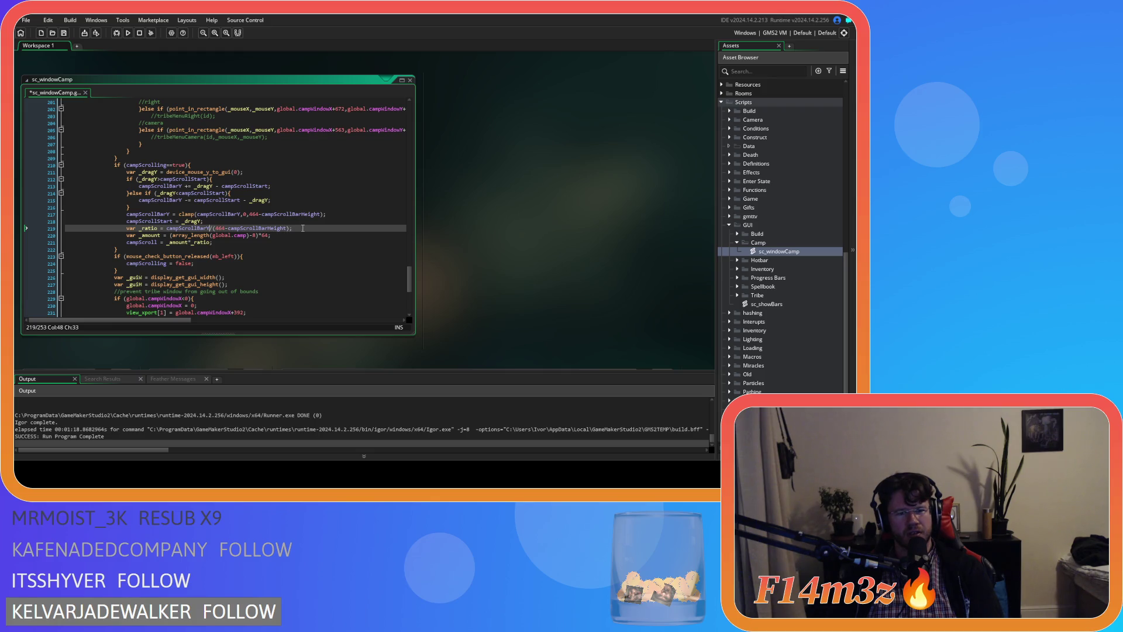
# Check the edited line and save sc_windowCamp to start a test run.
pyautogui.moveTo(215, 228); pyautogui.dragTo(283, 236)
pyautogui.moveTo(166, 228); pyautogui.dragTo(204, 229)
pyautogui.click(313, 228)
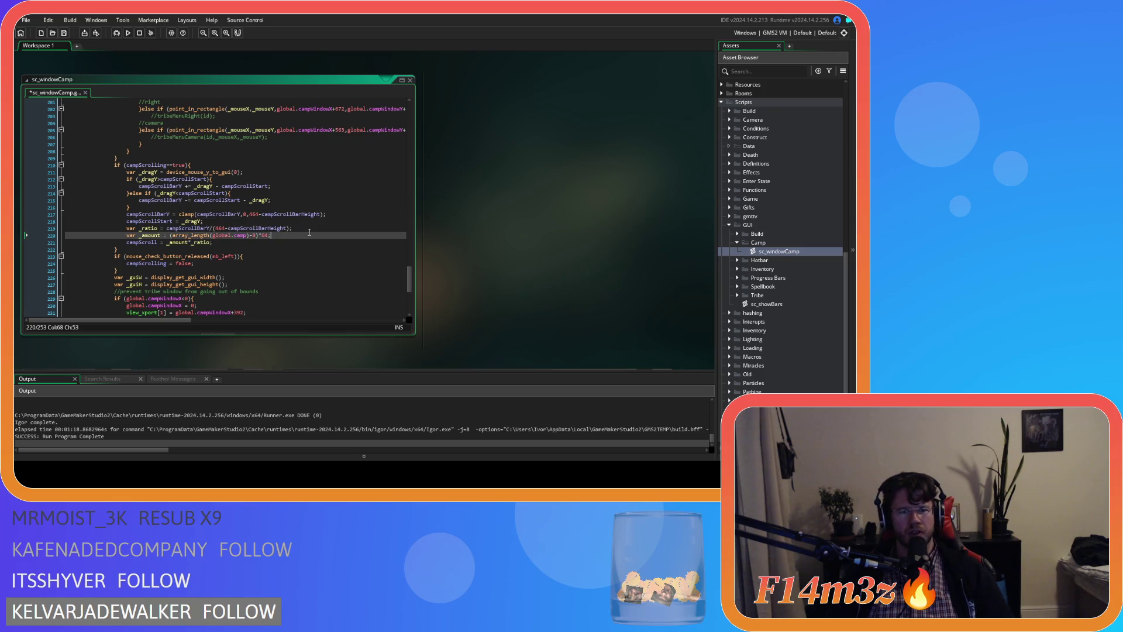
pyautogui.hotkey('ctrl', 's')
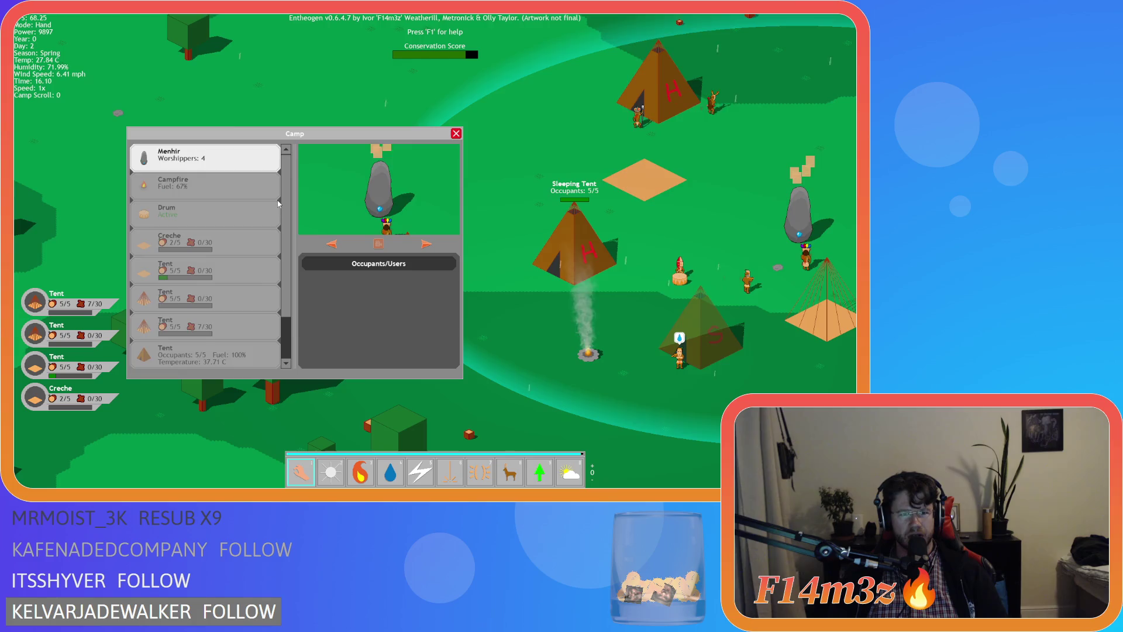
# Scroll the Camp building list down and up repeatedly to test it.
pyautogui.scroll(-2, 279, 203)
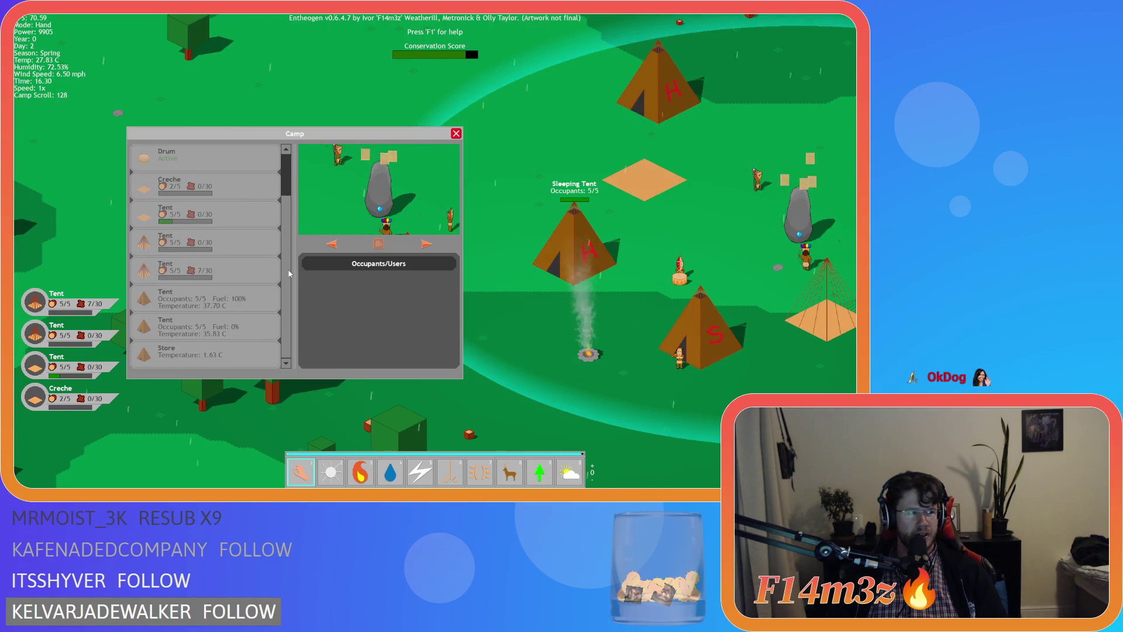
pyautogui.scroll(2, 286, 169)
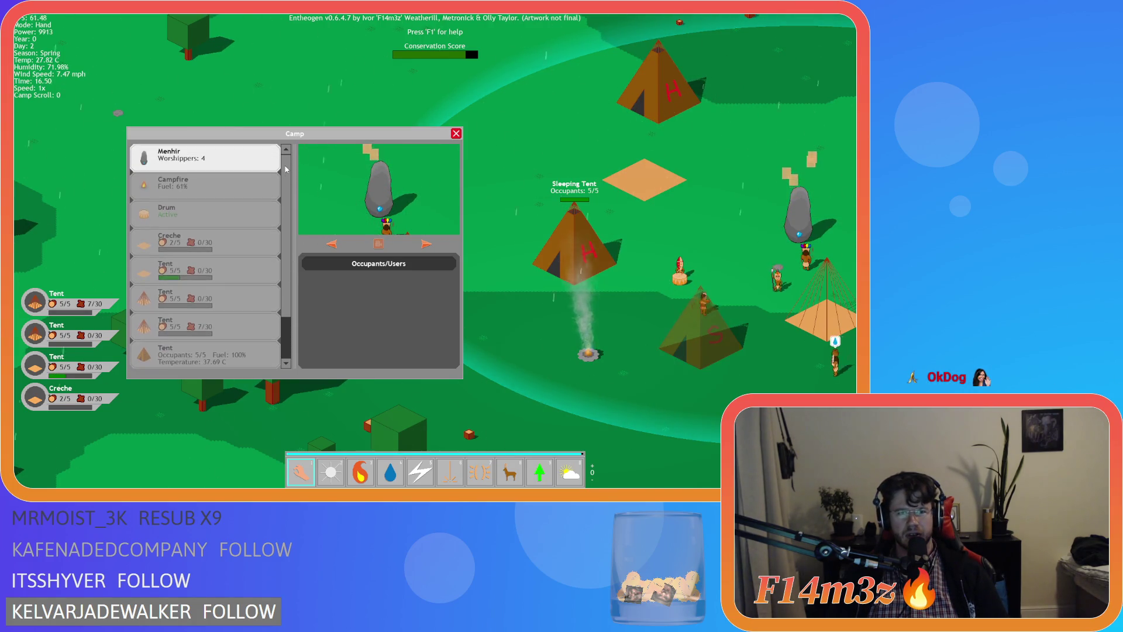
pyautogui.scroll(-2, 278, 216)
pyautogui.scroll(2, 278, 245)
pyautogui.scroll(-2, 279, 281)
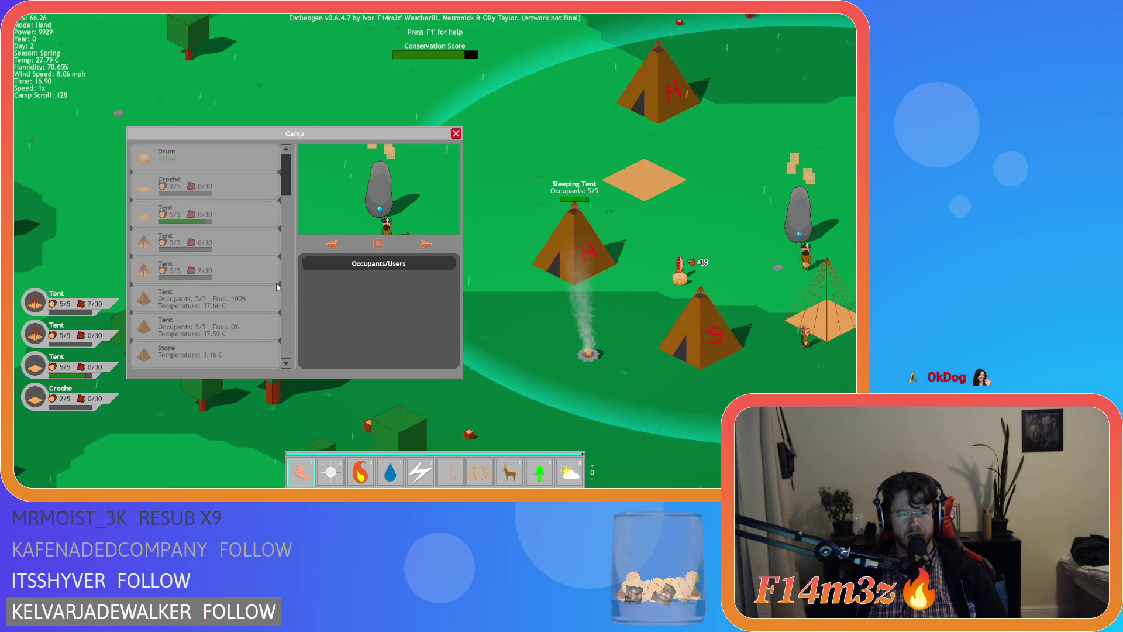
pyautogui.scroll(2, 274, 267)
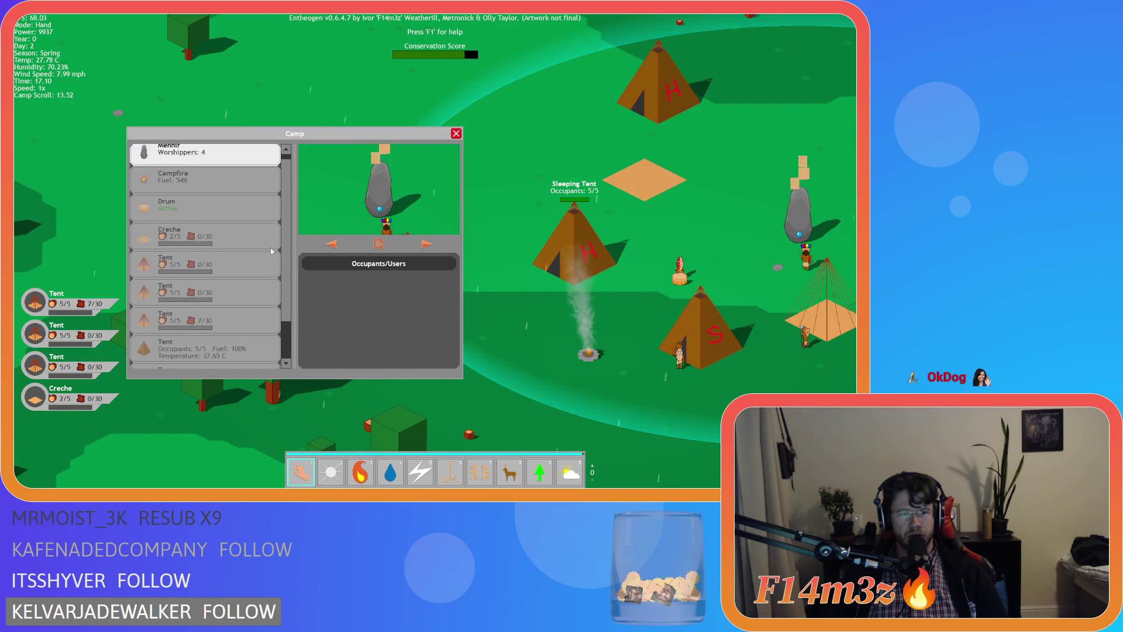
pyautogui.scroll(-1, 275, 275)
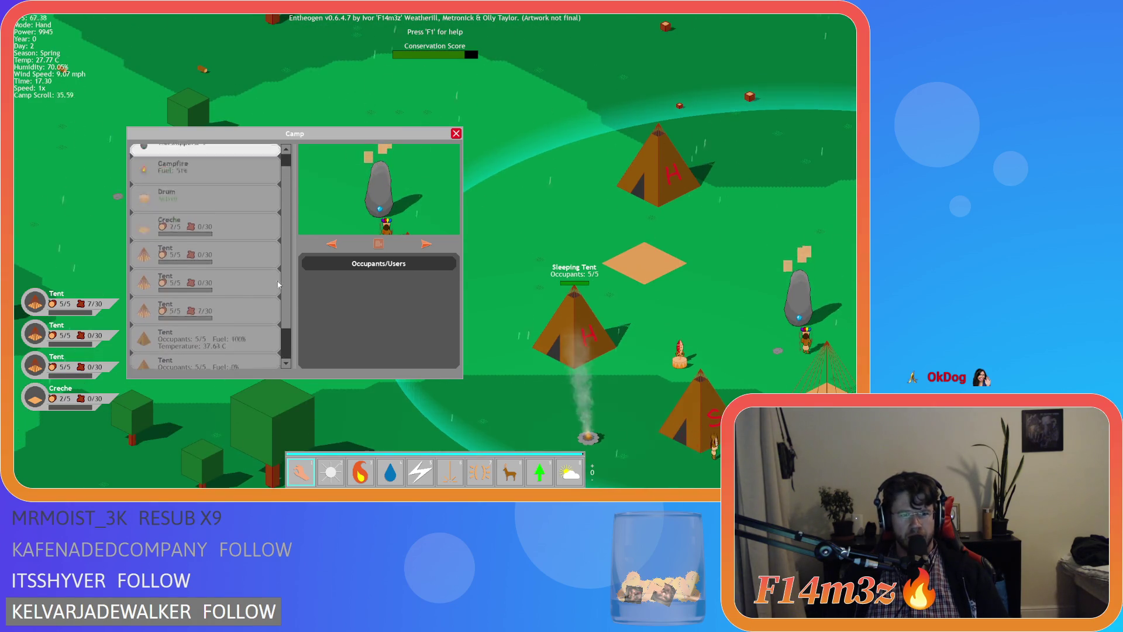
pyautogui.scroll(1, 280, 281)
pyautogui.scroll(-1, 282, 263)
pyautogui.scroll(1, 285, 234)
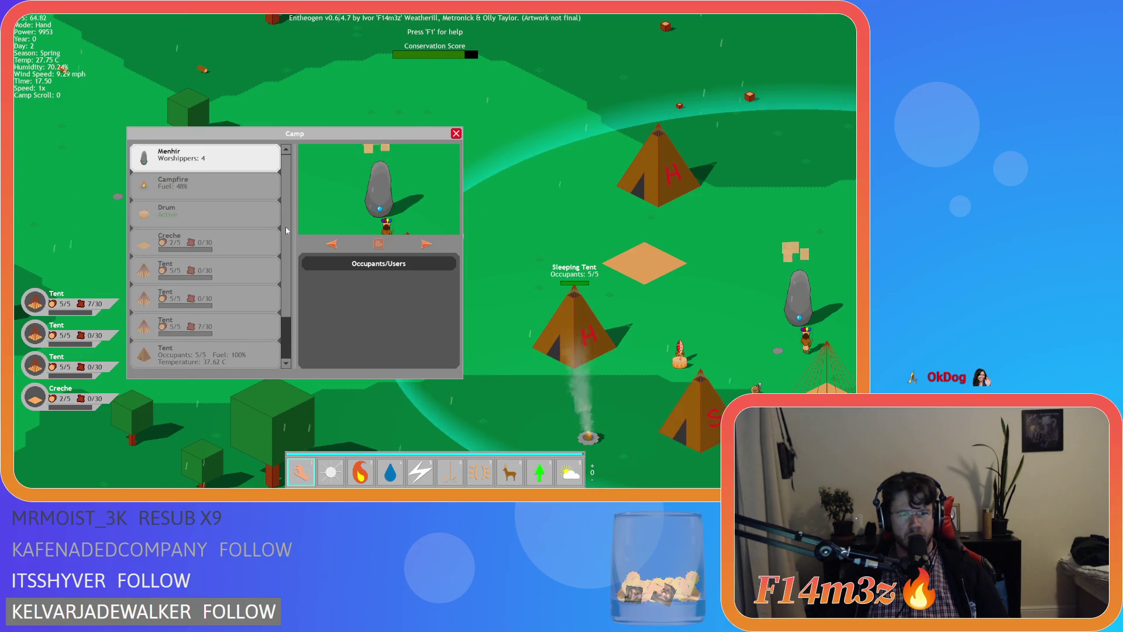
# Open the Build window beside the Camp list, select a Drum, then cancel its placement.
pyautogui.press('a')
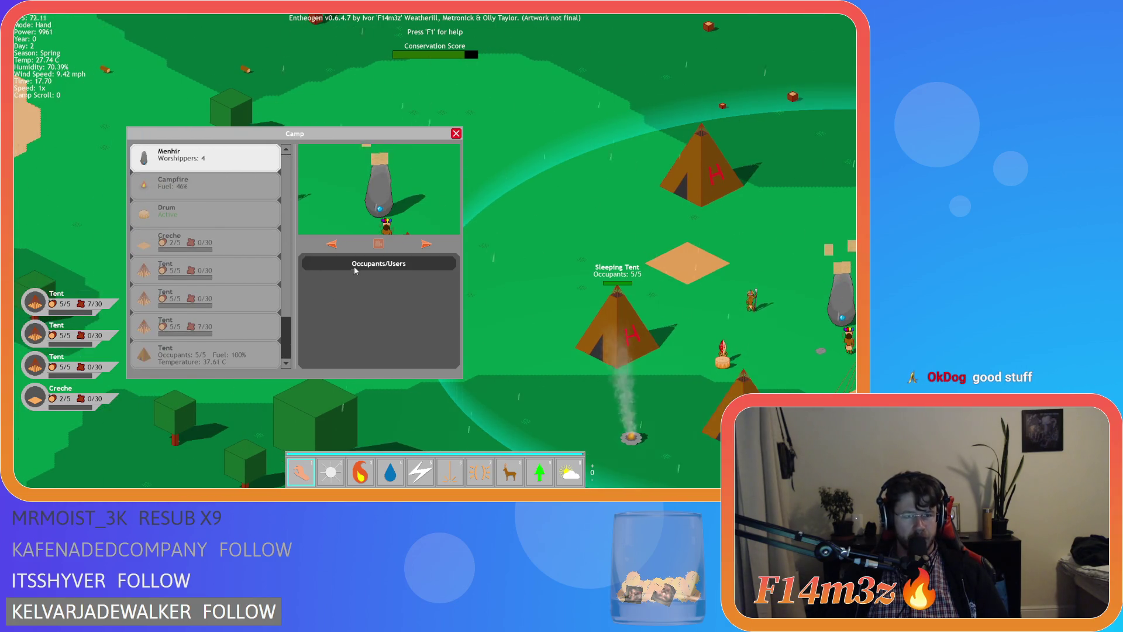
pyautogui.press('b')
pyautogui.moveTo(256, 101)
pyautogui.mouseDown()
pyautogui.moveTo(613, 88)
pyautogui.moveTo(619, 52)
pyautogui.mouseUp()
pyautogui.press('d')
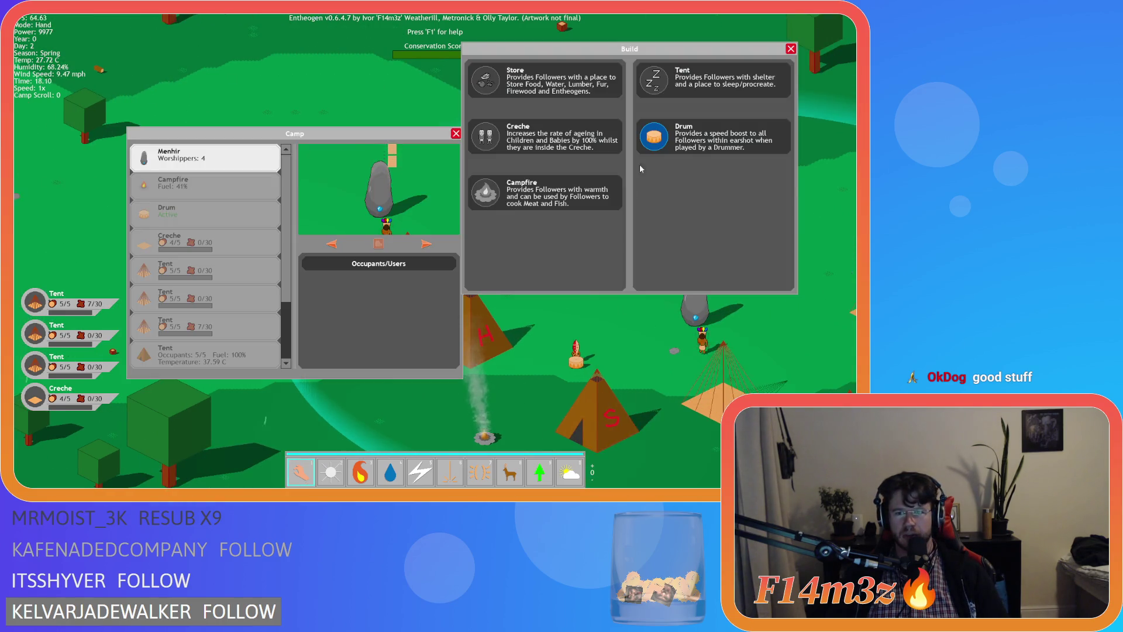
pyautogui.click(655, 140)
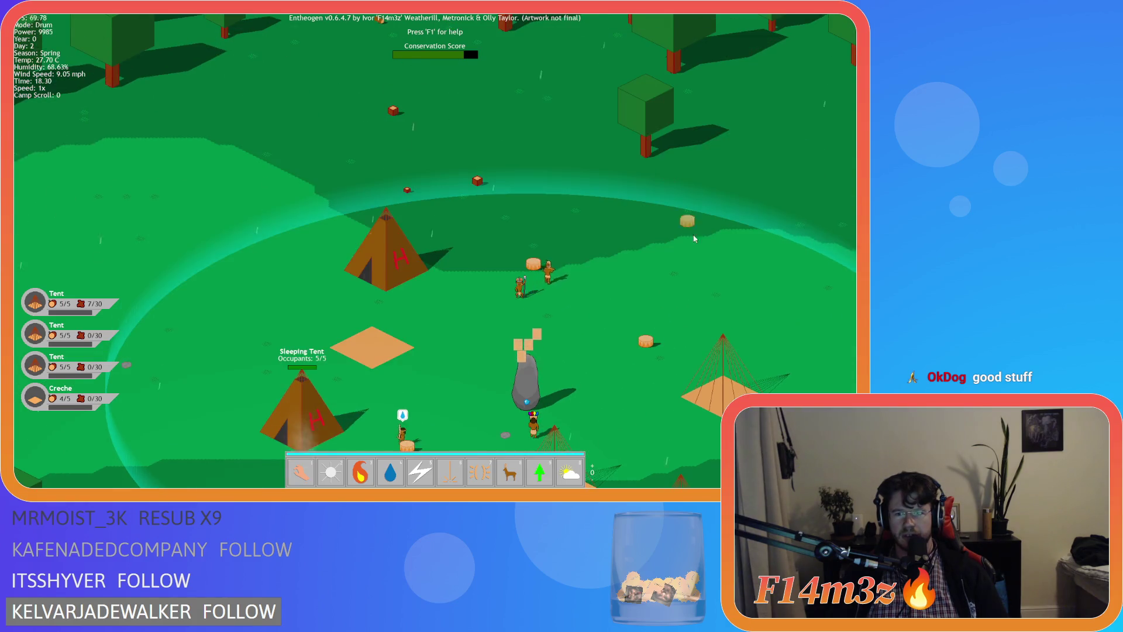
pyautogui.press('d')
pyautogui.press('s')
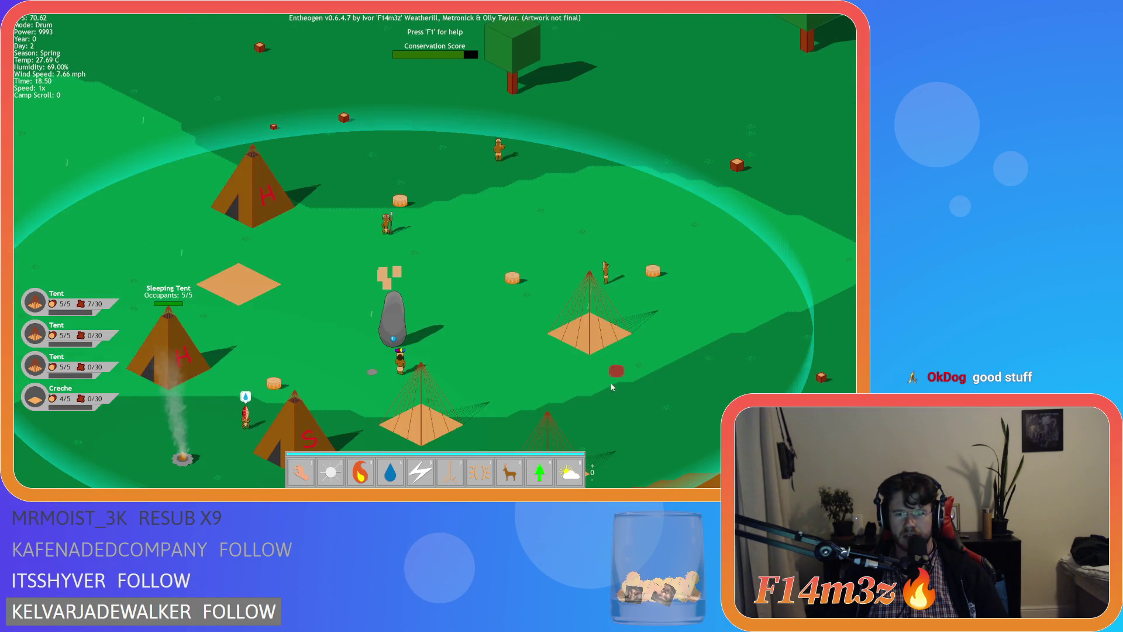
pyautogui.rightClick(617, 375)
# Scroll the Camp list again, close the Build window, and bring up the quit prompt.
pyautogui.scroll(-5, 279, 283)
pyautogui.scroll(-2, 279, 284)
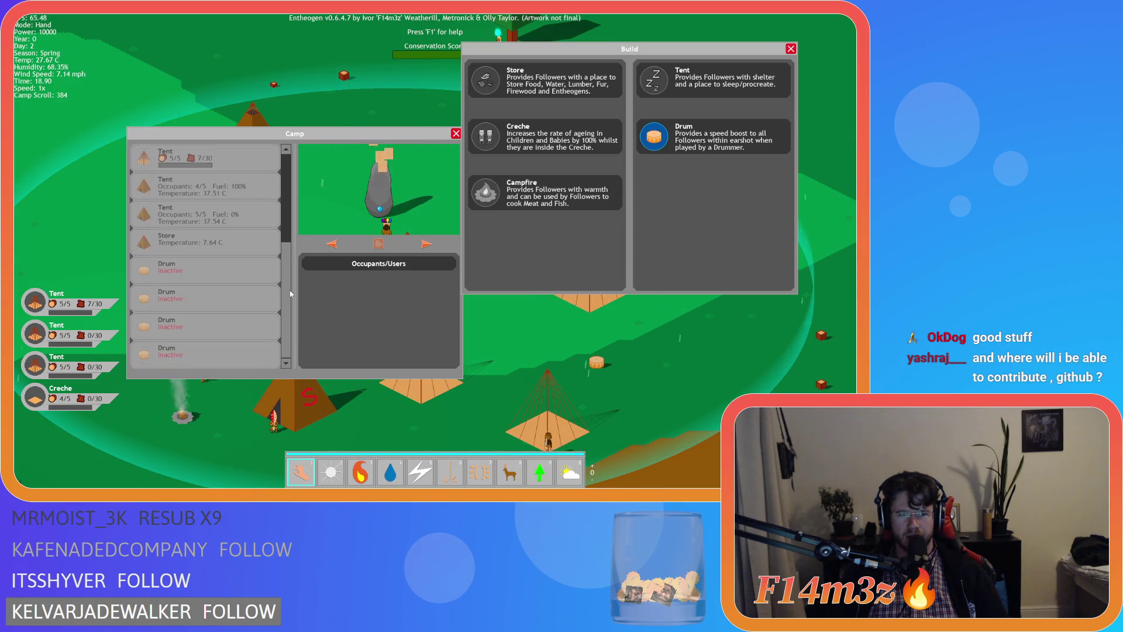
pyautogui.scroll(1, 290, 290)
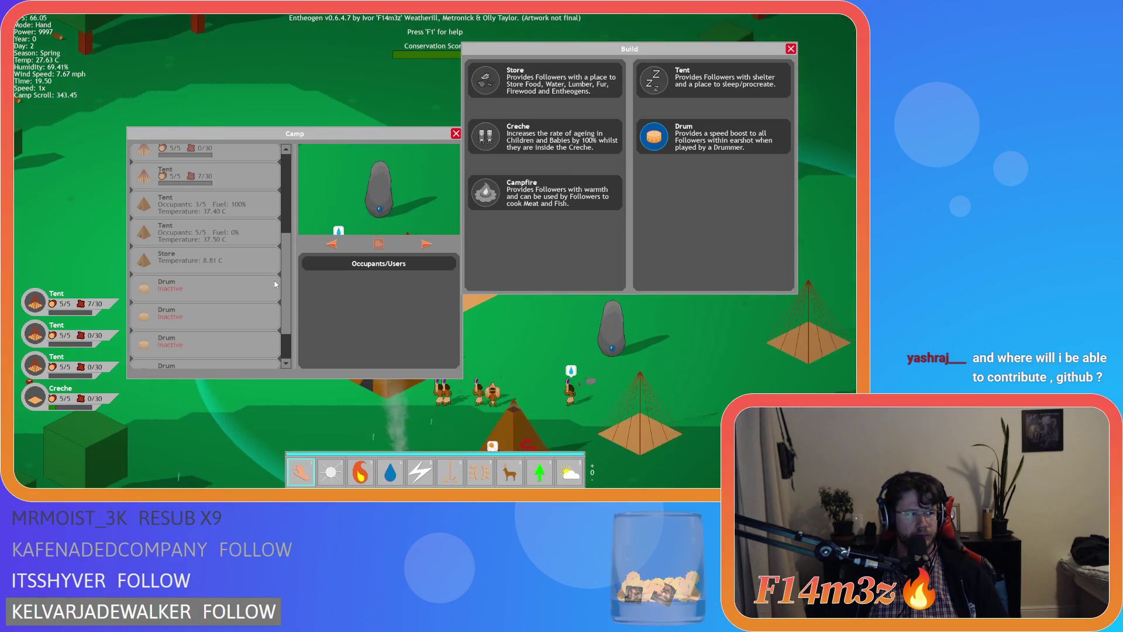
pyautogui.moveTo(286, 284); pyautogui.dragTo(288, 192)
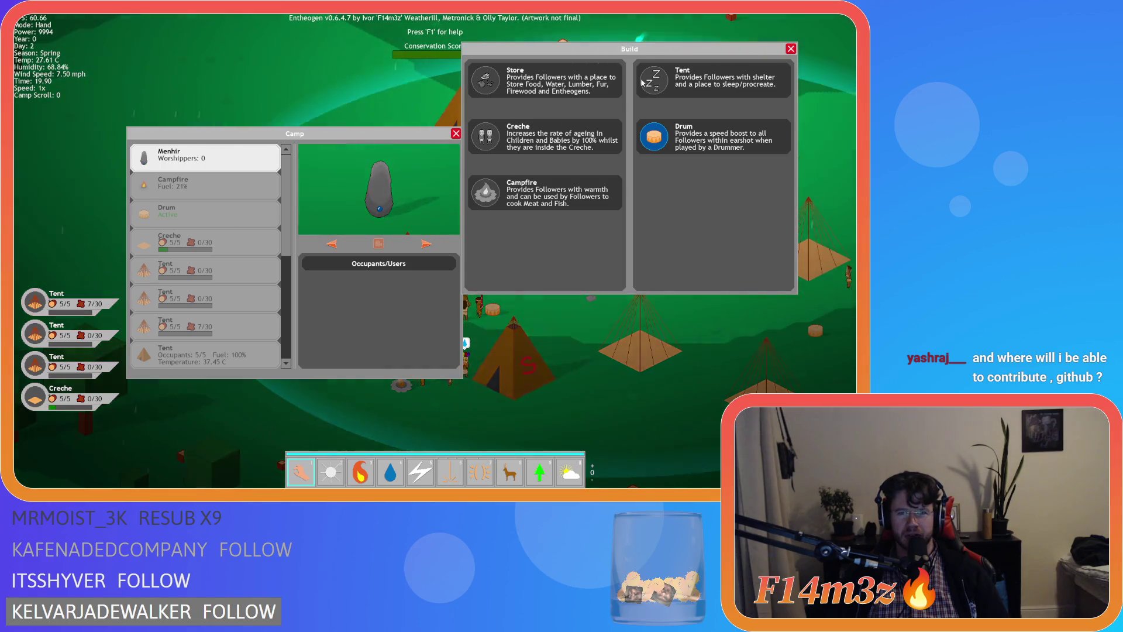
pyautogui.press('b')
pyautogui.press('Escape')
pyautogui.press('Escape')
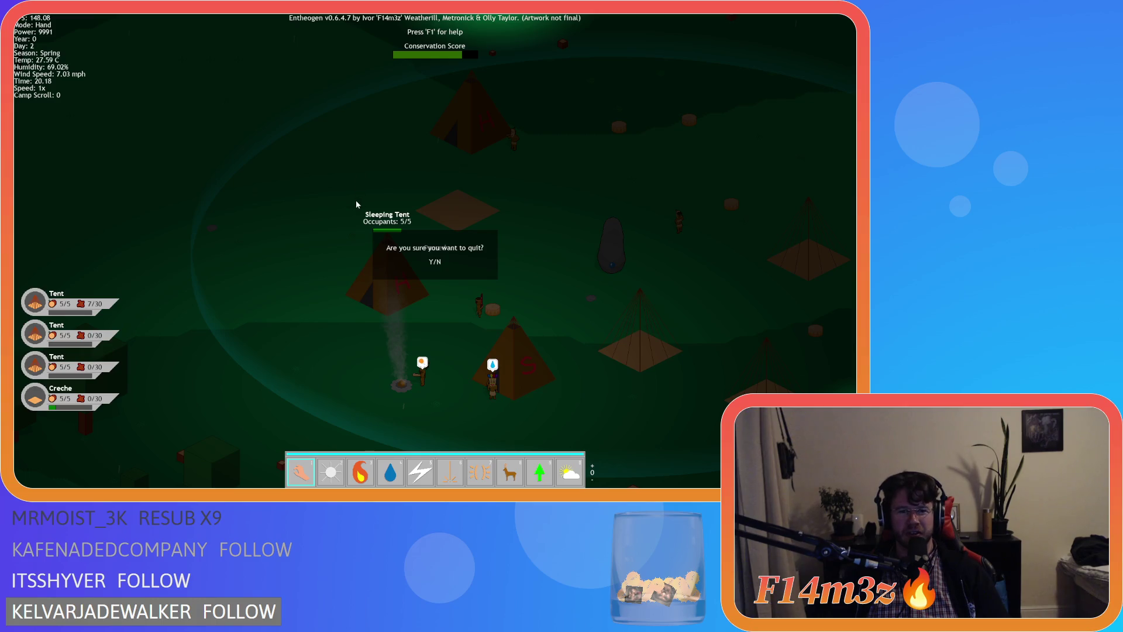
# Quit the game and scroll sc_windowCamp up to line 183 in the input function.
pyautogui.press('y')
pyautogui.click(165, 214)
pyautogui.click(292, 228)
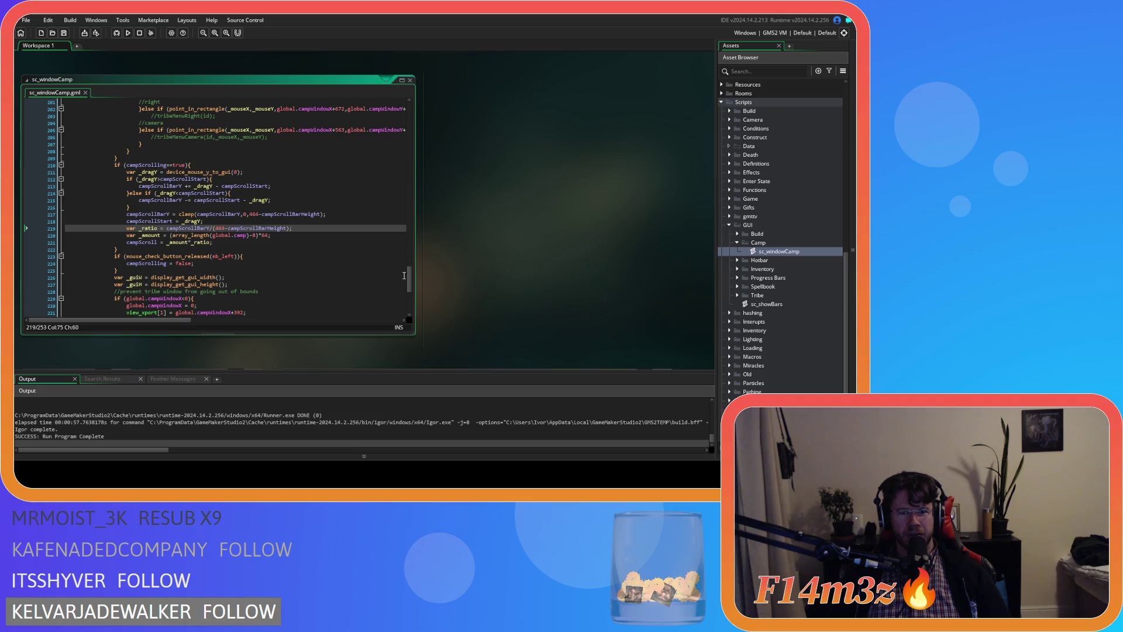
pyautogui.scroll(1, 410, 285)
pyautogui.click(352, 254)
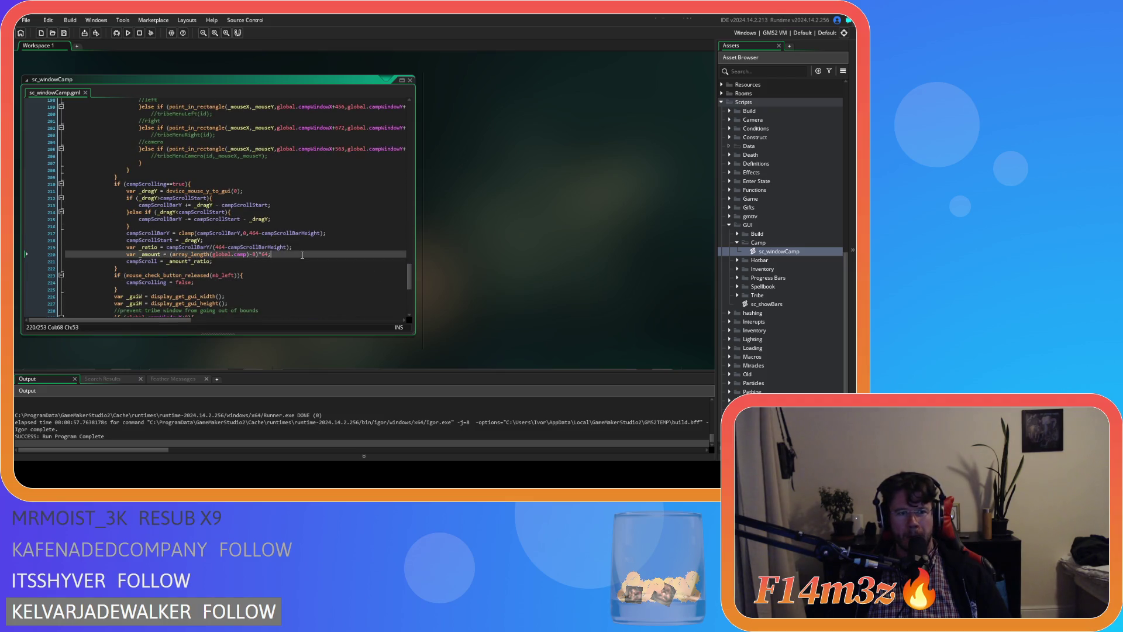
pyautogui.scroll(8, 352, 253)
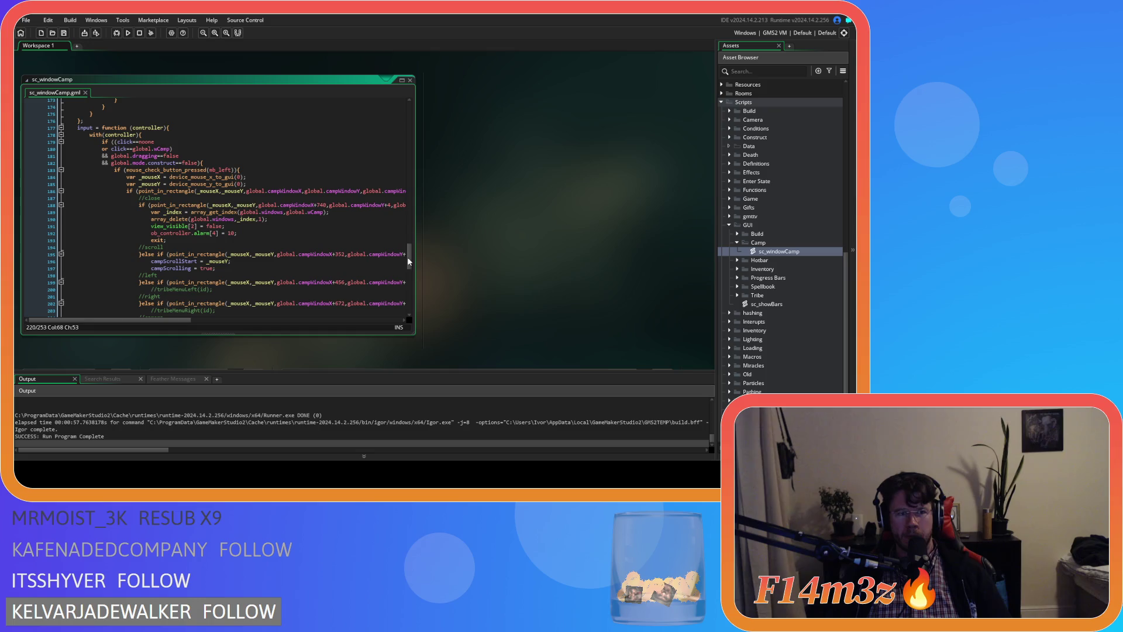
pyautogui.click(345, 170)
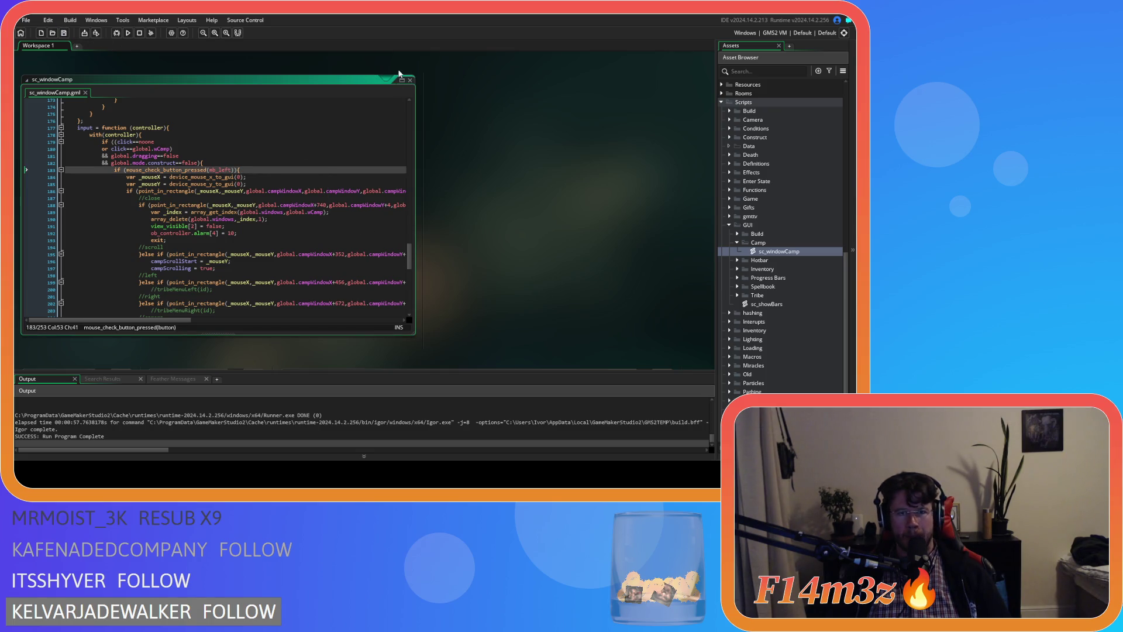
# Collapse the Camp and GUI script folders and move to the //close comment above exit; on line 193.
pyautogui.click(735, 243)
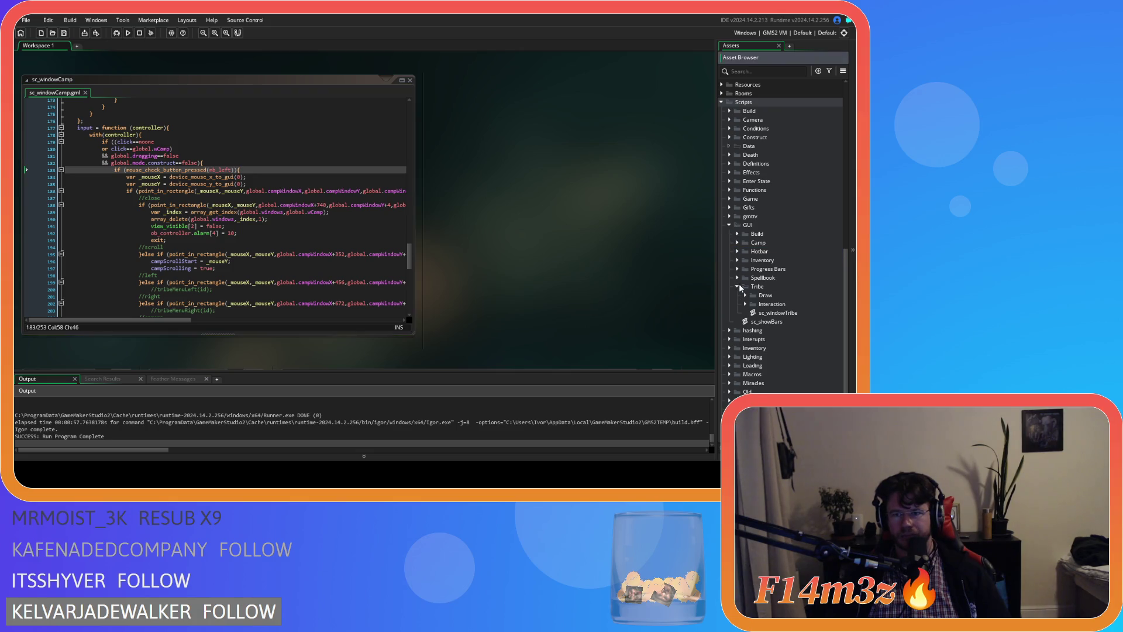
pyautogui.click(730, 225)
pyautogui.click(490, 215)
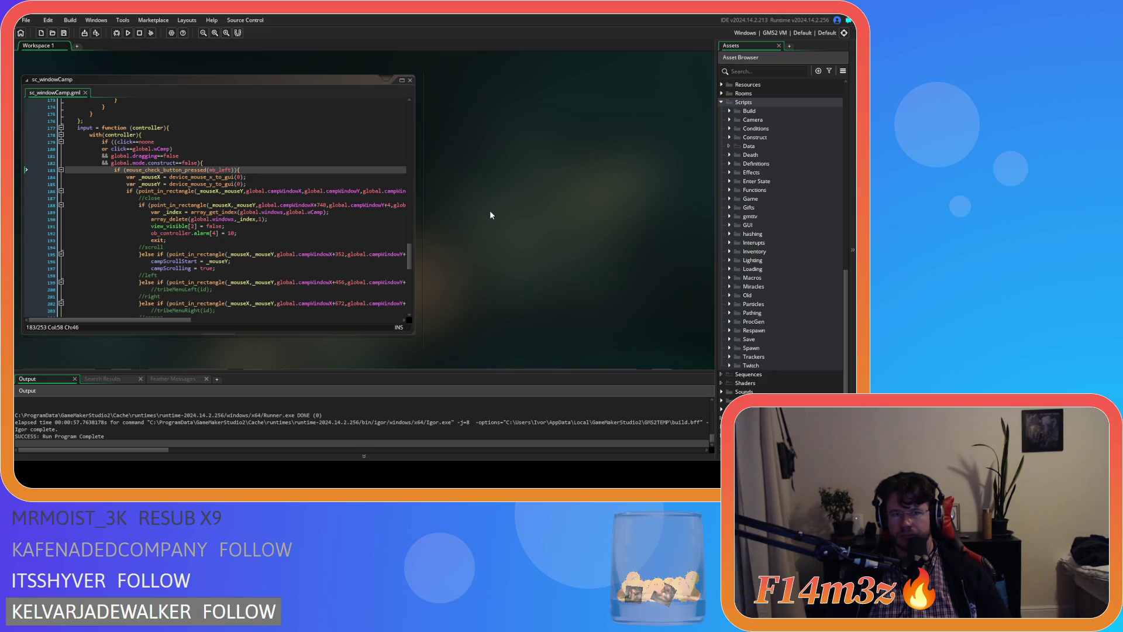
pyautogui.moveTo(409, 274); pyautogui.dragTo(408, 270)
pyautogui.click(176, 244)
pyautogui.press('Up')
pyautogui.press('Up')
pyautogui.press('Up')
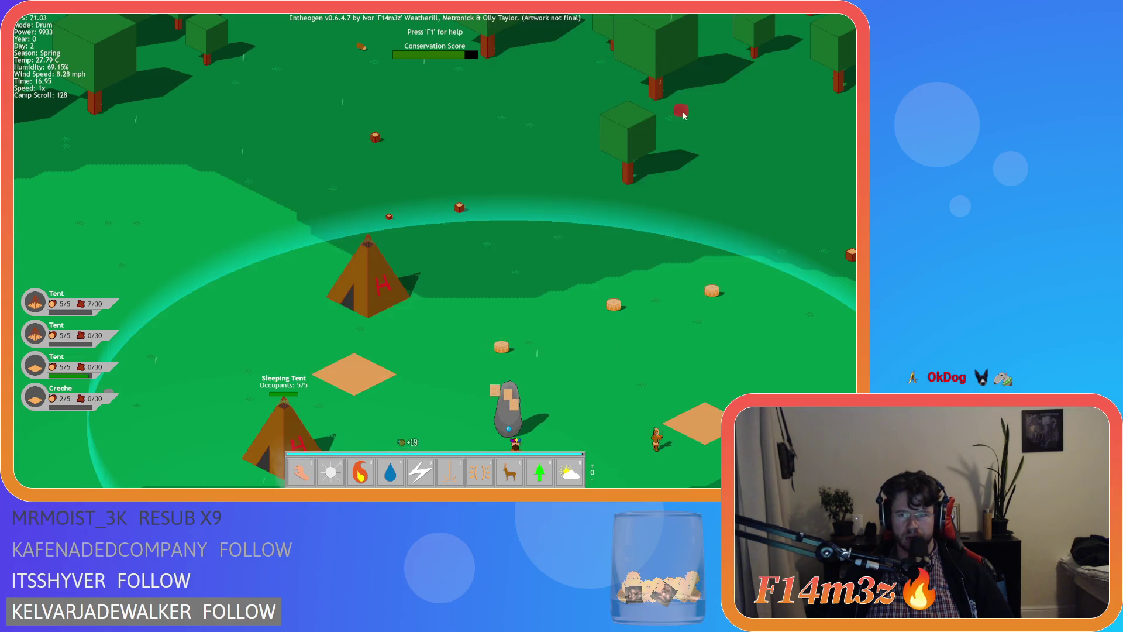
# Scroll the relaunched game's Camp list showing tents, the store and inactive Drums.
pyautogui.scroll(-4, 285, 232)
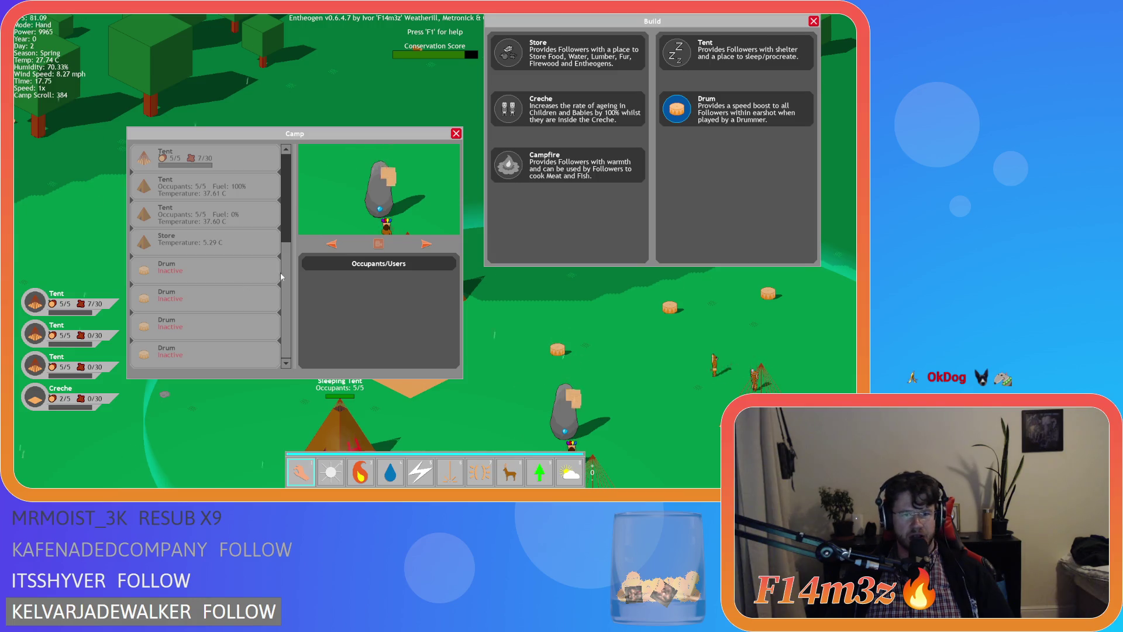
# Select and cancel a Drum, scroll the Camp list to the Store and Drums, and close Build.
pyautogui.scroll(3, 281, 274)
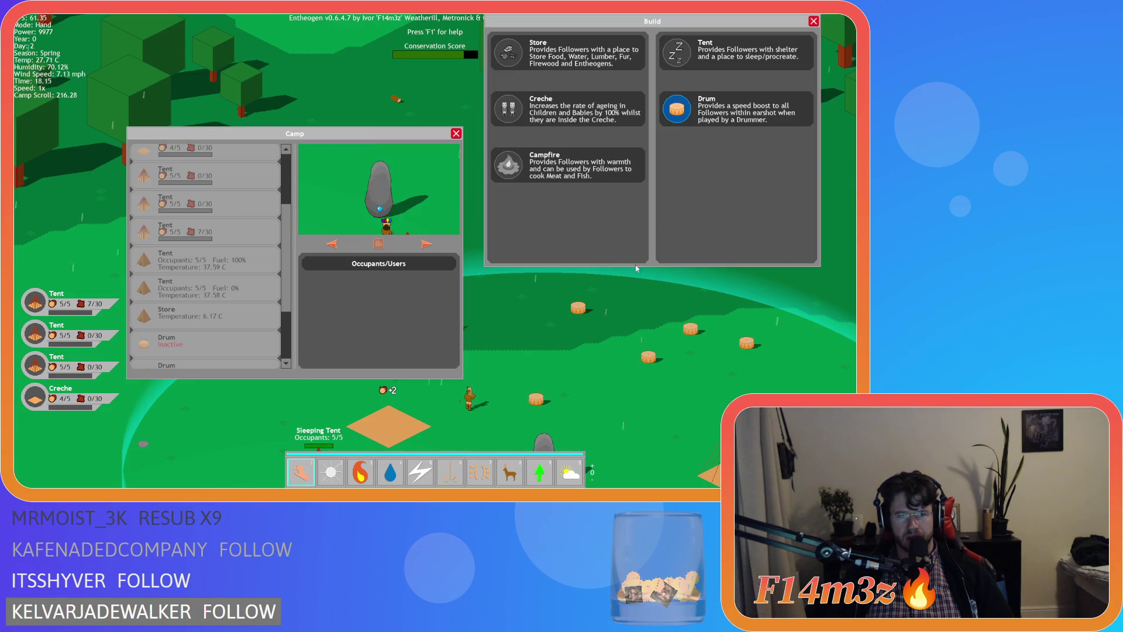
pyautogui.click(678, 108)
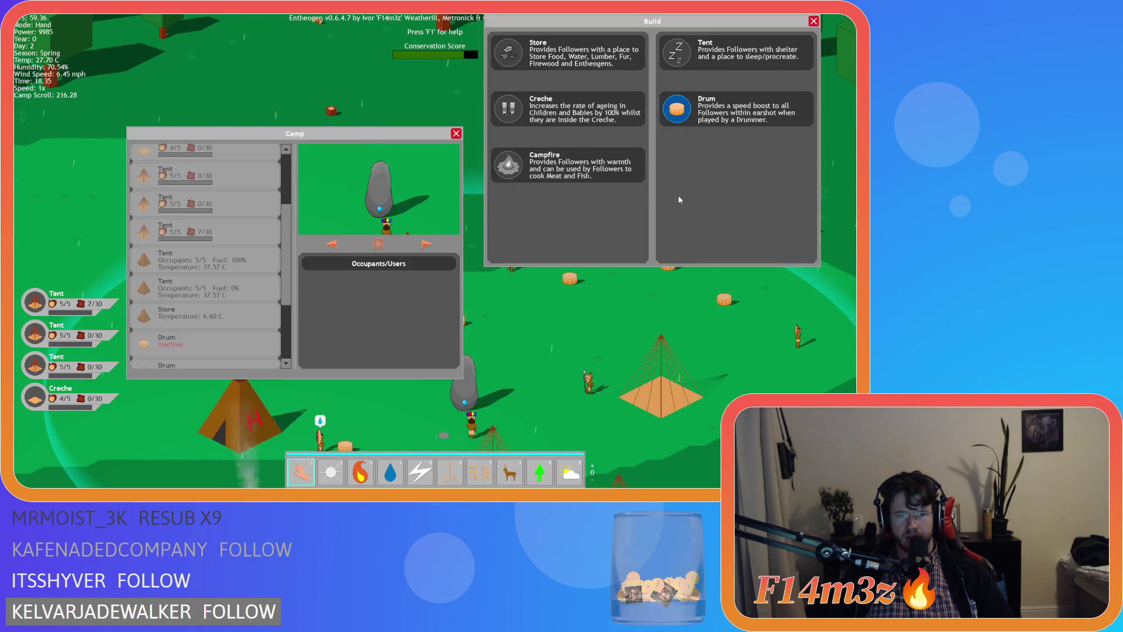
pyautogui.click(681, 113)
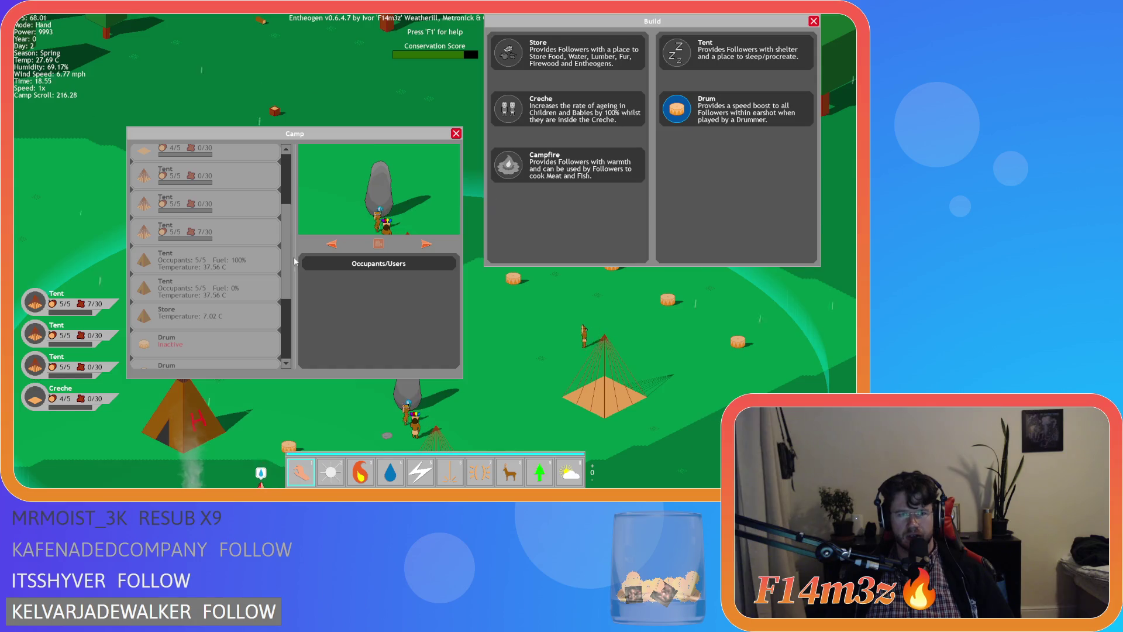
pyautogui.scroll(5, 287, 263)
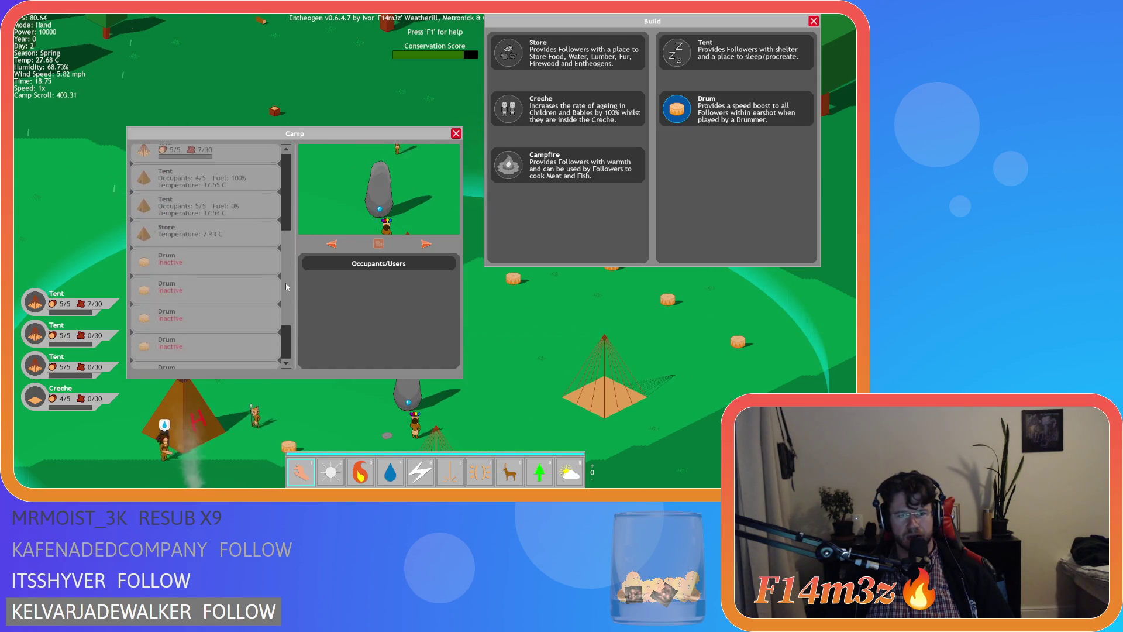
pyautogui.scroll(-15, 291, 224)
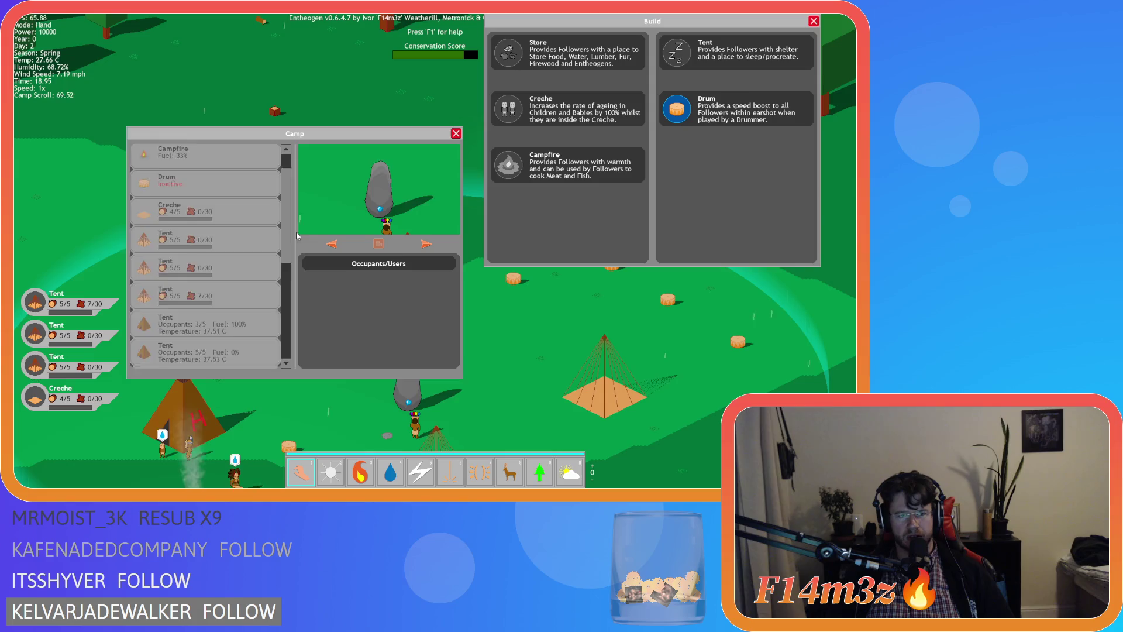
pyautogui.press('b')
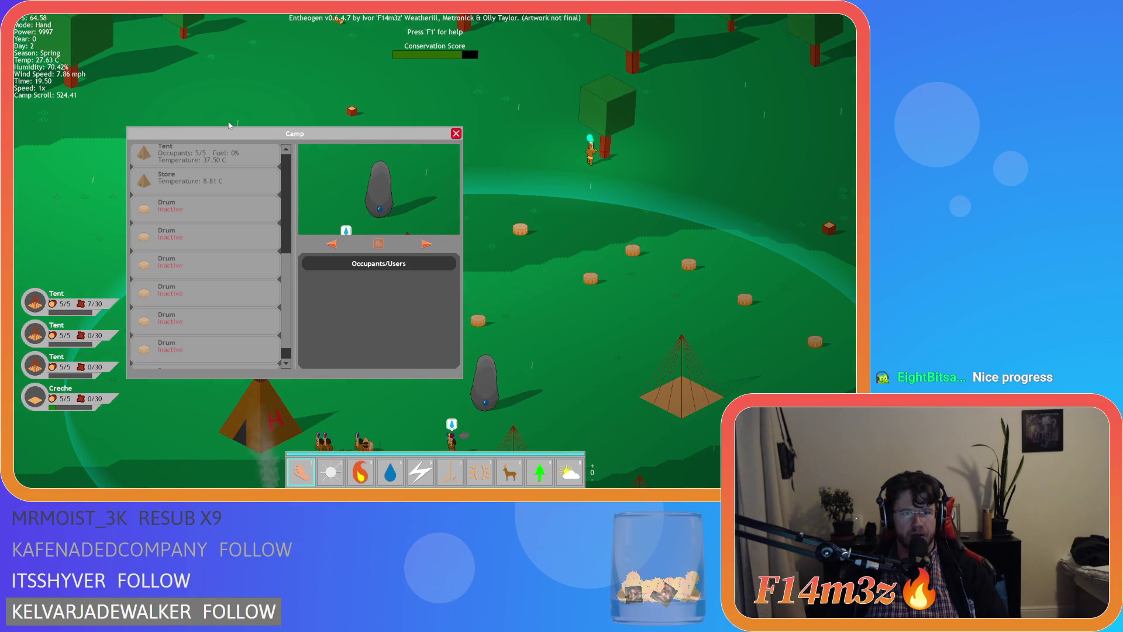
# Scroll the Camp list and pan the camera around the camp.
pyautogui.scroll(5, 229, 125)
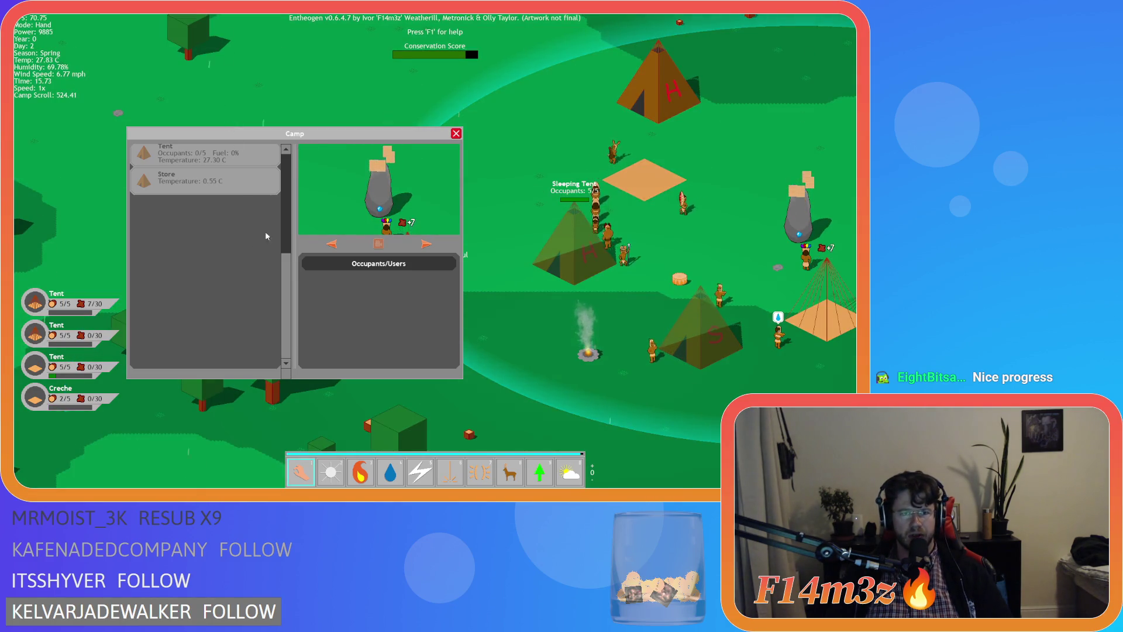
pyautogui.scroll(1, 285, 258)
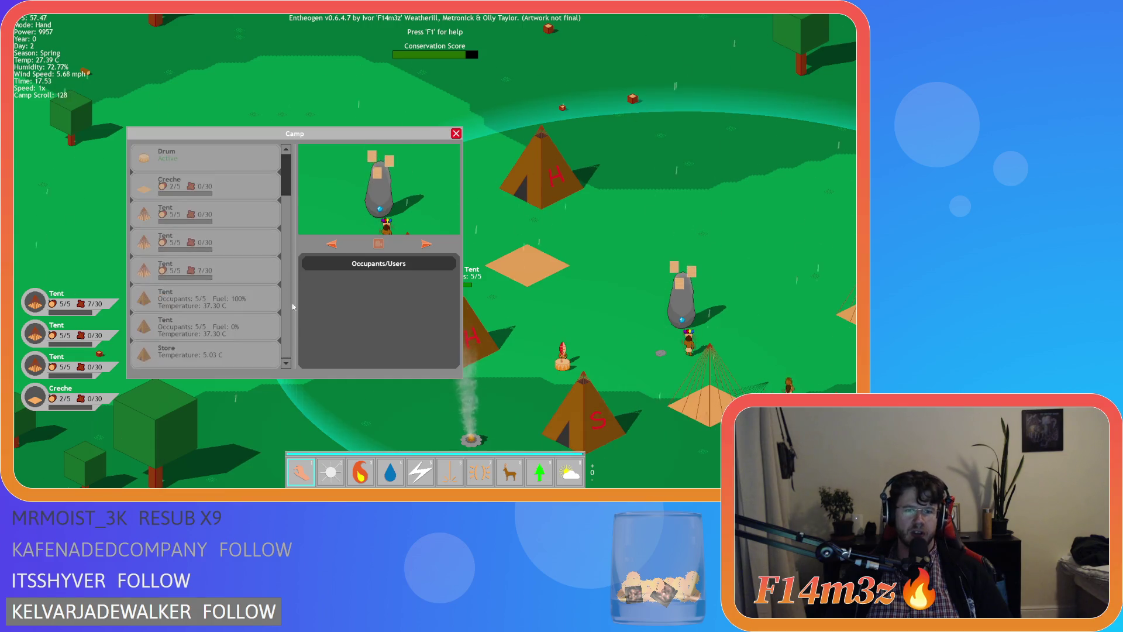
pyautogui.press('s')
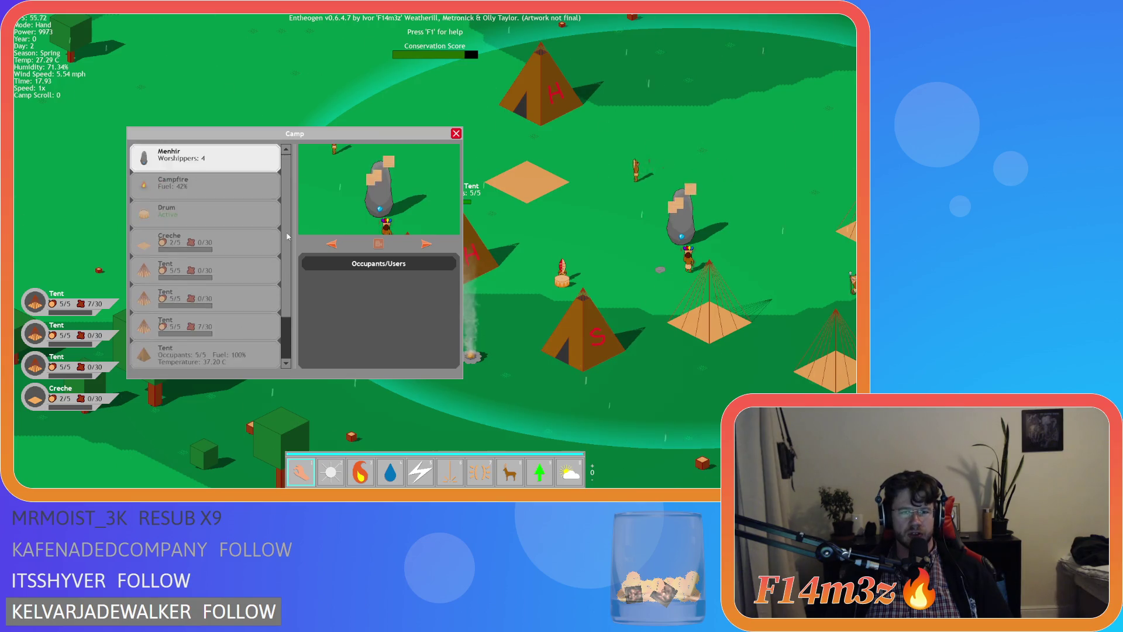
pyautogui.scroll(-5, 287, 311)
pyautogui.press('w')
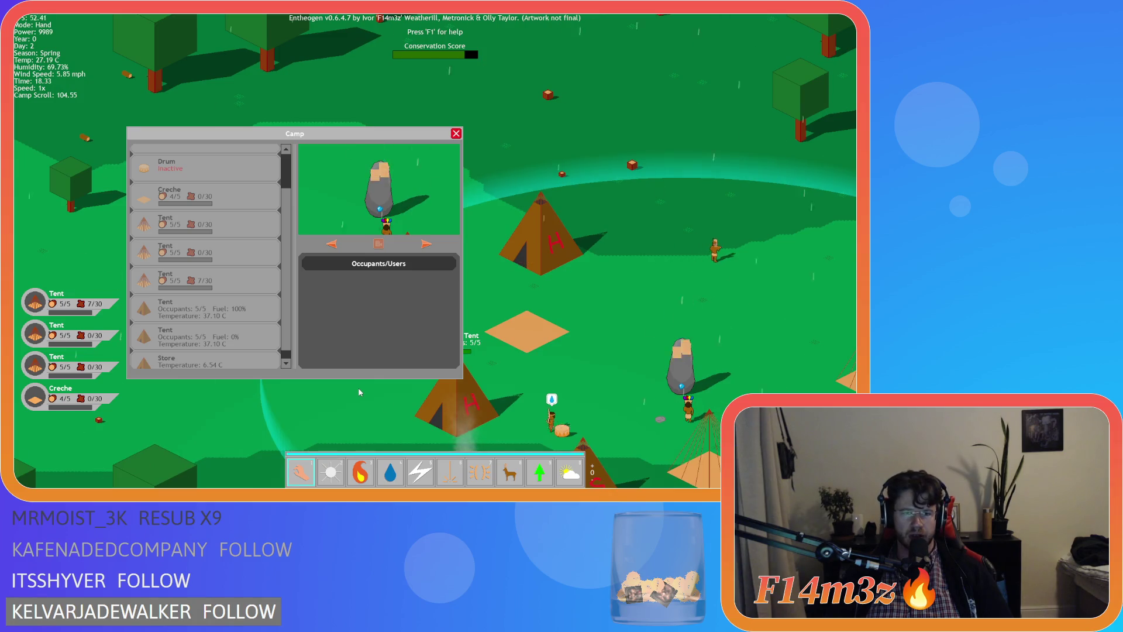
pyautogui.press('d')
pyautogui.press('w')
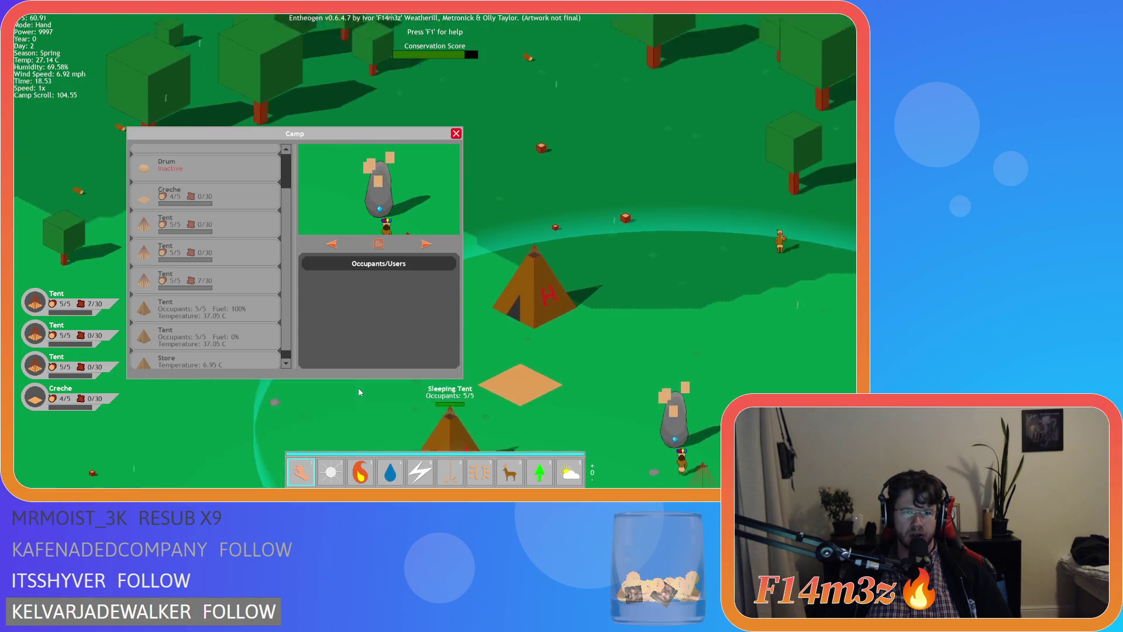
pyautogui.press('d')
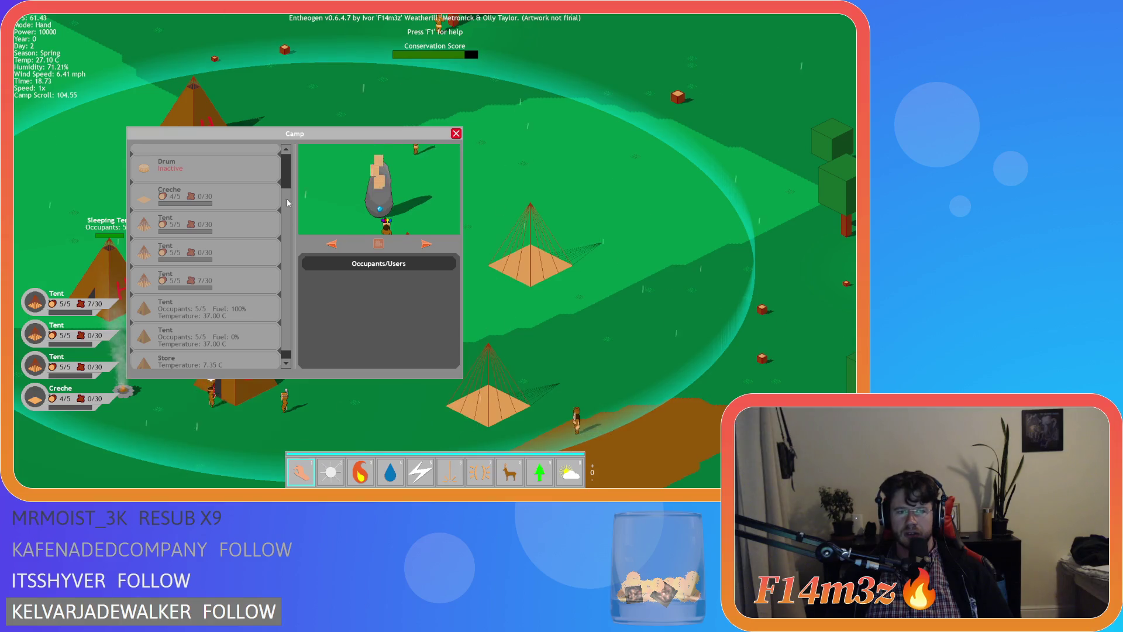
# Scroll the Camp list up and down repeatedly to test it.
pyautogui.scroll(1, 287, 342)
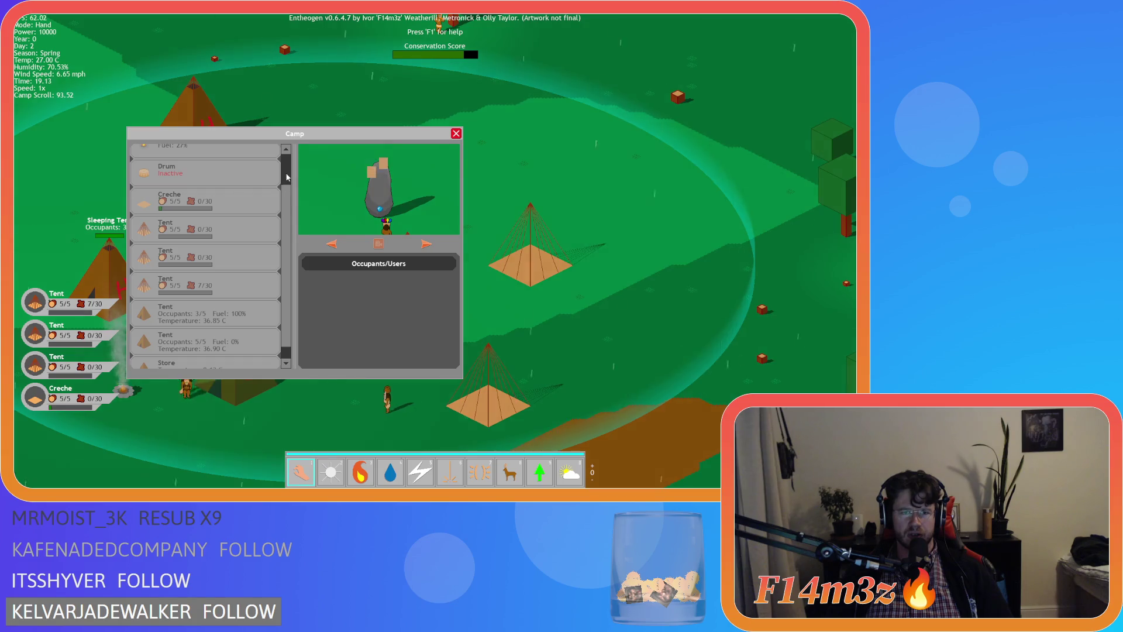
pyautogui.scroll(5, 288, 287)
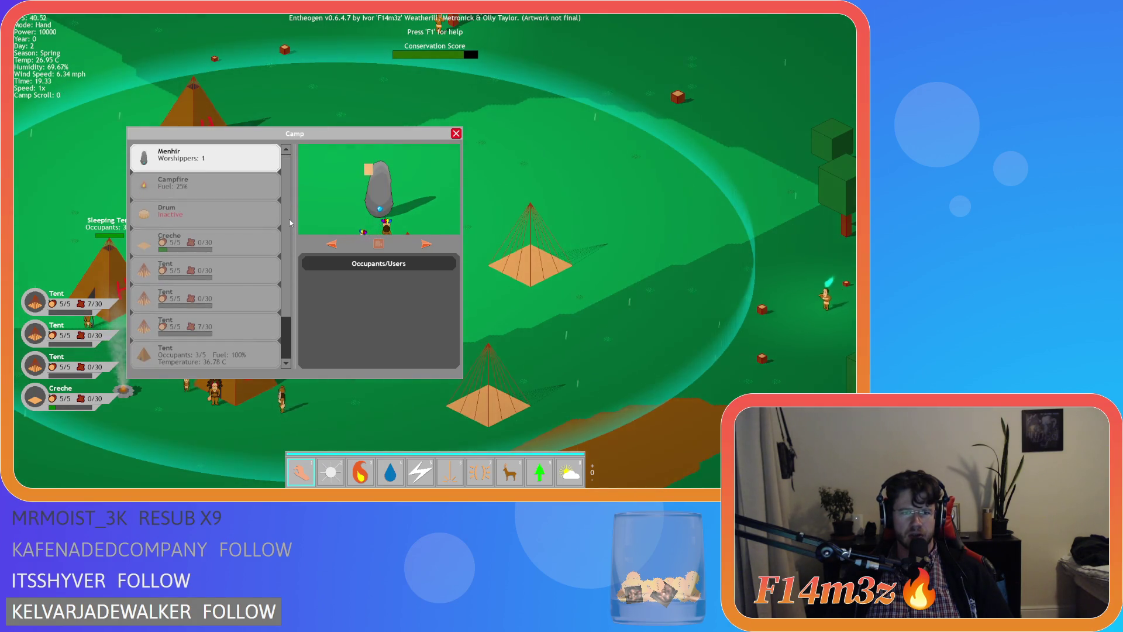
pyautogui.scroll(-3, 288, 251)
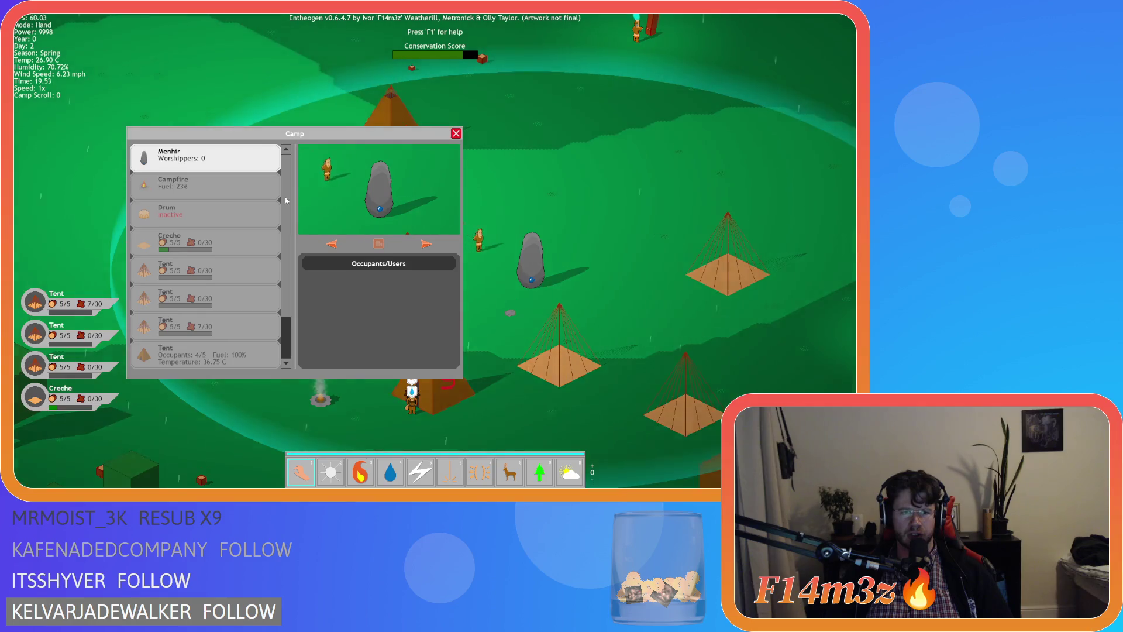
pyautogui.scroll(3, 289, 286)
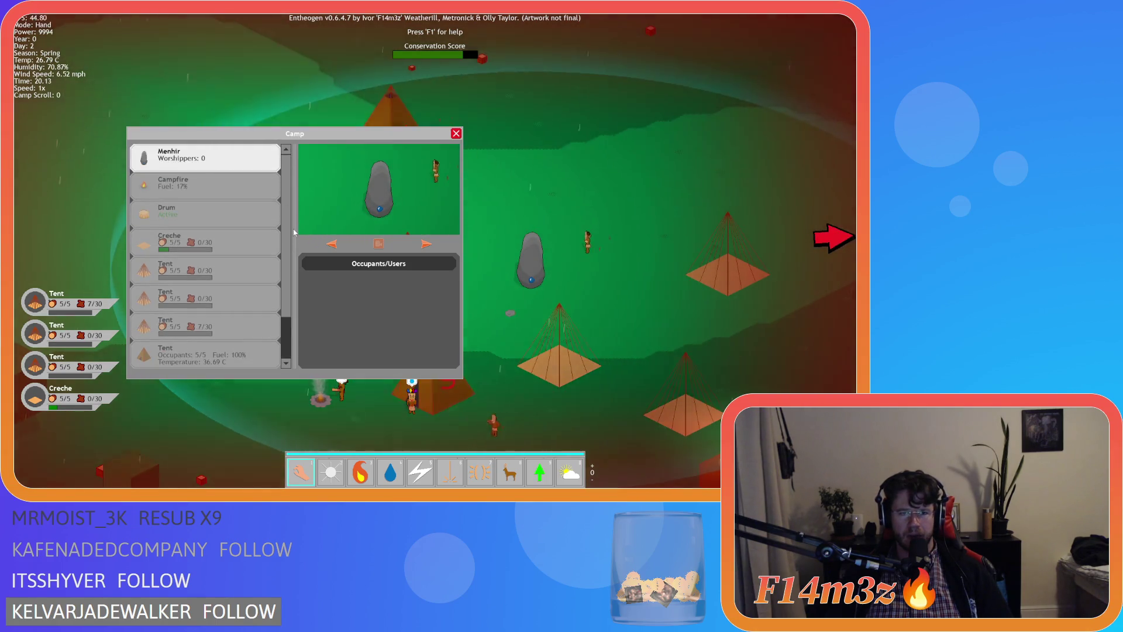
pyautogui.scroll(-2, 289, 280)
pyautogui.scroll(2, 289, 279)
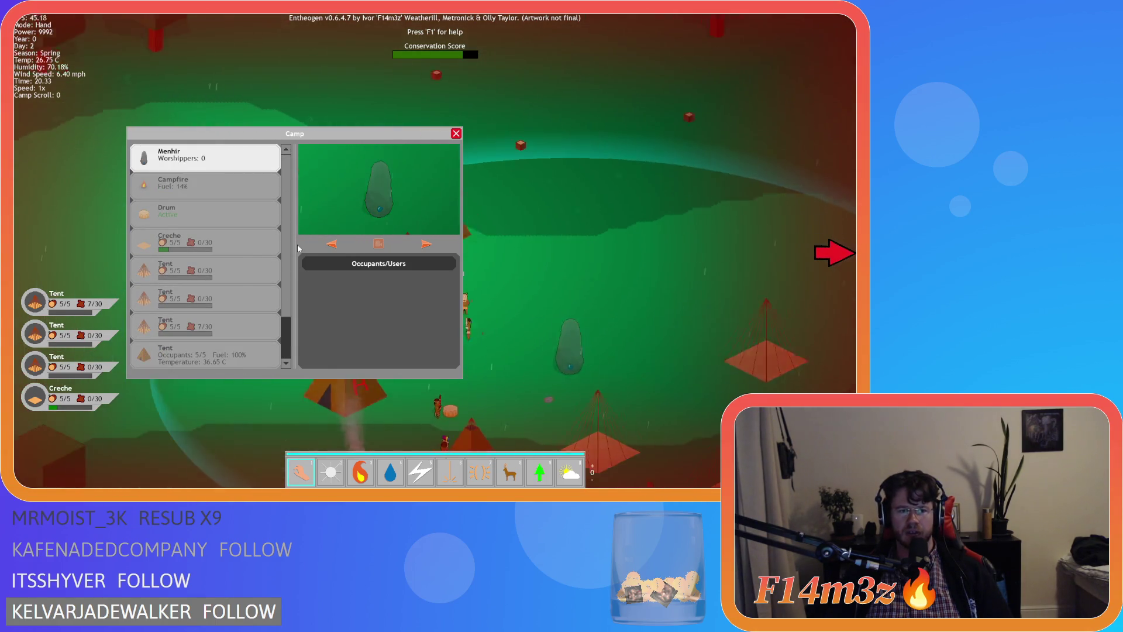
pyautogui.scroll(-2, 289, 254)
pyautogui.scroll(2, 290, 240)
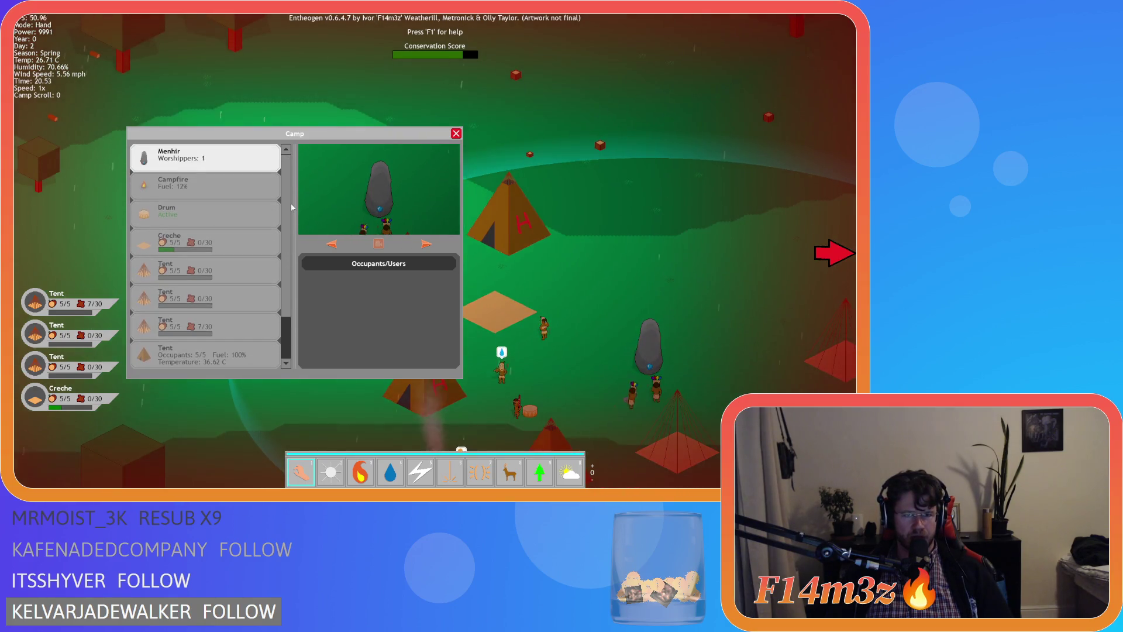
pyautogui.scroll(-3, 292, 207)
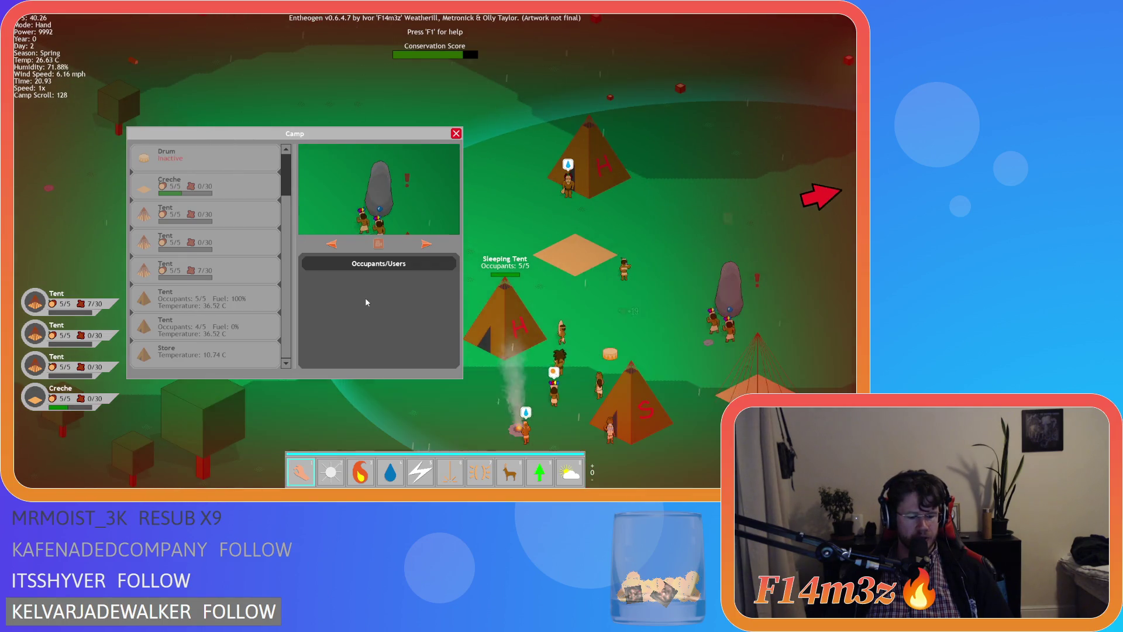
# Place two drums side by side in the camp from the Build list.
pyautogui.click(684, 115)
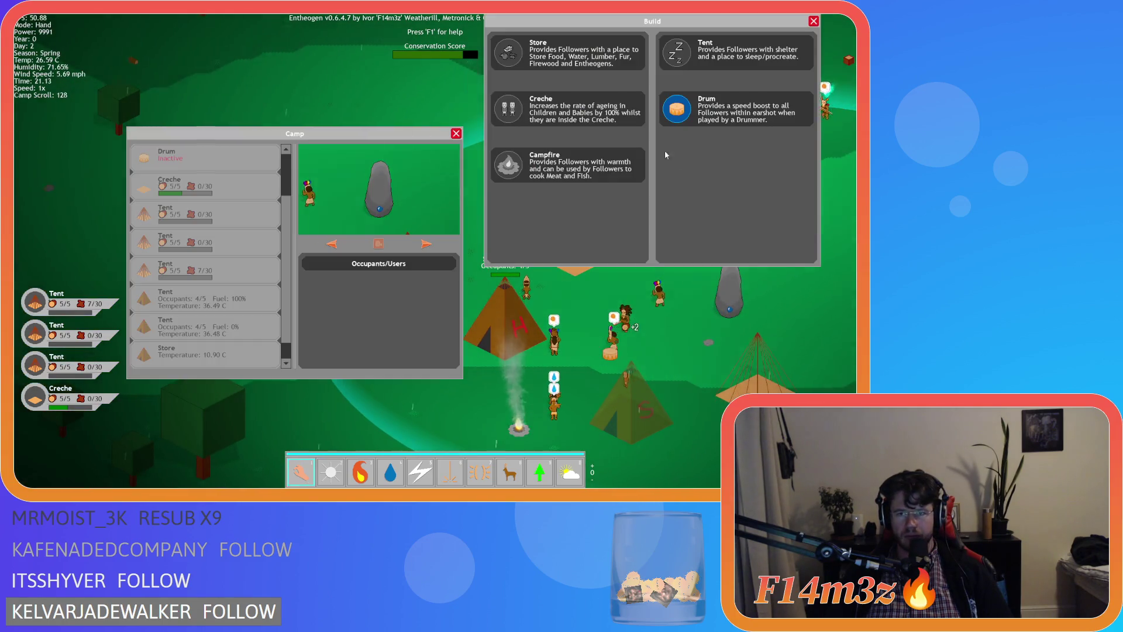
pyautogui.click(704, 166)
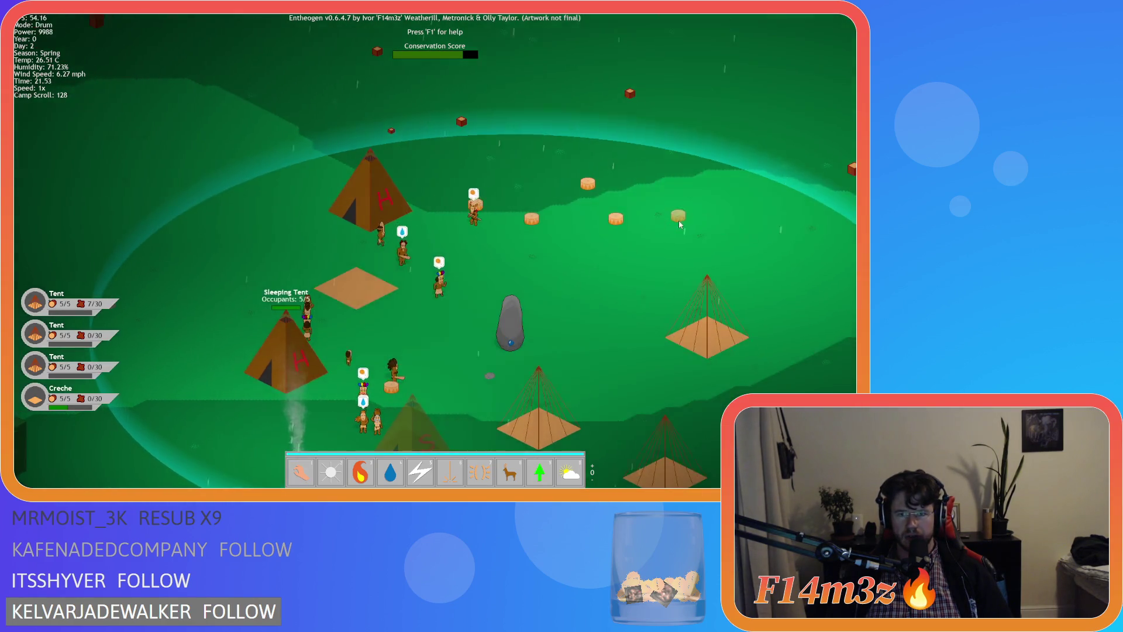
pyautogui.click(679, 110)
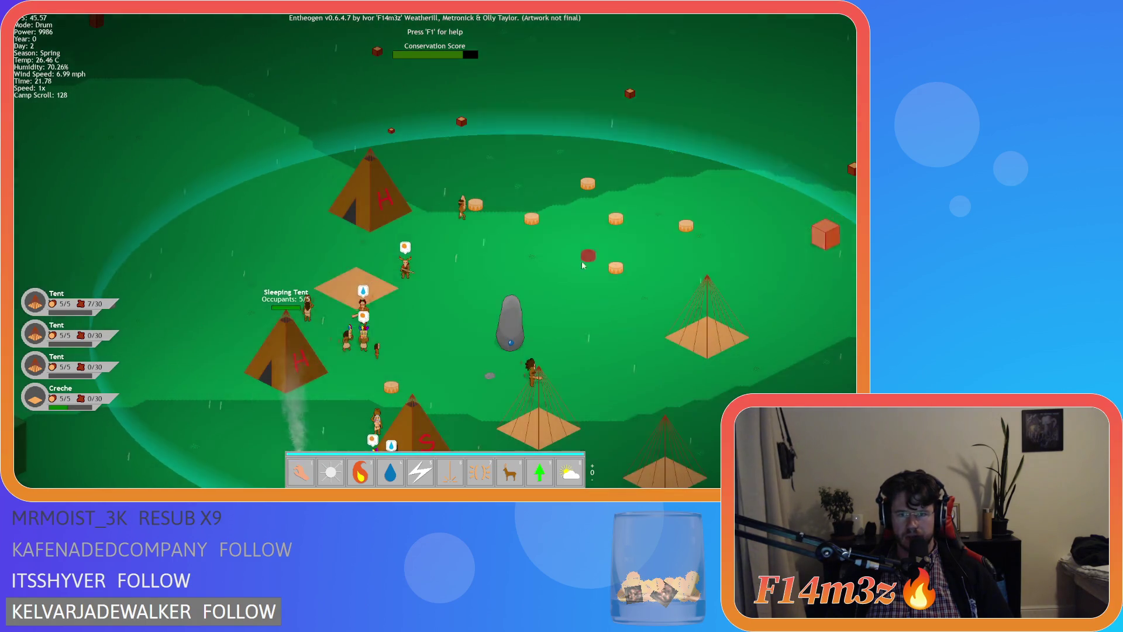
pyautogui.click(583, 265)
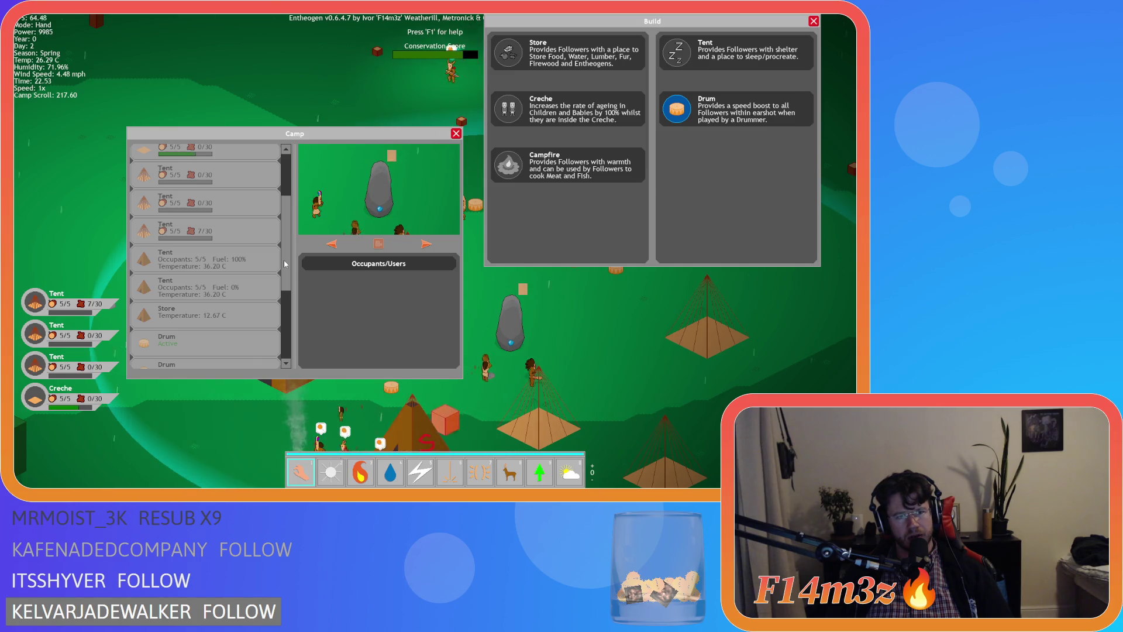
# Scroll the list again, add two more drums beside the row, and close both windows.
pyautogui.scroll(-3, 285, 264)
pyautogui.scroll(8, 289, 280)
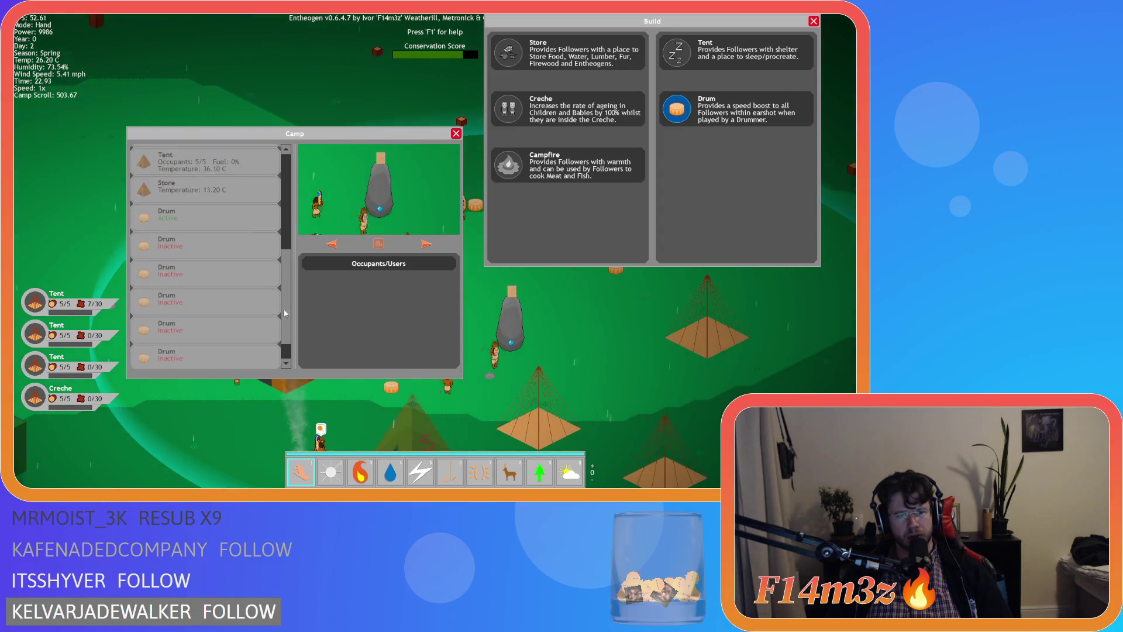
pyautogui.scroll(-5, 287, 238)
pyautogui.scroll(3, 287, 261)
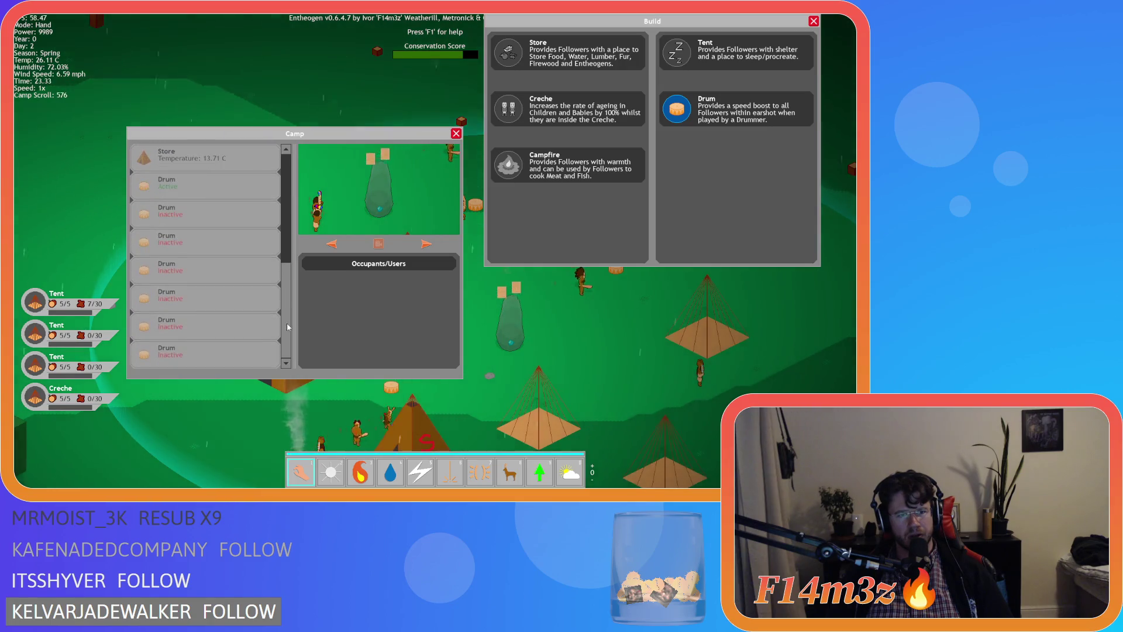
pyautogui.scroll(-3, 286, 243)
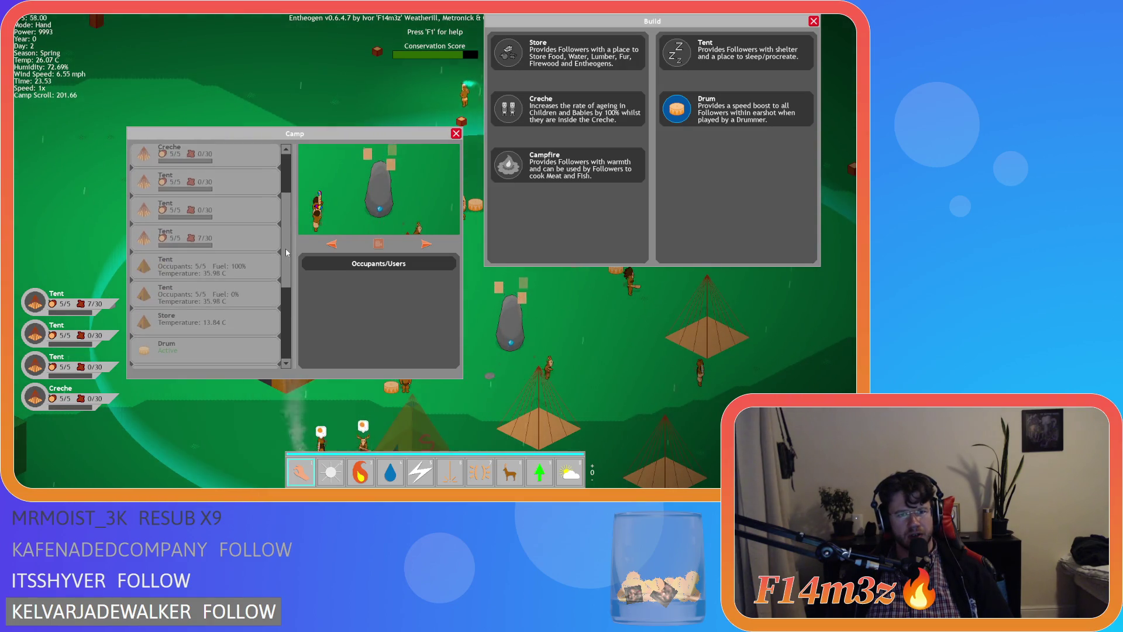
pyautogui.click(731, 111)
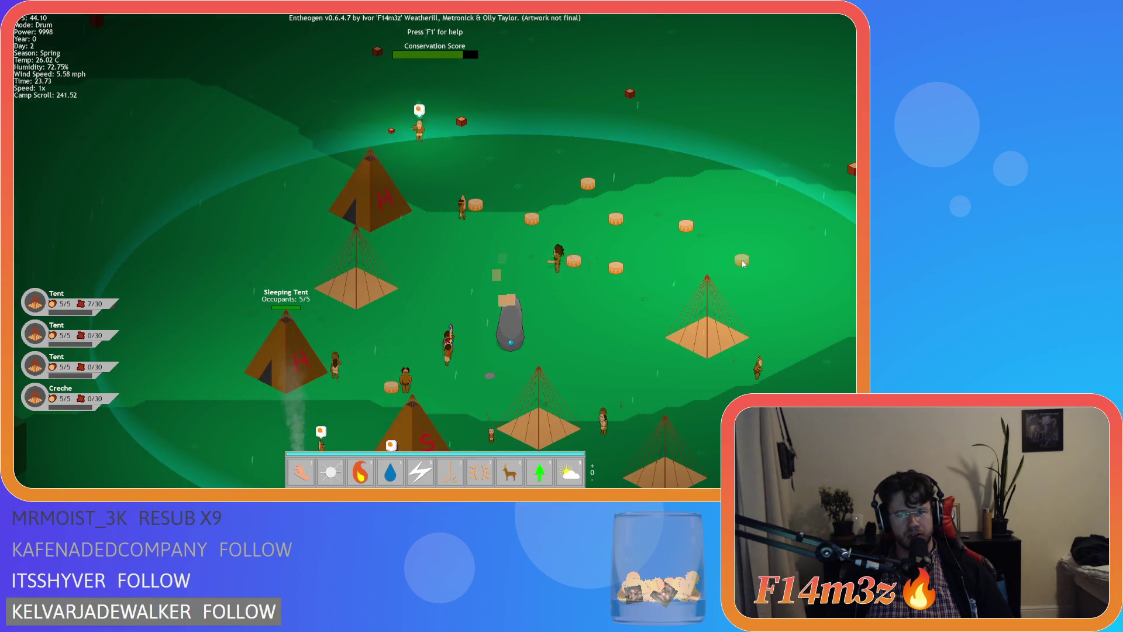
pyautogui.click(741, 260)
pyautogui.click(731, 272)
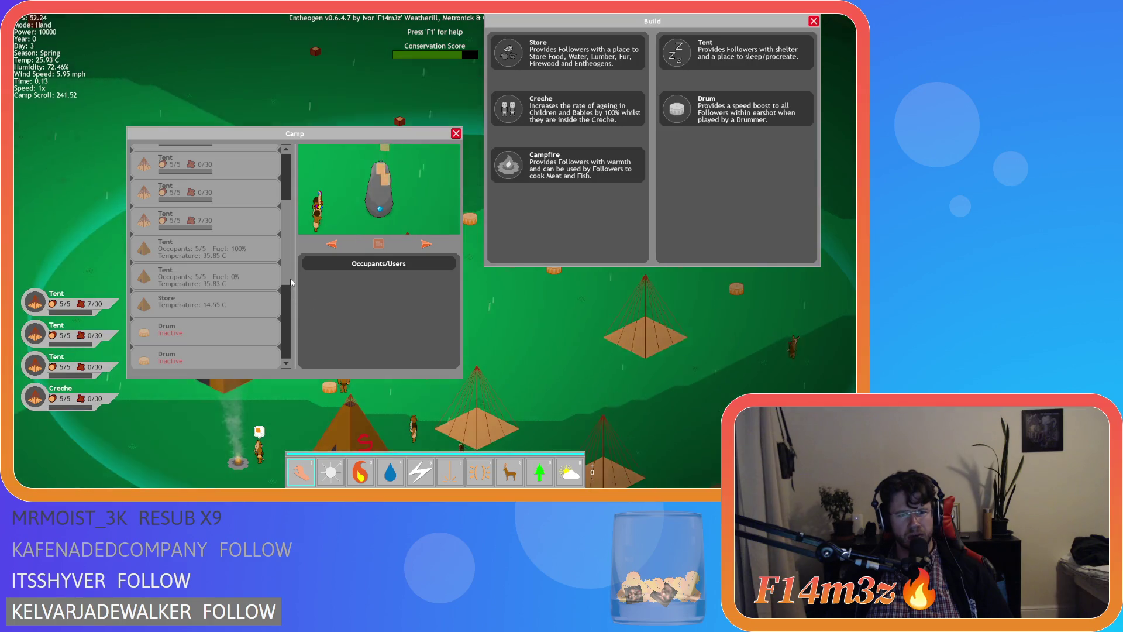
pyautogui.moveTo(287, 267)
pyautogui.mouseDown()
pyautogui.moveTo(303, 238)
pyautogui.moveTo(301, 345)
pyautogui.mouseUp()
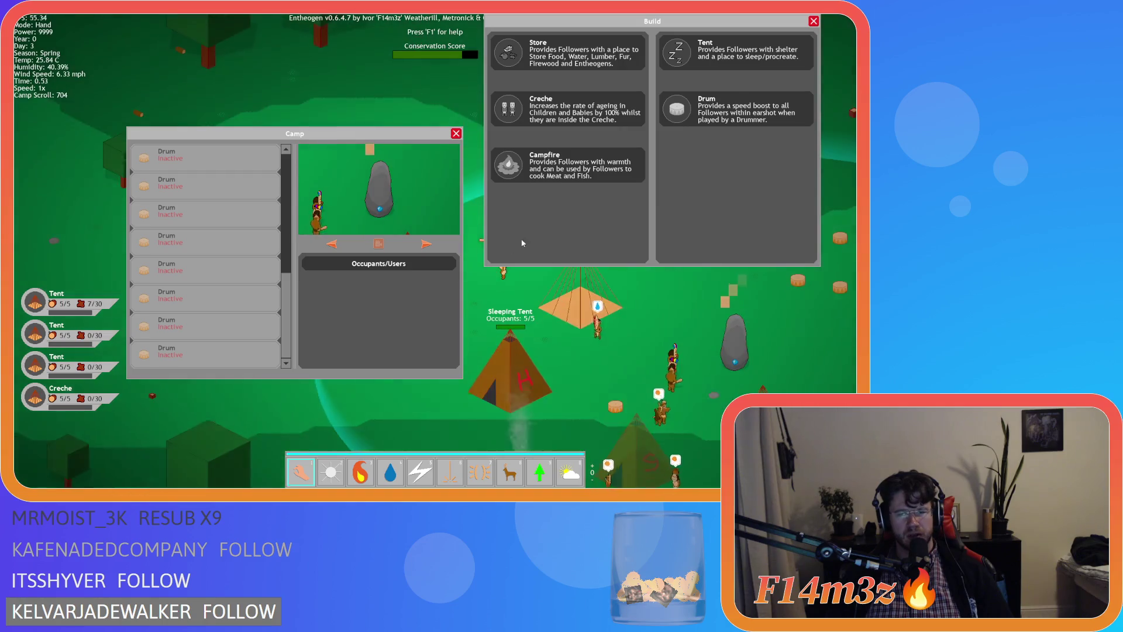
pyautogui.press('Escape')
pyautogui.press('Escape')
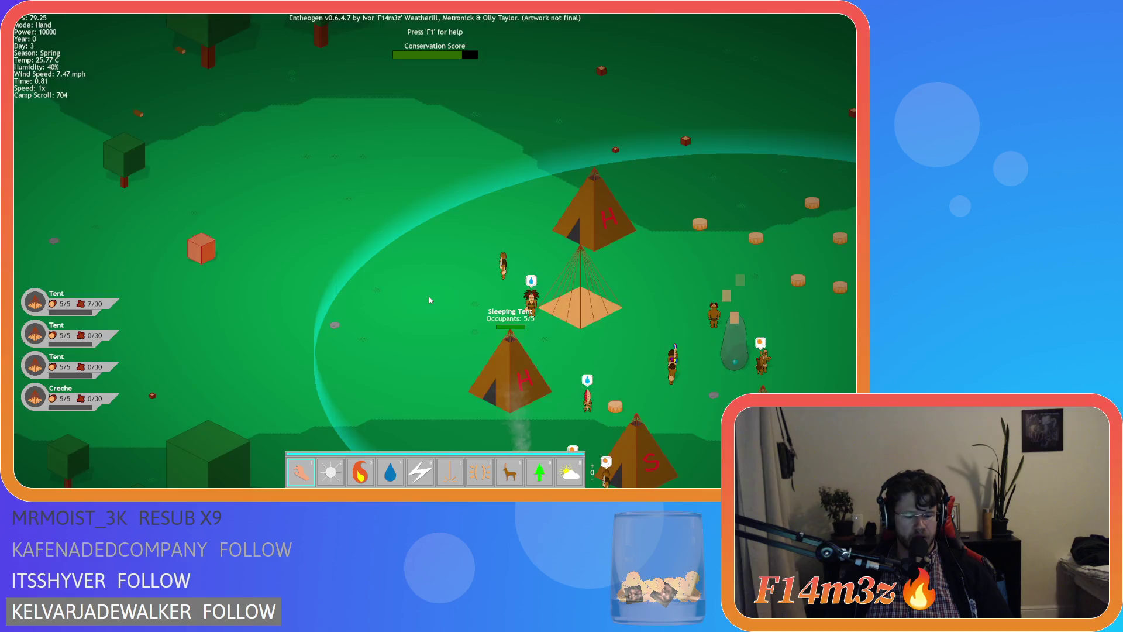
# Reopen the Camp and Build windows and place a sixth drum beside the others.
pyautogui.press('c')
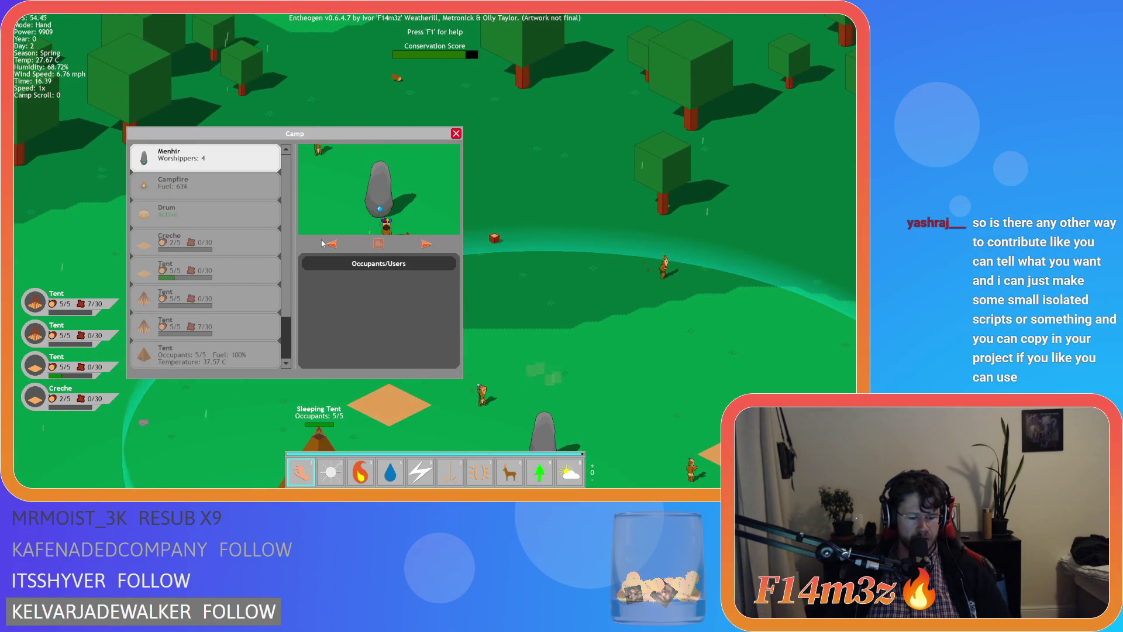
pyautogui.press('b')
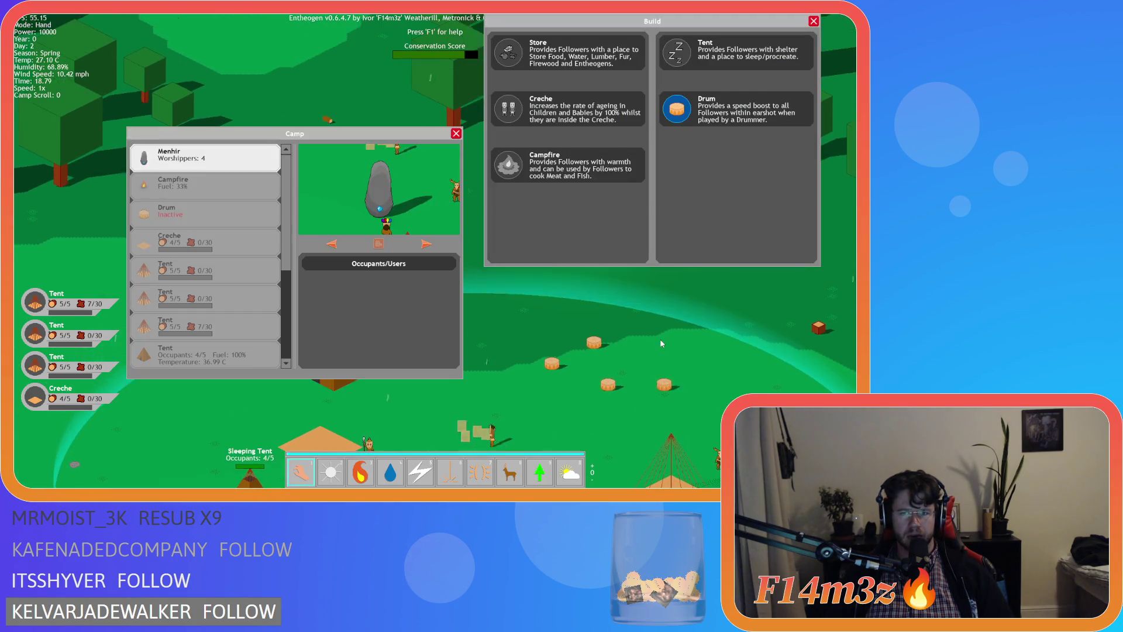
pyautogui.click(679, 120)
pyautogui.click(638, 349)
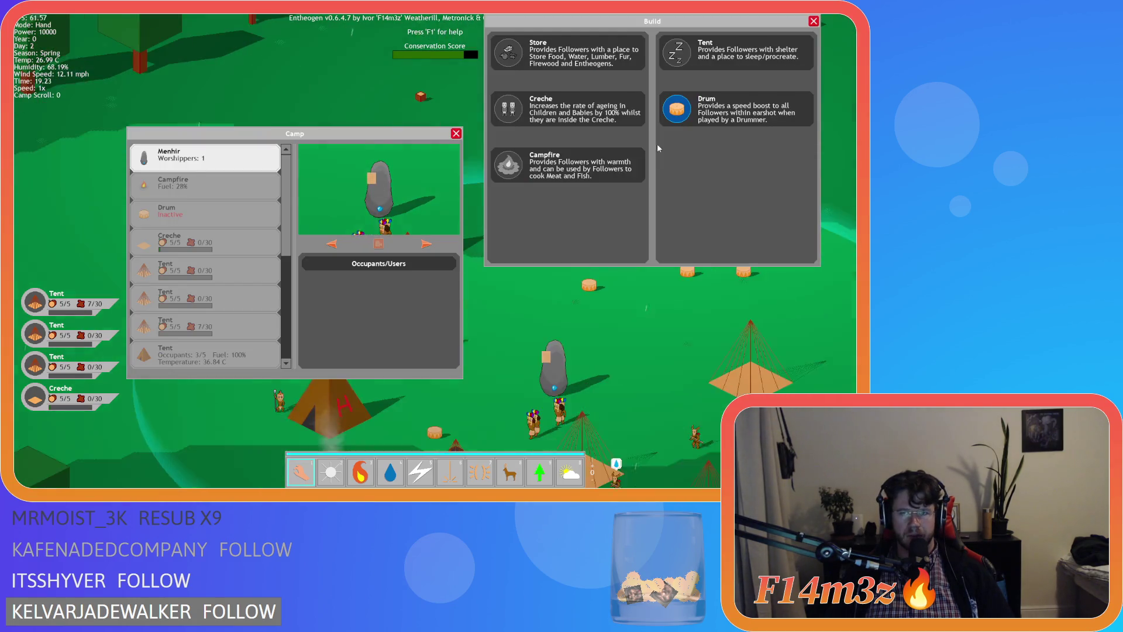
# Place two more drums near the others, reopening the camp list and Build window between them.
pyautogui.click(682, 123)
pyautogui.click(588, 311)
pyautogui.press('Tab')
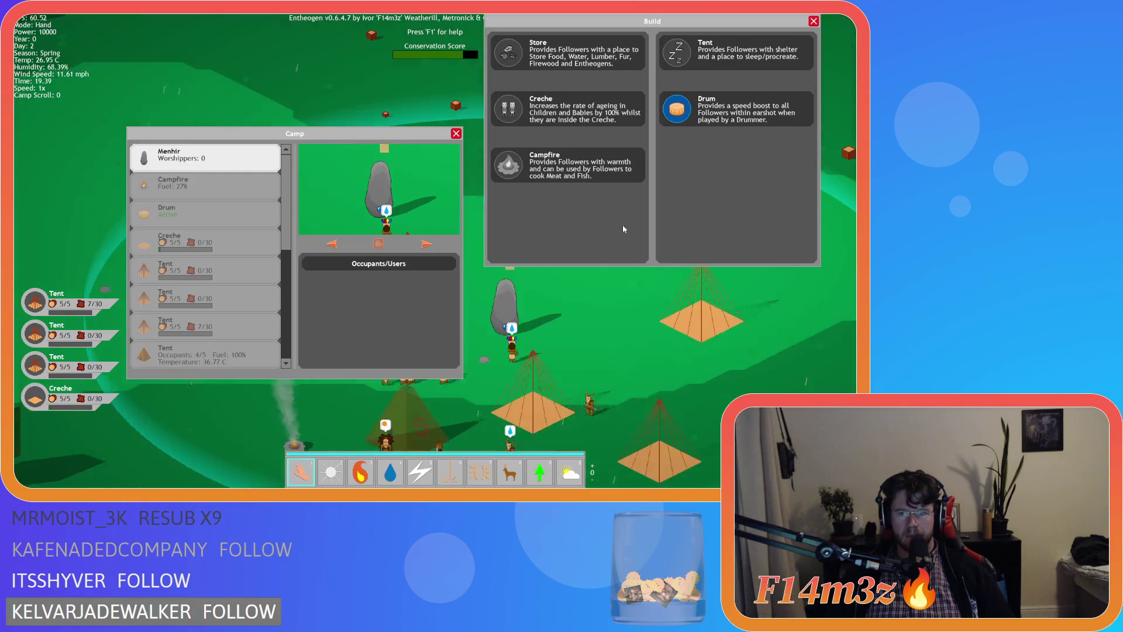
pyautogui.press('Tab')
pyautogui.press('Tab')
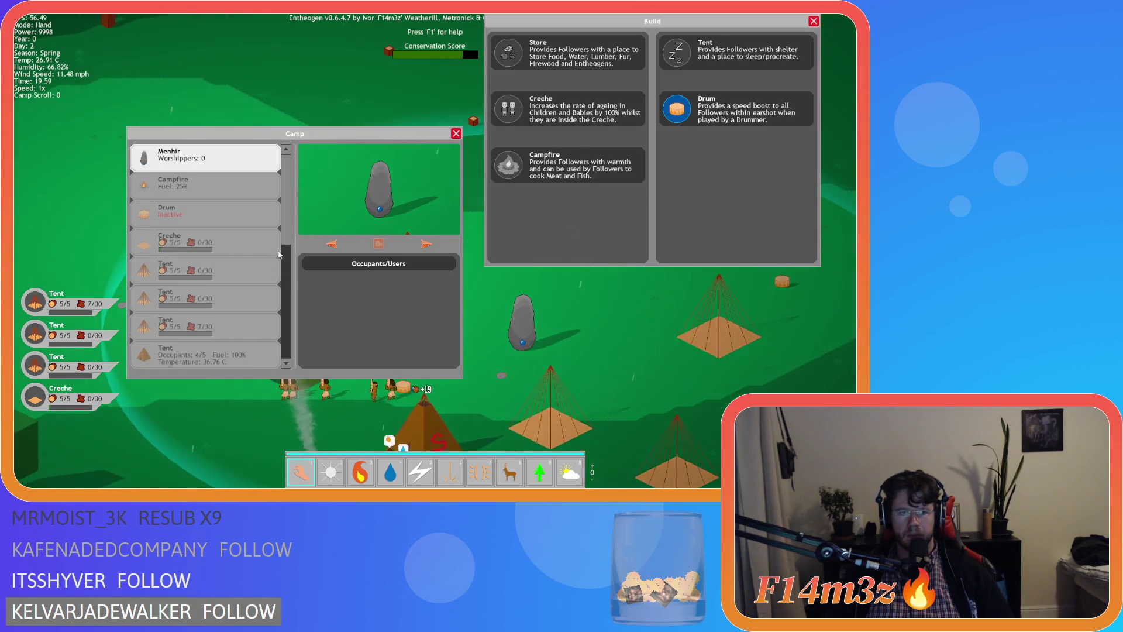
pyautogui.click(731, 109)
pyautogui.click(661, 327)
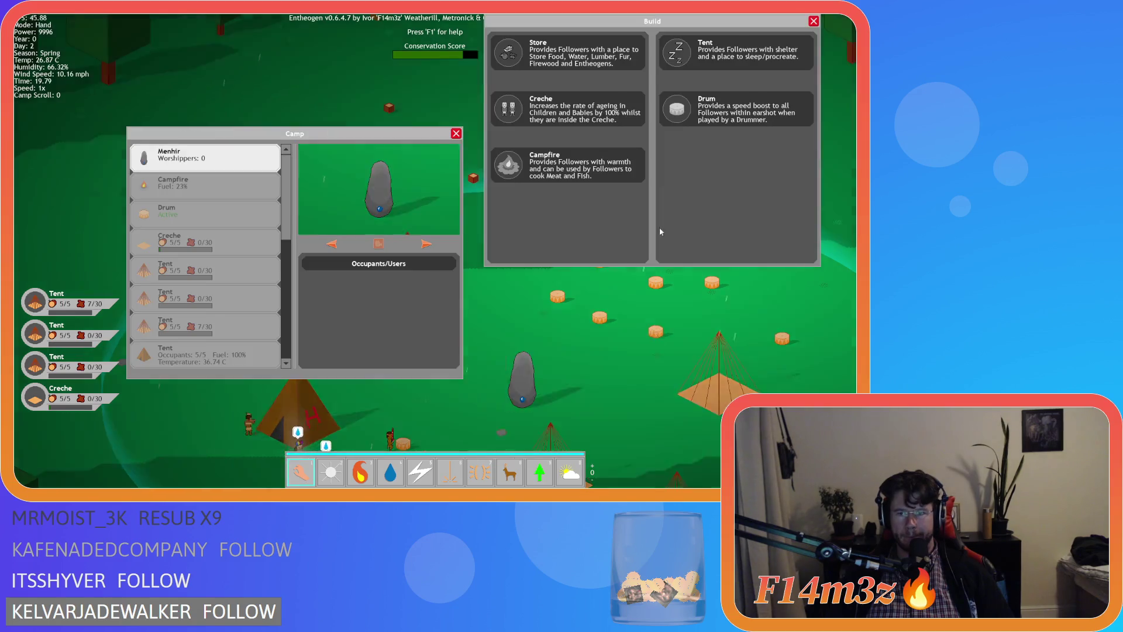
# Scroll the Camp list, pan across the camp, and toggle the building list.
pyautogui.moveTo(287, 220); pyautogui.dragTo(282, 286)
pyautogui.scroll(5, 282, 286)
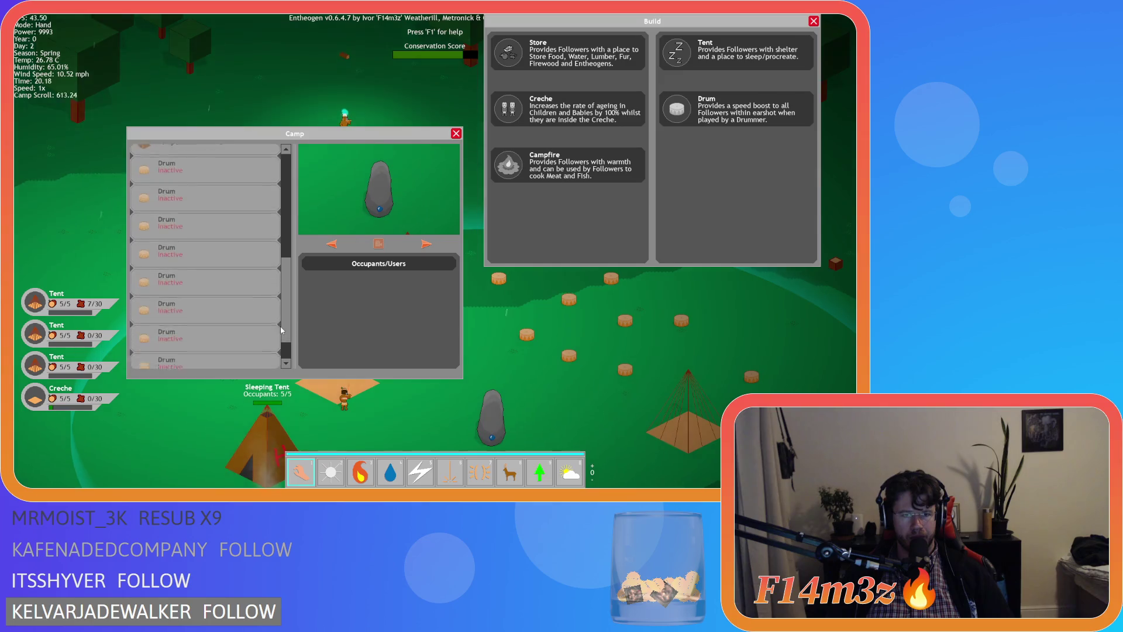
pyautogui.scroll(2, 287, 234)
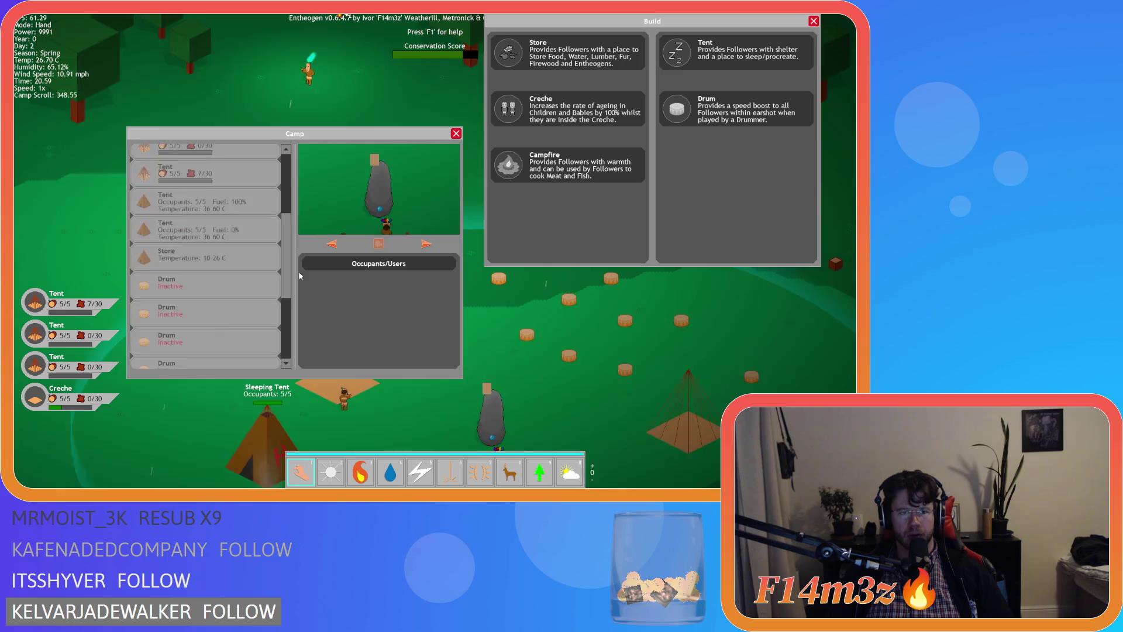
pyautogui.press('s')
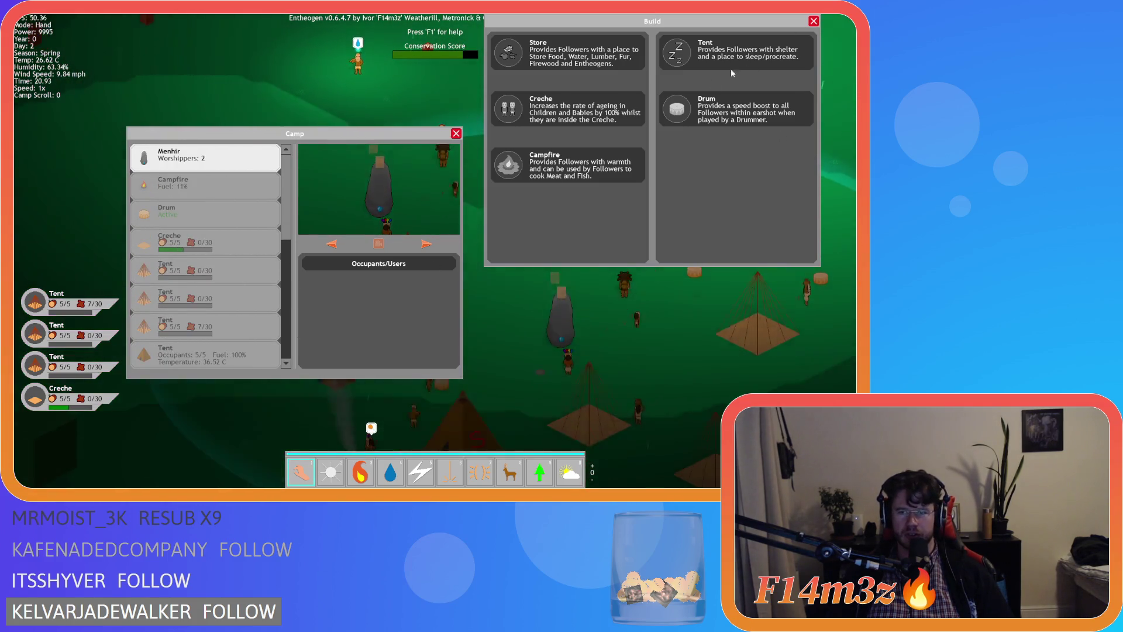
pyautogui.press('b')
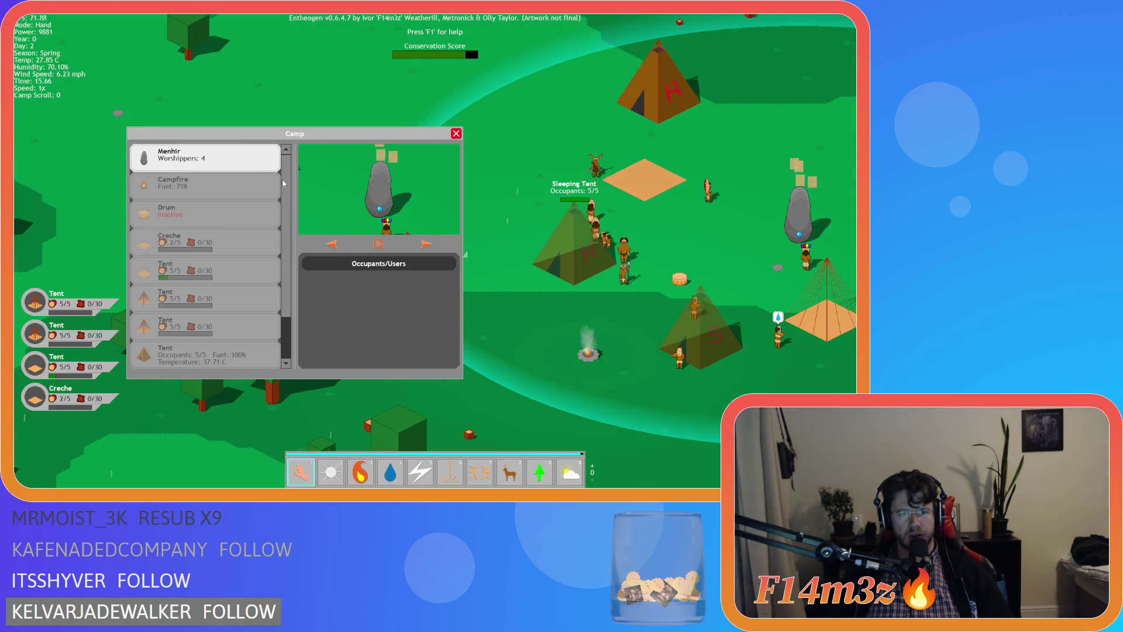
pyautogui.scroll(-2, 283, 183)
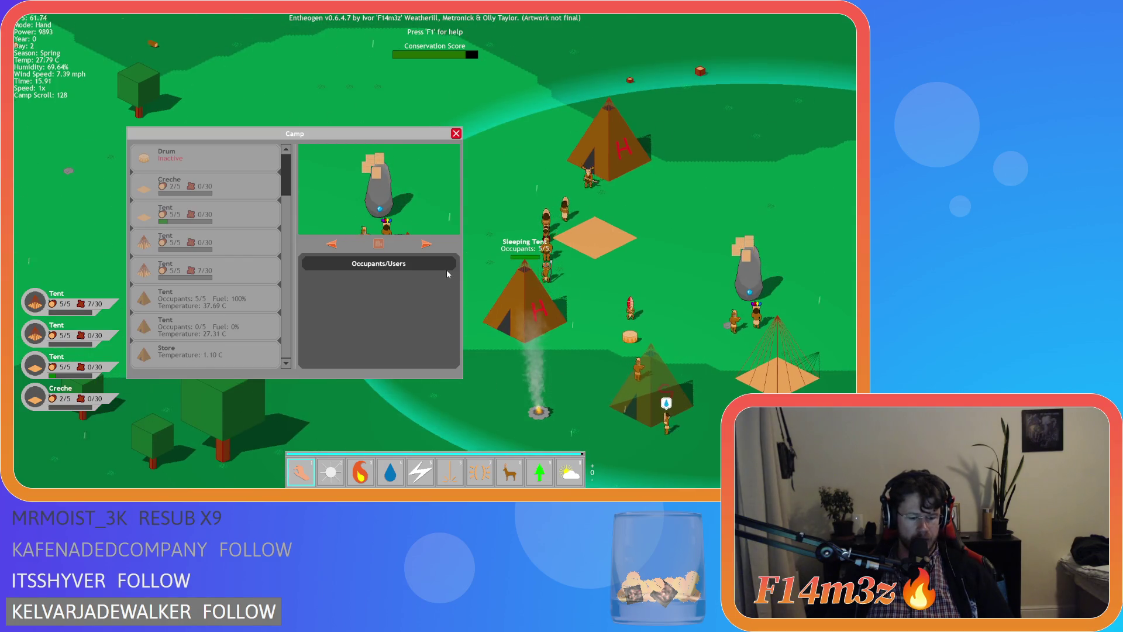
pyautogui.press('b')
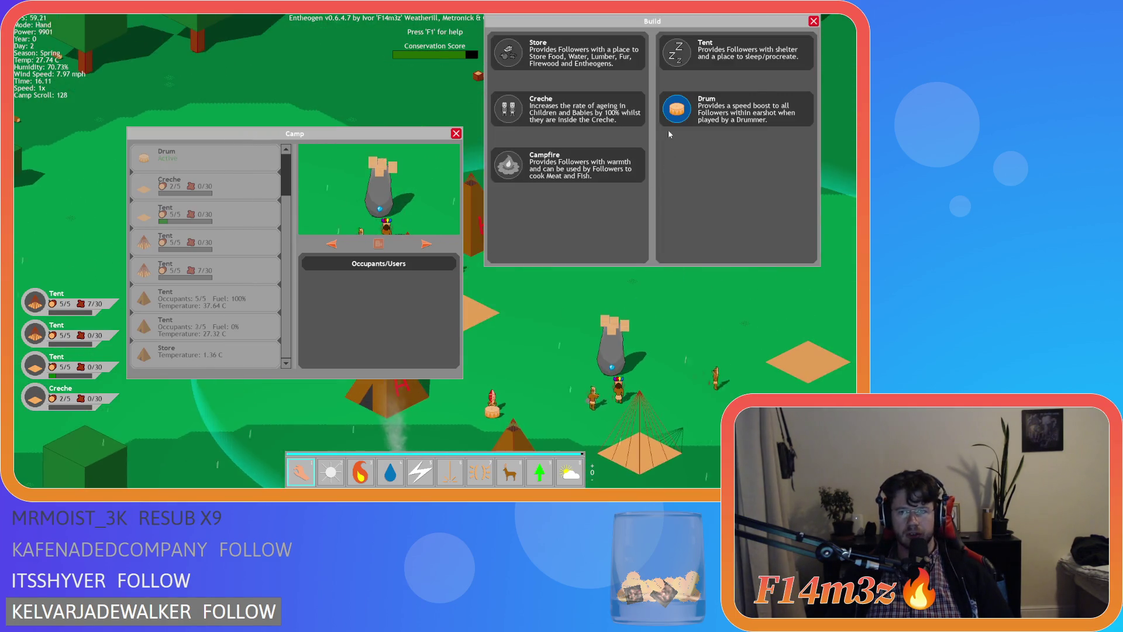
# Place several more drums around the camp, stopping placement with key 1.
pyautogui.click(673, 114)
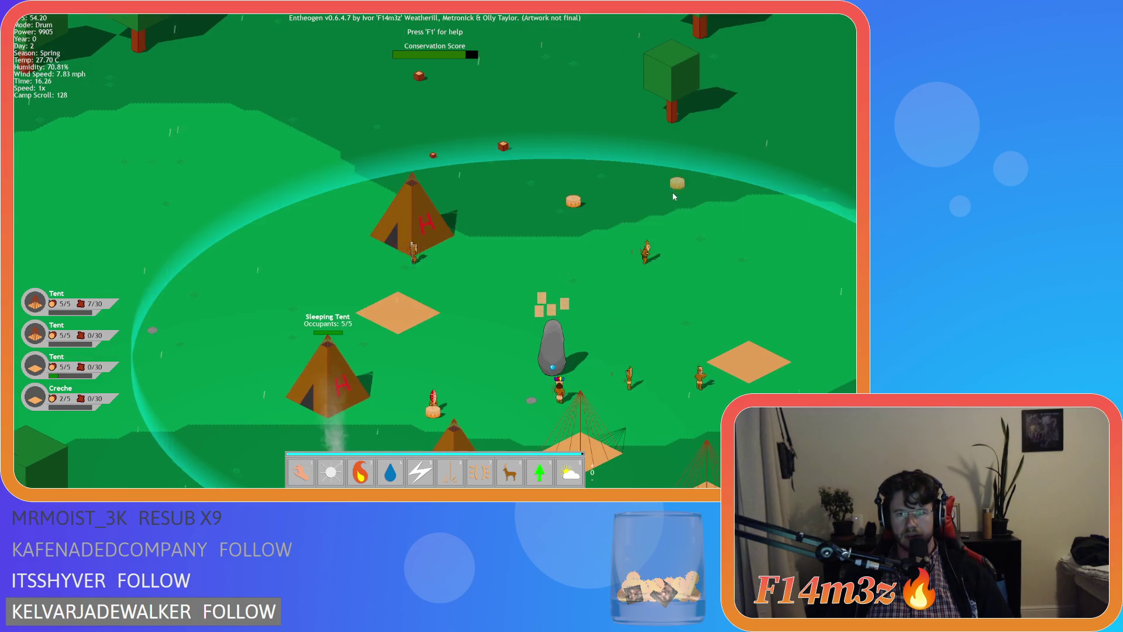
pyautogui.press('b')
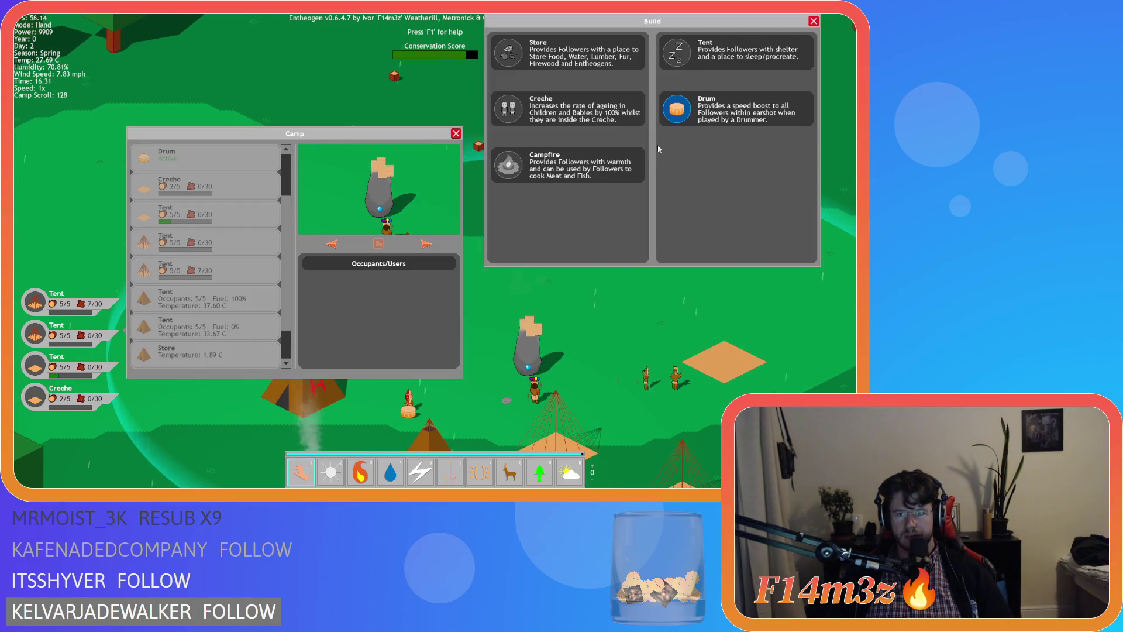
pyautogui.click(668, 129)
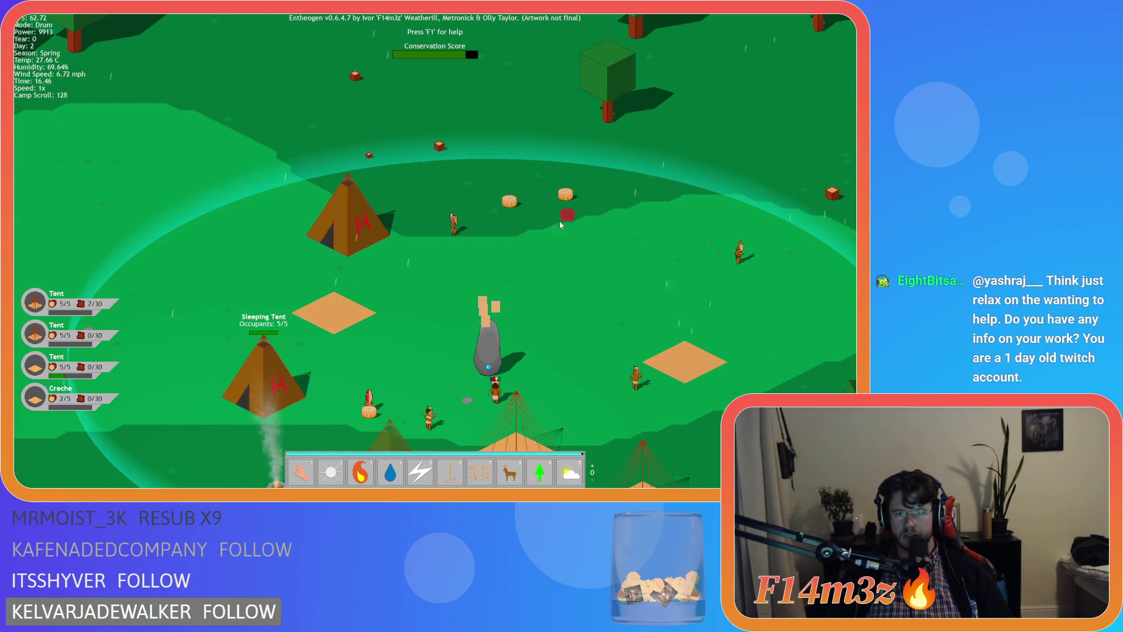
pyautogui.click(560, 231)
pyautogui.click(657, 225)
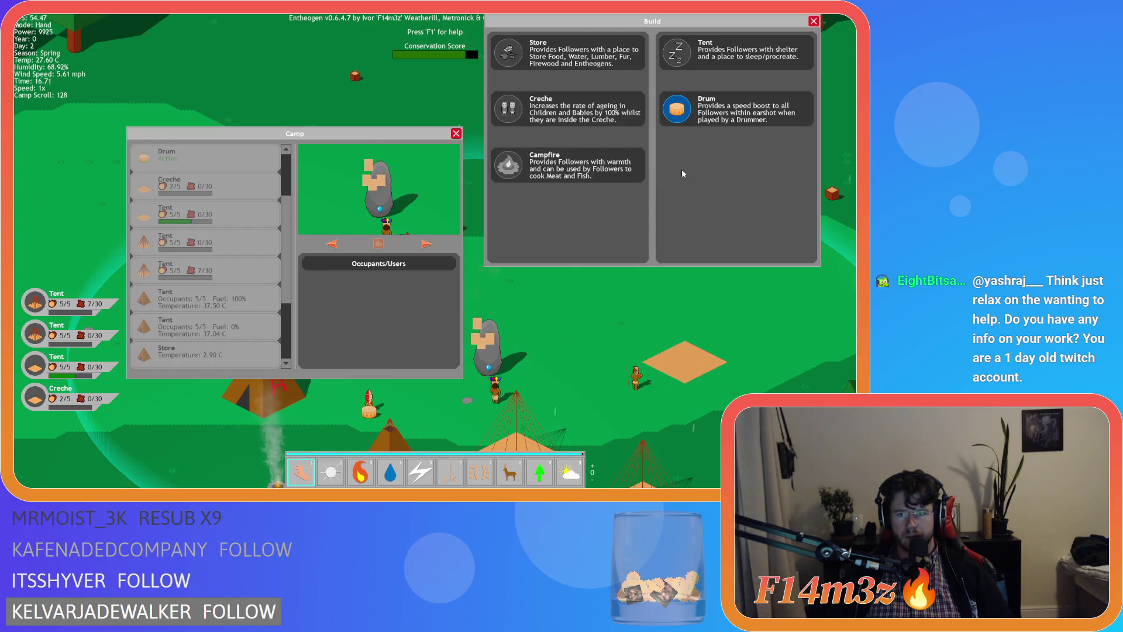
pyautogui.click(618, 252)
pyautogui.click(687, 252)
pyautogui.press('1')
pyautogui.click(547, 287)
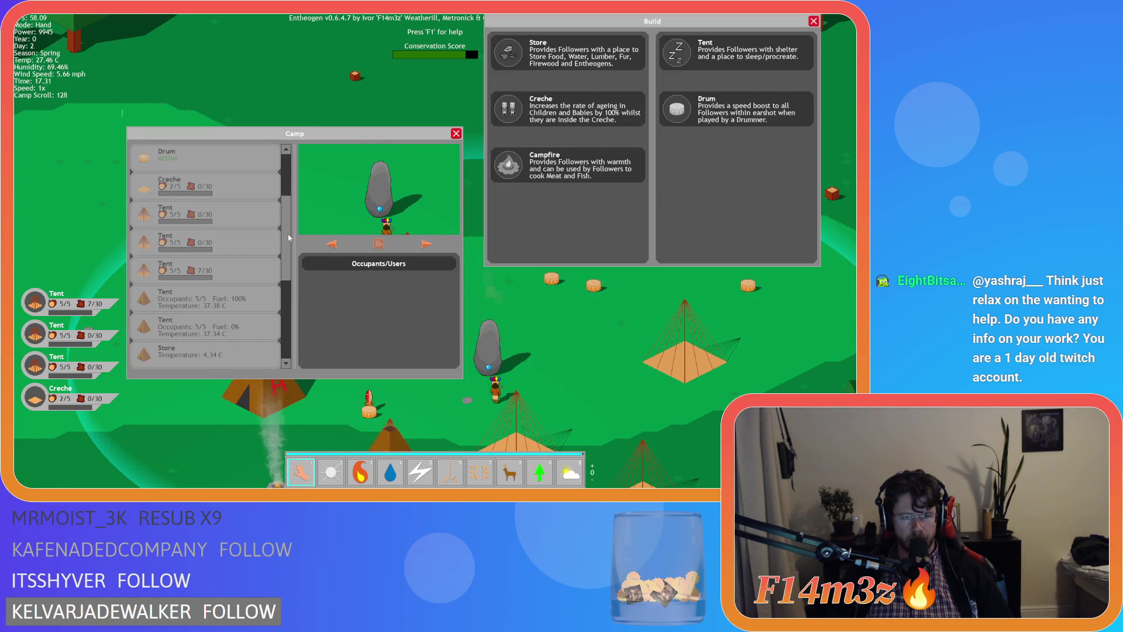
# Recheck the Camp list scroll, quit the game with Escape and Y, and return to line 189.
pyautogui.scroll(-2, 289, 238)
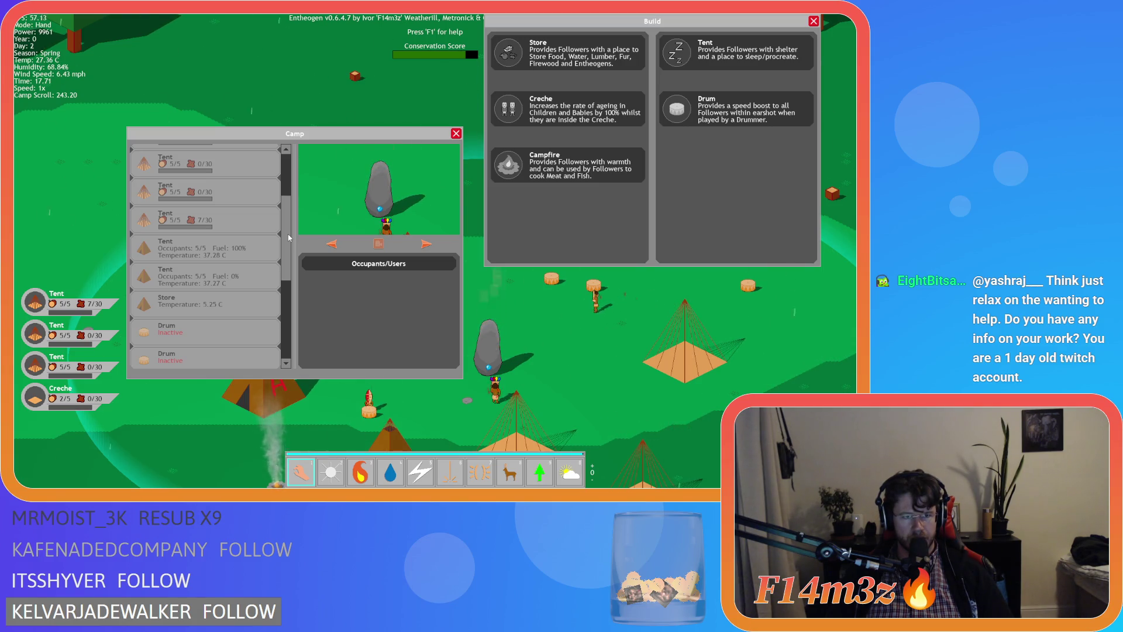
pyautogui.scroll(2, 290, 231)
pyautogui.scroll(-10, 291, 226)
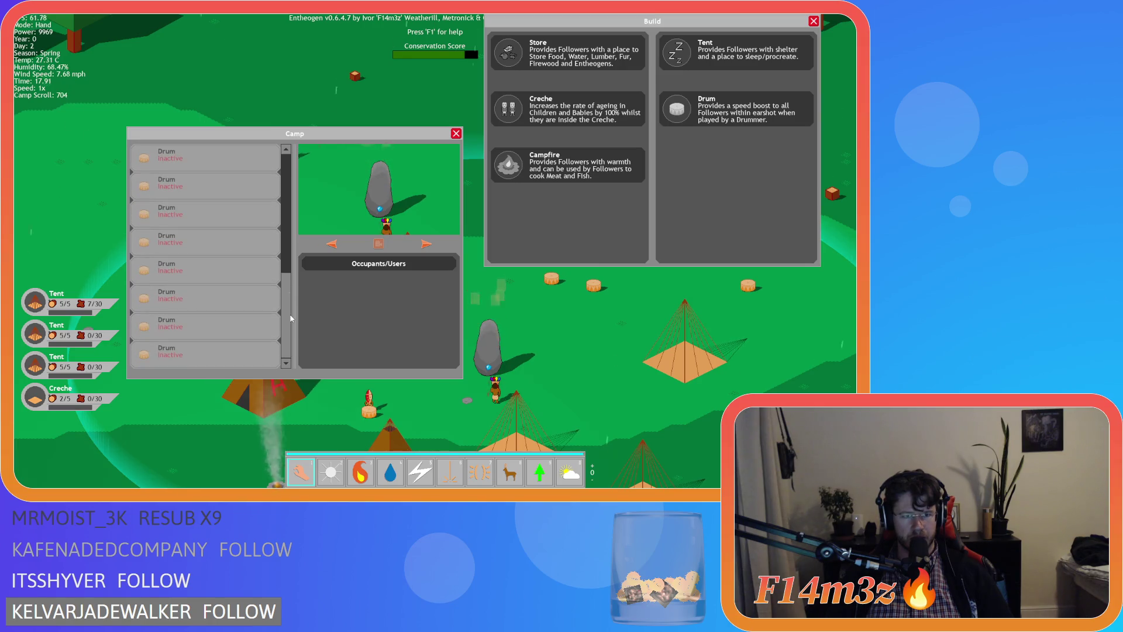
pyautogui.press('a')
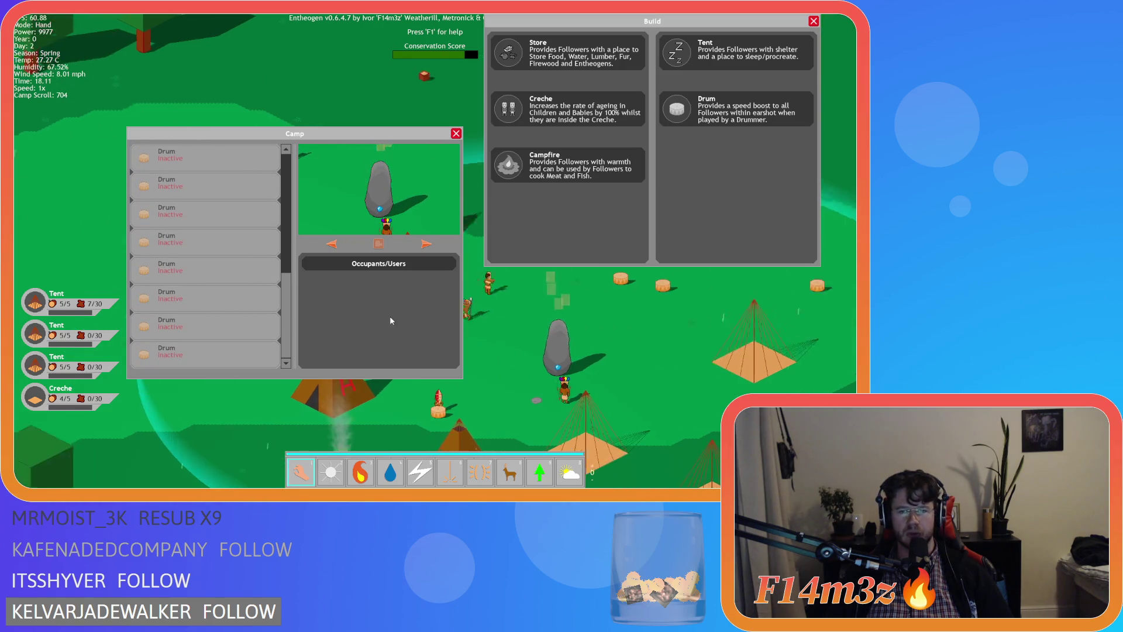
pyautogui.press('b')
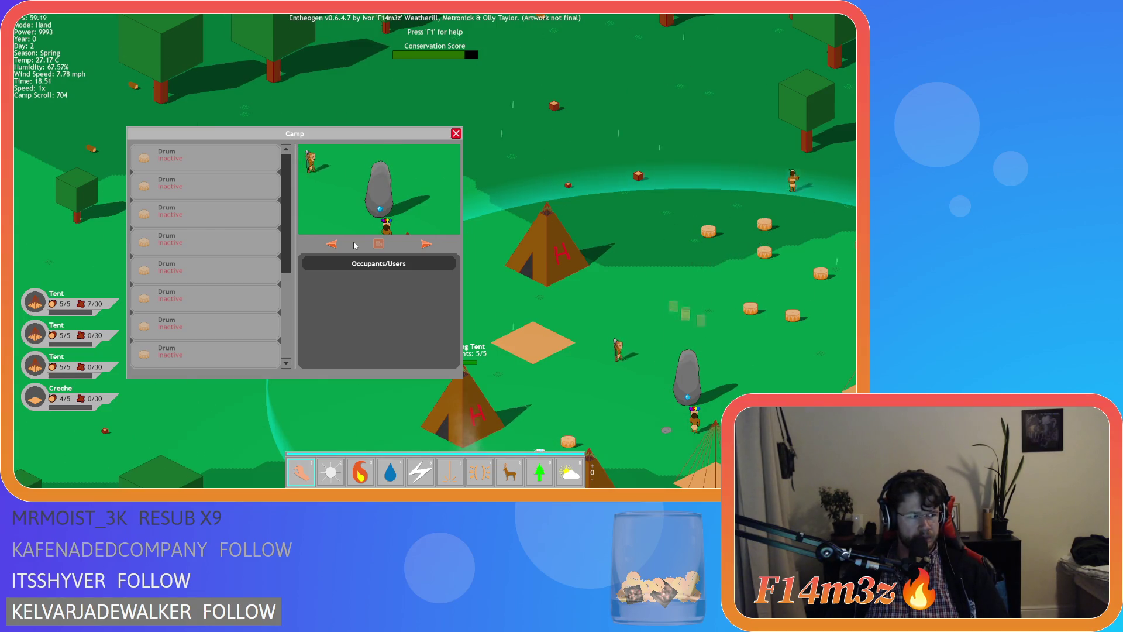
pyautogui.press('Escape')
pyautogui.press('Escape')
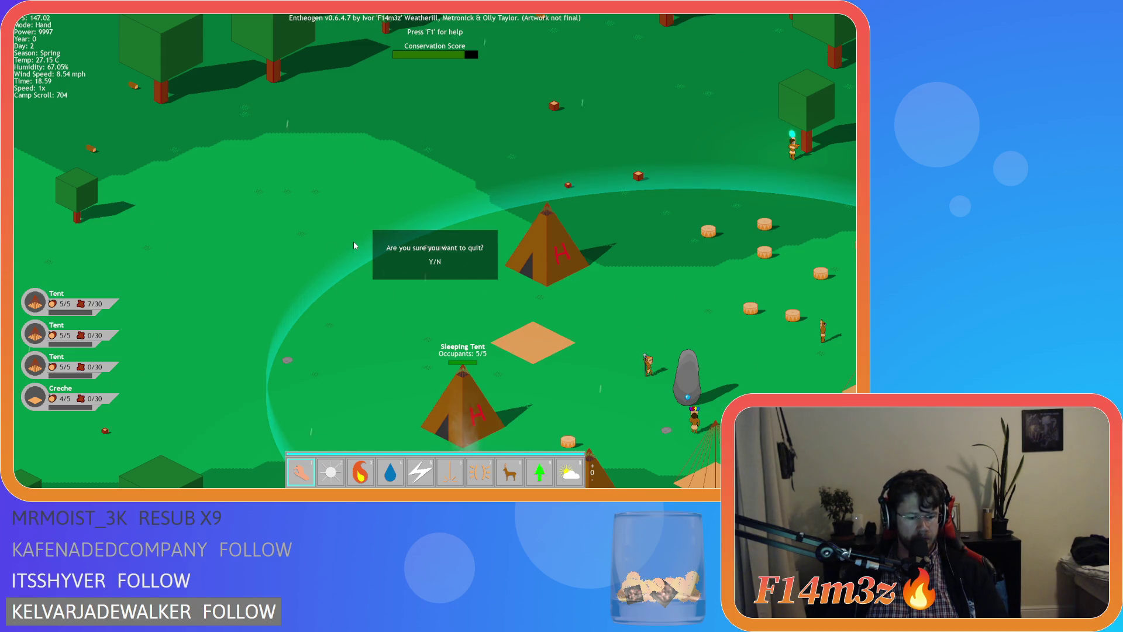
pyautogui.press('y')
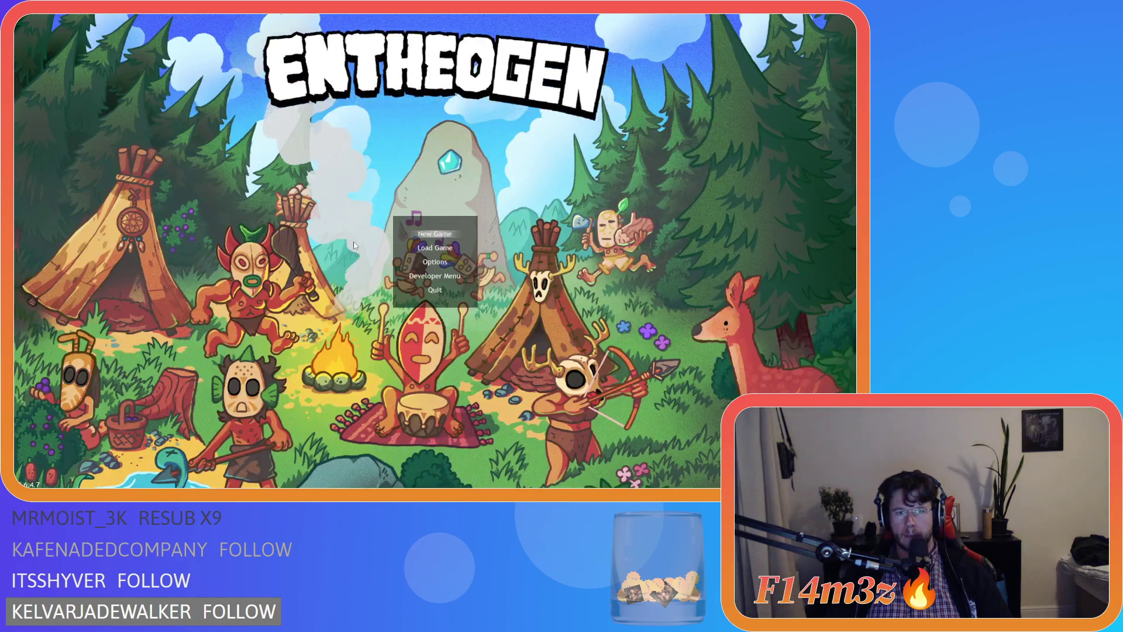
pyautogui.press('Escape')
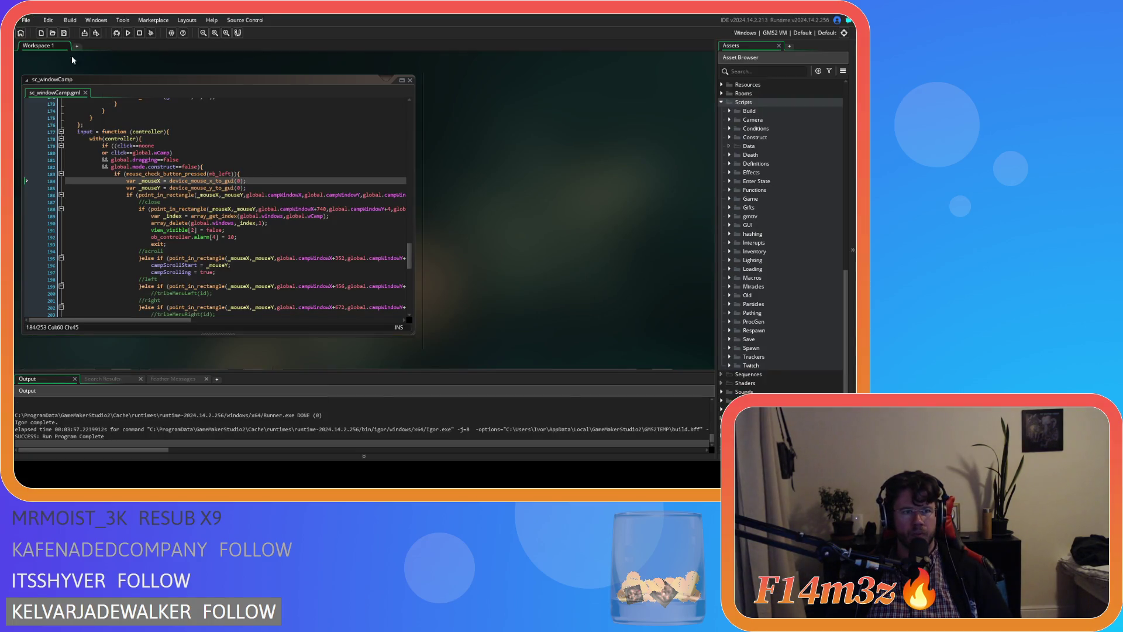
pyautogui.click(215, 215)
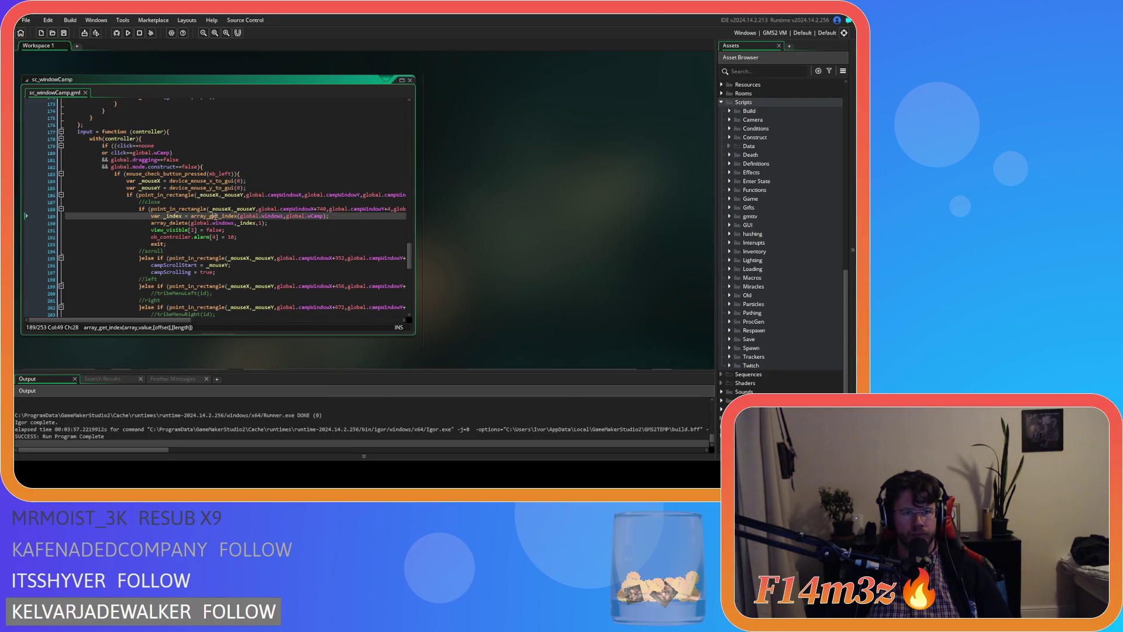
pyautogui.click(334, 250)
pyautogui.moveTo(140, 194); pyautogui.dragTo(328, 278)
pyautogui.click(335, 250)
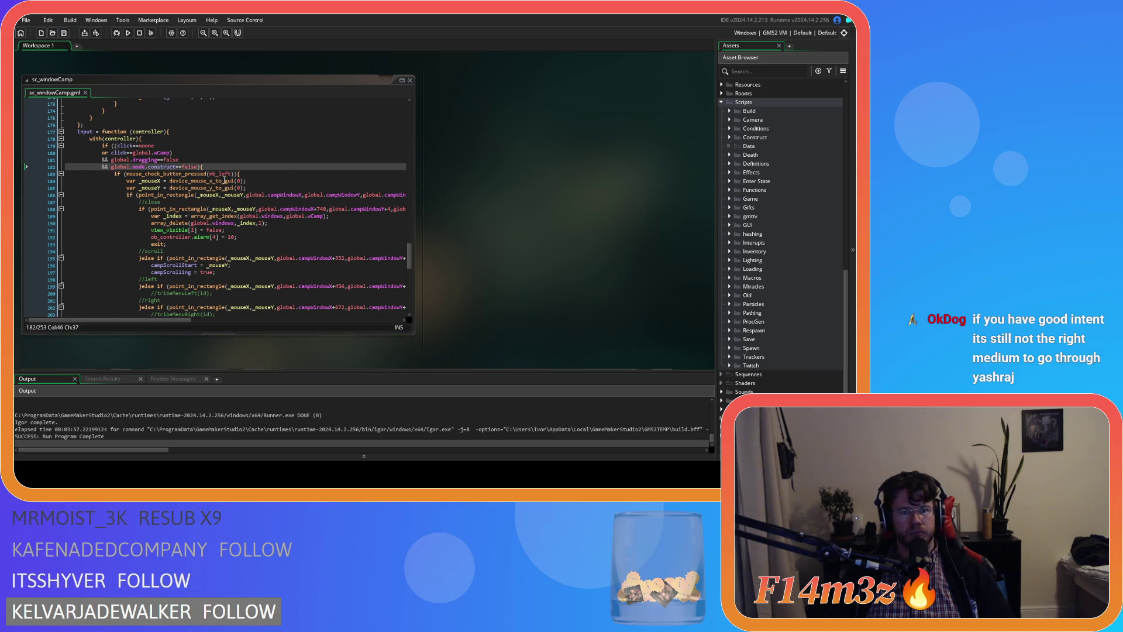
pyautogui.click(220, 181)
pyautogui.moveTo(409, 257)
pyautogui.mouseDown()
pyautogui.moveTo(411, 279)
pyautogui.moveTo(412, 258)
pyautogui.mouseUp()
pyautogui.click(275, 197)
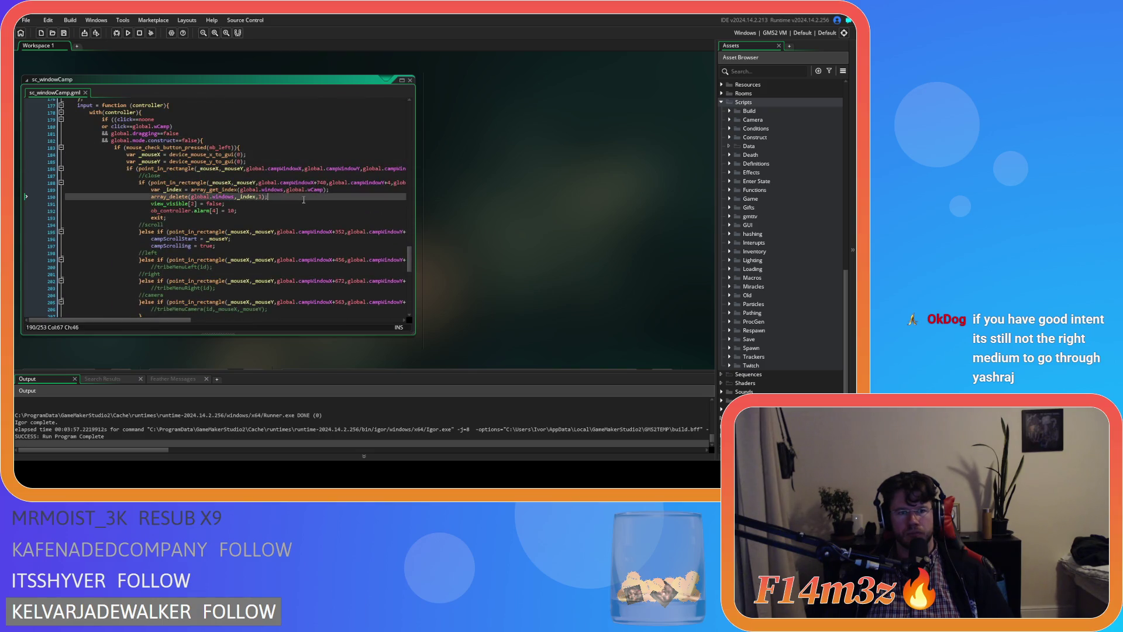
pyautogui.scroll(-2, 307, 210)
pyautogui.scroll(2, 307, 209)
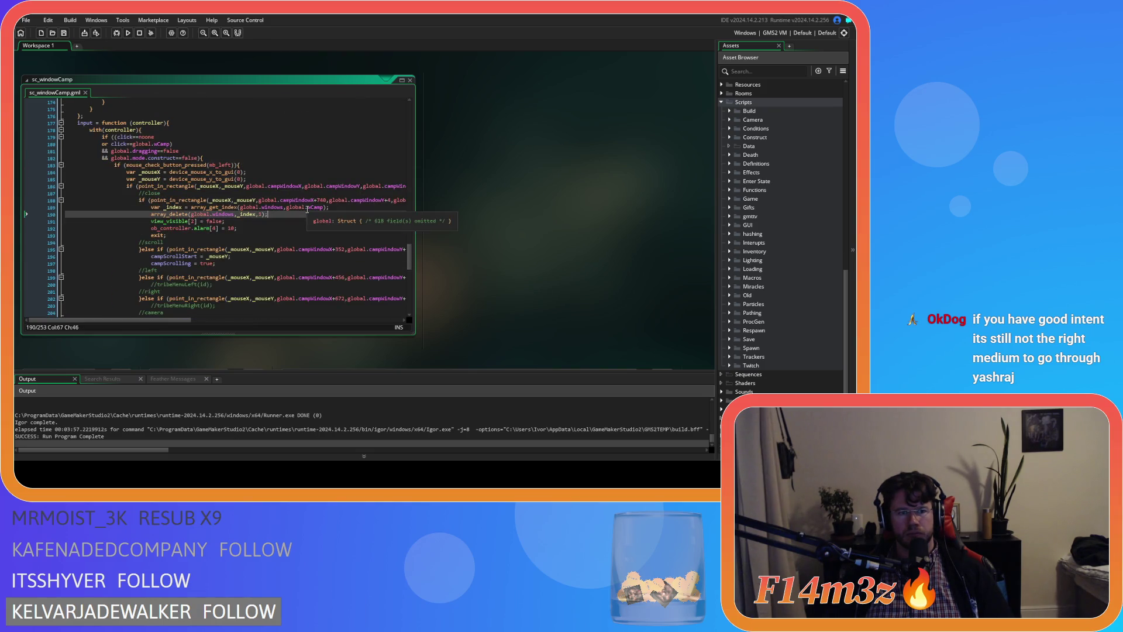
pyautogui.click(350, 206)
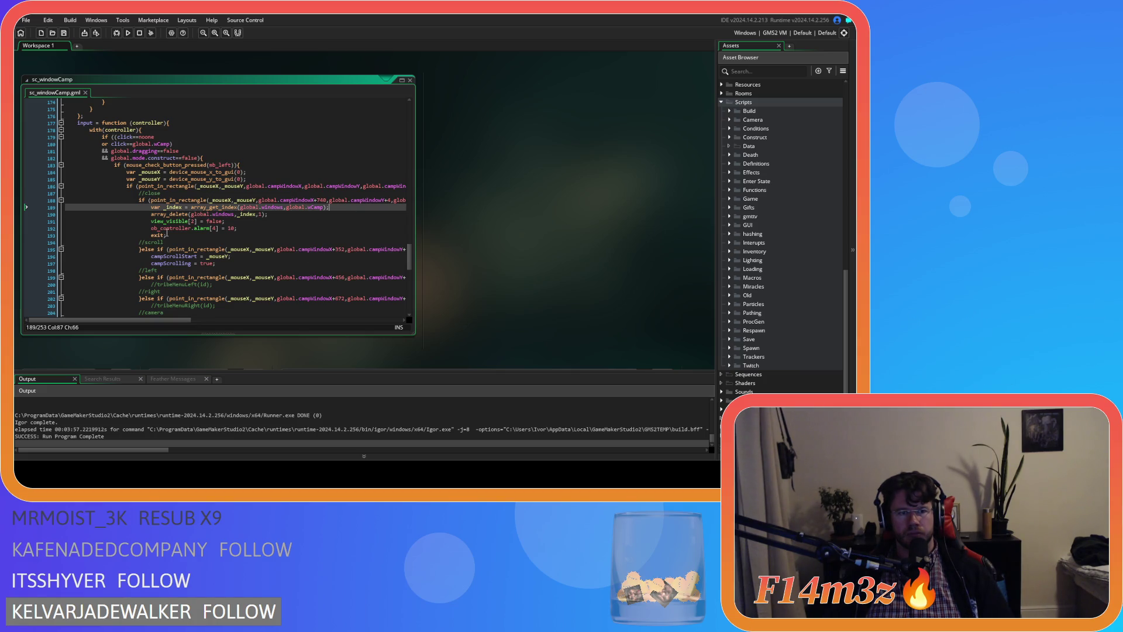
pyautogui.scroll(-10, 166, 233)
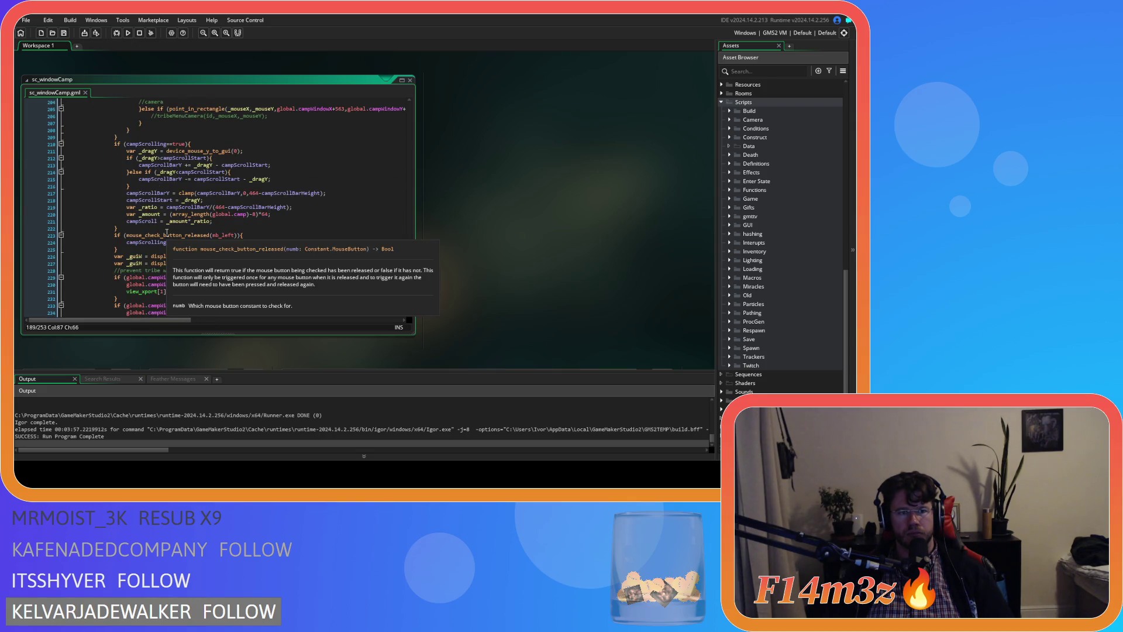
pyautogui.click(278, 224)
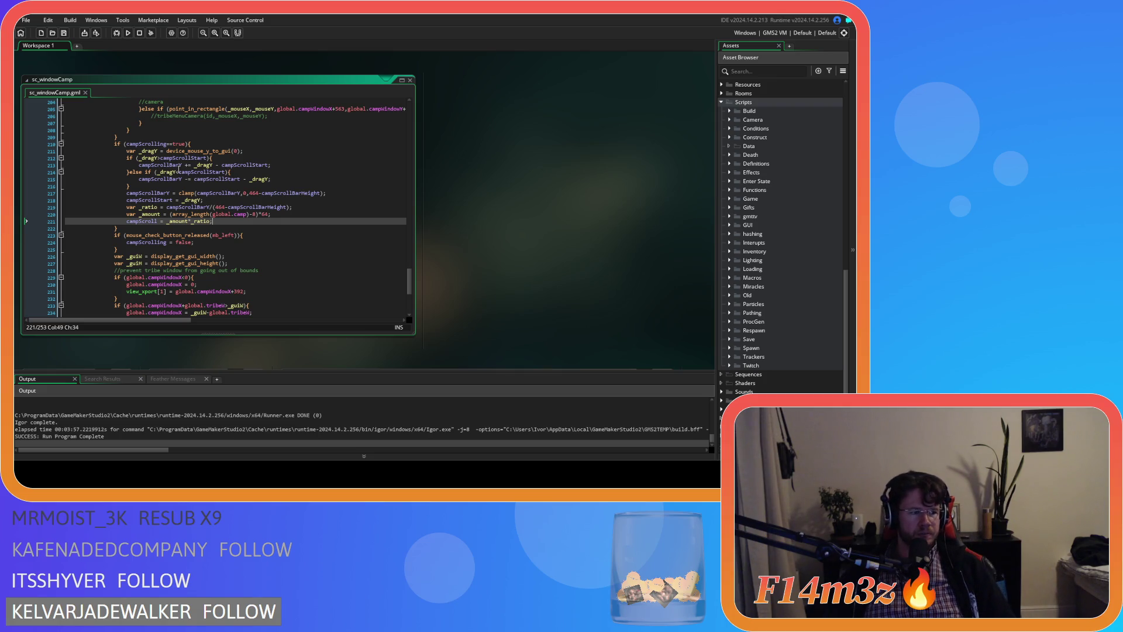
pyautogui.scroll(3, 251, 251)
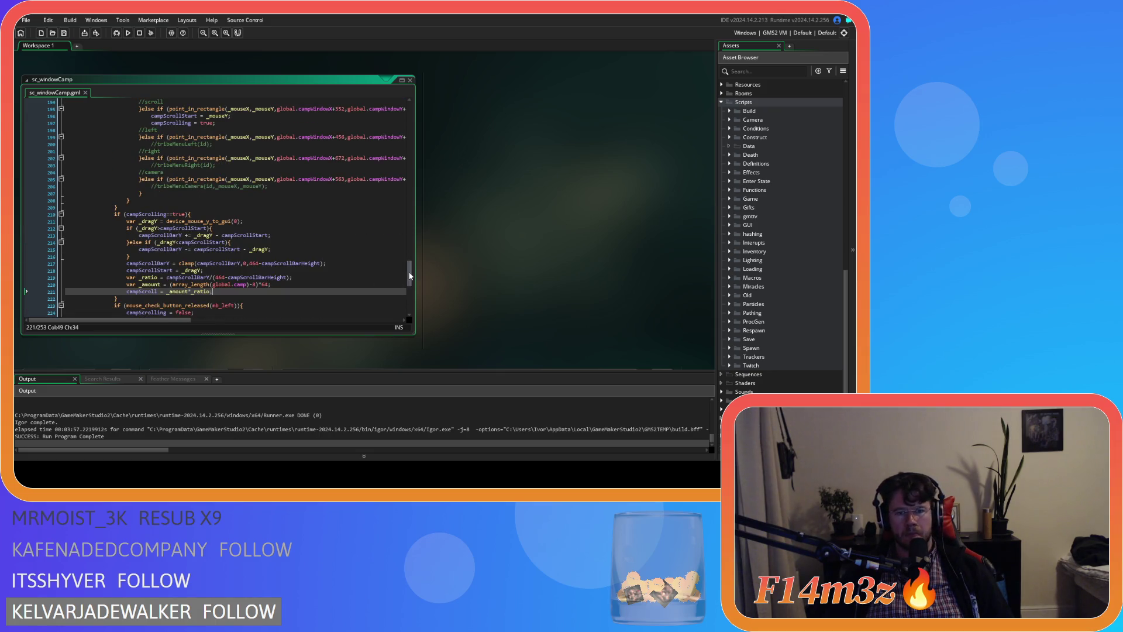
pyautogui.scroll(-3, 285, 217)
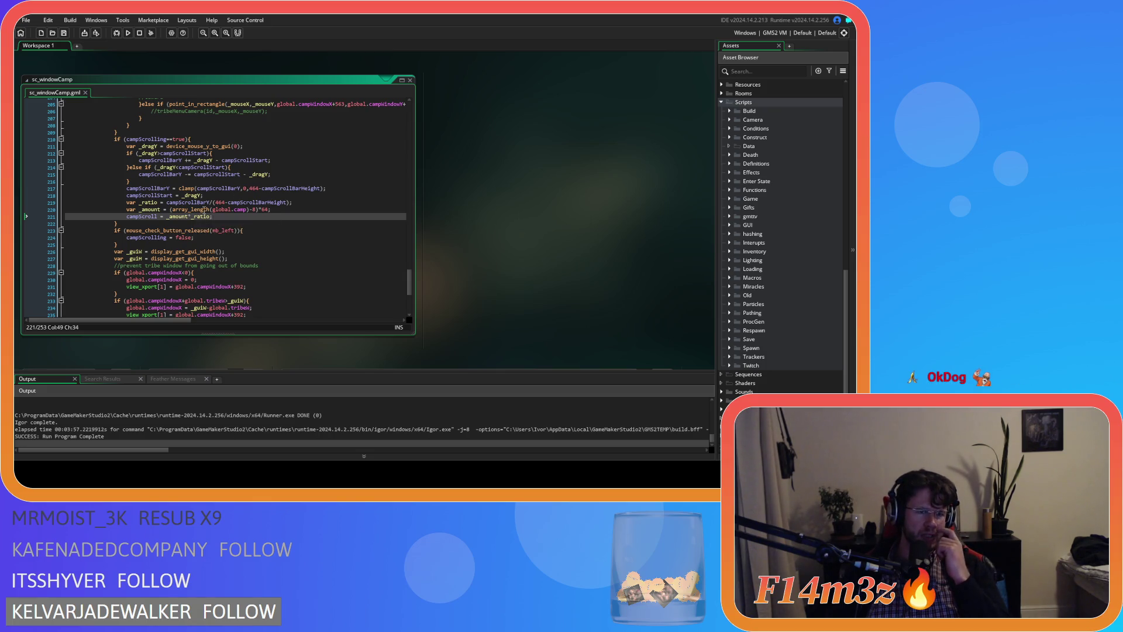
pyautogui.moveTo(139, 219); pyautogui.dragTo(151, 220)
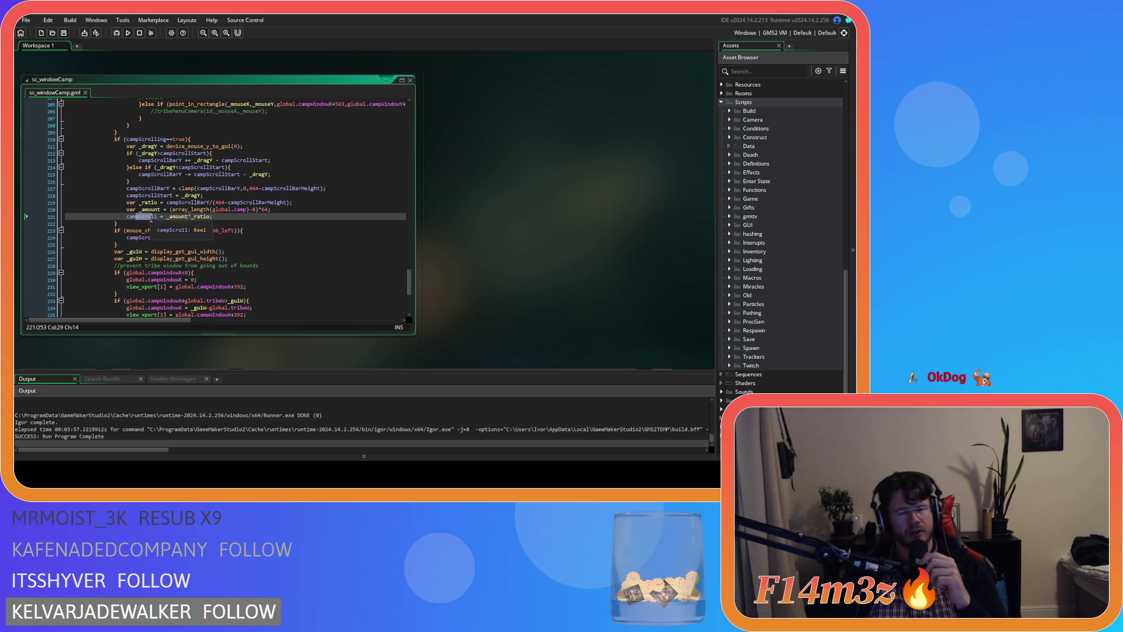
pyautogui.click(217, 216)
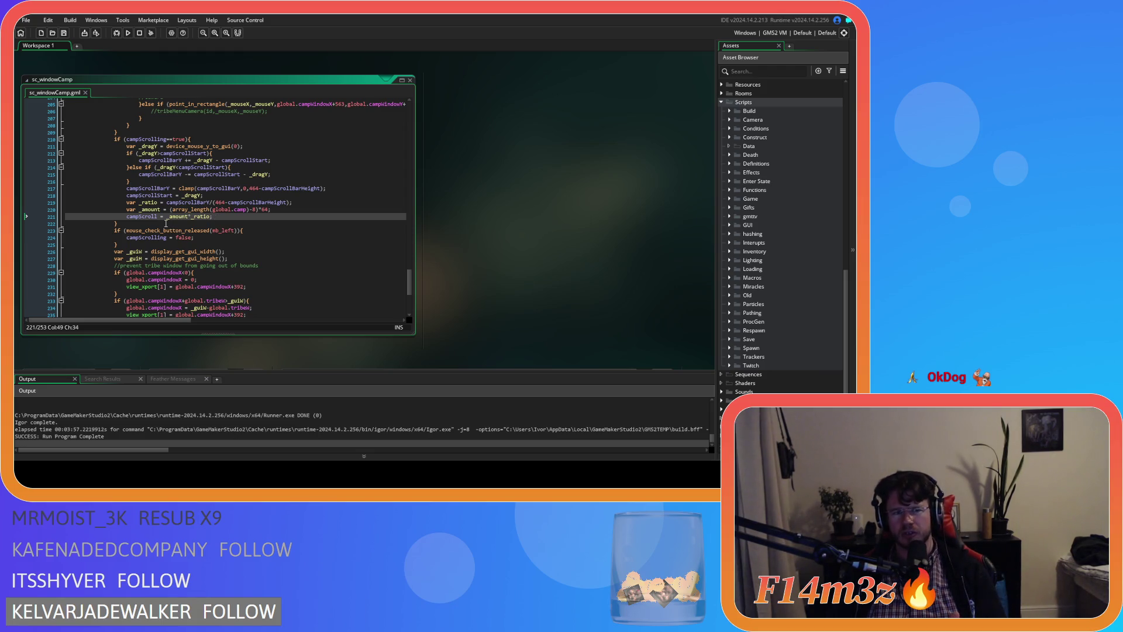
pyautogui.doubleClick(146, 218)
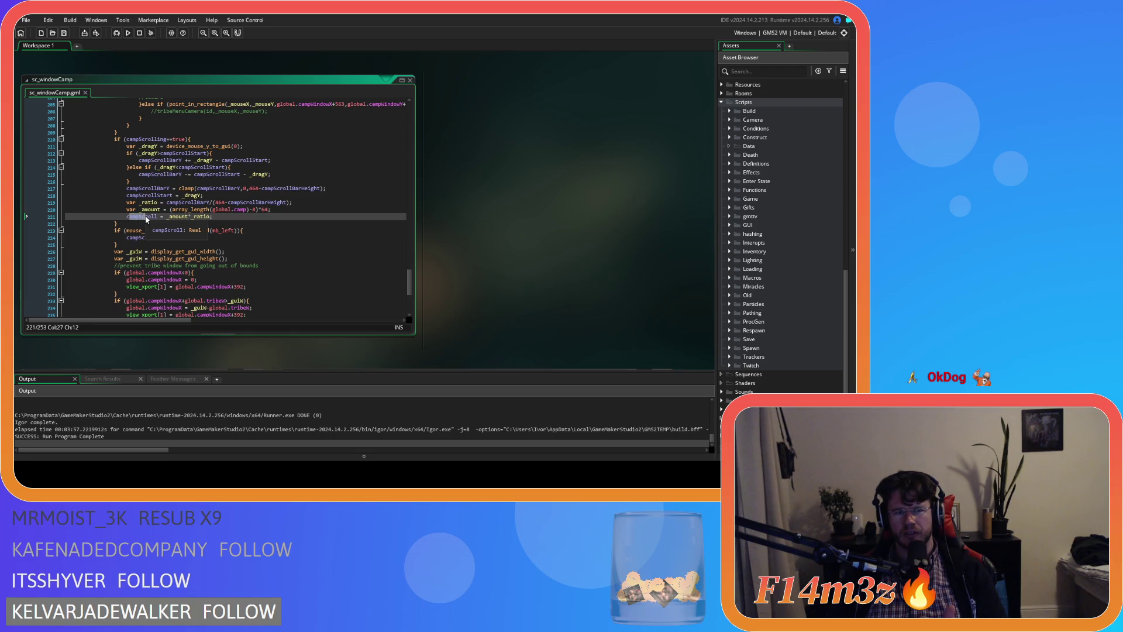
pyautogui.click(231, 216)
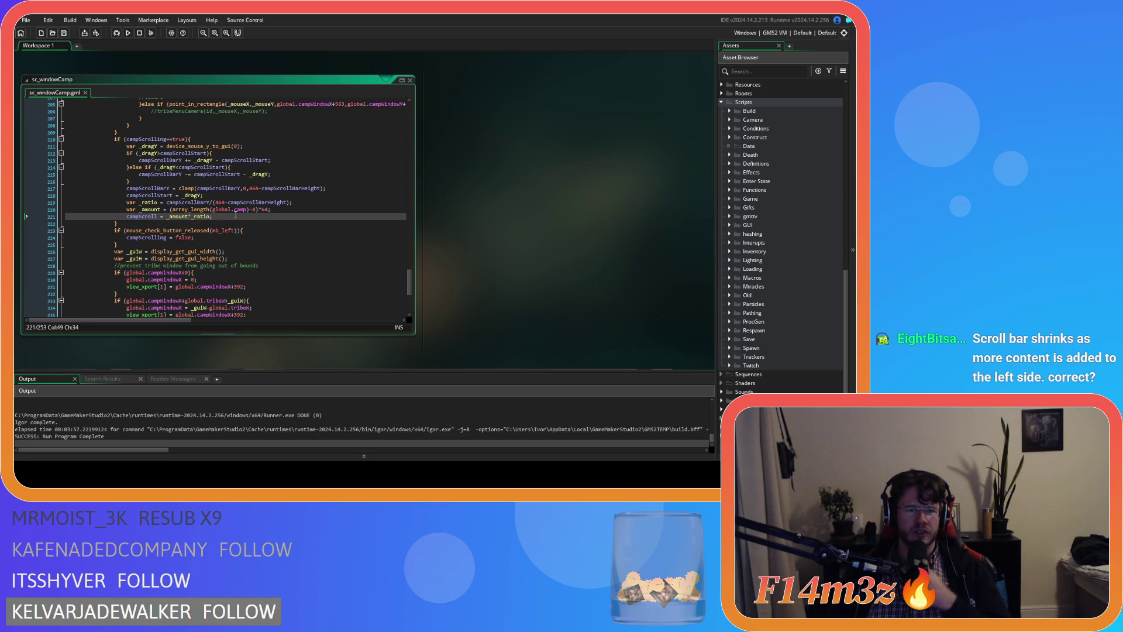
pyautogui.moveTo(123, 202); pyautogui.dragTo(228, 219)
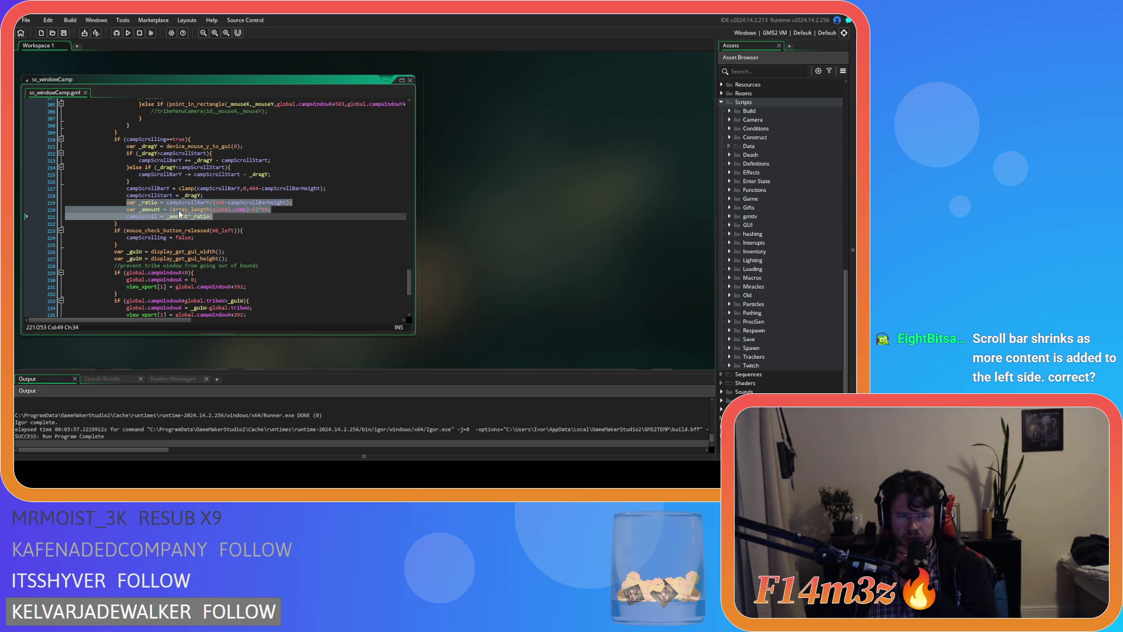
pyautogui.rightClick(179, 212)
pyautogui.click(199, 228)
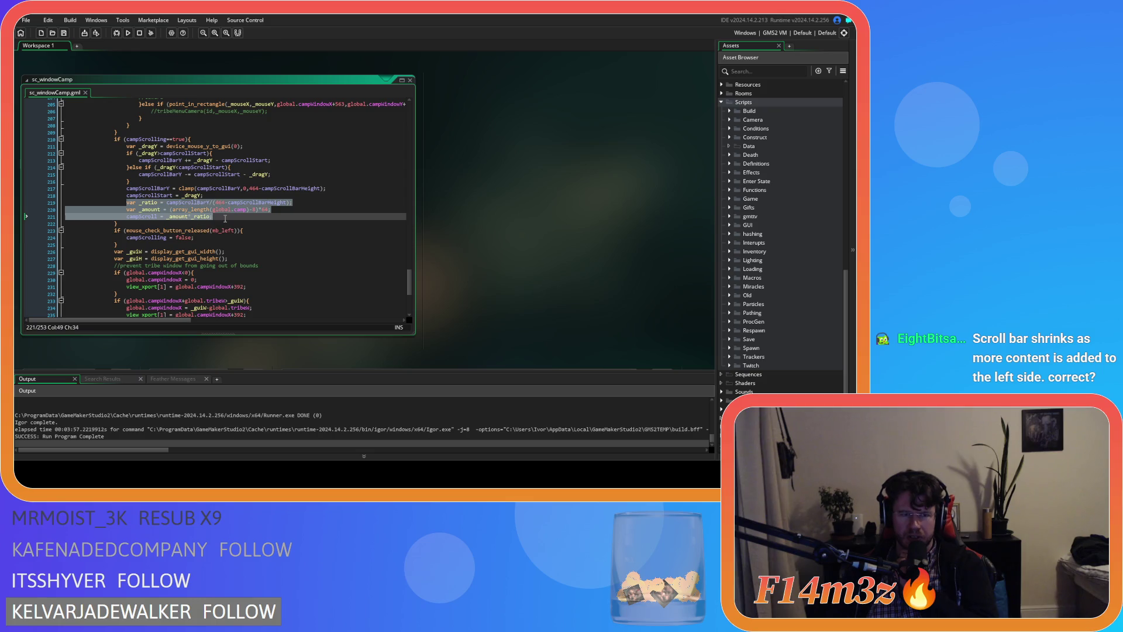
pyautogui.click(225, 218)
pyautogui.moveTo(127, 216); pyautogui.dragTo(157, 221)
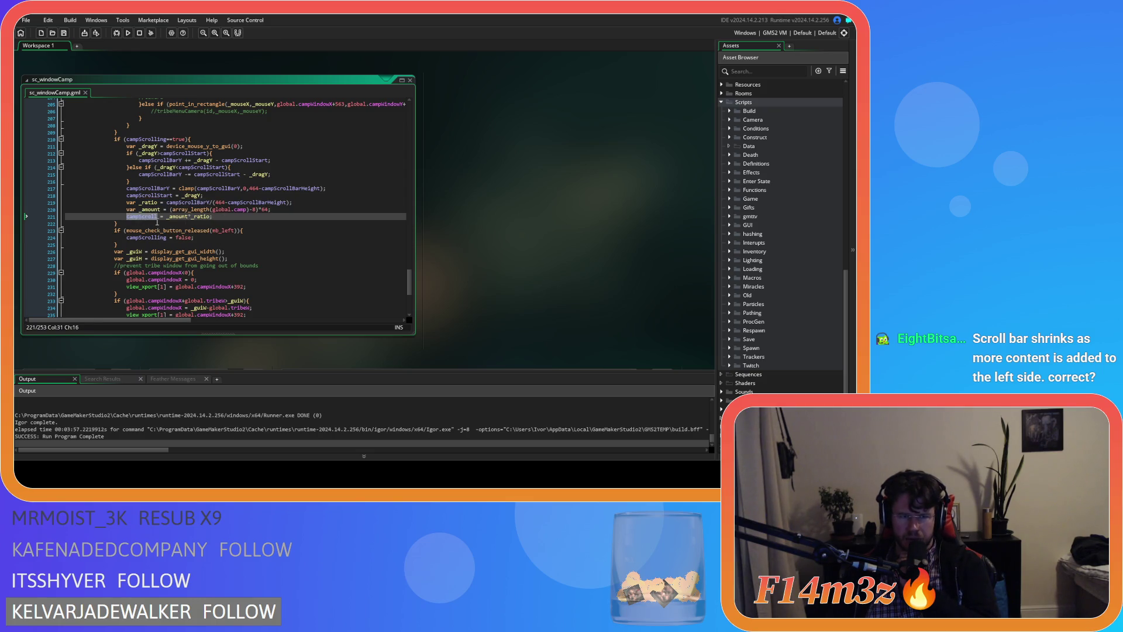
pyautogui.moveTo(195, 227)
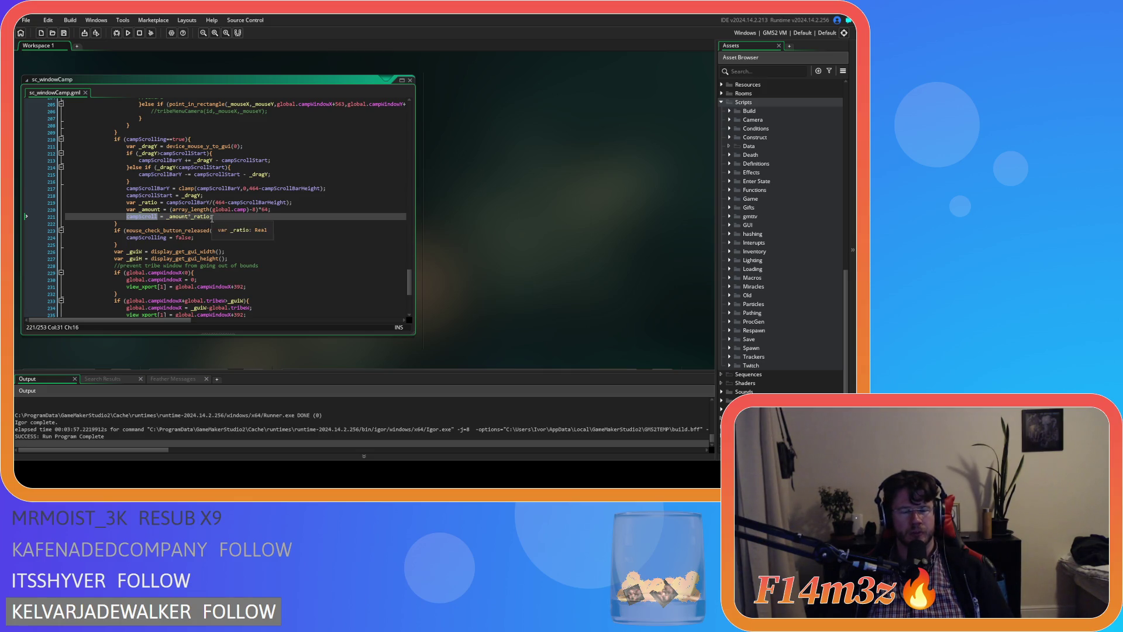
pyautogui.rightClick(139, 221)
pyautogui.click(218, 221)
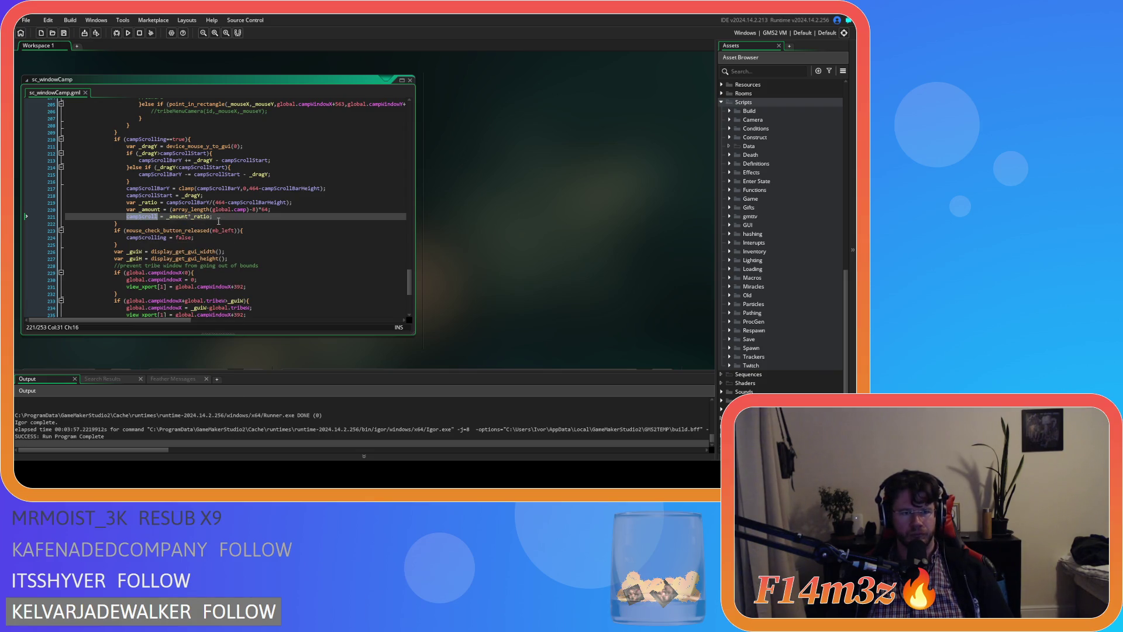
pyautogui.rightClick(144, 220)
pyautogui.click(174, 227)
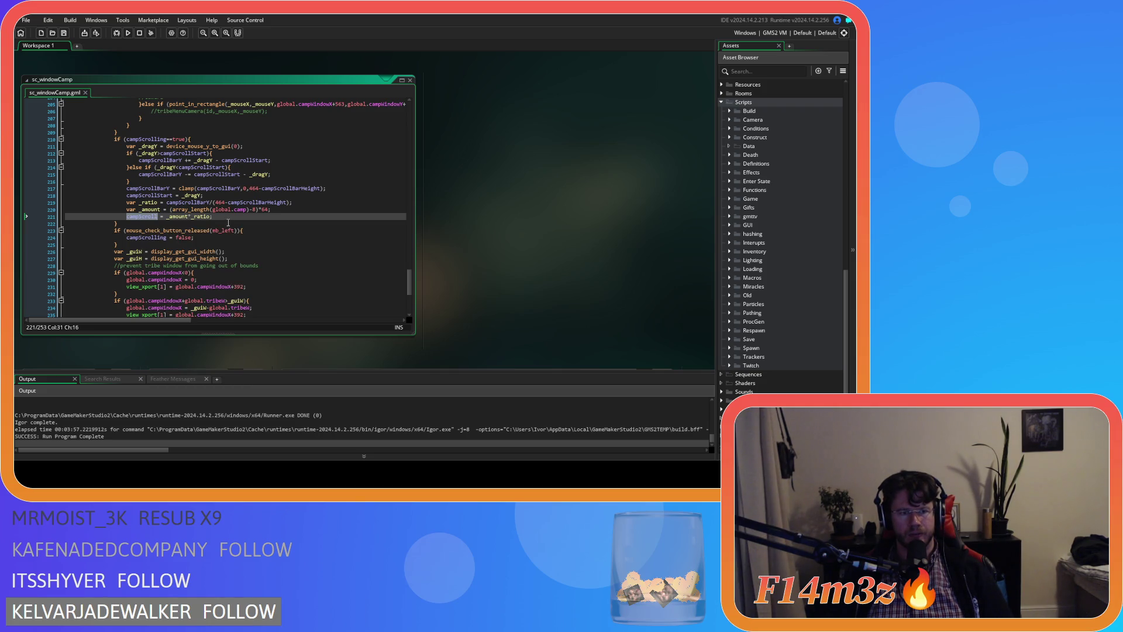
pyautogui.moveTo(224, 216); pyautogui.dragTo(126, 203)
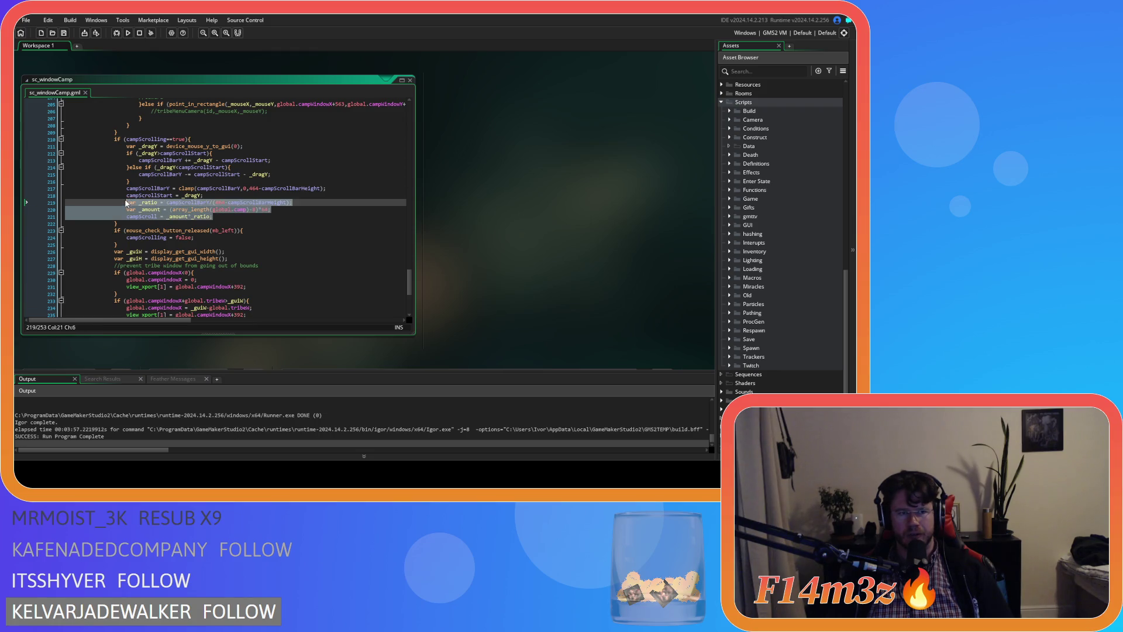
pyautogui.rightClick(174, 214)
pyautogui.click(198, 229)
pyautogui.click(246, 216)
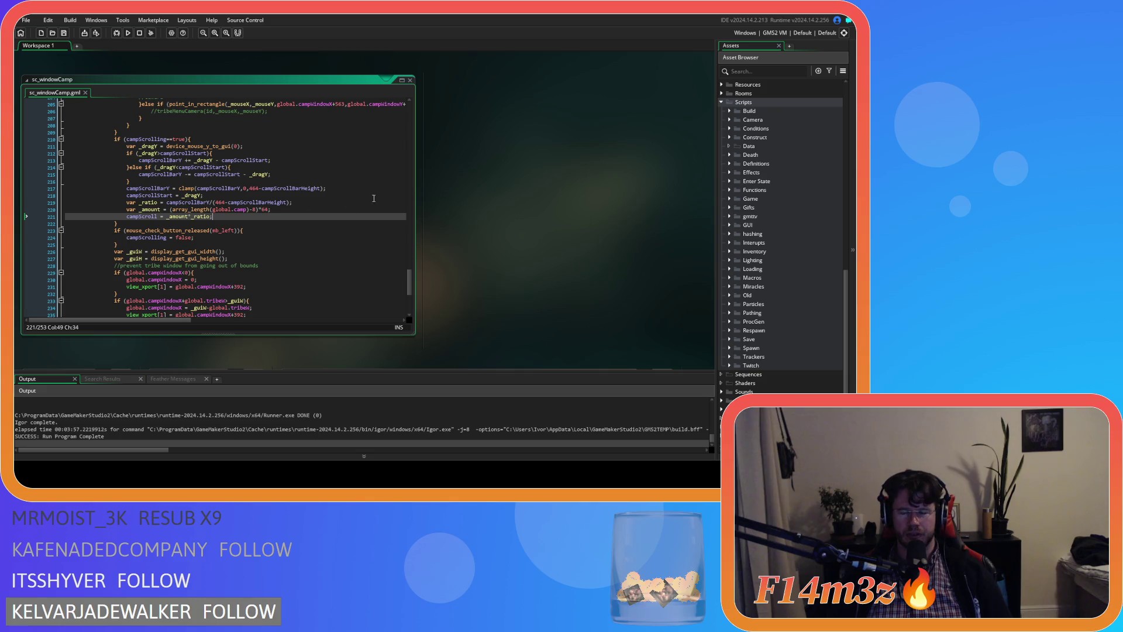
pyautogui.moveTo(408, 287)
pyautogui.mouseDown()
pyautogui.moveTo(410, 255)
pyautogui.moveTo(407, 289)
pyautogui.mouseUp()
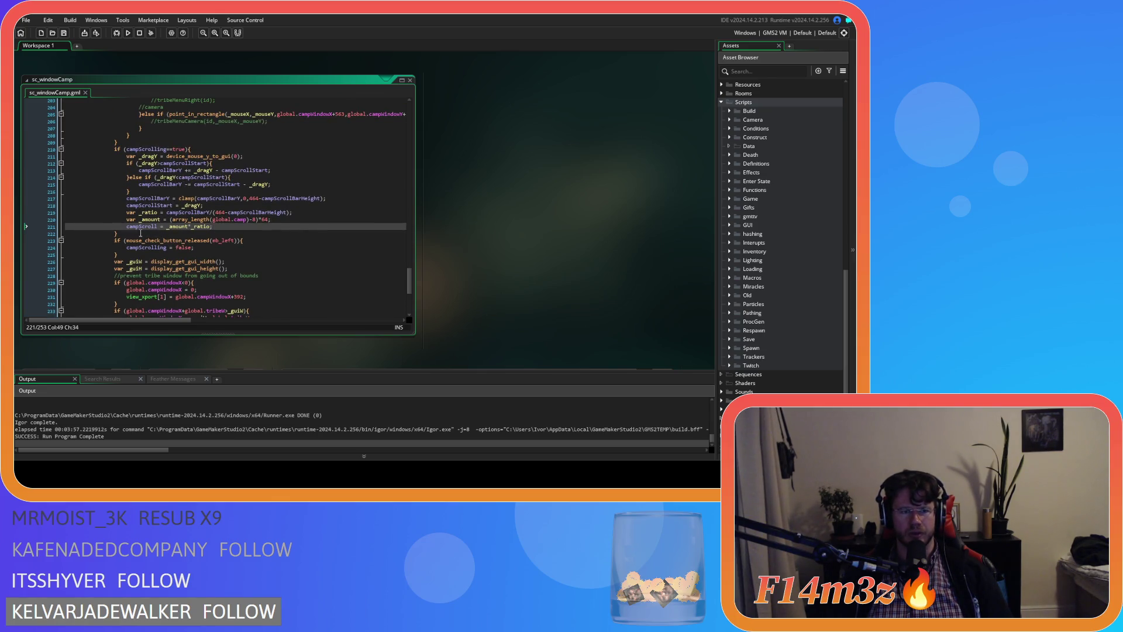
pyautogui.click(180, 212)
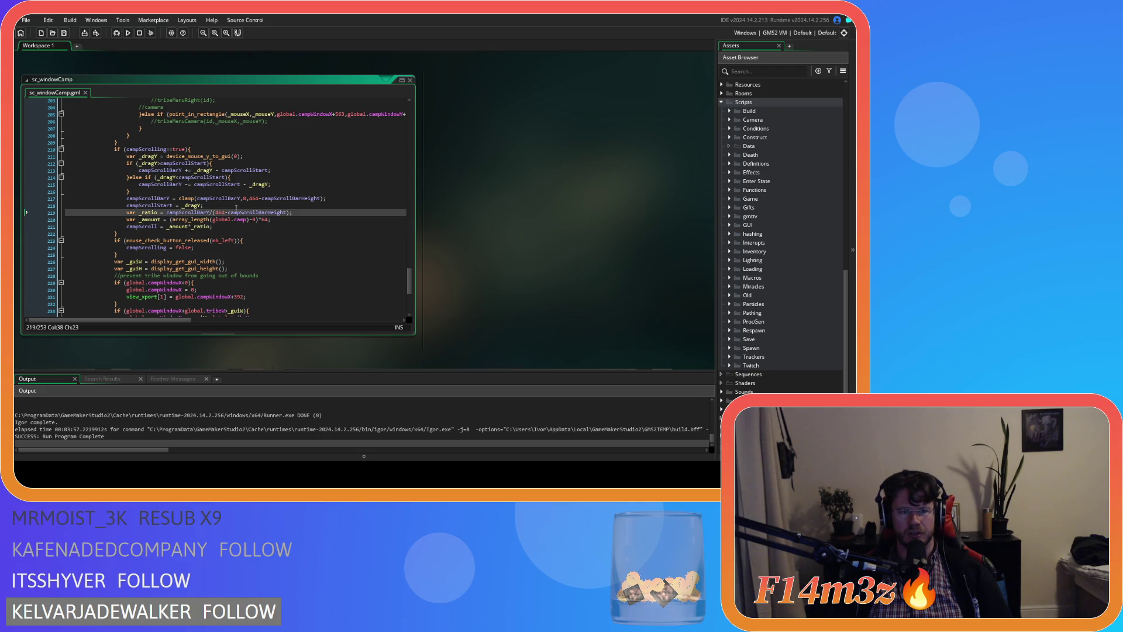
pyautogui.doubleClick(258, 212)
pyautogui.doubleClick(187, 212)
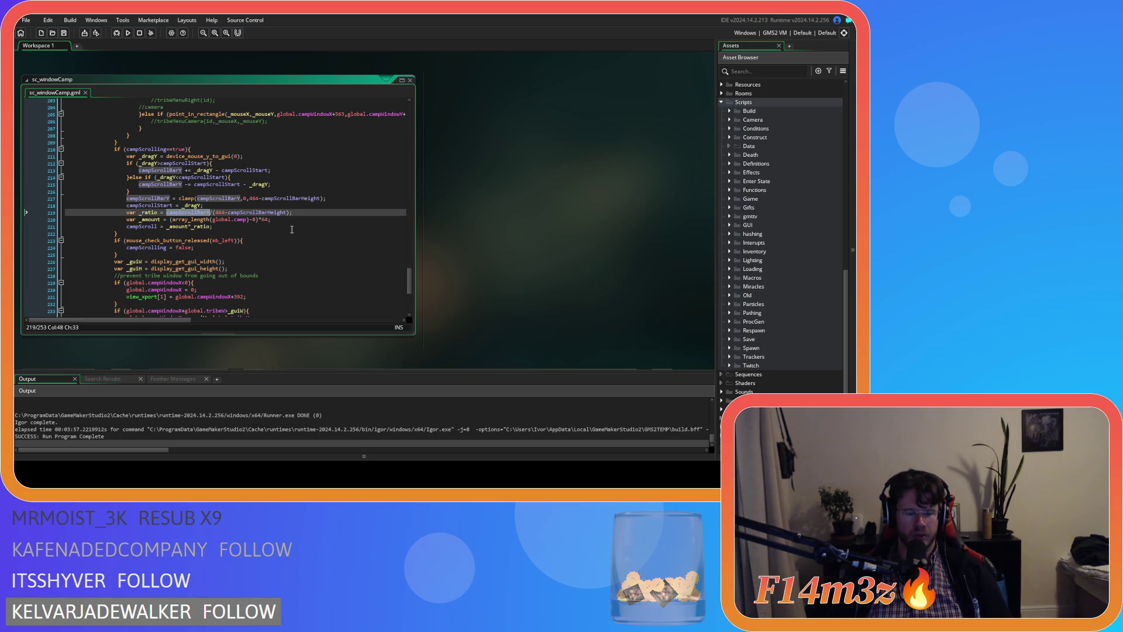
pyautogui.hotkey('ctrl', 'f')
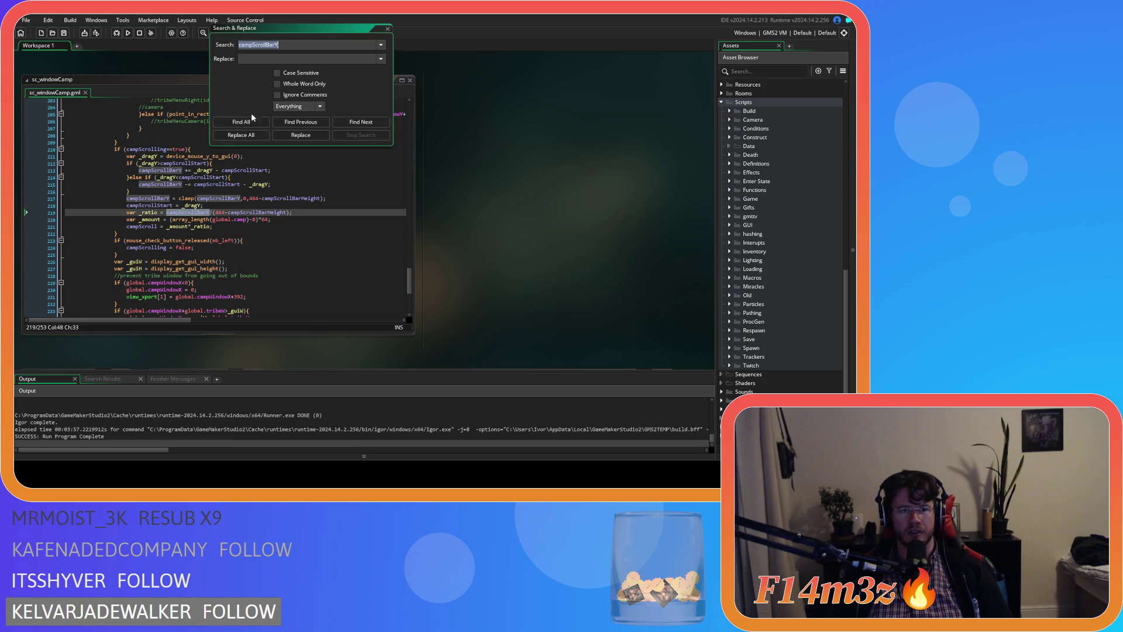
# Replace every campScrollBarY in the project with global.campScrollBarY, matching whole words only.
pyautogui.click(250, 119)
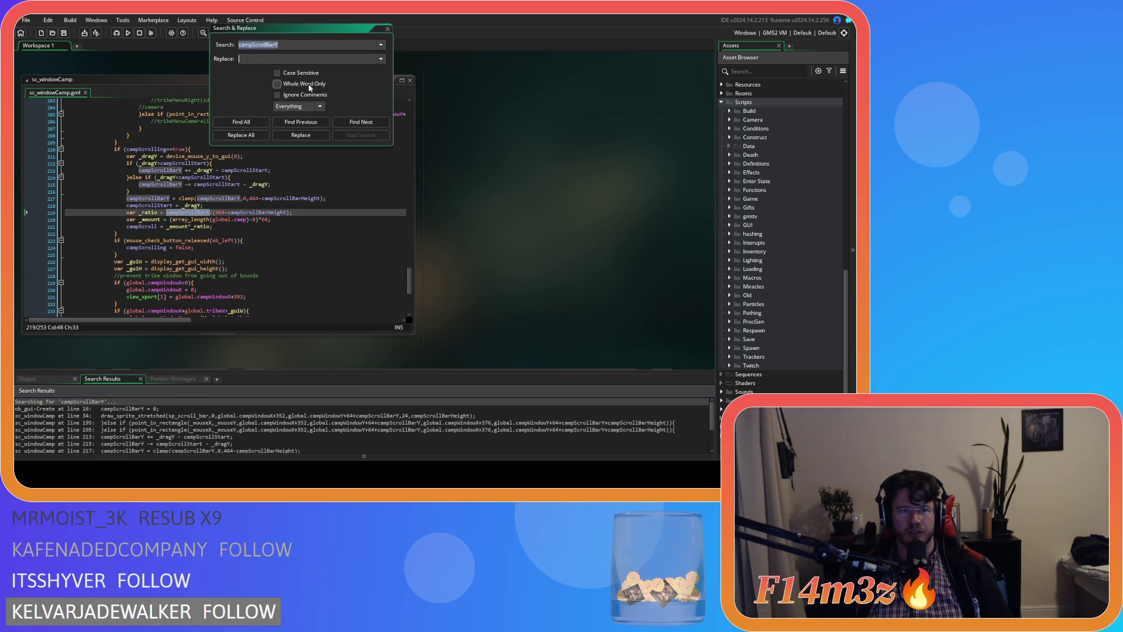
pyautogui.click(286, 45)
pyautogui.press('Tab')
pyautogui.click(277, 84)
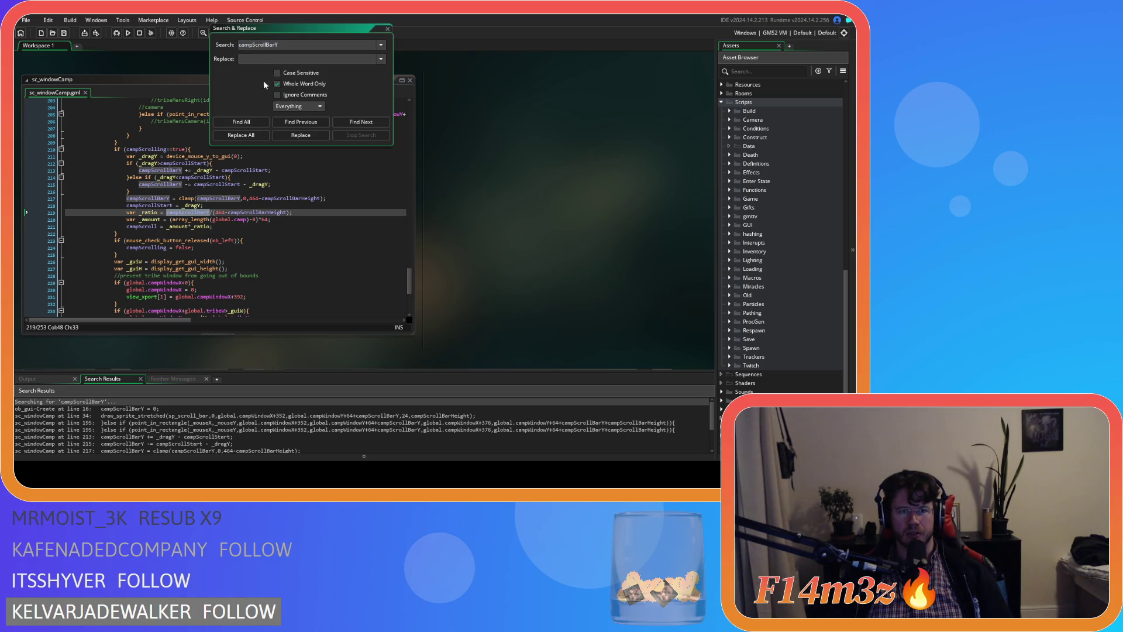
pyautogui.click(252, 121)
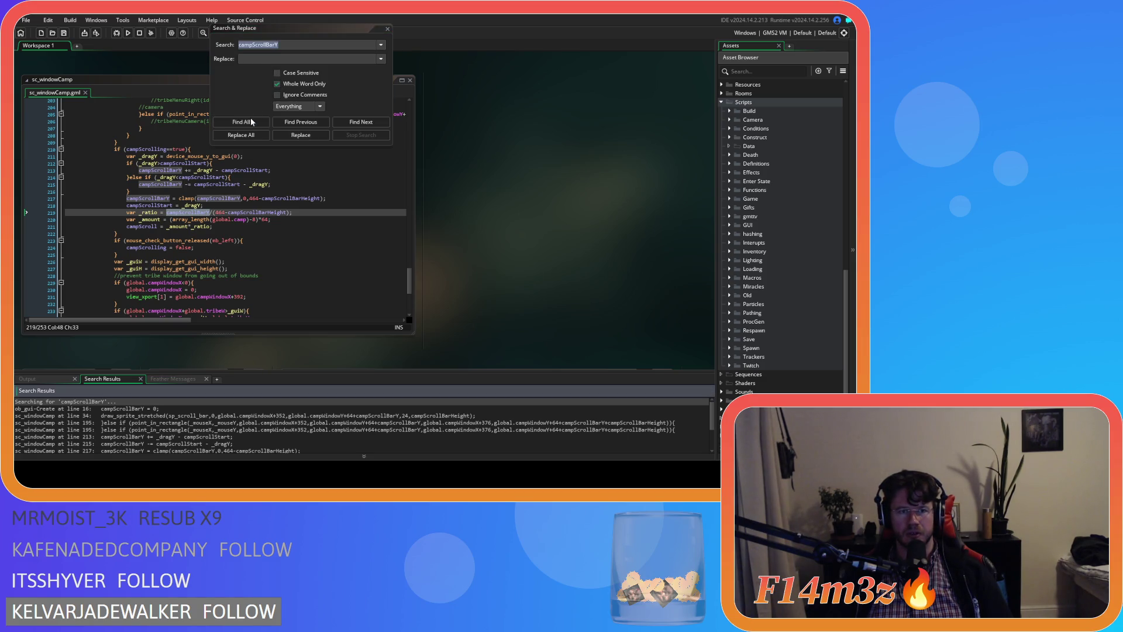
pyautogui.click(257, 73)
pyautogui.click(260, 59)
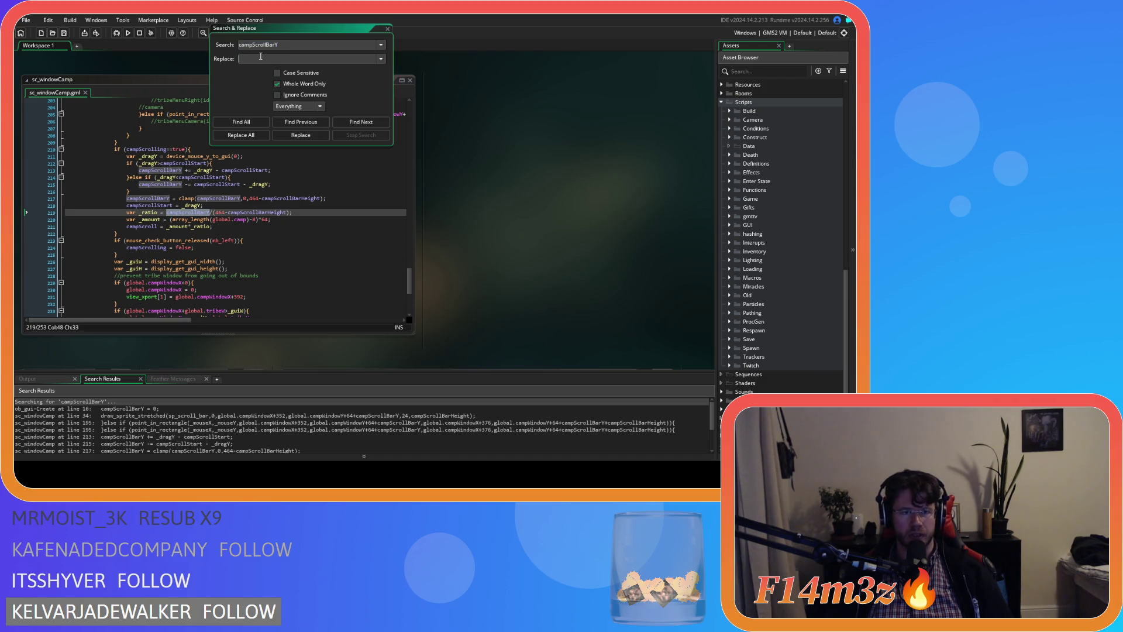
pyautogui.write('global.campScrollBarY')
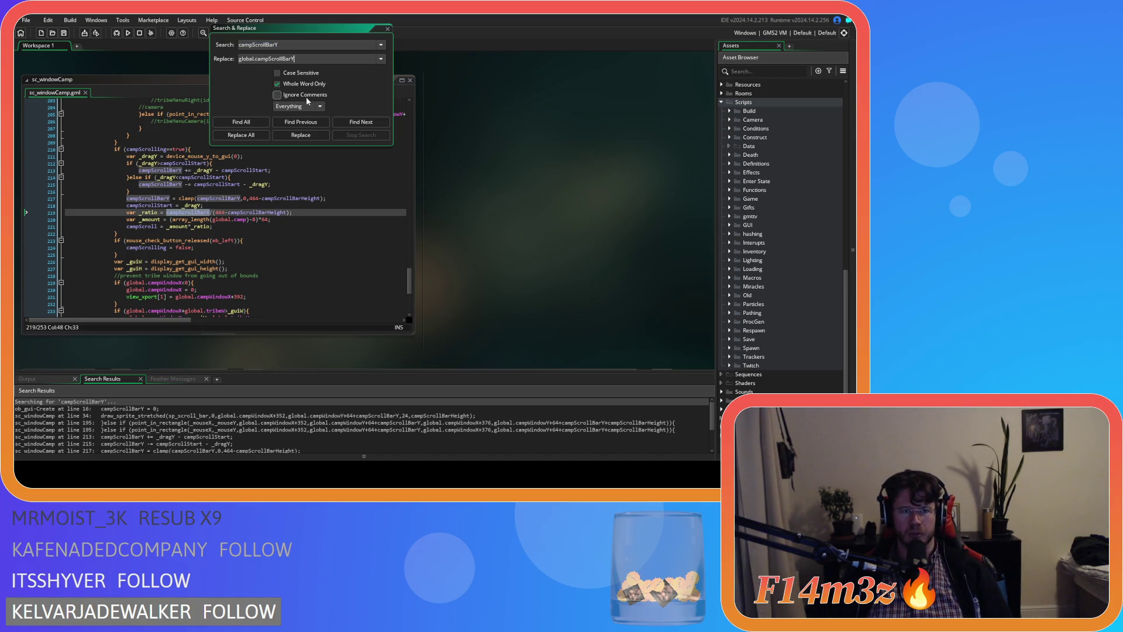
pyautogui.click(252, 138)
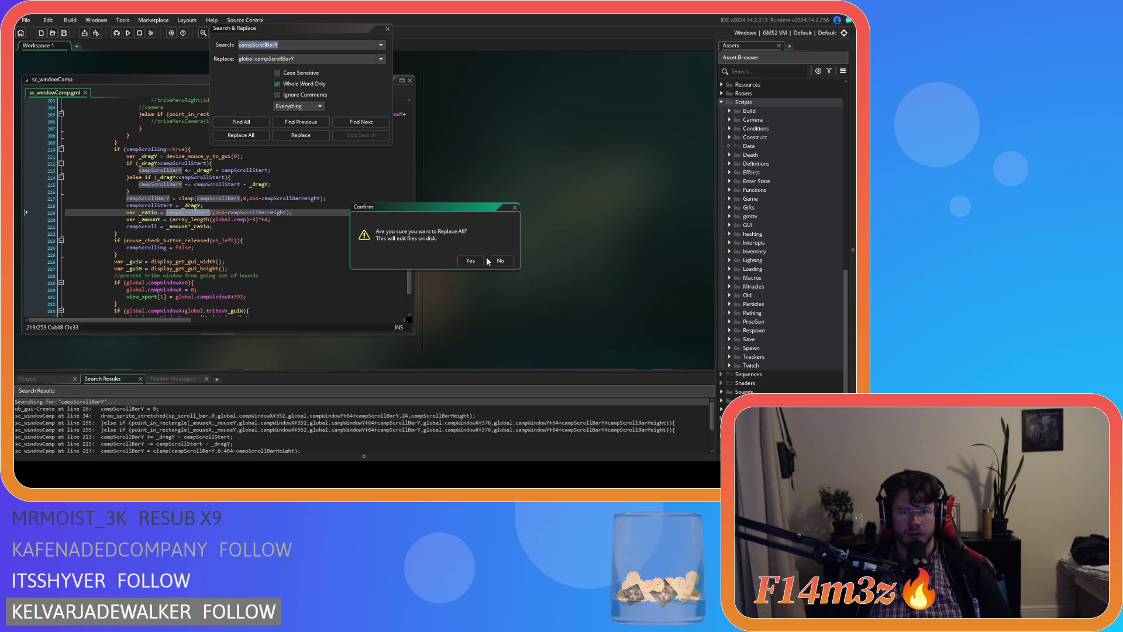
pyautogui.click(469, 261)
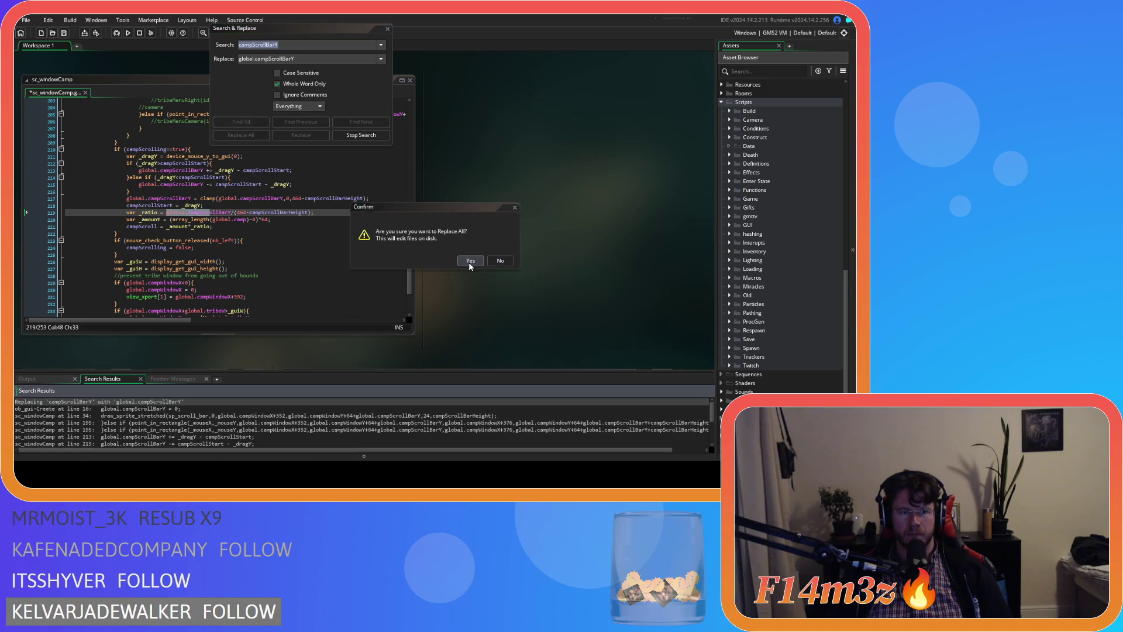
# Replace every campScrollBarHeight in the project with global.campScrollBarHeight.
pyautogui.doubleClick(334, 198)
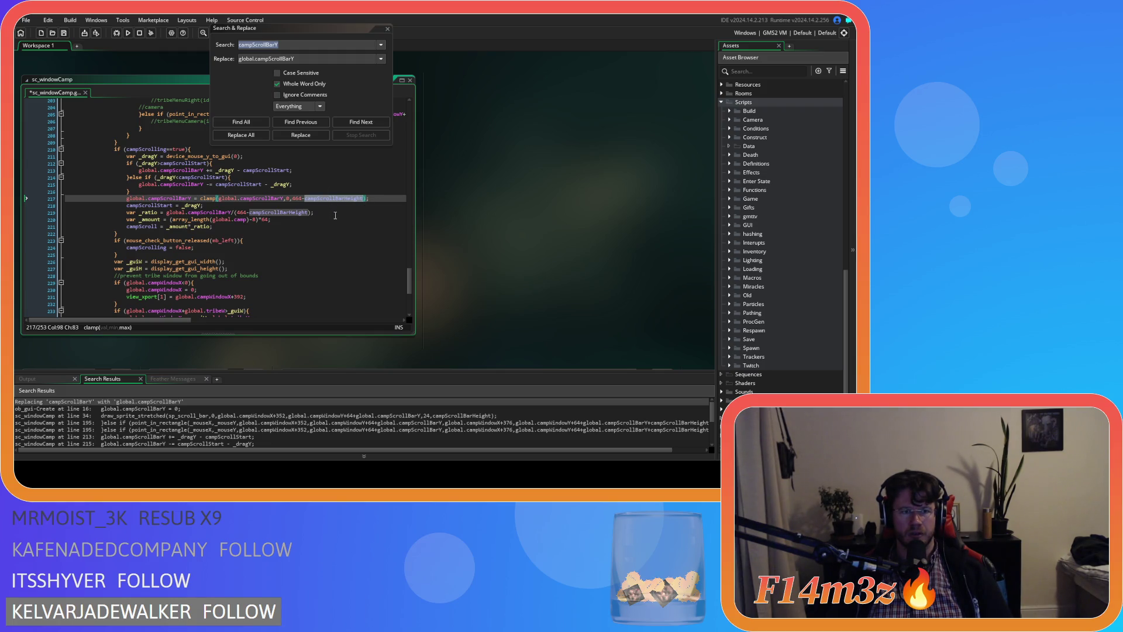
pyautogui.click(295, 212)
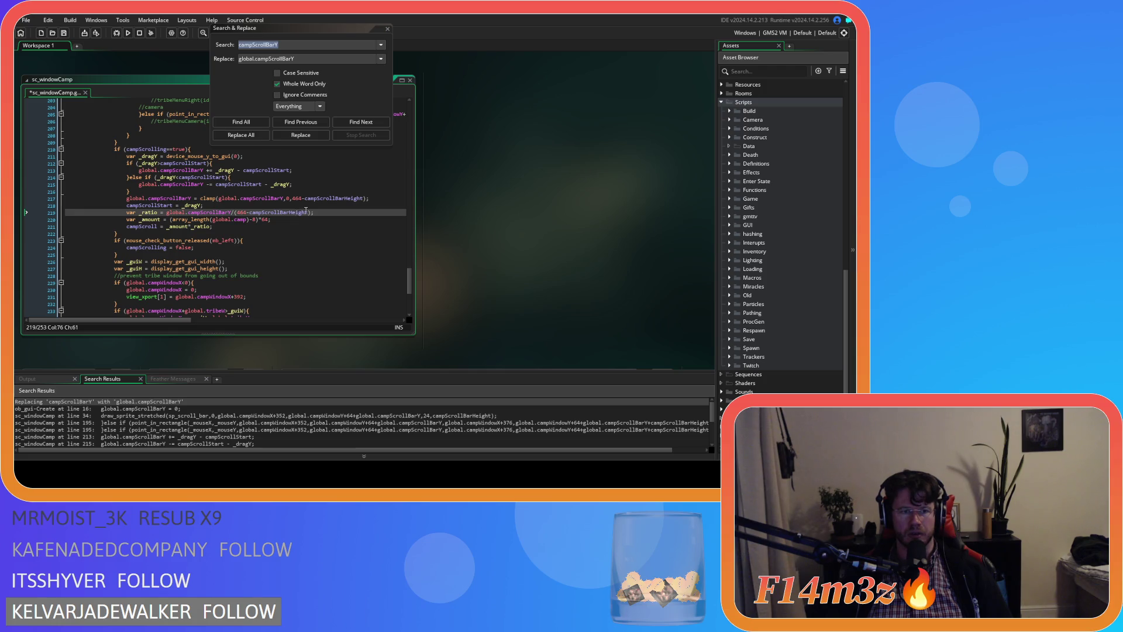
pyautogui.doubleClick(280, 212)
pyautogui.hotkey('ctrl', 'c')
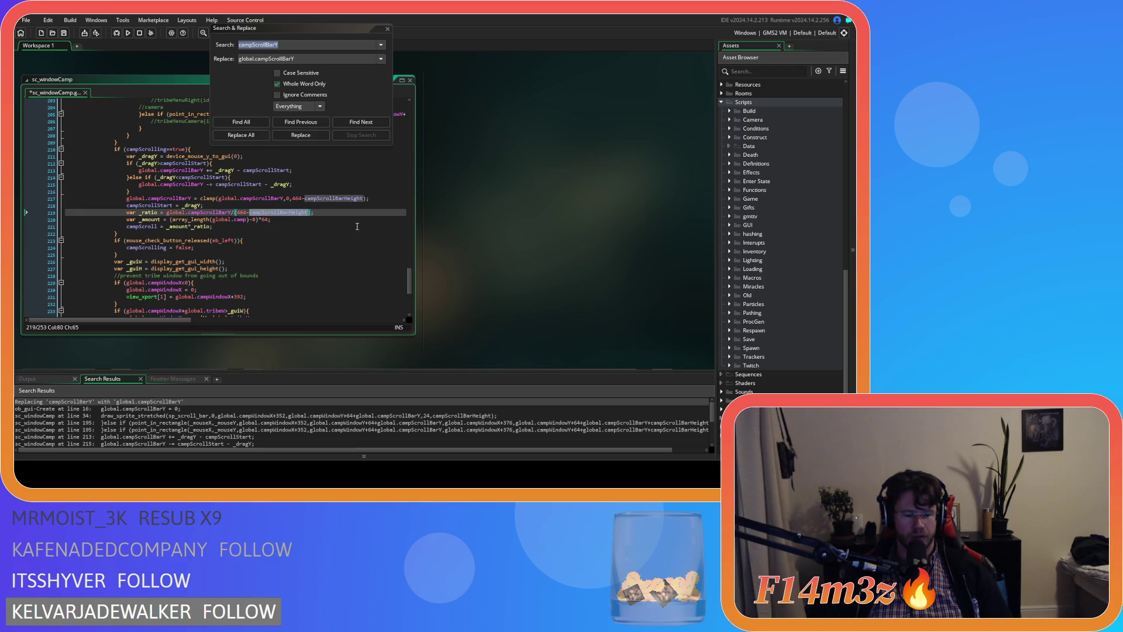
pyautogui.click(307, 76)
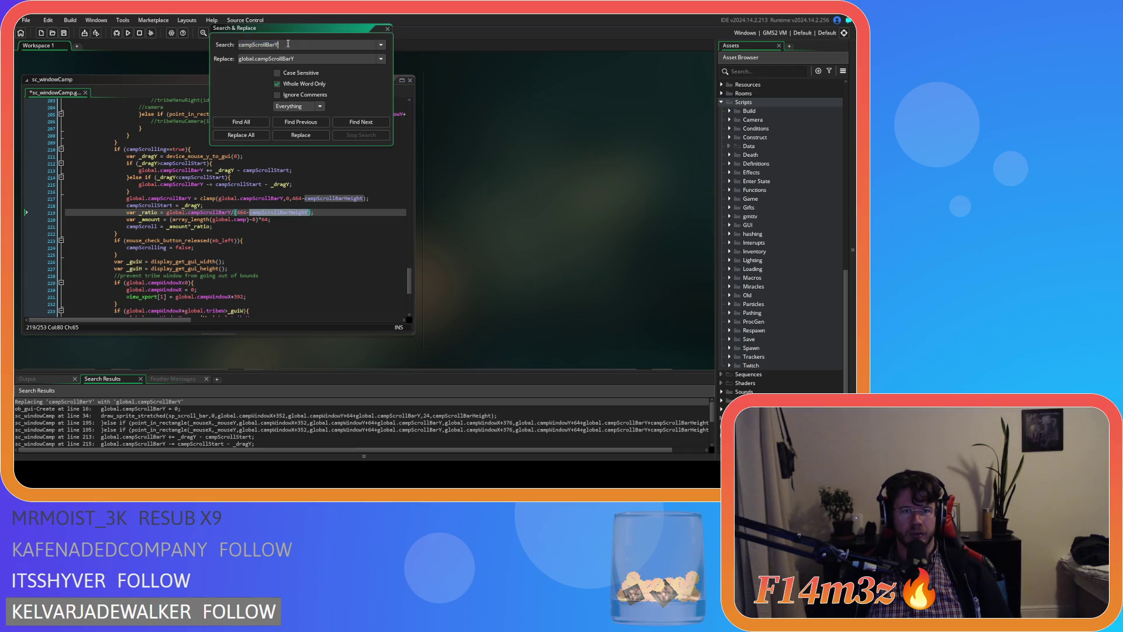
pyautogui.hotkey('ctrl', 'v')
pyautogui.moveTo(295, 59); pyautogui.dragTo(255, 59)
pyautogui.hotkey('ctrl', 'v')
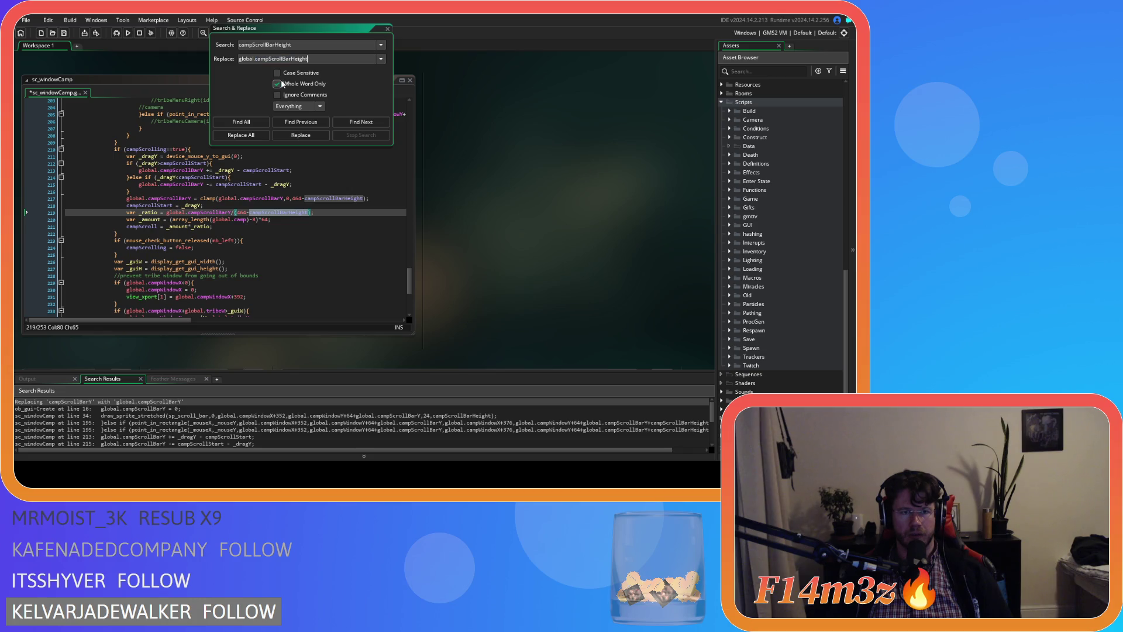
pyautogui.click(250, 126)
pyautogui.click(249, 137)
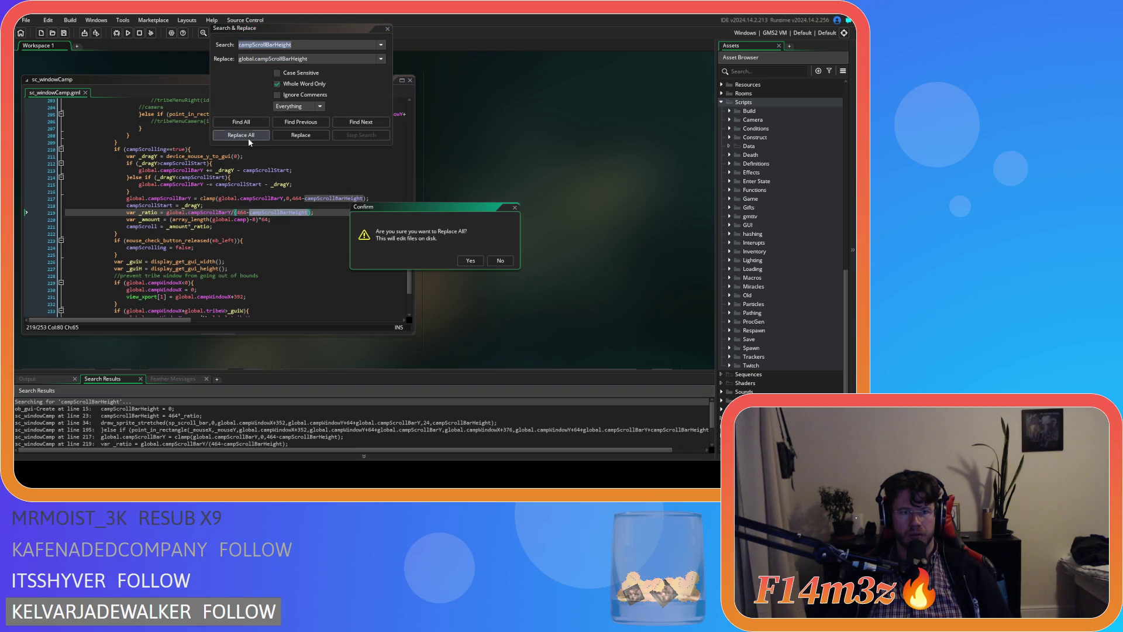
pyautogui.click(470, 262)
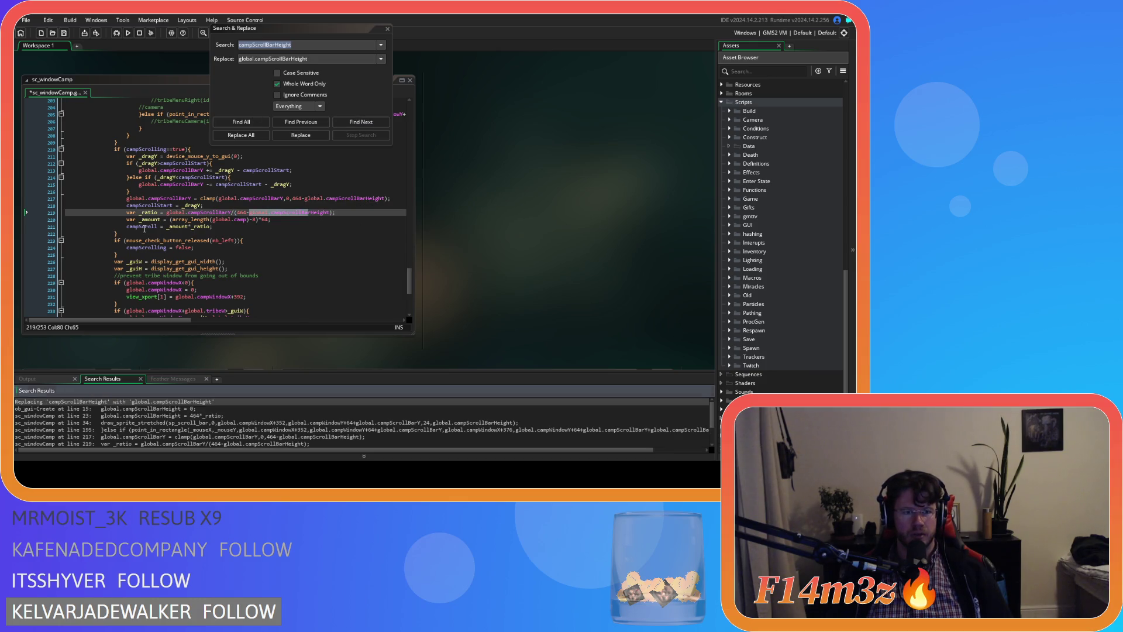
# Replace every campScroll occurrence in the project with global.campScroll.
pyautogui.doubleClick(145, 227)
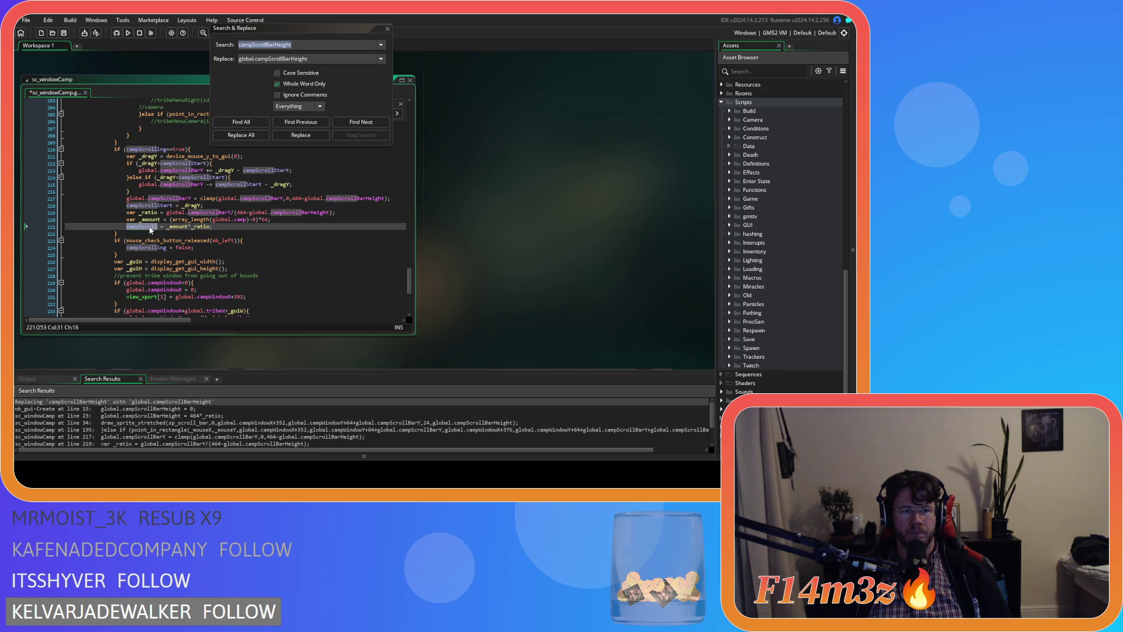
pyautogui.hotkey('ctrl', 'shift', 'f')
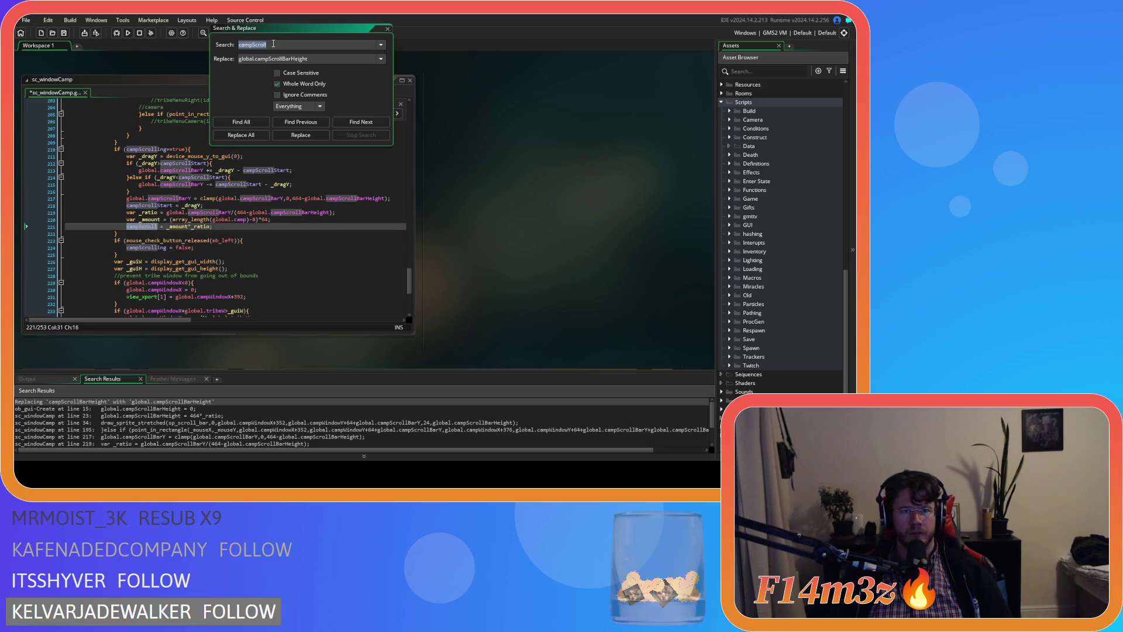
pyautogui.moveTo(321, 57); pyautogui.dragTo(269, 69)
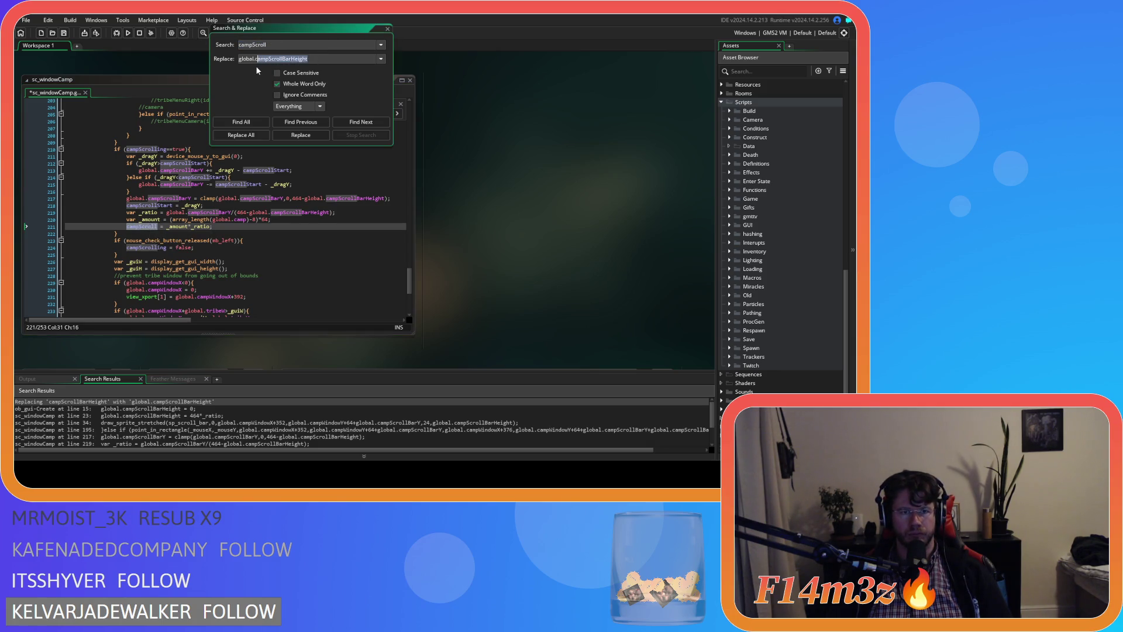
pyautogui.write('campScroll')
pyautogui.click(254, 133)
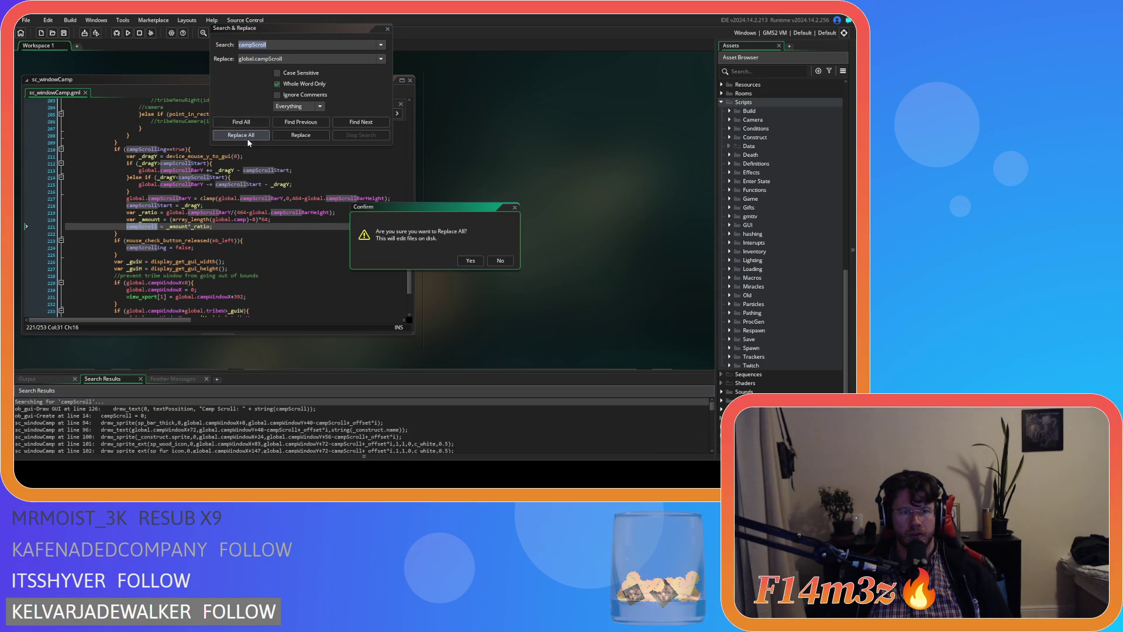
pyautogui.click(470, 259)
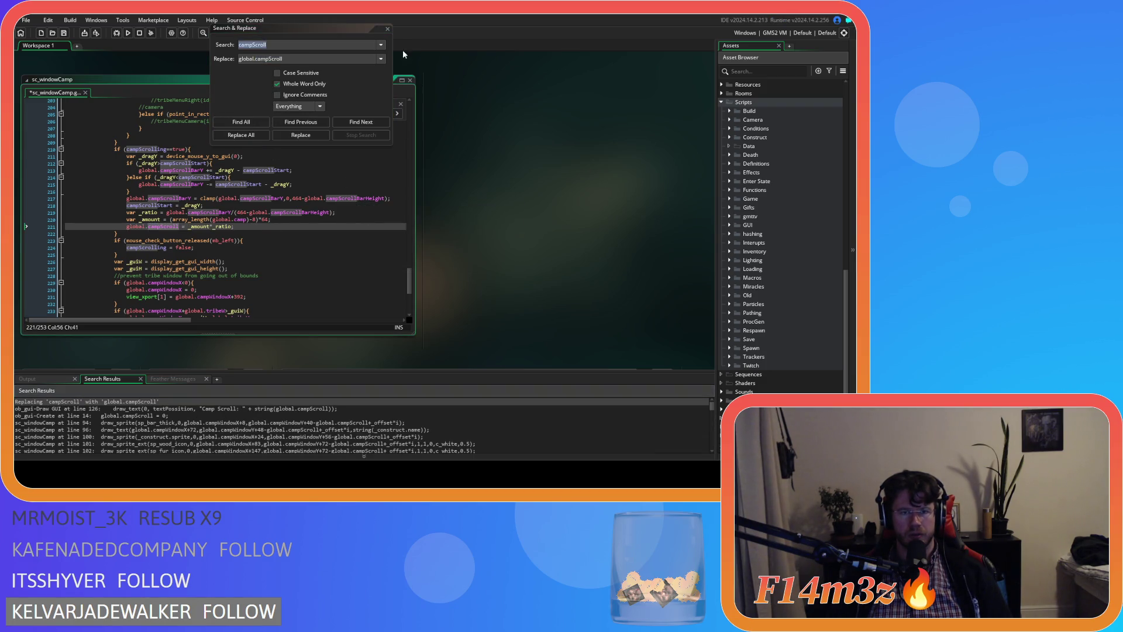
# Close the find bar, check lines 220–221 of sc_windowCamp, and build and run the game.
pyautogui.press('Escape')
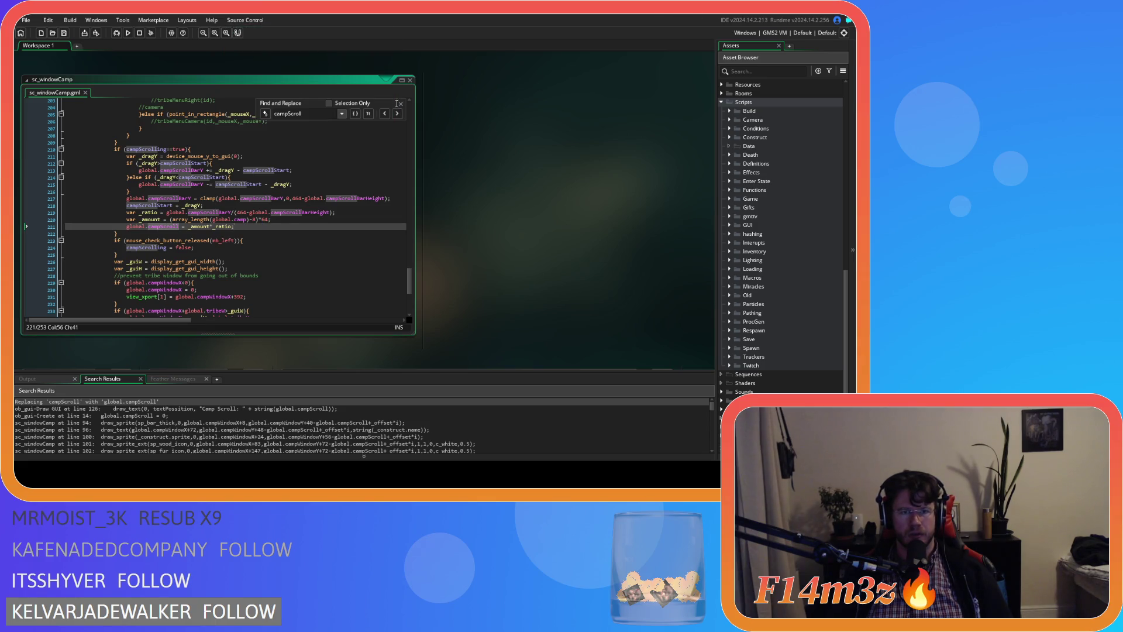
pyautogui.click(399, 103)
pyautogui.click(281, 205)
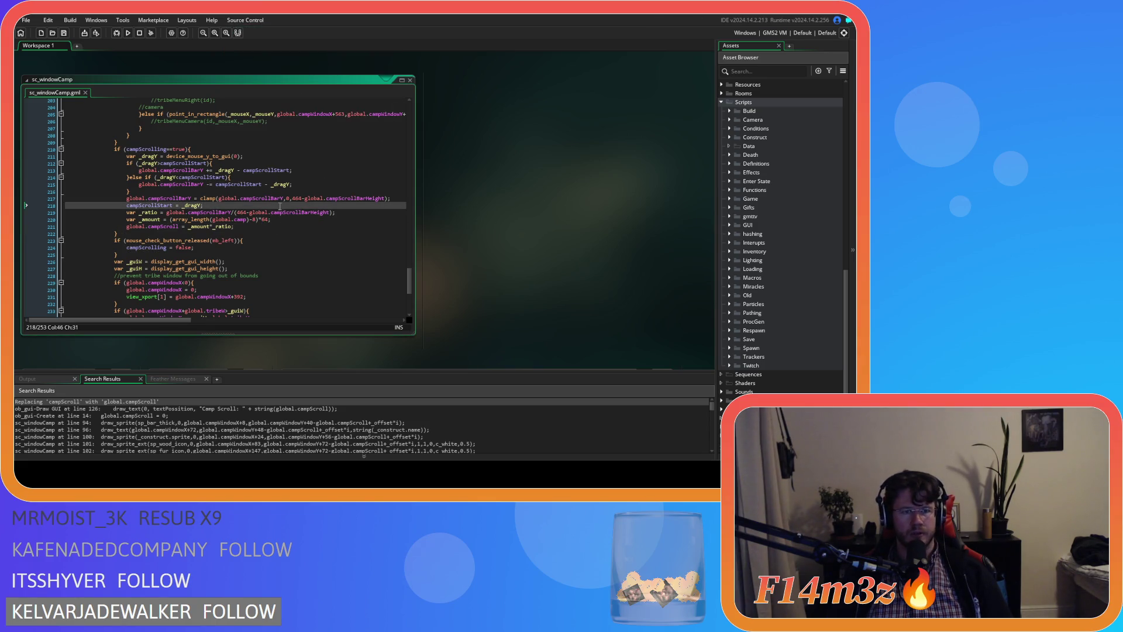
pyautogui.click(241, 220)
pyautogui.click(260, 229)
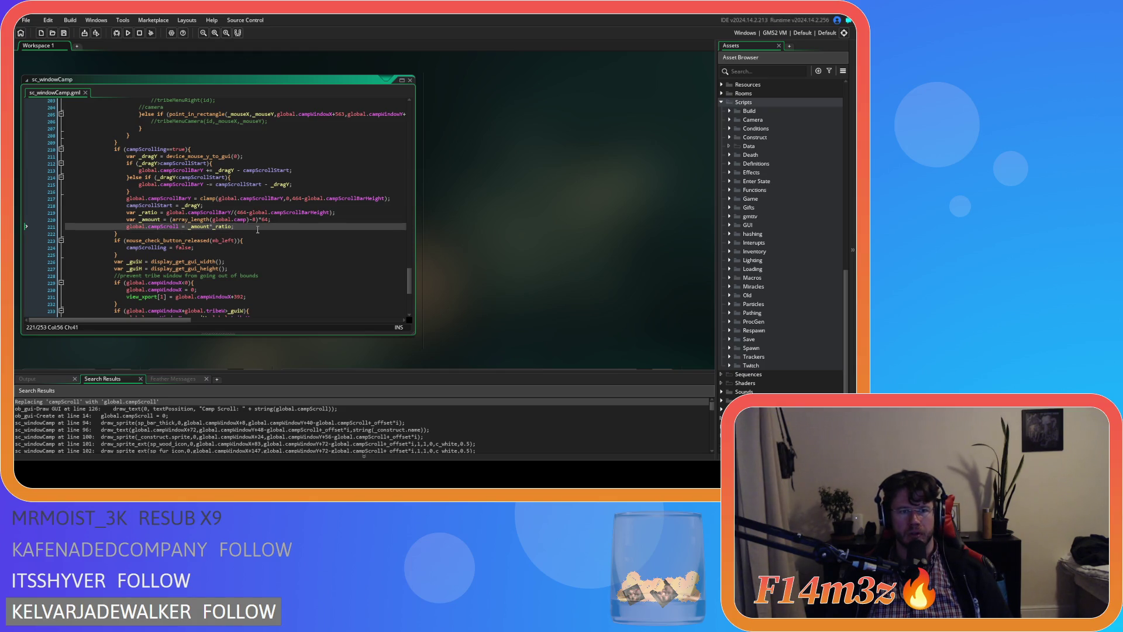
pyautogui.press('F5')
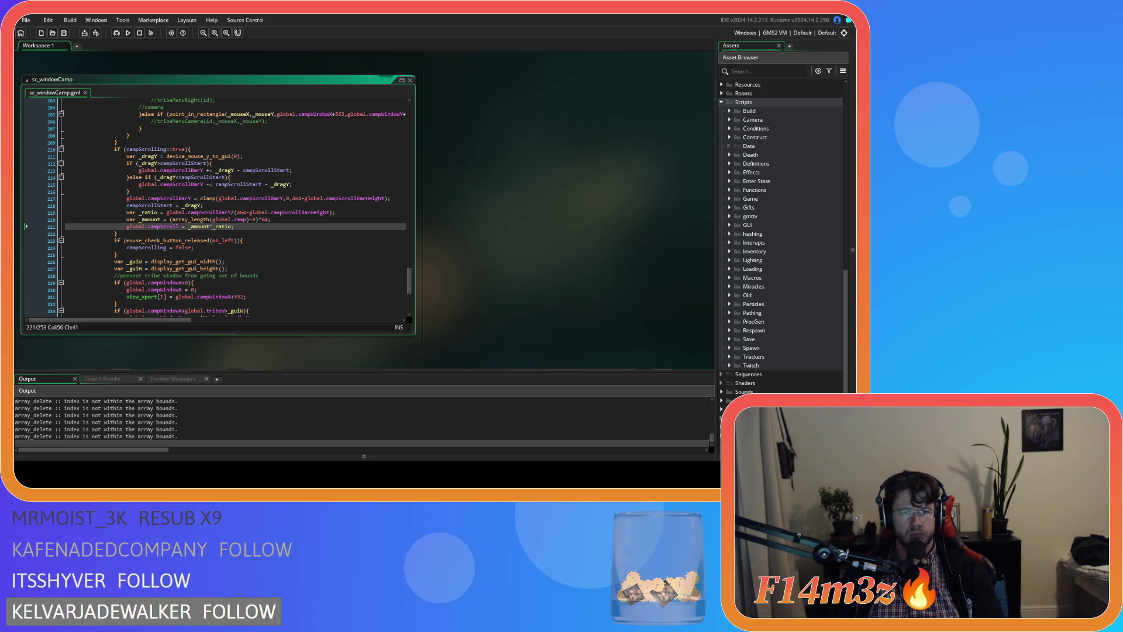
# Quit the running Entheogen game with Escape and Y to return to the IDE.
pyautogui.press('Escape')
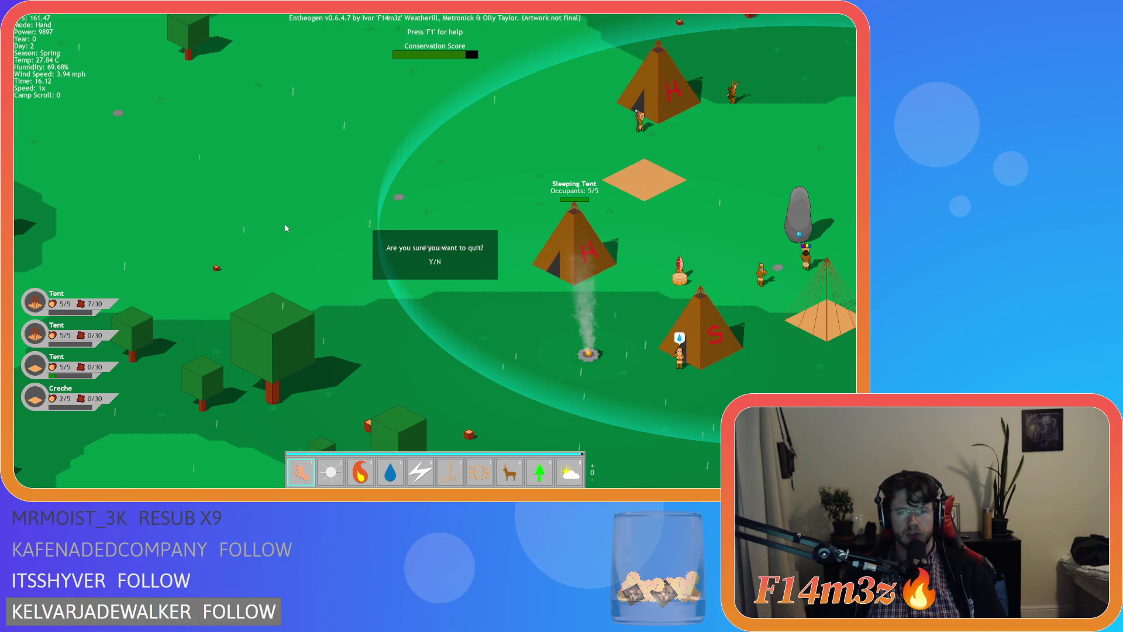
pyautogui.press('y')
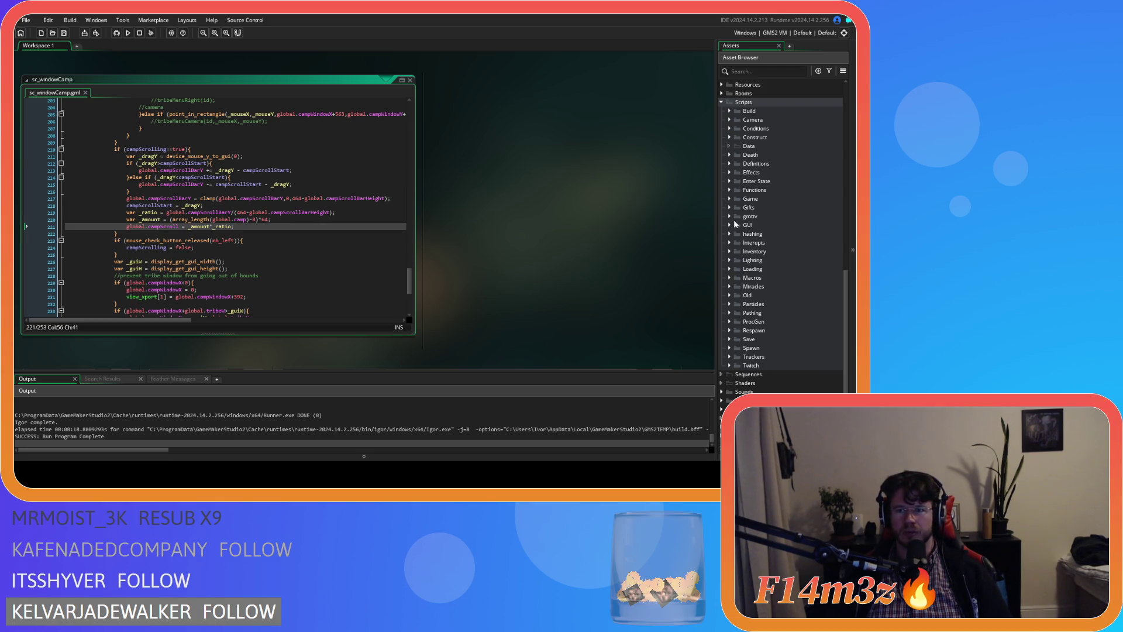
pyautogui.click(729, 286)
# Open the sc_buildCampfire script from the Scripts > Build folder.
pyautogui.click(730, 286)
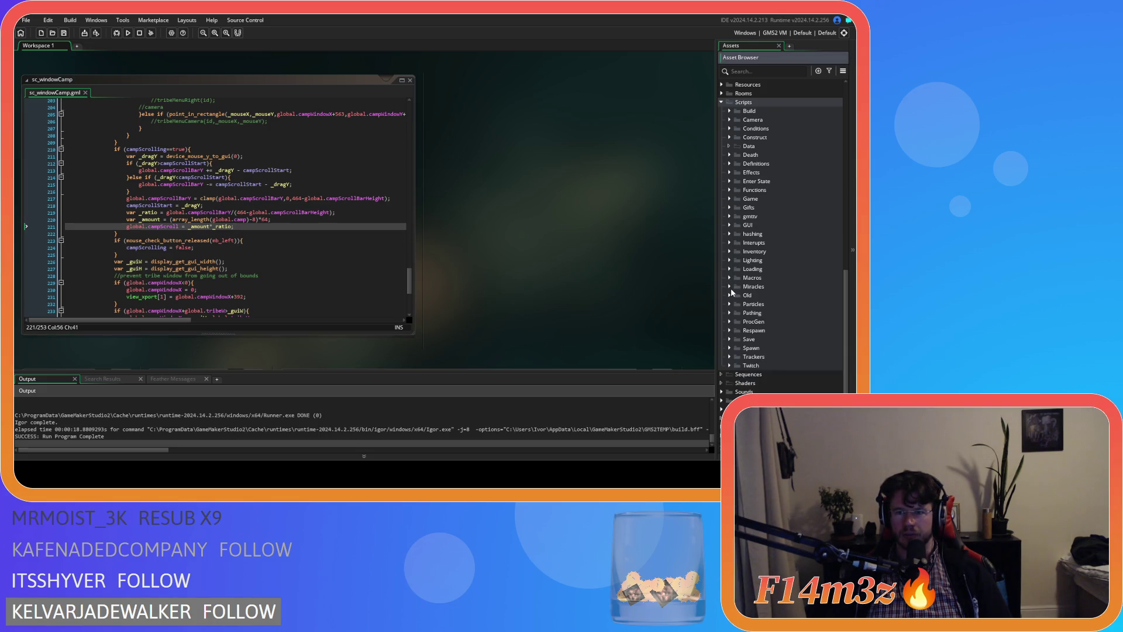
pyautogui.scroll(2, 731, 288)
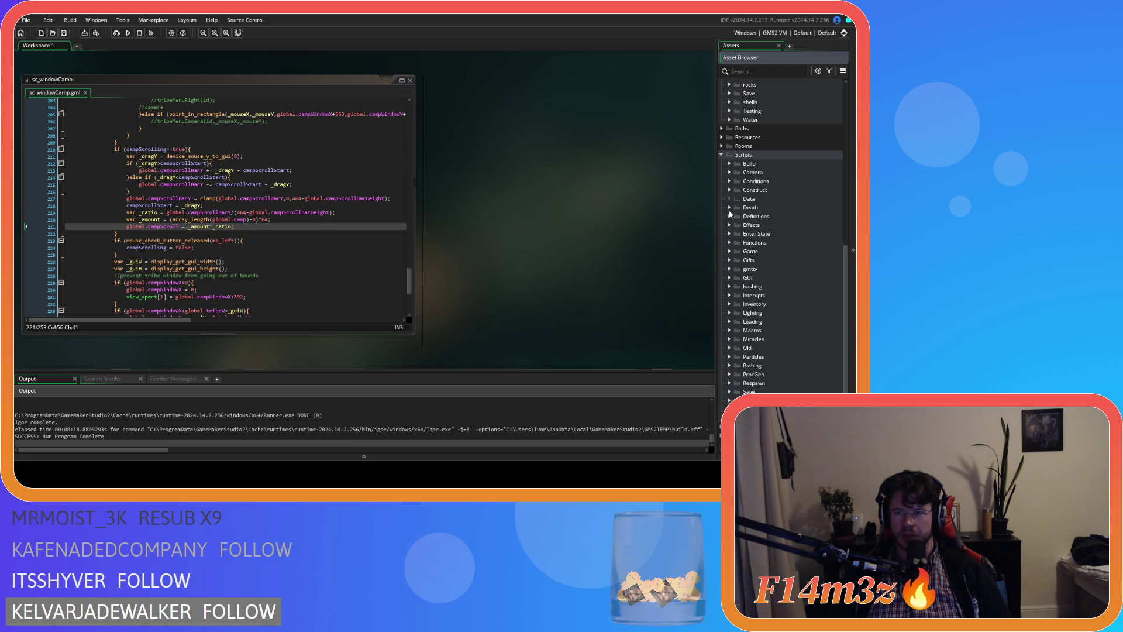
pyautogui.click(731, 187)
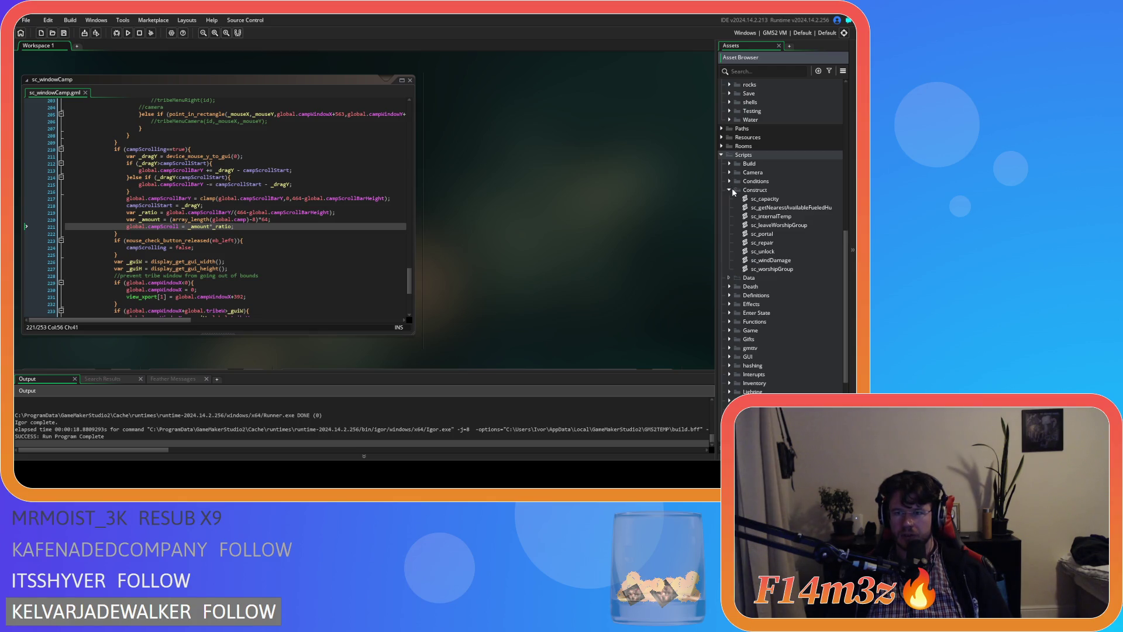
pyautogui.click(732, 187)
pyautogui.click(732, 164)
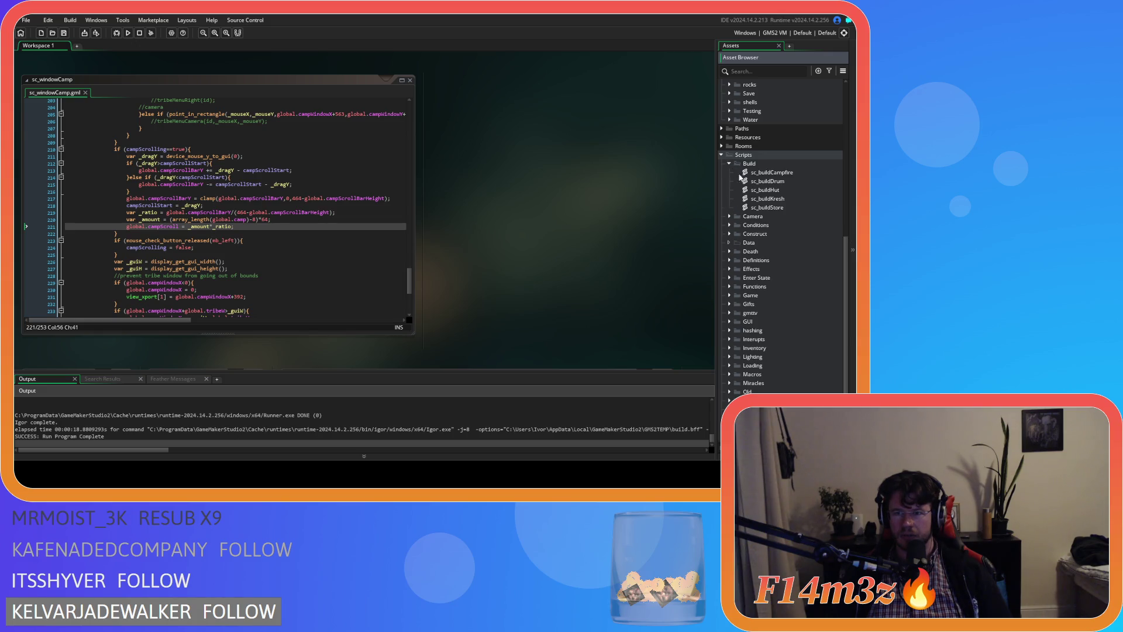
pyautogui.doubleClick(734, 172)
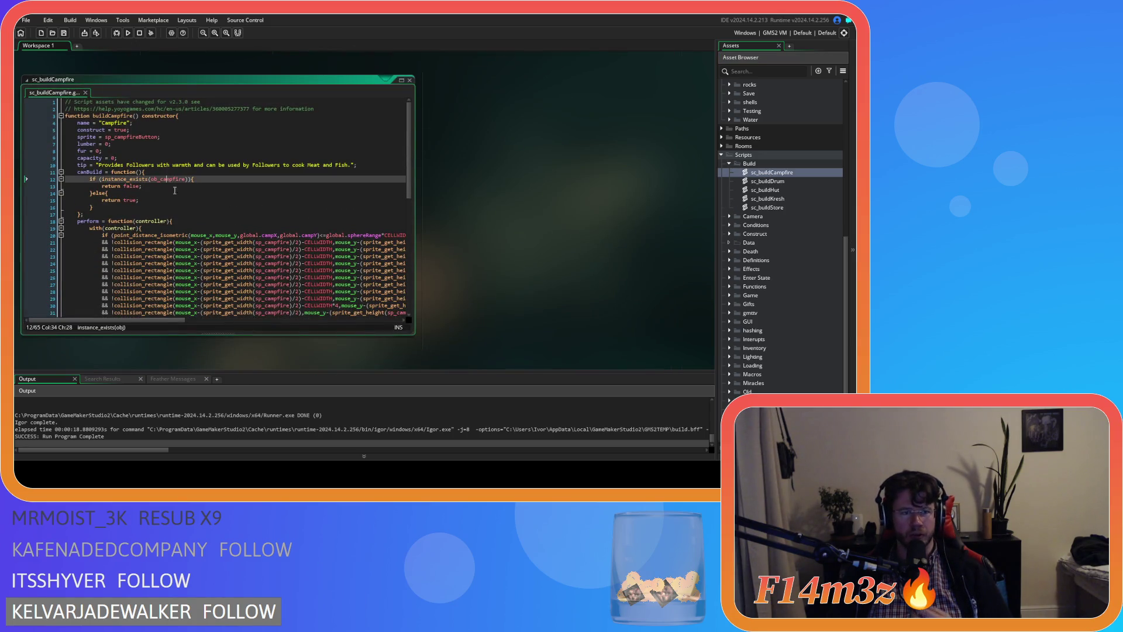
# Add a new line after pathIntersect(id) in sc_buildCampfire.
pyautogui.moveTo(409, 159); pyautogui.dragTo(402, 256)
pyautogui.scroll(-2, 402, 256)
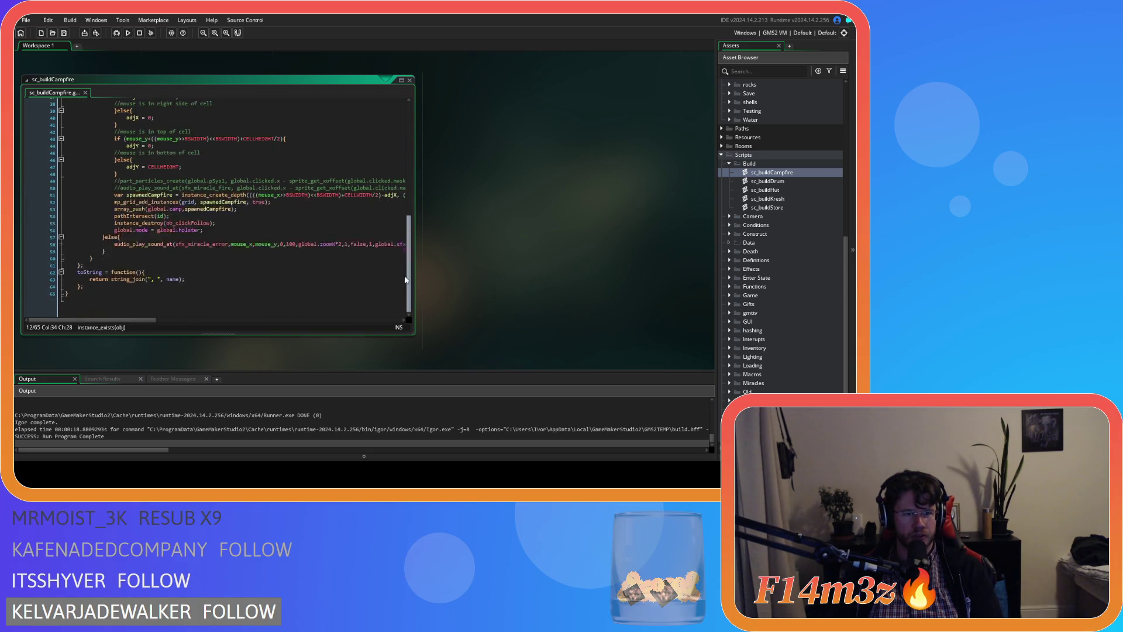
pyautogui.click(209, 246)
pyautogui.click(234, 243)
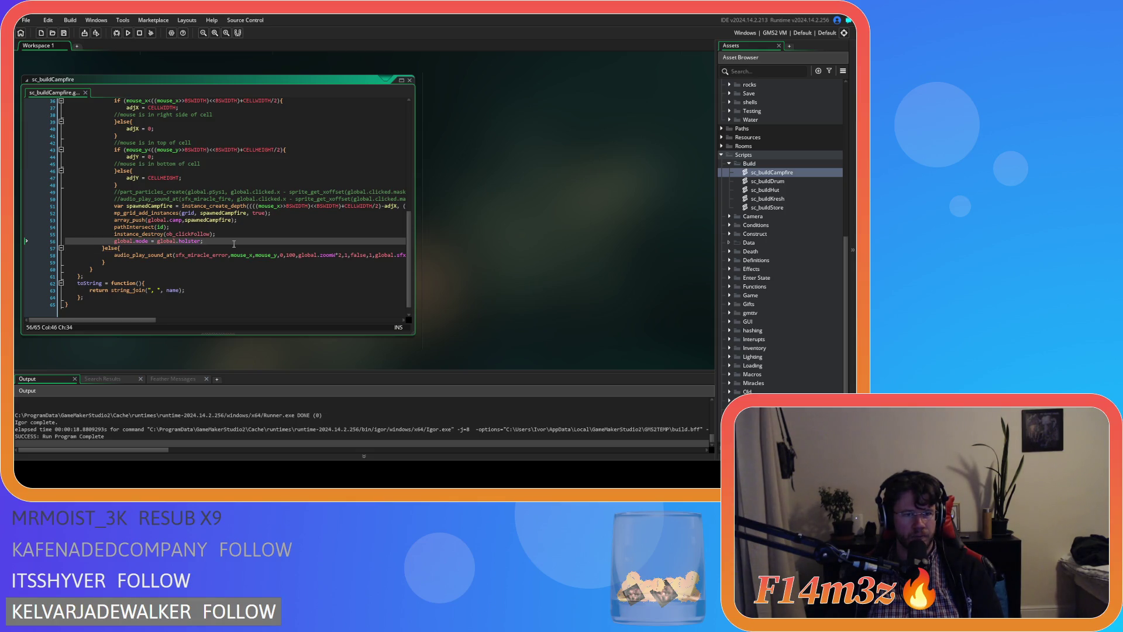
pyautogui.click(240, 235)
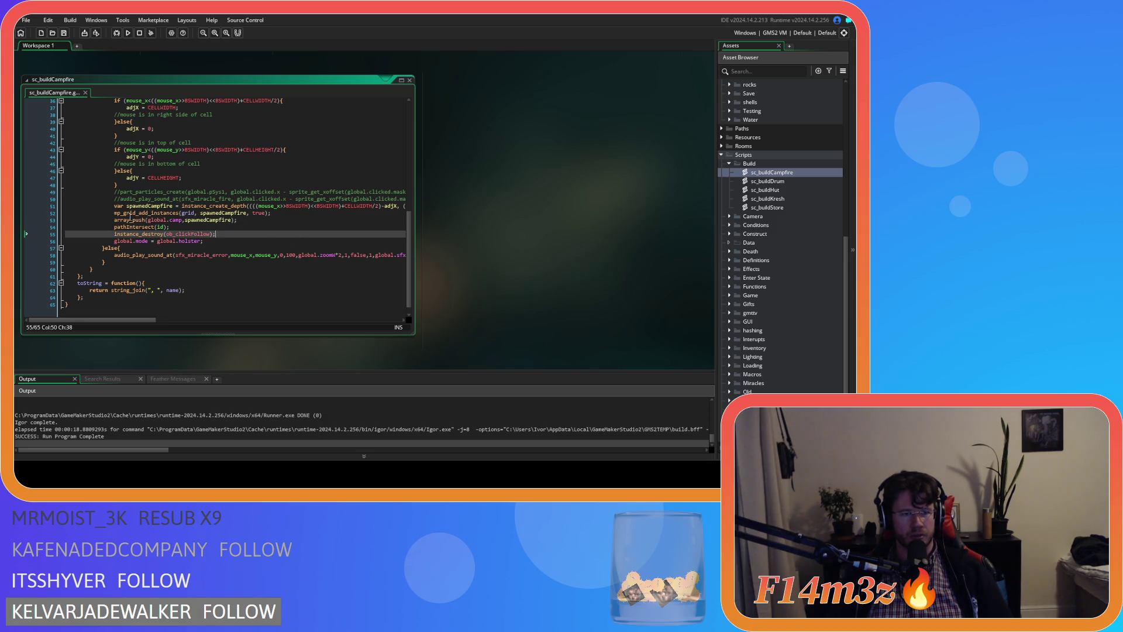
pyautogui.click(196, 227)
pyautogui.press('Return')
pyautogui.write('campScroll')
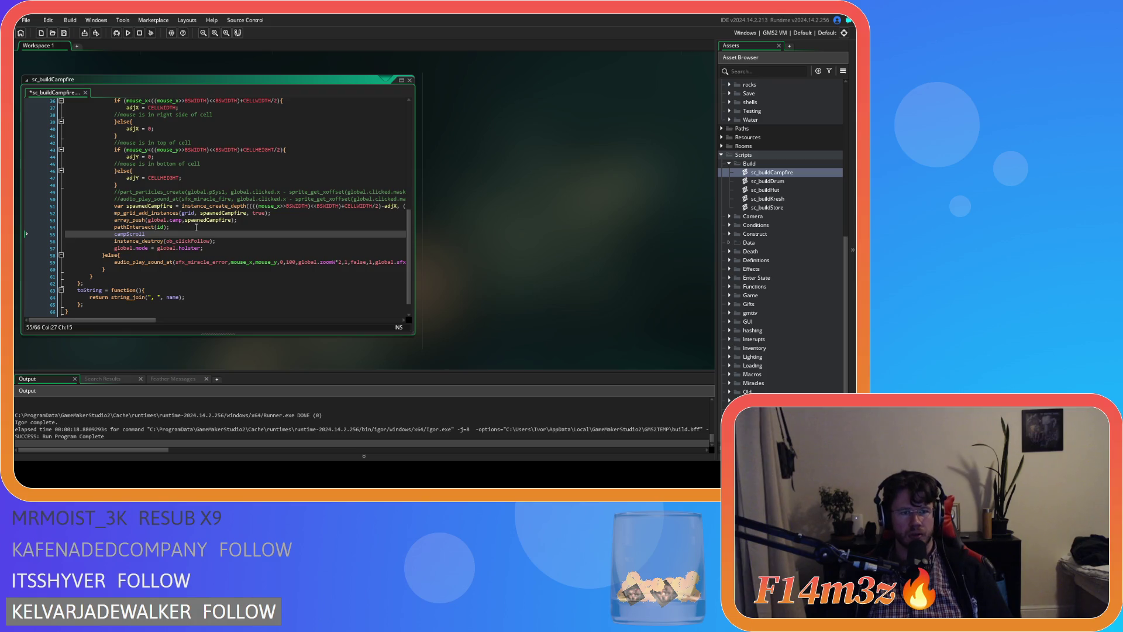
# Select the camp-scroll ratio and amount lines 219–221 in sc_windowCamp to copy them.
pyautogui.scroll(-3, 457, 242)
pyautogui.scroll(8, 457, 242)
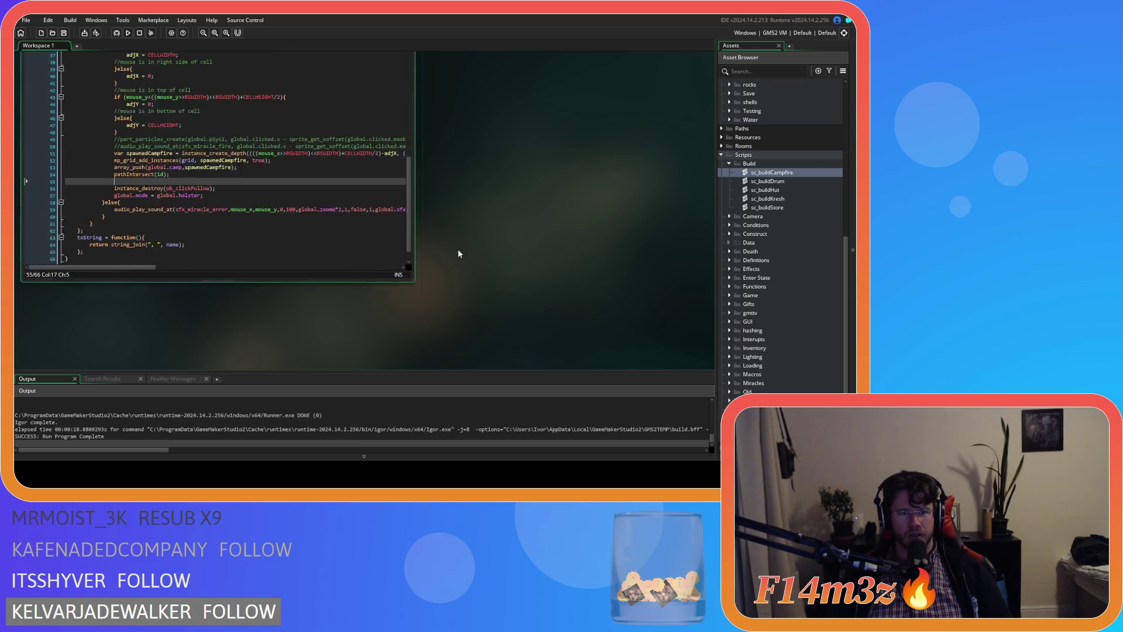
pyautogui.scroll(6, 430, 272)
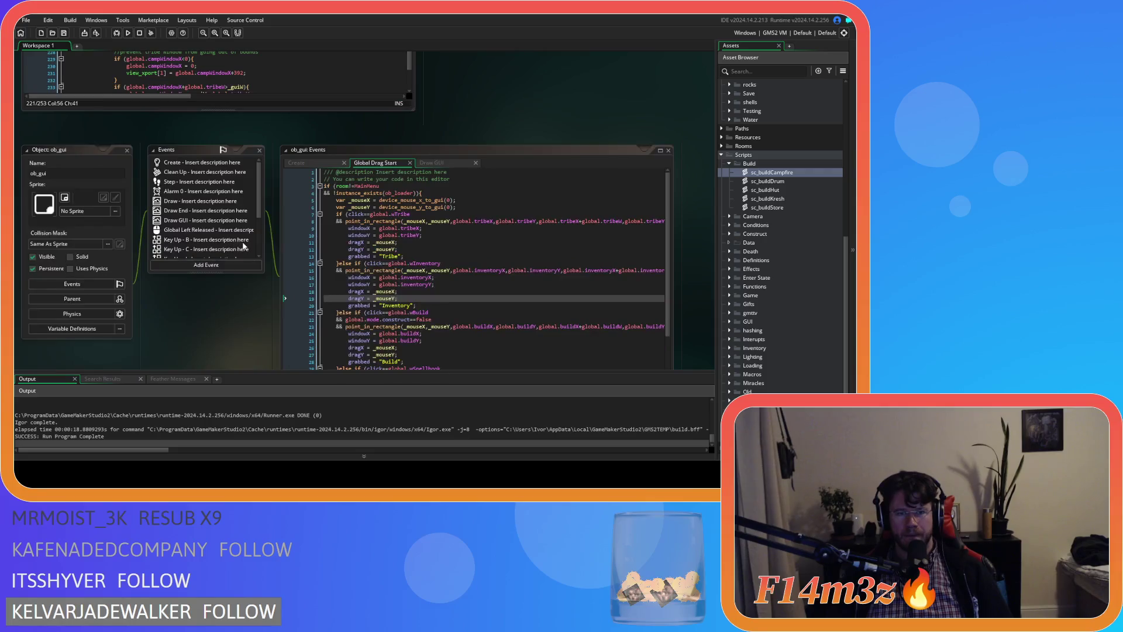
pyautogui.moveTo(227, 161); pyautogui.dragTo(125, 147)
pyautogui.hotkey('ctrl', 'c')
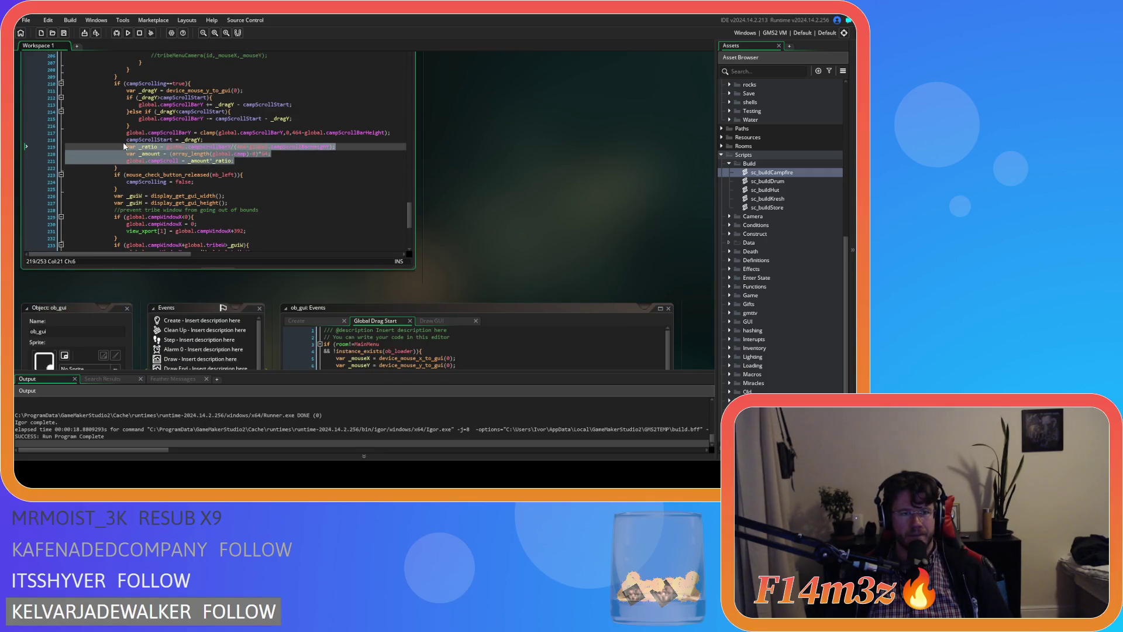
pyautogui.scroll(-5, 168, 240)
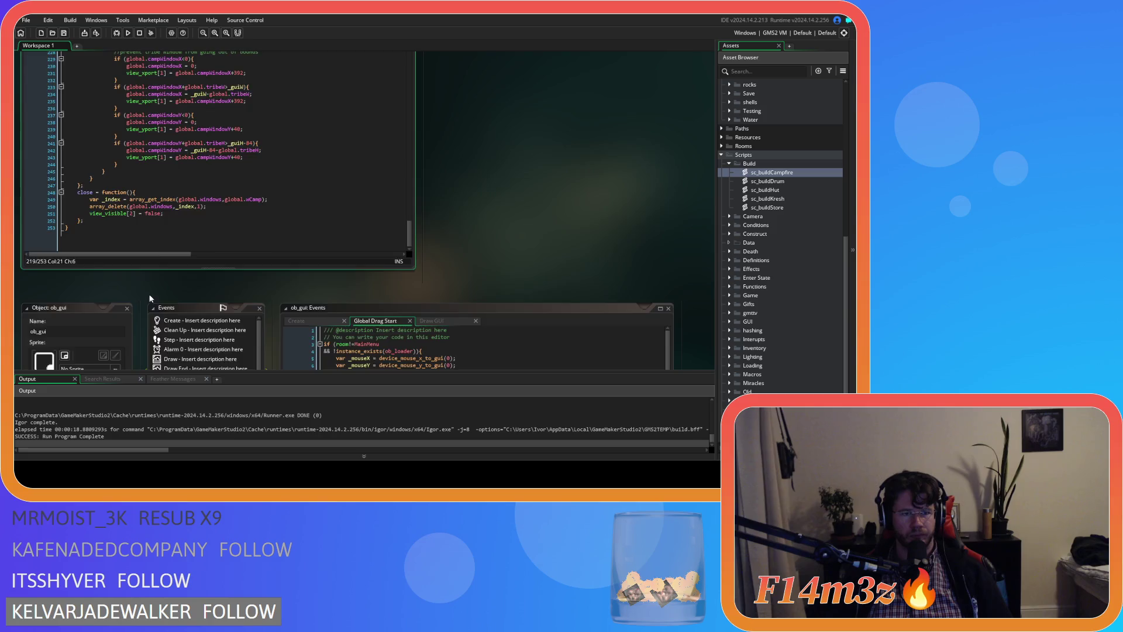
# Paste the three camp-scroll lines after pathIntersect in sc_buildCampfire and save the script.
pyautogui.scroll(-5, 145, 293)
pyautogui.scroll(-5, 146, 305)
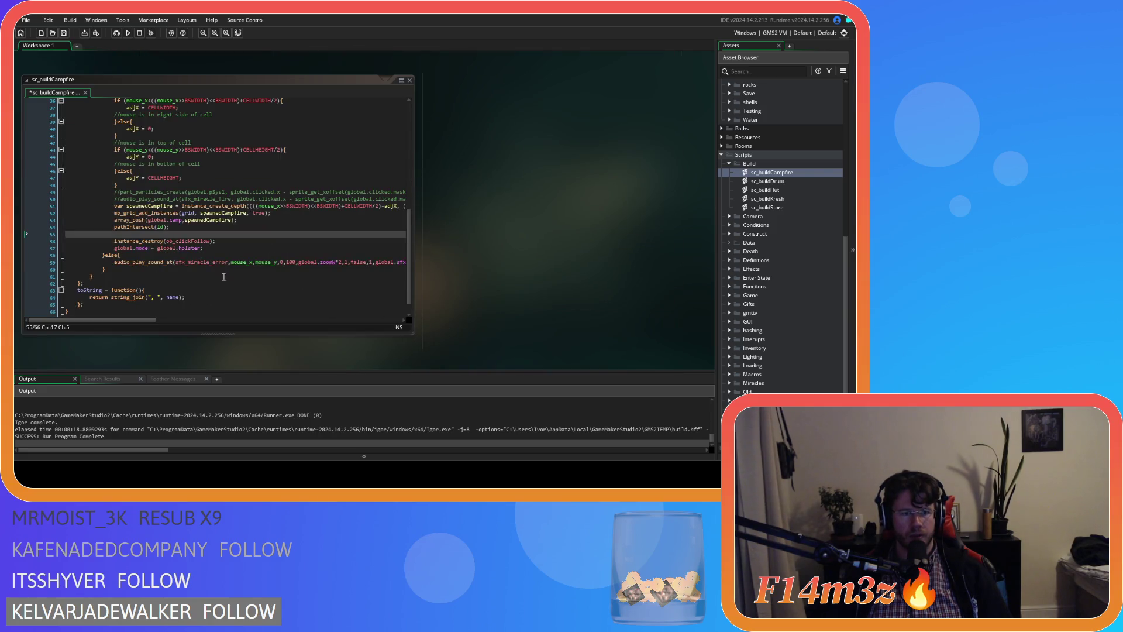
pyautogui.click(152, 234)
pyautogui.hotkey('ctrl', 'v')
pyautogui.click(115, 247)
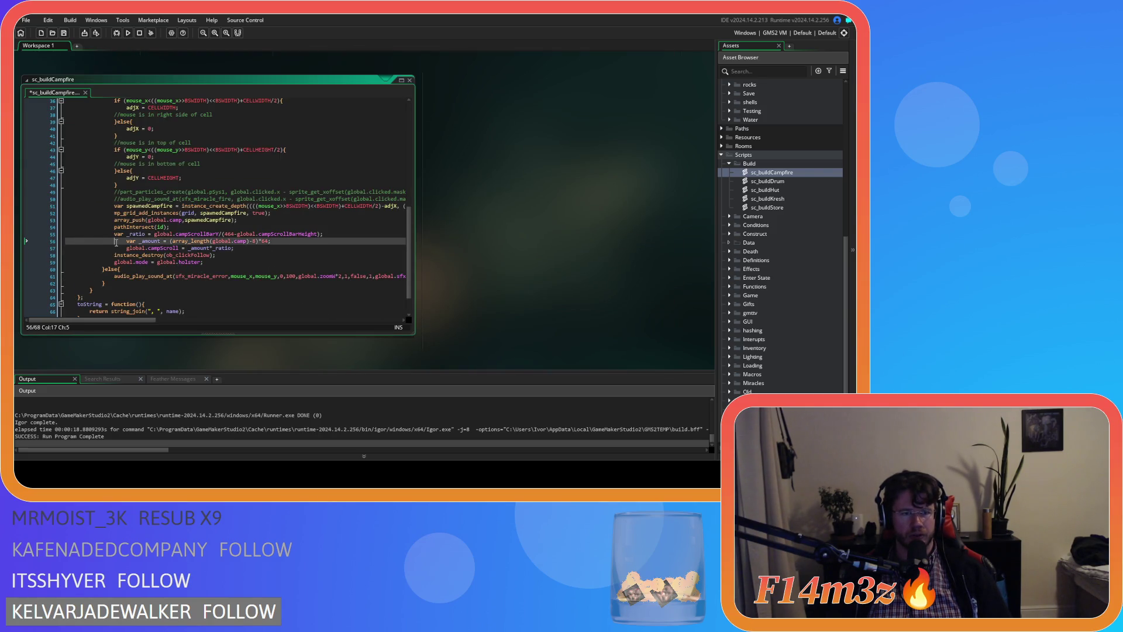
pyautogui.hotkey('ctrl', 's')
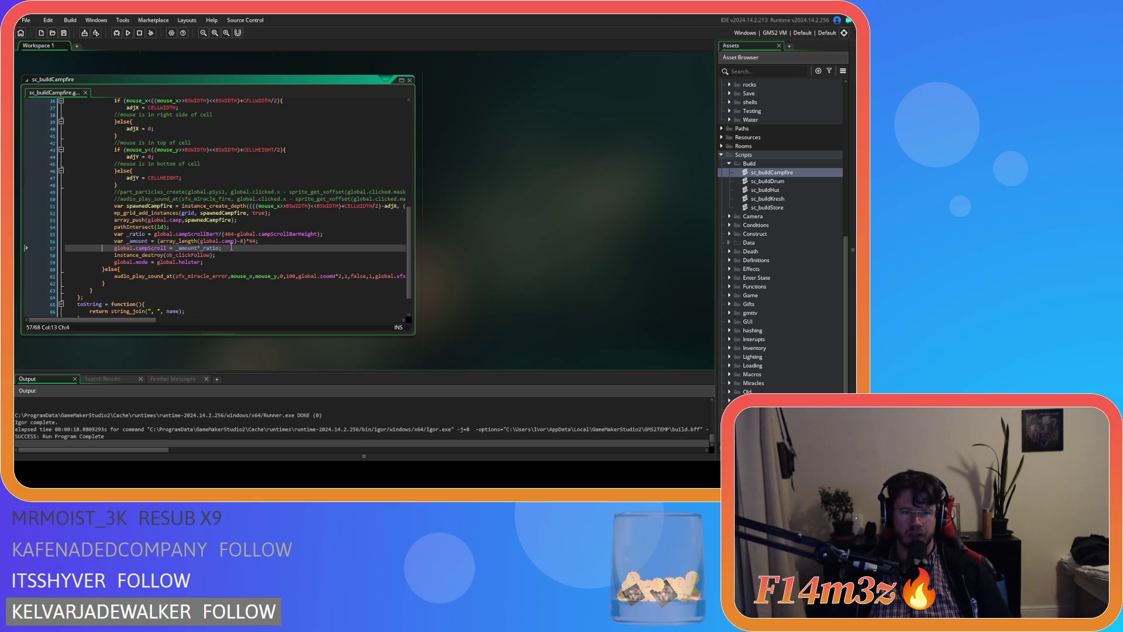
# Select the three pasted camp-scroll lines, lines 55–57.
pyautogui.click(286, 250)
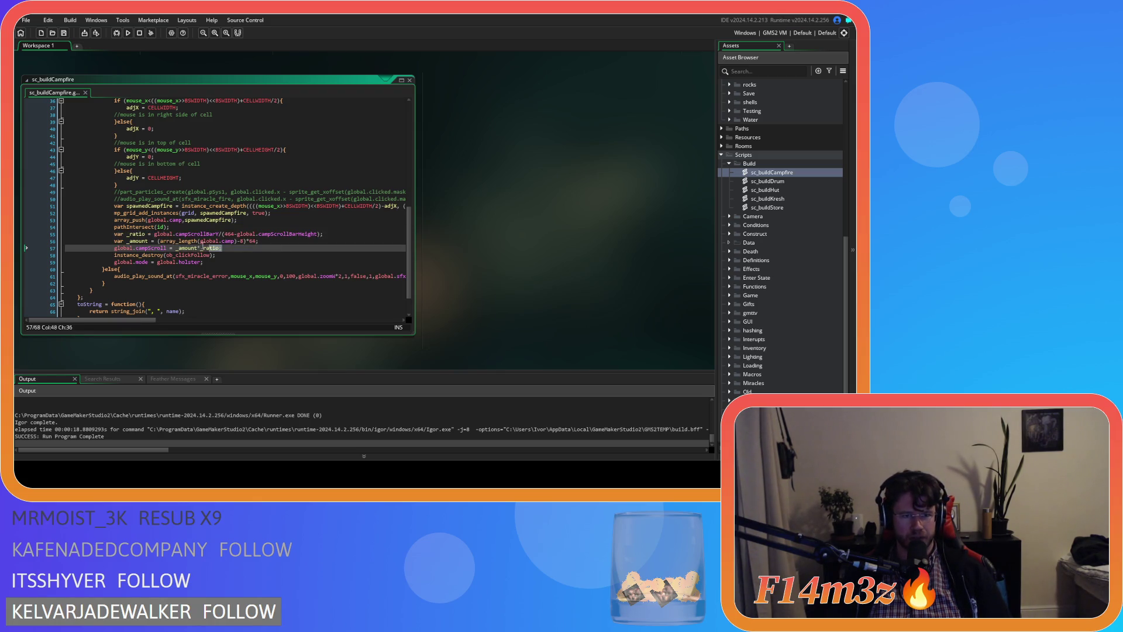
pyautogui.moveTo(210, 246); pyautogui.dragTo(114, 236)
pyautogui.click(234, 248)
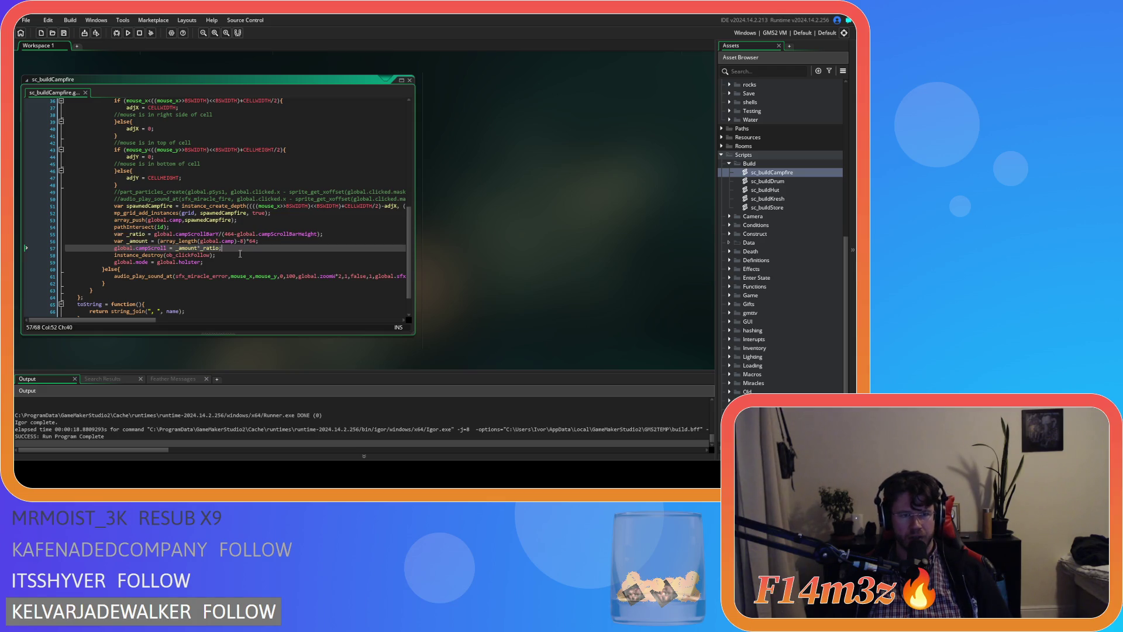
pyautogui.moveTo(227, 249); pyautogui.dragTo(115, 236)
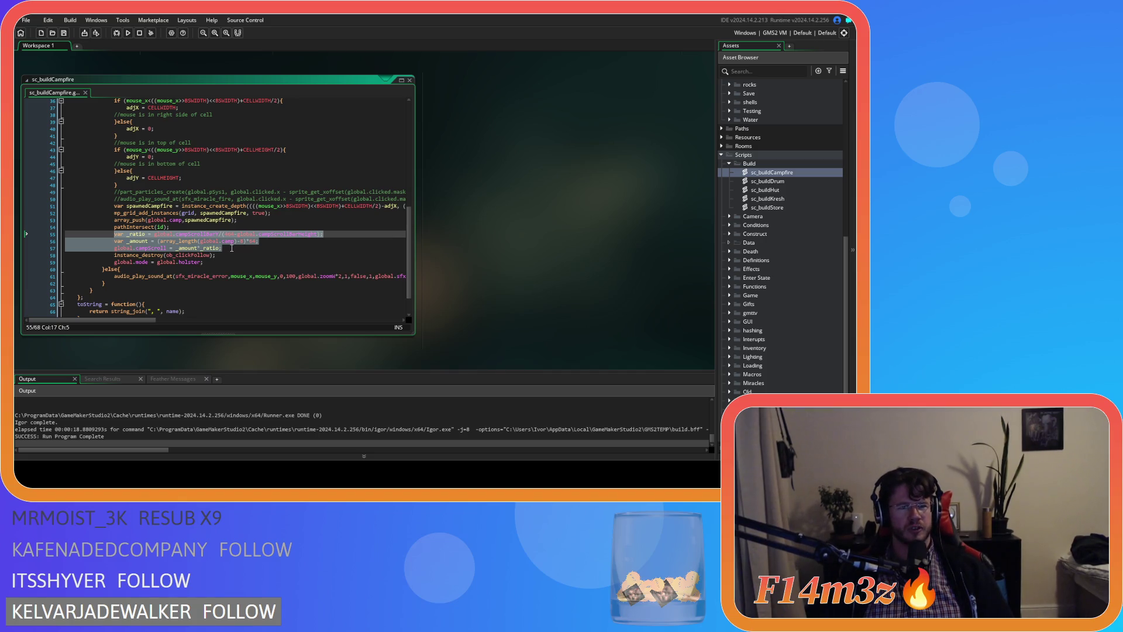
pyautogui.moveTo(231, 248); pyautogui.dragTo(26, 234)
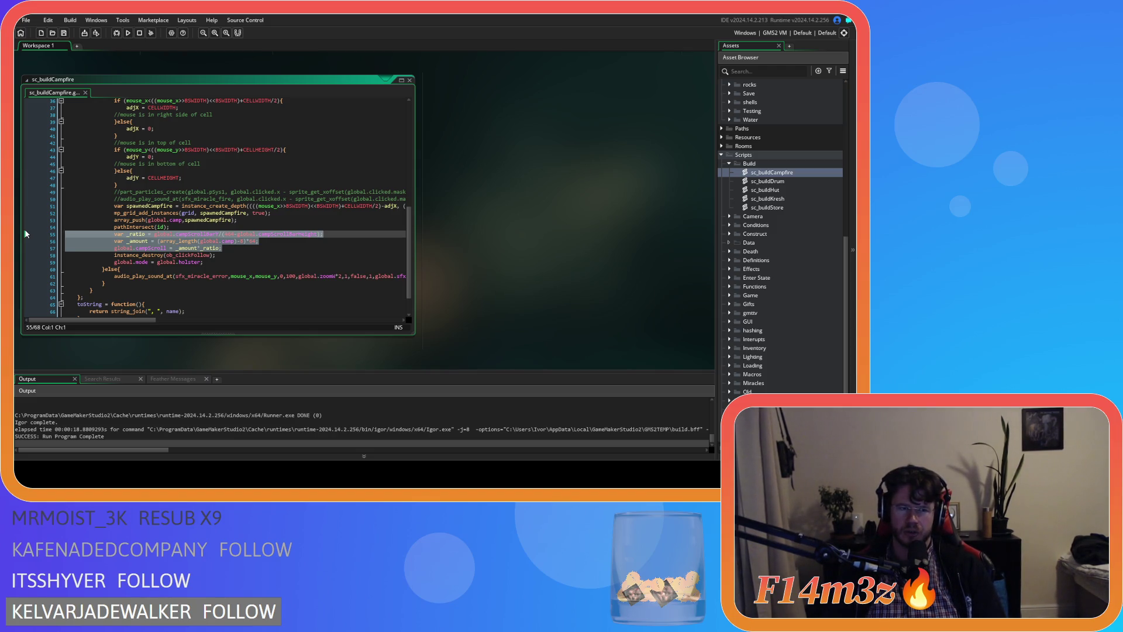
# Delete the pasted camp-scroll lines from sc_buildCampfire and run the game again.
pyautogui.press('BackSpace')
pyautogui.press('BackSpace')
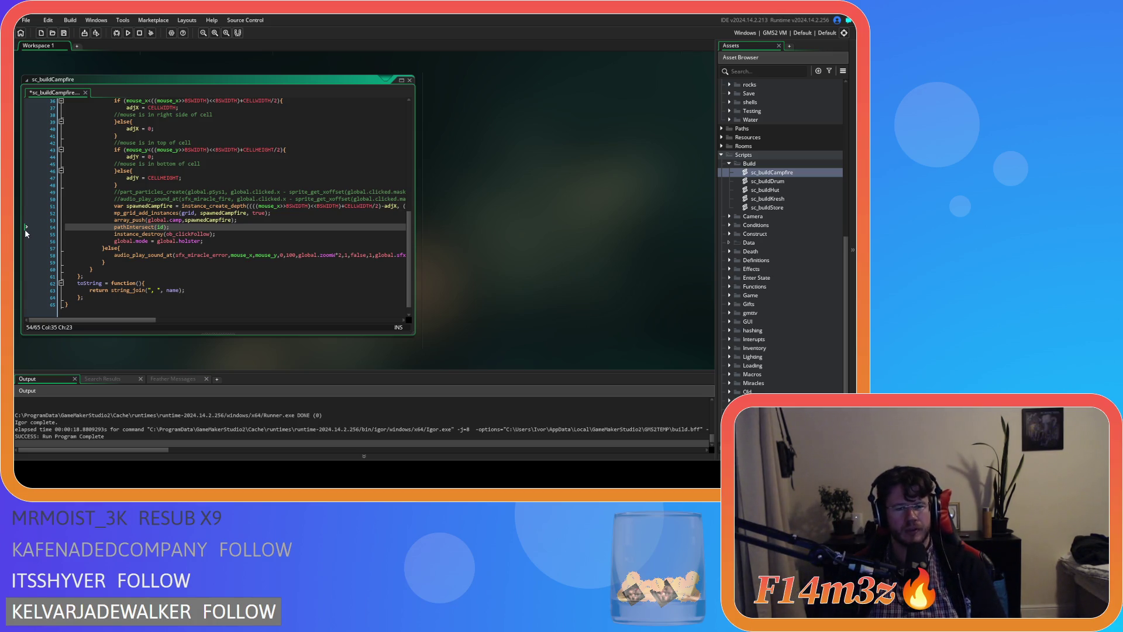
pyautogui.click(309, 239)
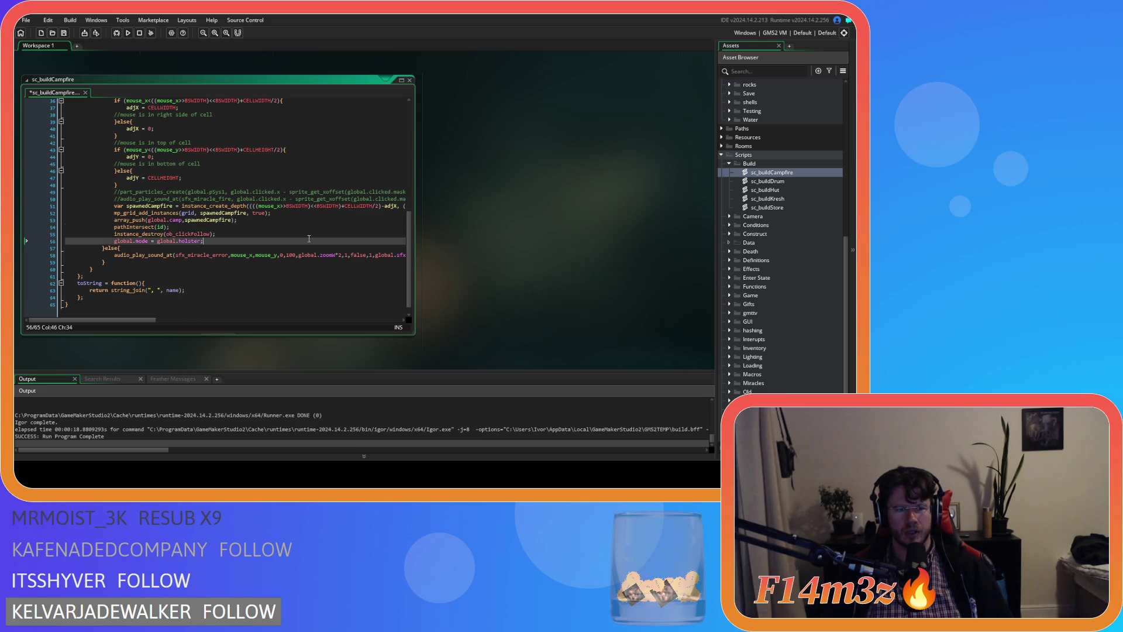
pyautogui.press('F5')
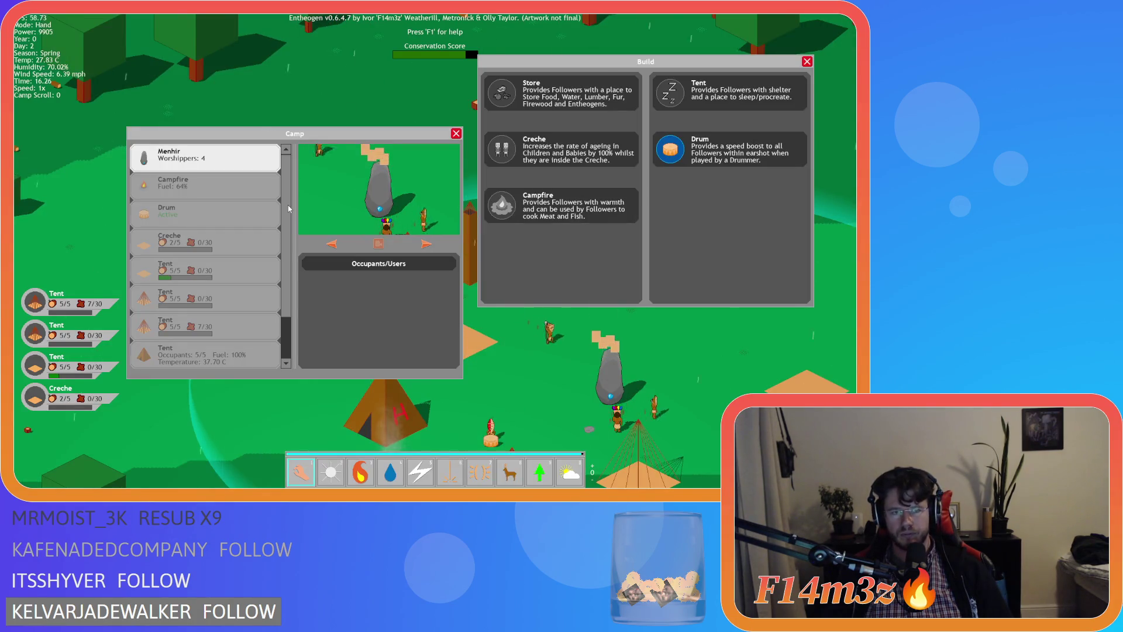
# Choose Drum in the Build window and place four drums on the ground.
pyautogui.scroll(-3, 289, 208)
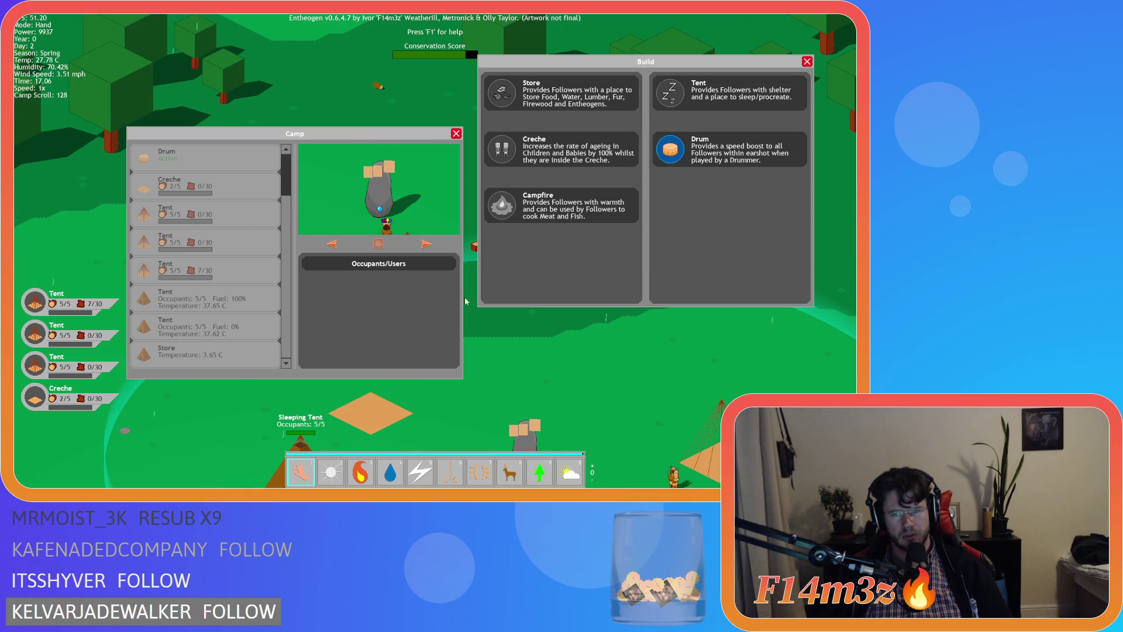
pyautogui.click(675, 162)
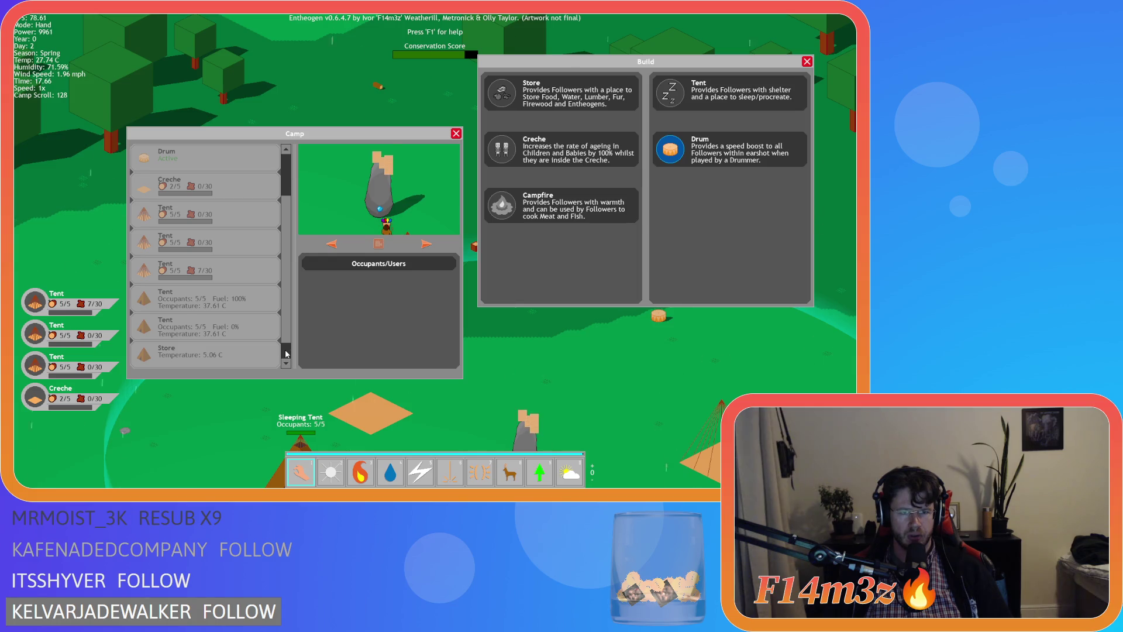
pyautogui.scroll(-1, 288, 246)
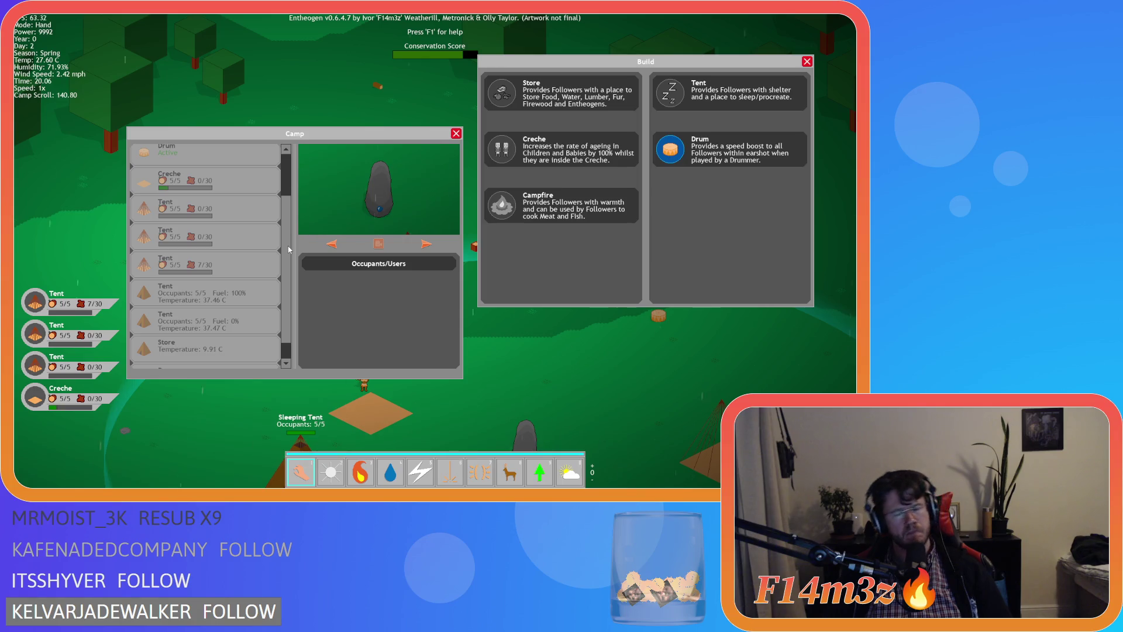
pyautogui.click(725, 150)
pyautogui.click(715, 336)
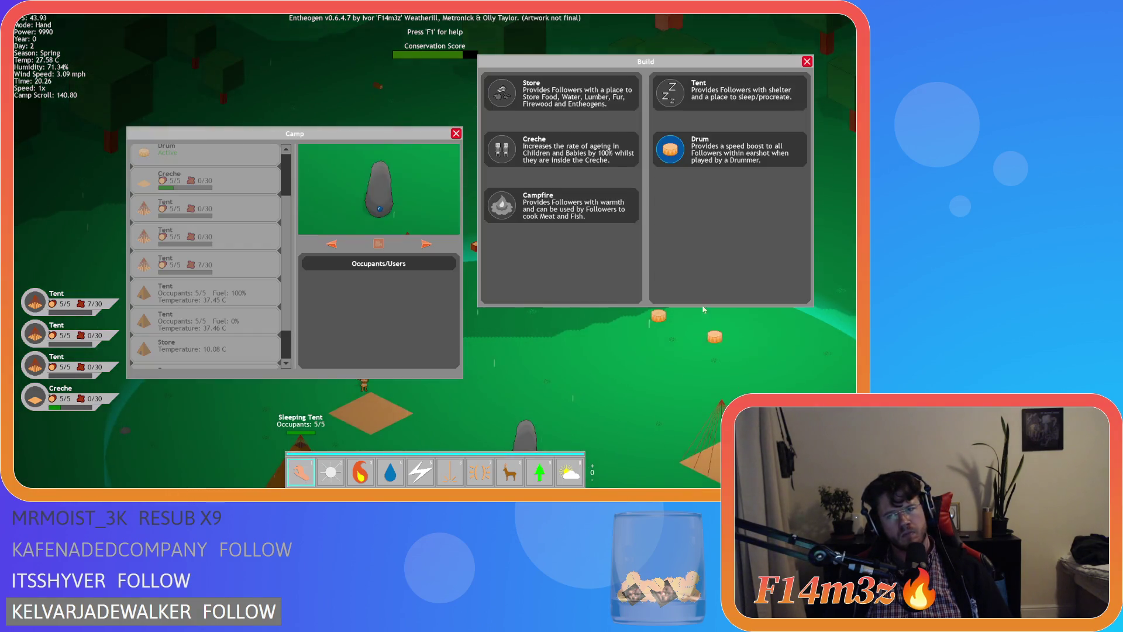
pyautogui.click(664, 365)
pyautogui.click(625, 285)
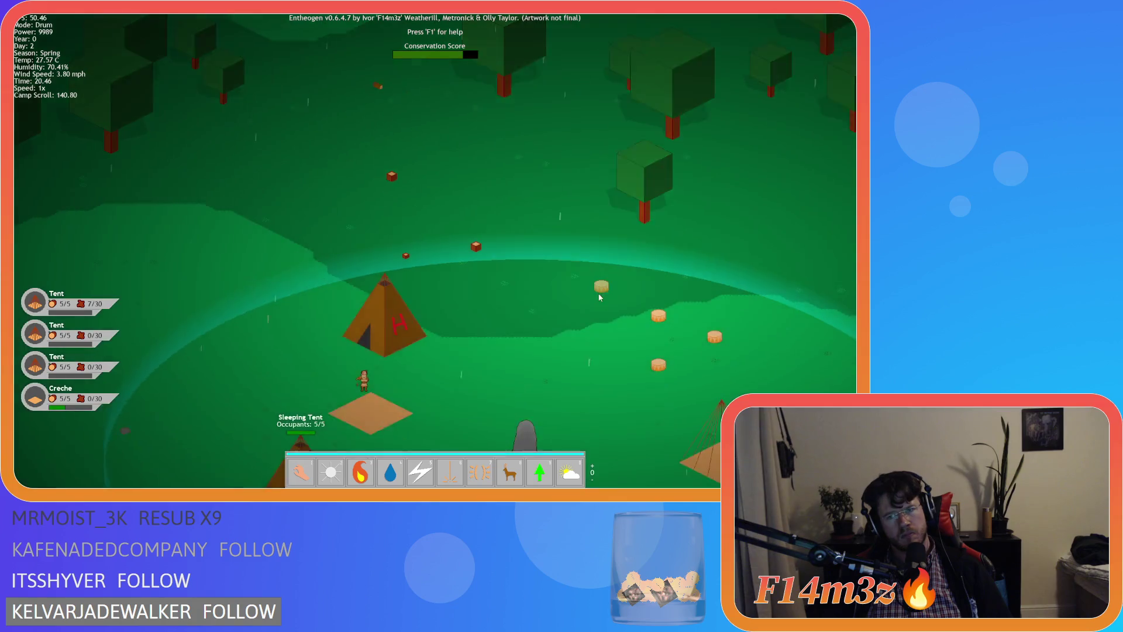
pyautogui.click(588, 301)
# Return to hand mode, scroll the Camp list to the new Drum entries, then close the windows.
pyautogui.press('Escape')
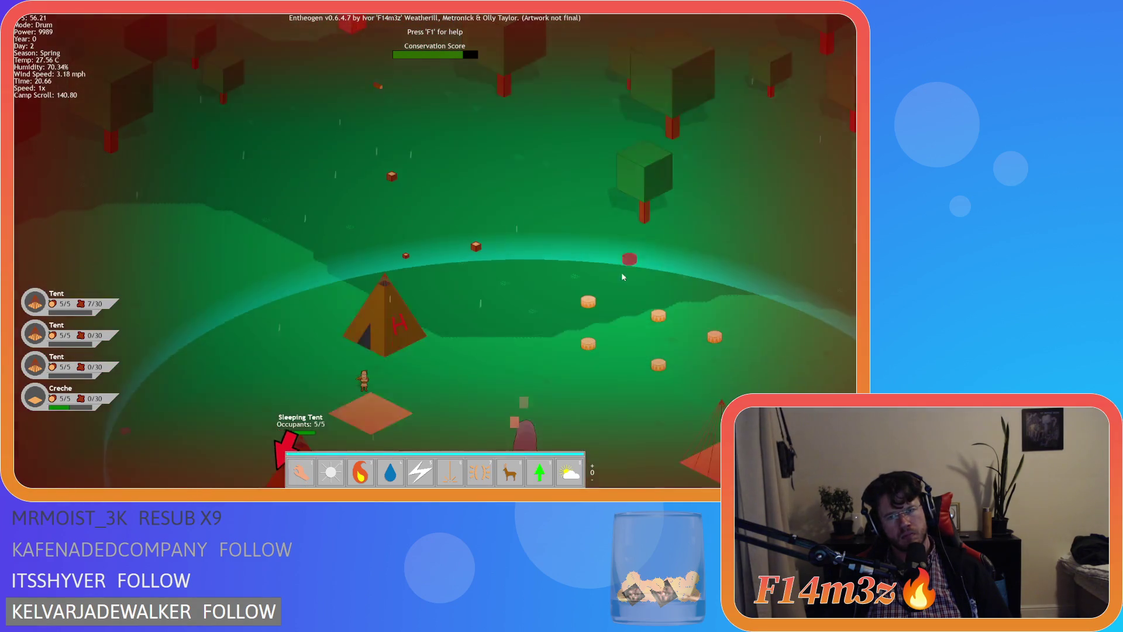
pyautogui.scroll(-1, 283, 270)
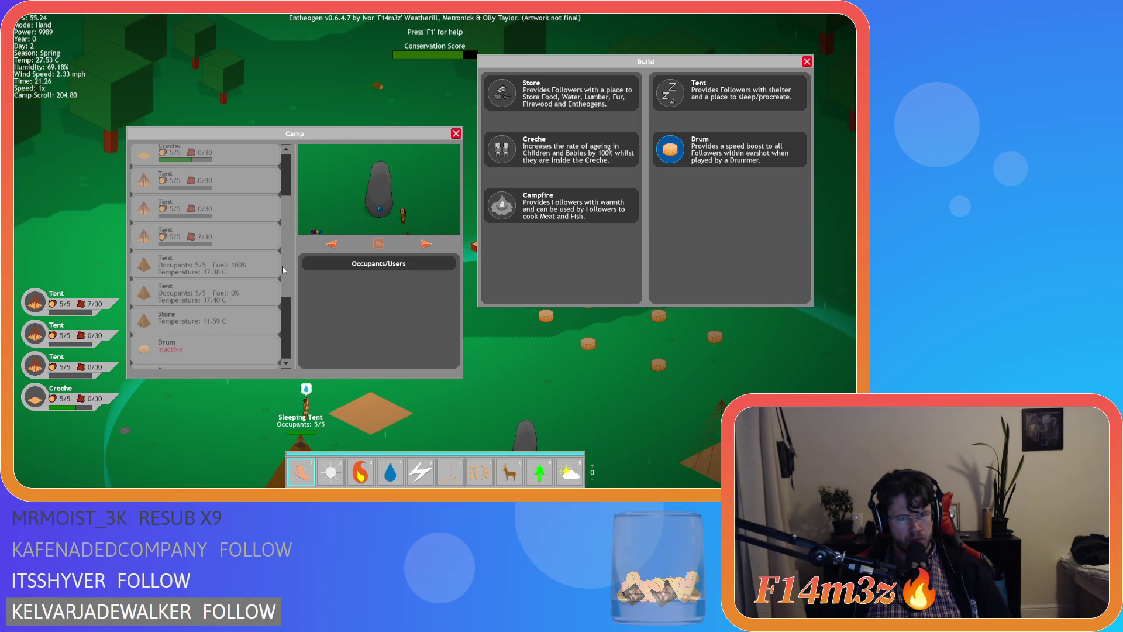
pyautogui.scroll(-5, 284, 292)
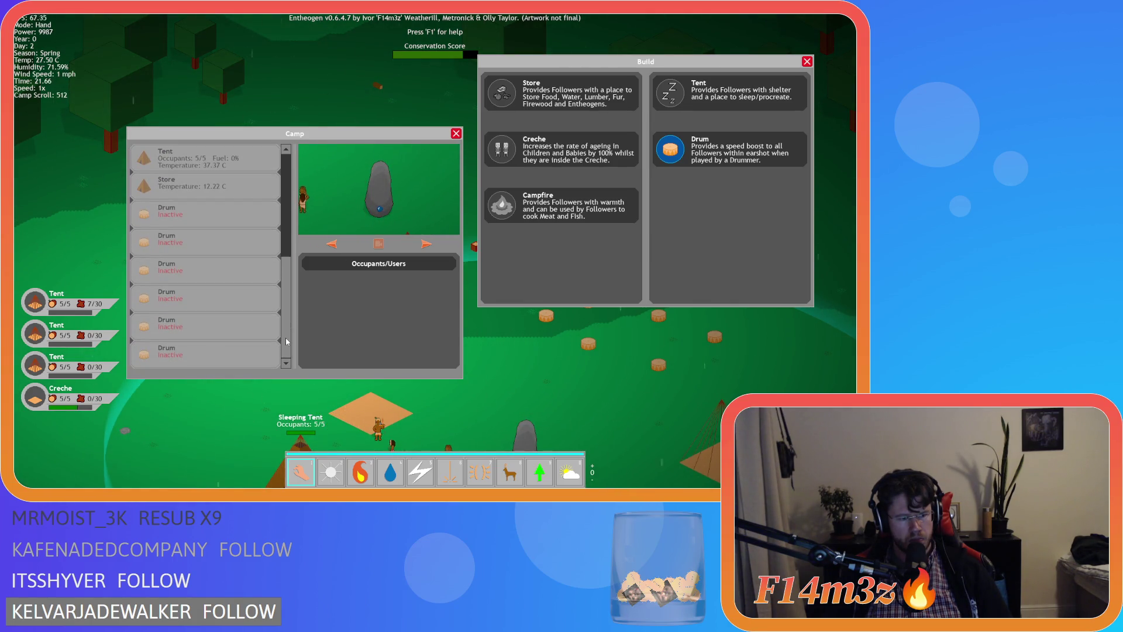
pyautogui.press('Escape')
pyautogui.press('Escape')
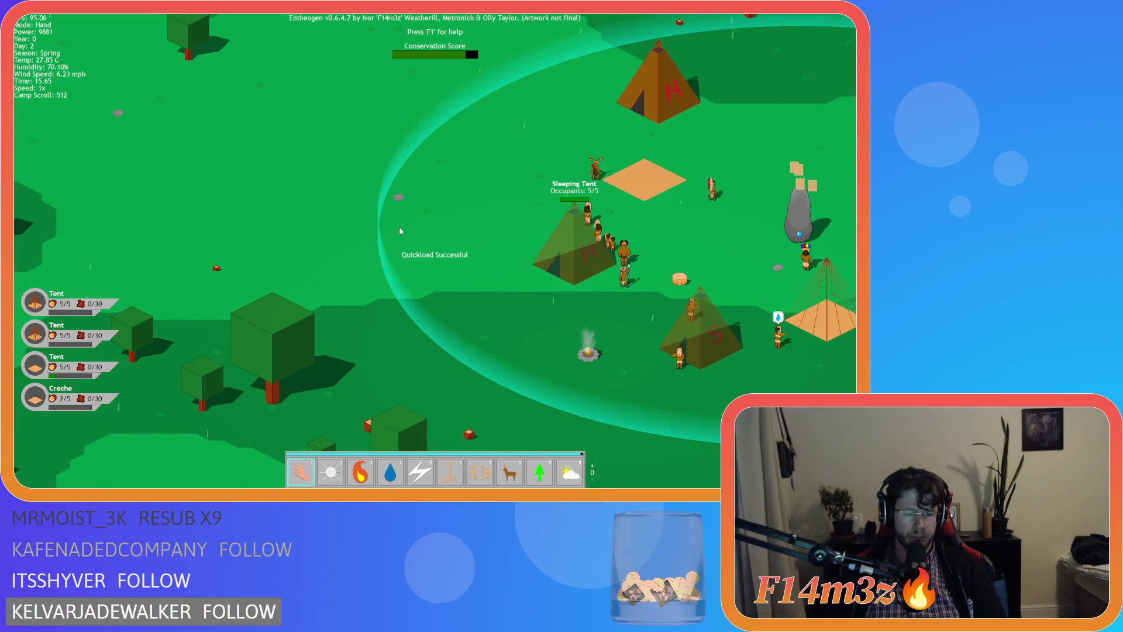
# Quickload, build a drum near the upper tent, scroll the Camp list, and close the windows.
pyautogui.press('c')
pyautogui.press('b')
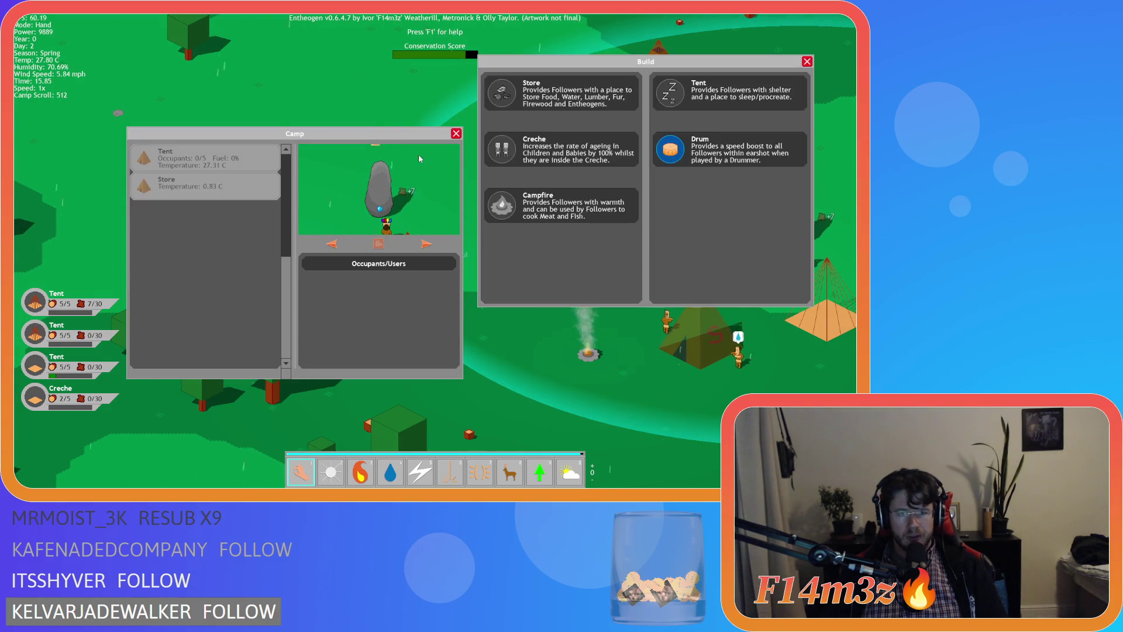
pyautogui.press('w')
pyautogui.click(680, 163)
pyautogui.click(680, 163)
pyautogui.press('c')
pyautogui.press('b')
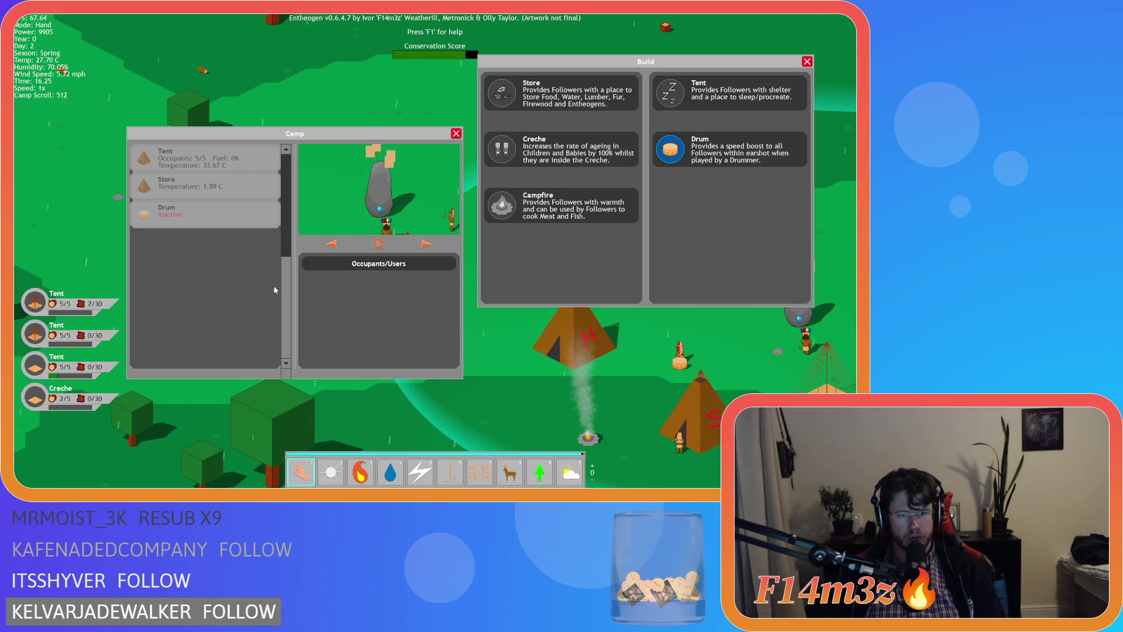
pyautogui.moveTo(285, 283); pyautogui.dragTo(284, 182)
pyautogui.press('b')
pyautogui.press('c')
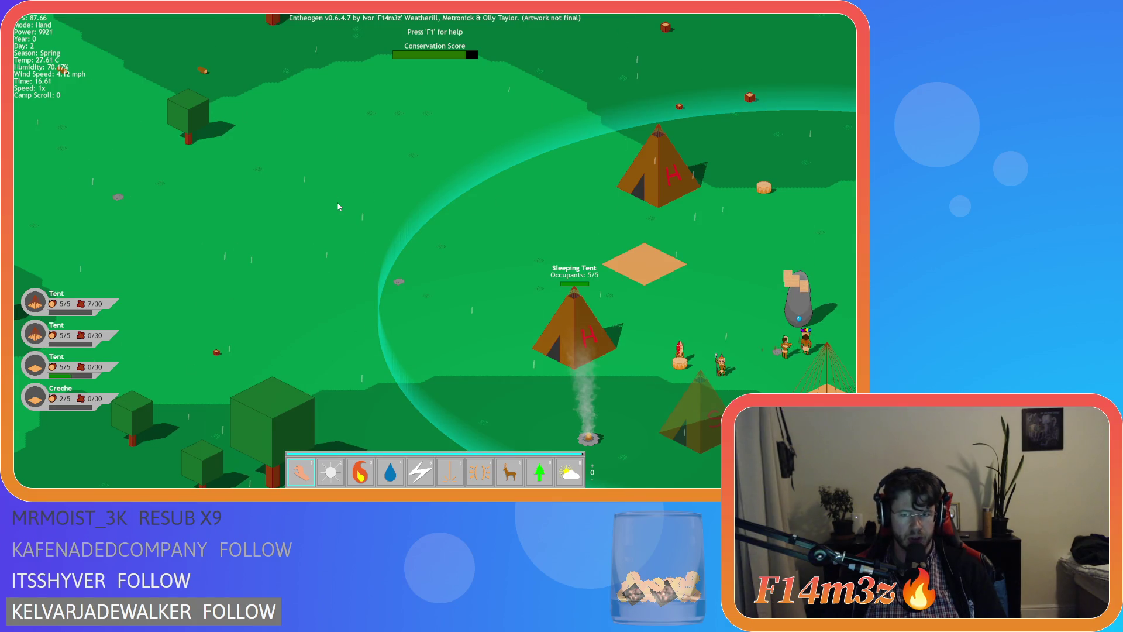
# Reload, place another drum in the camp, scroll the Camp list, then bring up the quit prompt.
pyautogui.press('Down')
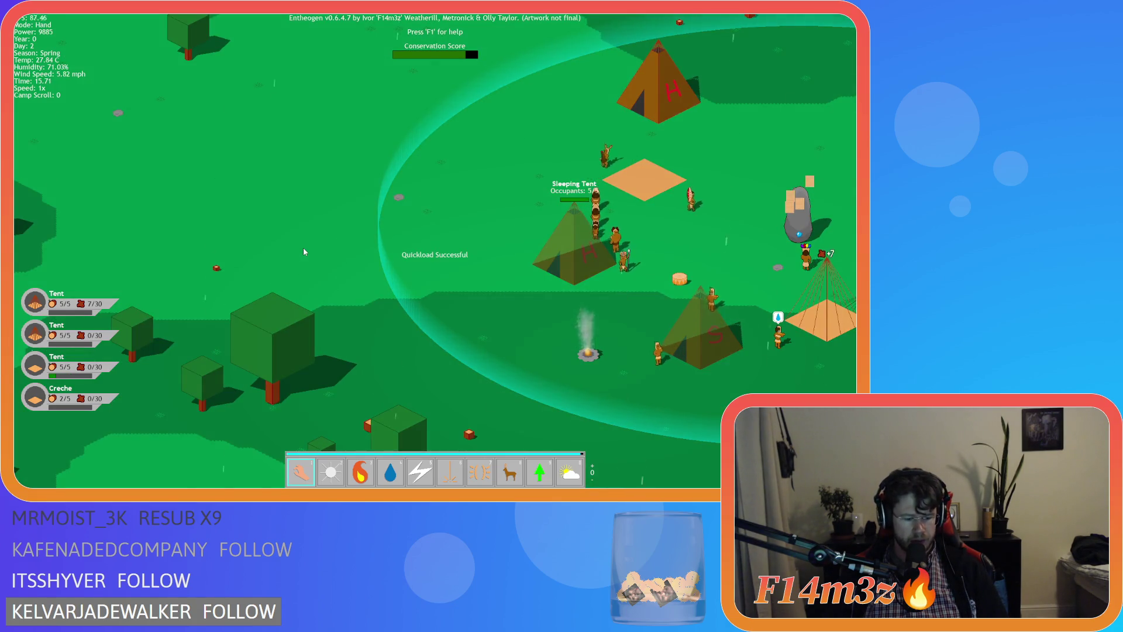
pyautogui.press('c')
pyautogui.press('Right')
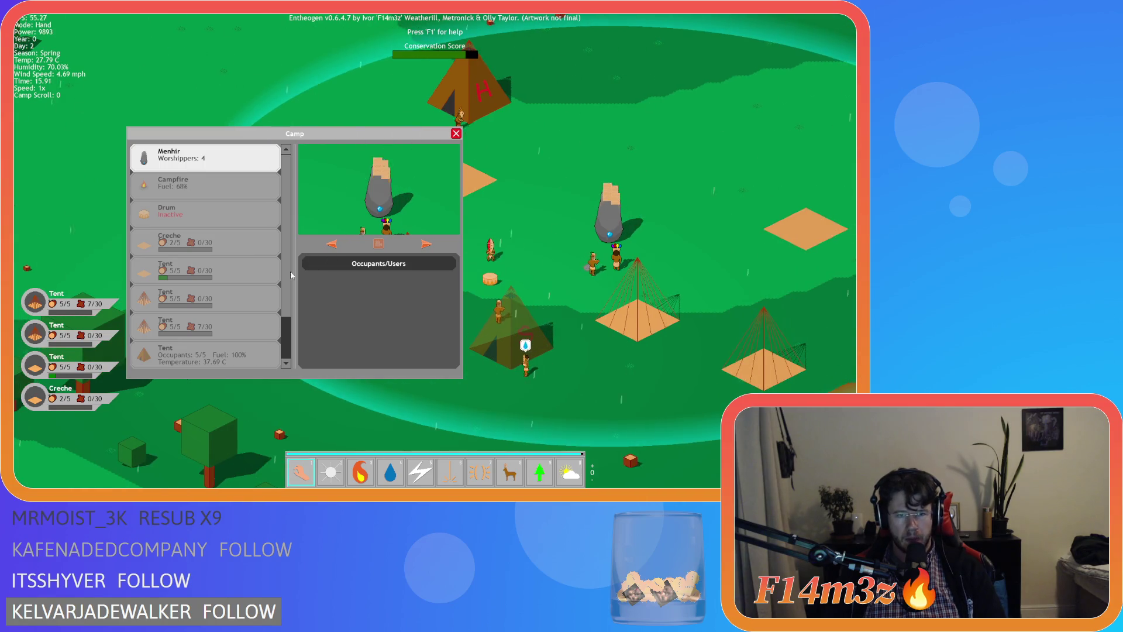
pyautogui.scroll(-2, 296, 322)
pyautogui.press('Up')
pyautogui.press('b')
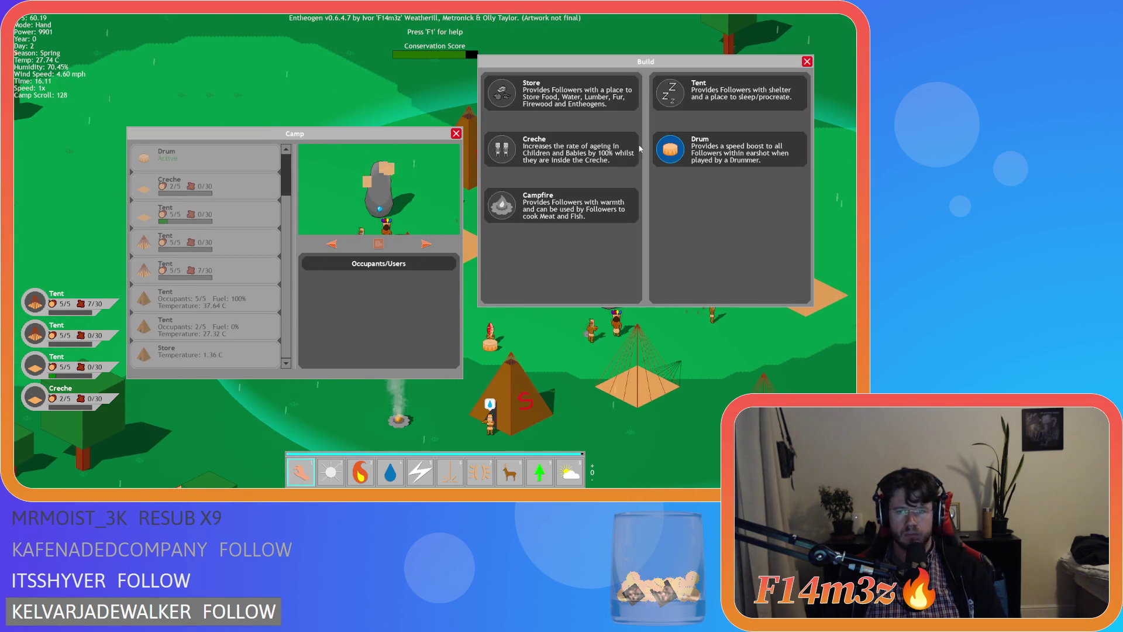
pyautogui.click(666, 158)
pyautogui.click(725, 193)
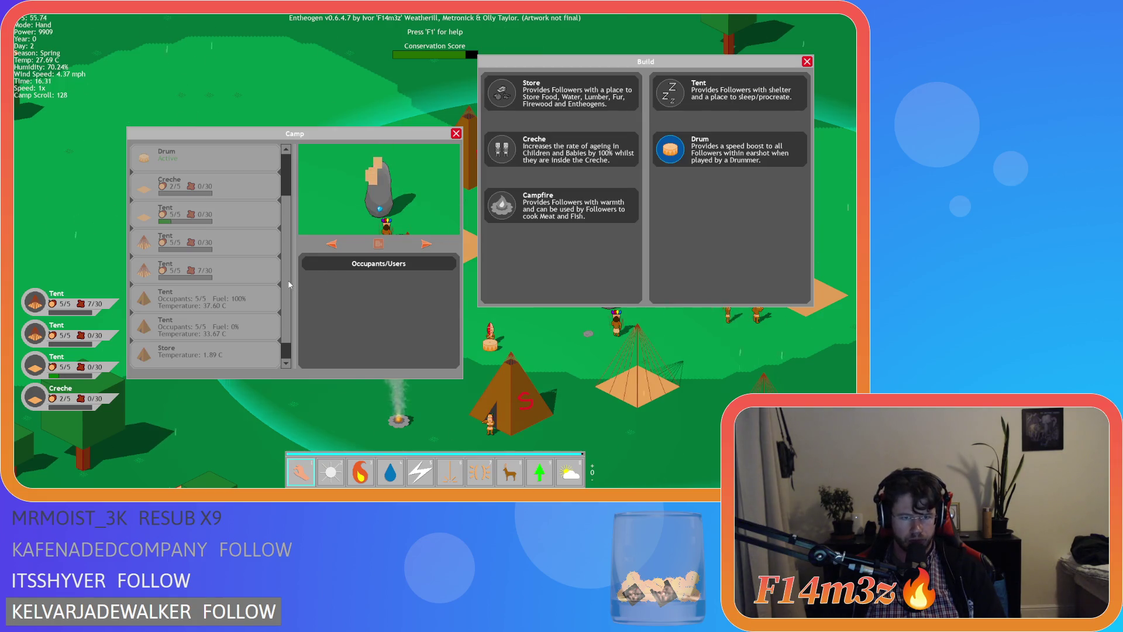
pyautogui.scroll(-1, 286, 279)
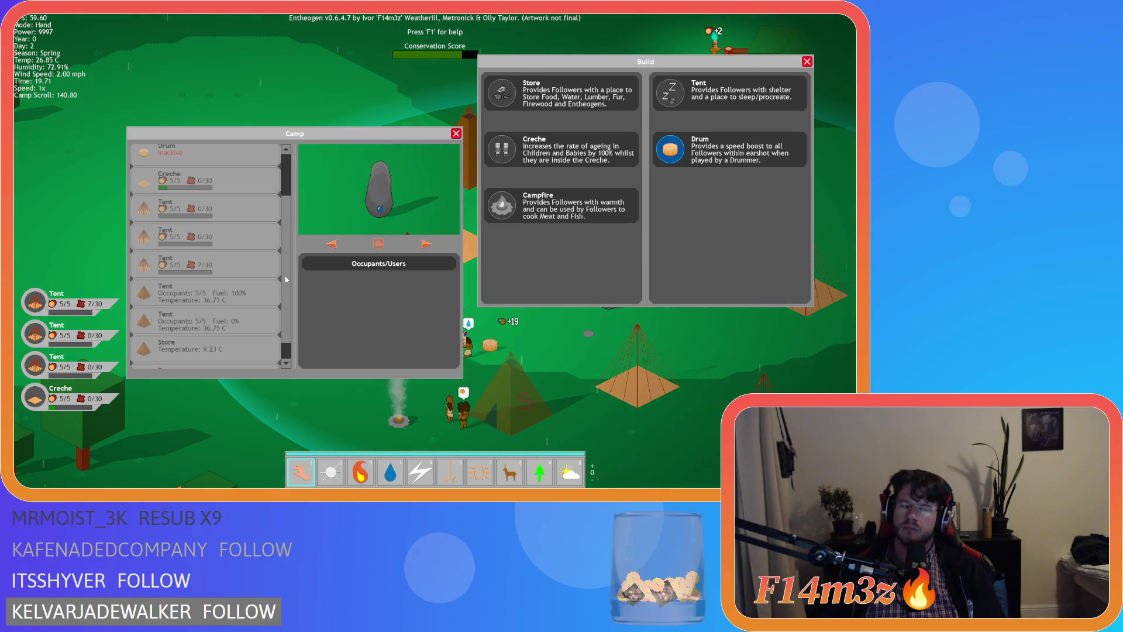
pyautogui.press('Escape')
pyautogui.press('Escape')
pyautogui.press('Escape')
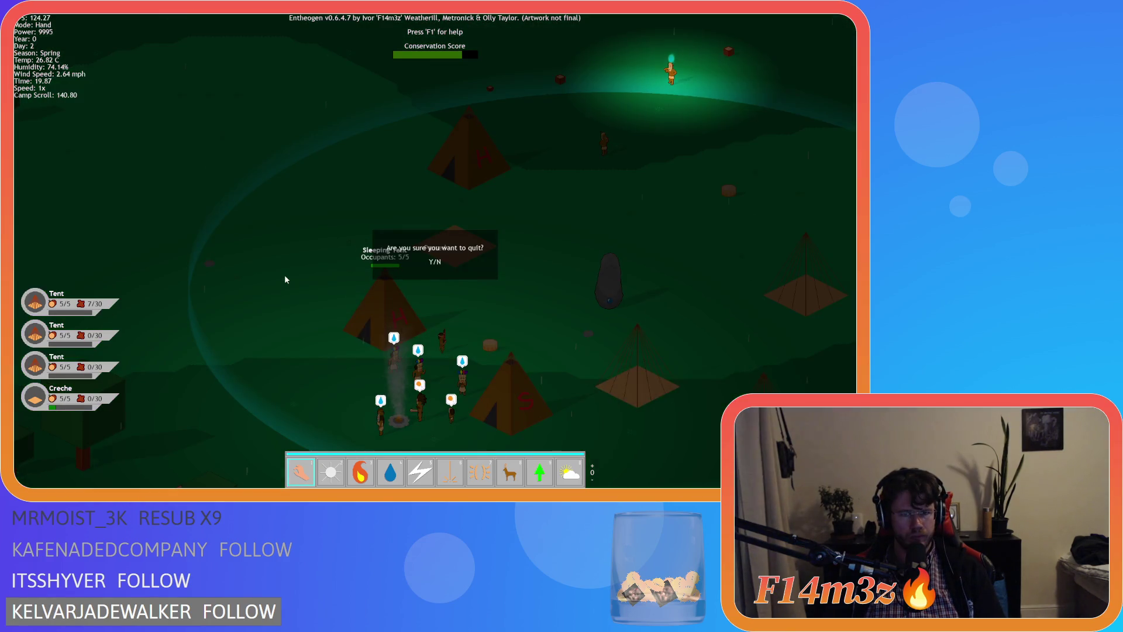
# Confirm quitting the game and return to the campfire build script in the editor.
pyautogui.press('y')
pyautogui.click(273, 226)
pyautogui.scroll(2, 273, 226)
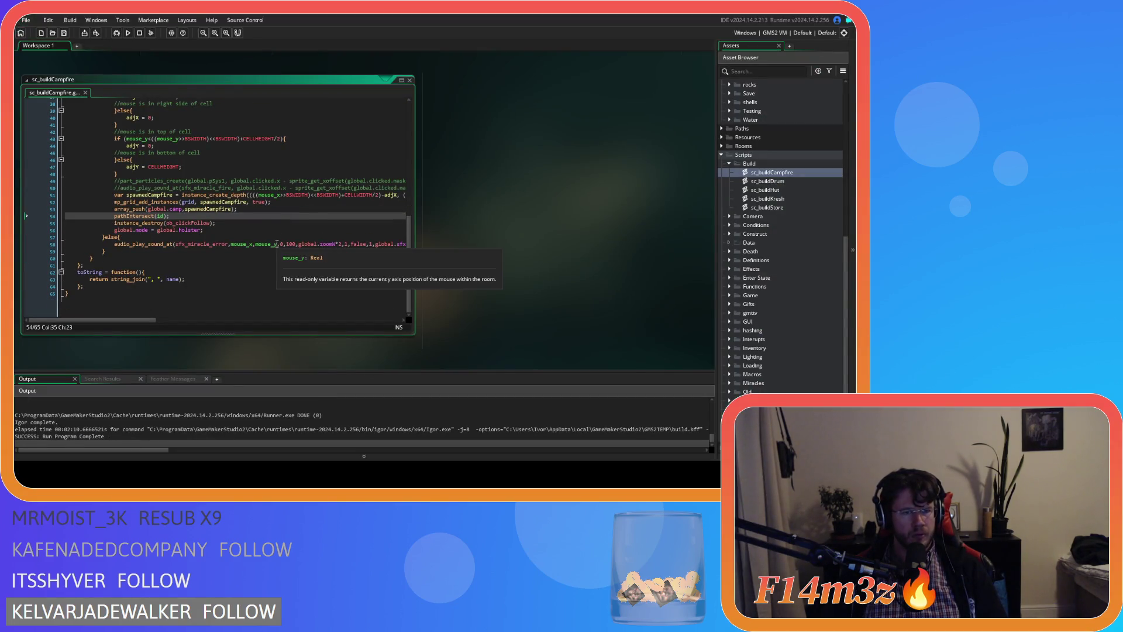
pyautogui.scroll(3, 282, 235)
pyautogui.scroll(5, 767, 267)
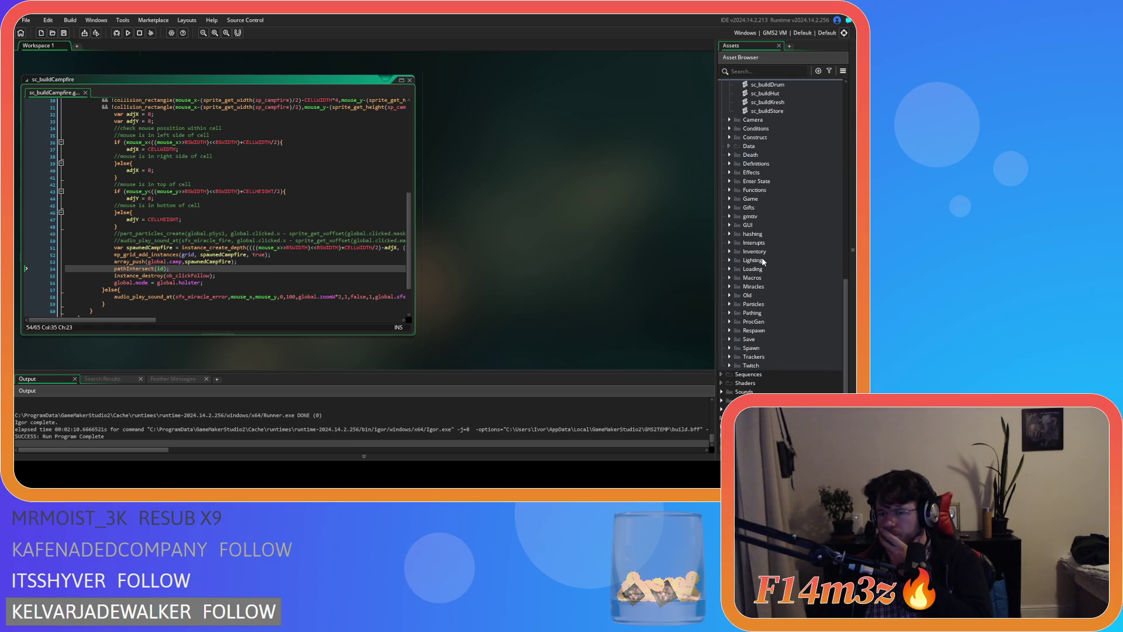
pyautogui.scroll(-6, 789, 313)
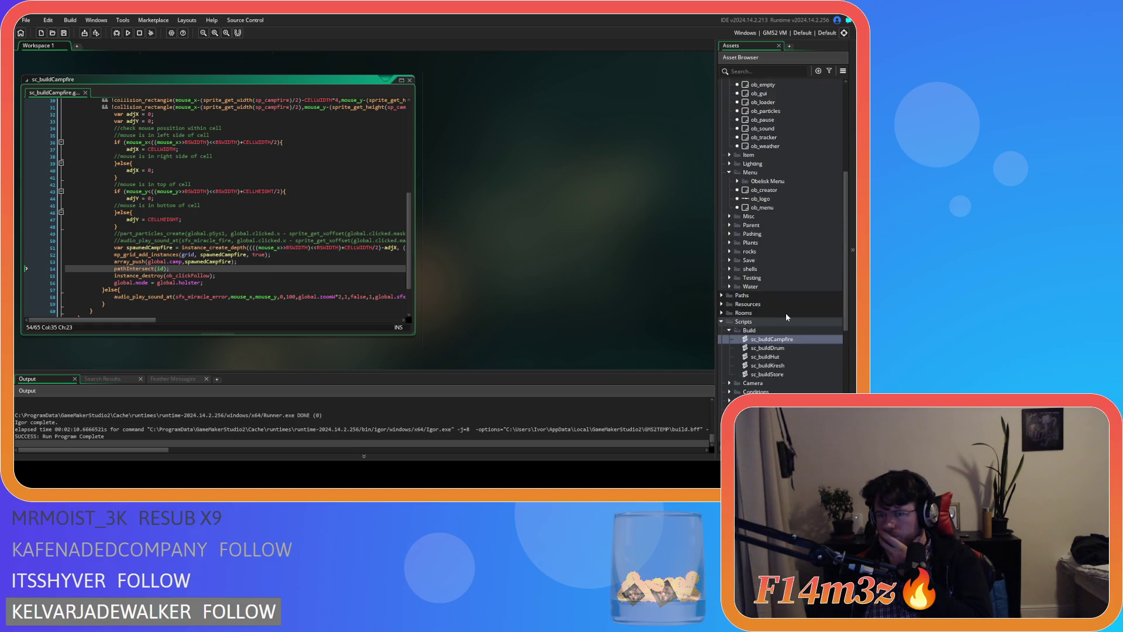
# Open the sc_windowCamp script from the Scripts > GUI > Camp folder.
pyautogui.click(729, 295)
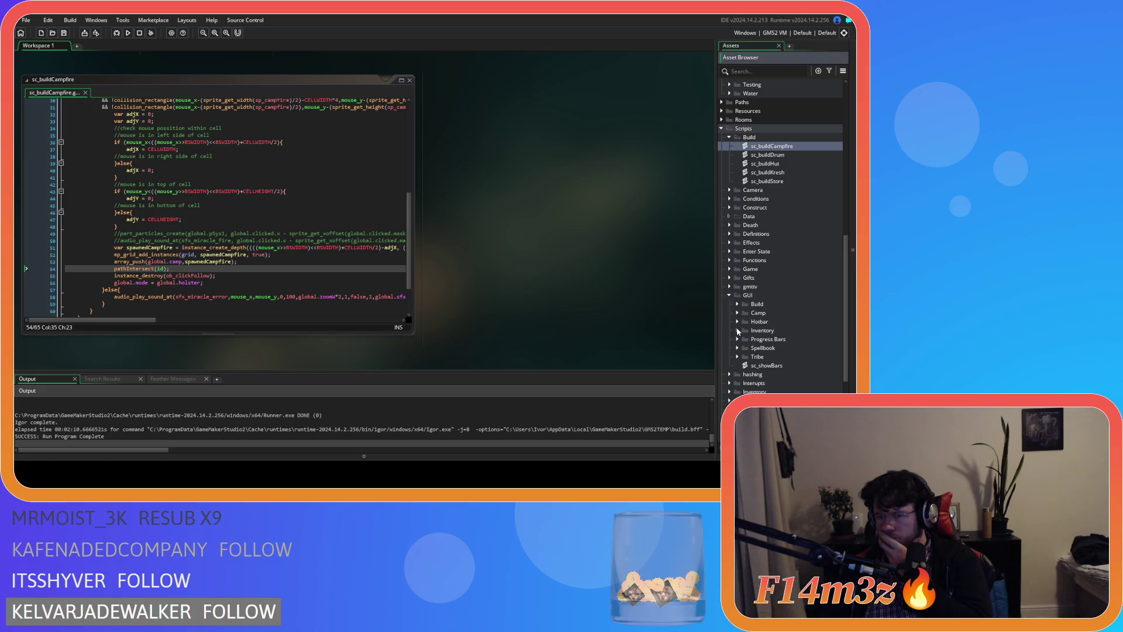
pyautogui.click(738, 313)
pyautogui.doubleClick(742, 322)
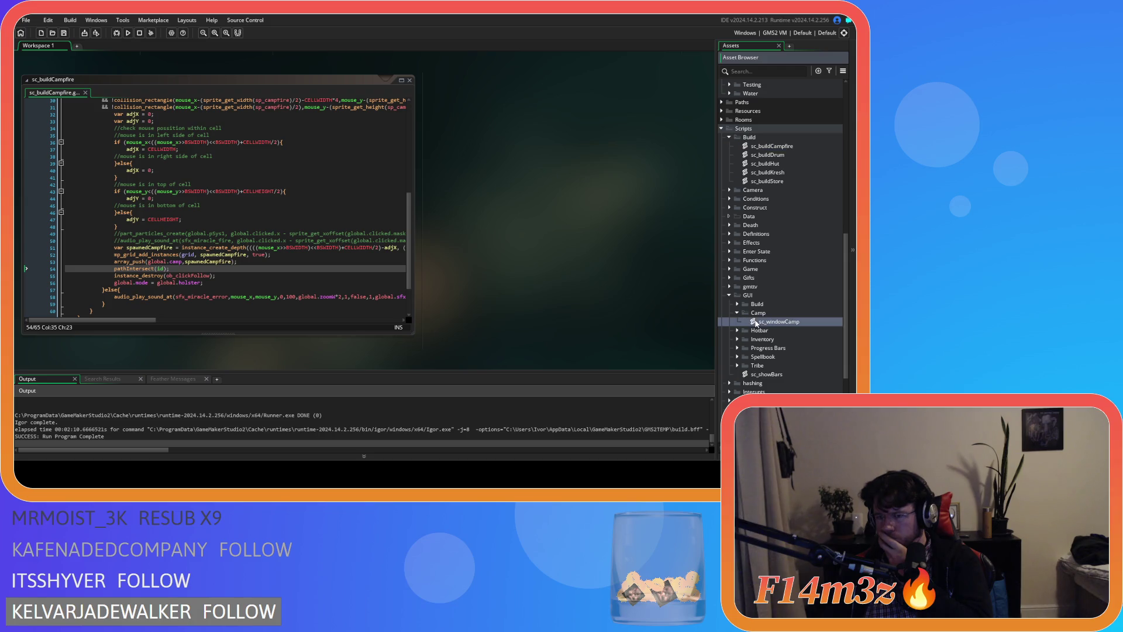
pyautogui.scroll(7, 290, 224)
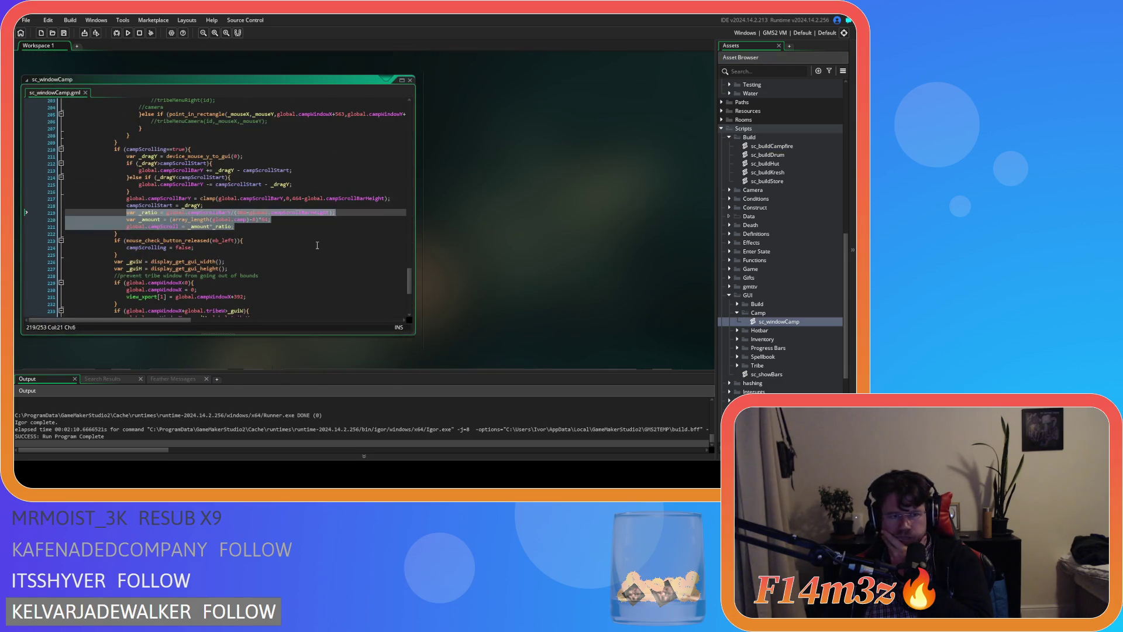
pyautogui.click(290, 221)
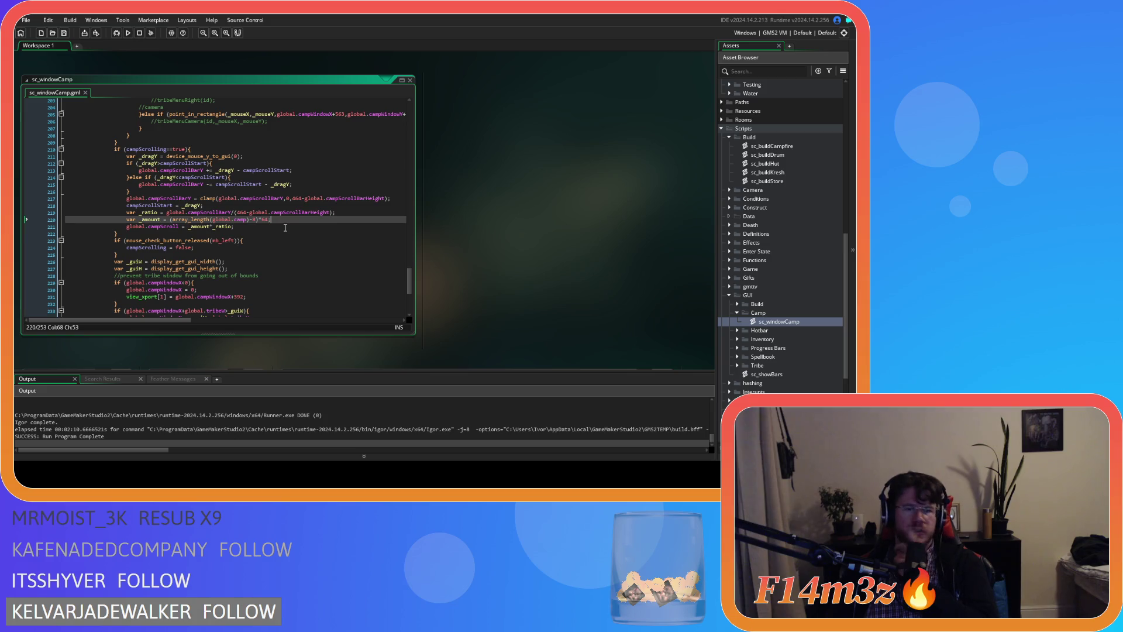
# Review the drag checks and scroll-ratio lines 212–219, selecting the campScrollBarY variable.
pyautogui.moveTo(153, 164); pyautogui.dragTo(237, 193)
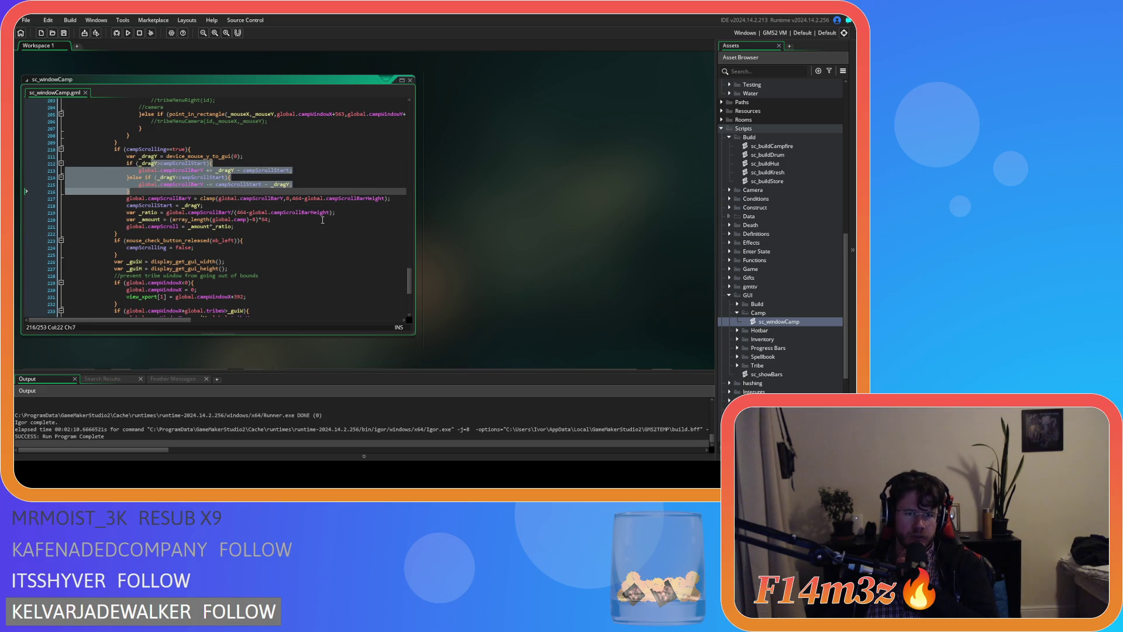
pyautogui.click(298, 206)
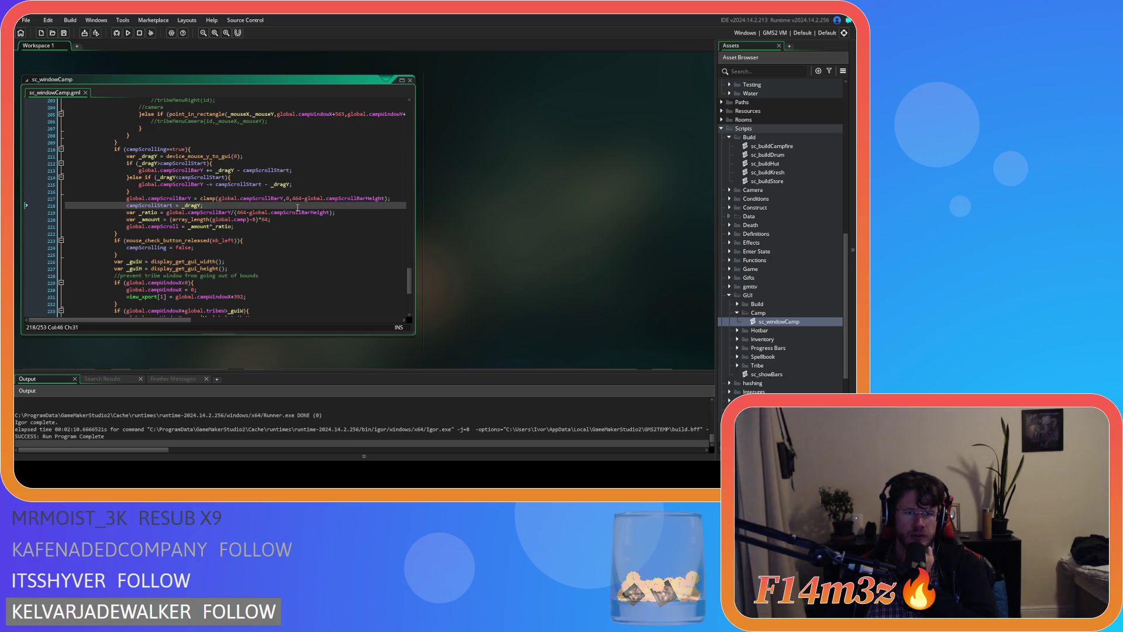
pyautogui.click(229, 199)
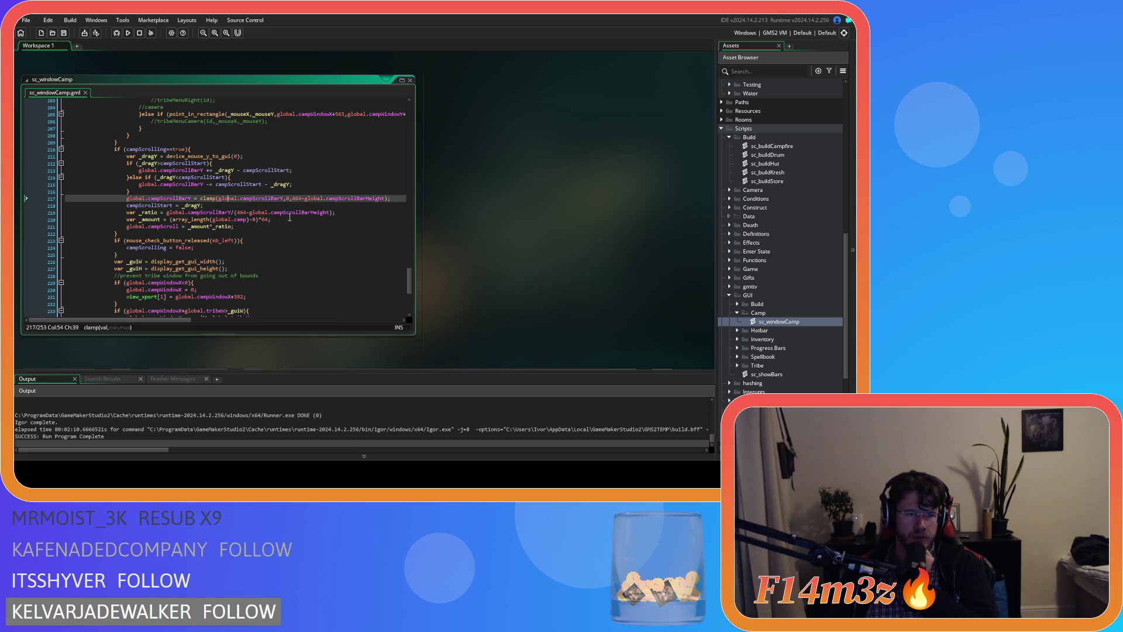
pyautogui.click(282, 212)
pyautogui.click(284, 206)
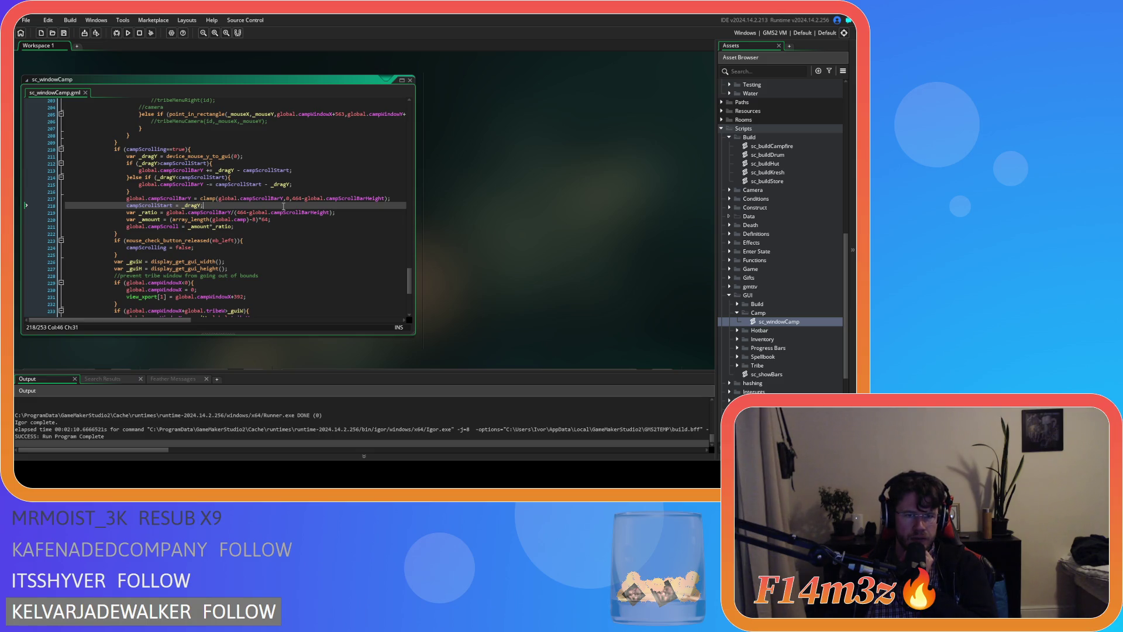
pyautogui.click(285, 211)
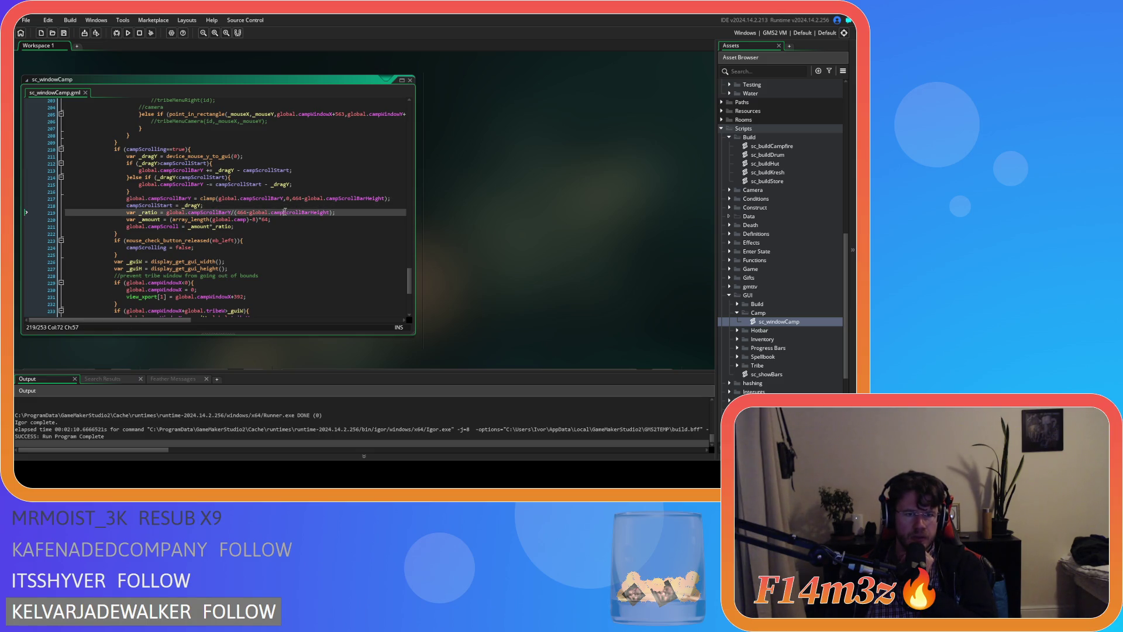
pyautogui.moveTo(218, 213); pyautogui.dragTo(227, 212)
pyautogui.doubleClick(229, 213)
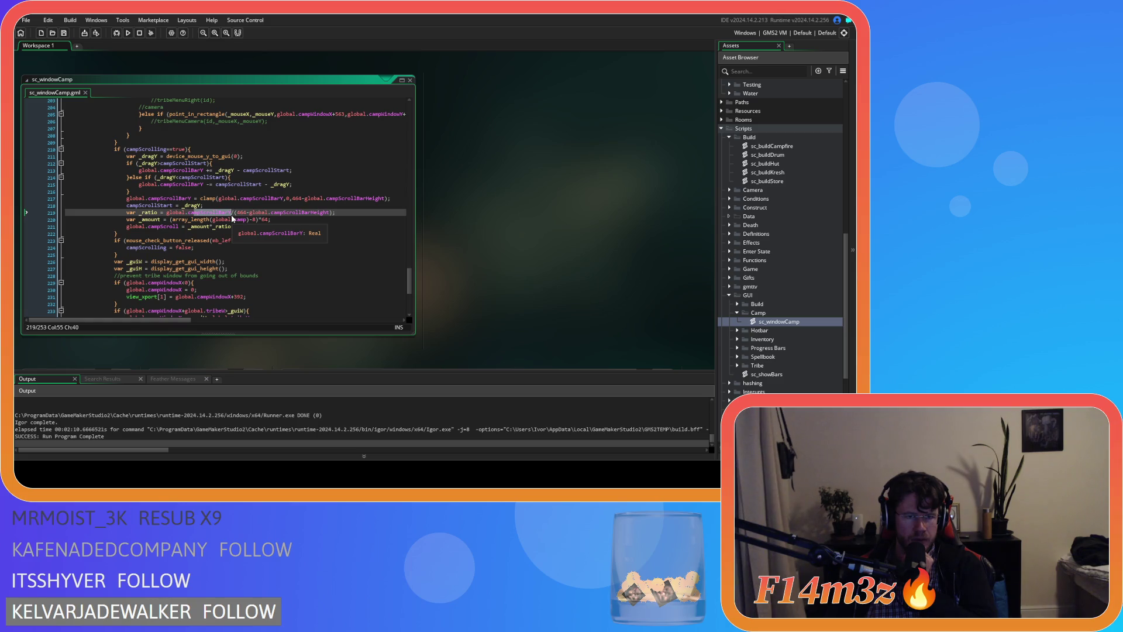
pyautogui.moveTo(236, 212); pyautogui.dragTo(247, 218)
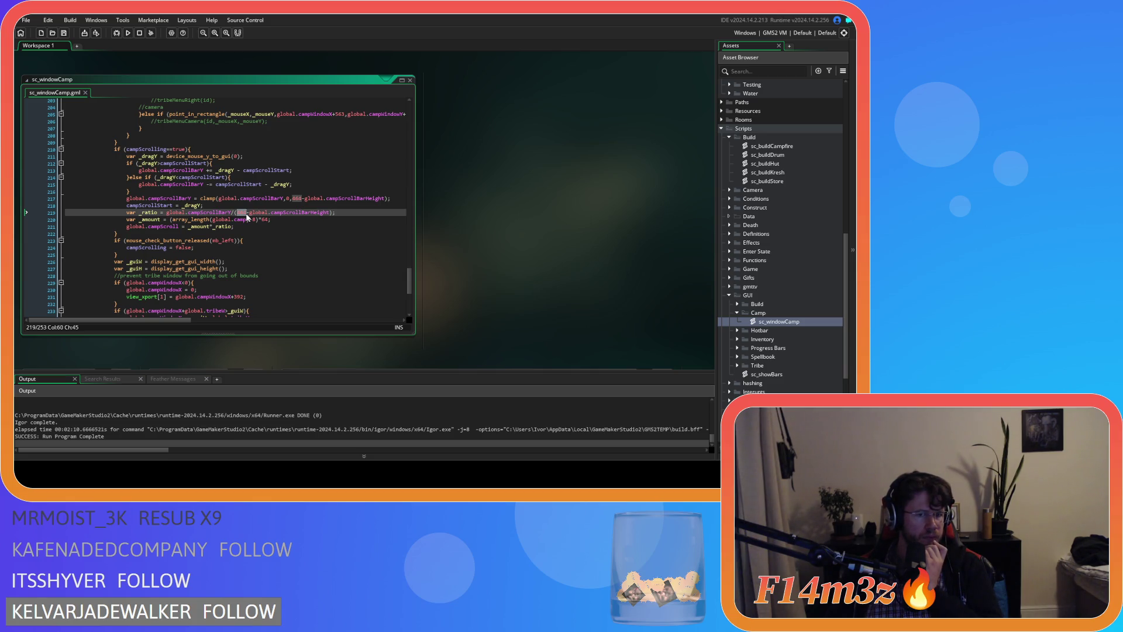
pyautogui.moveTo(284, 213); pyautogui.dragTo(308, 213)
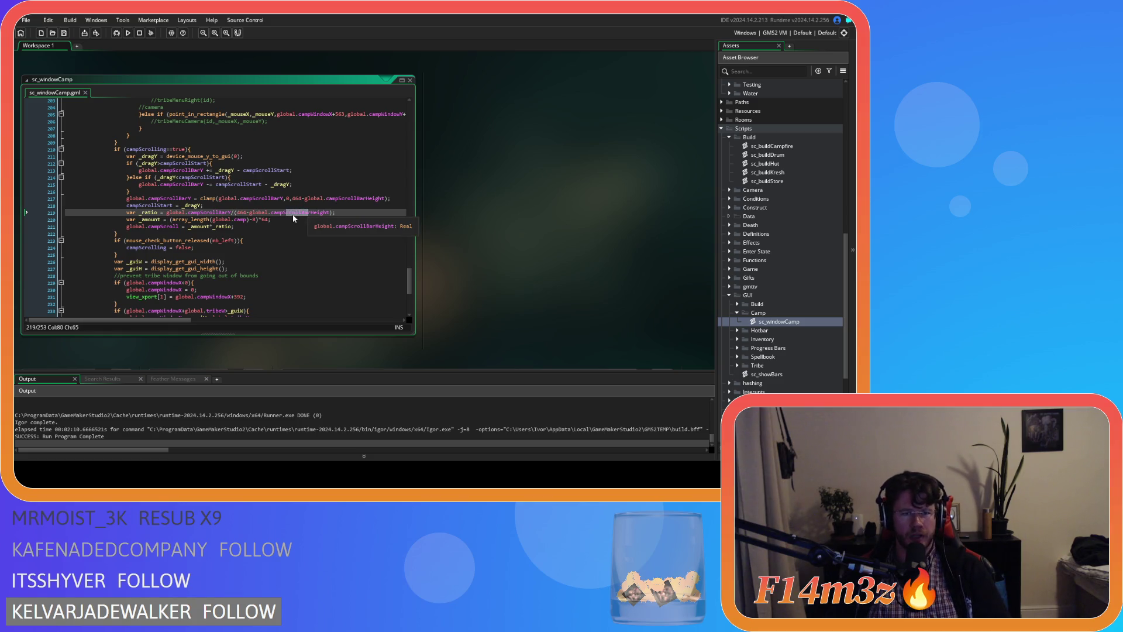
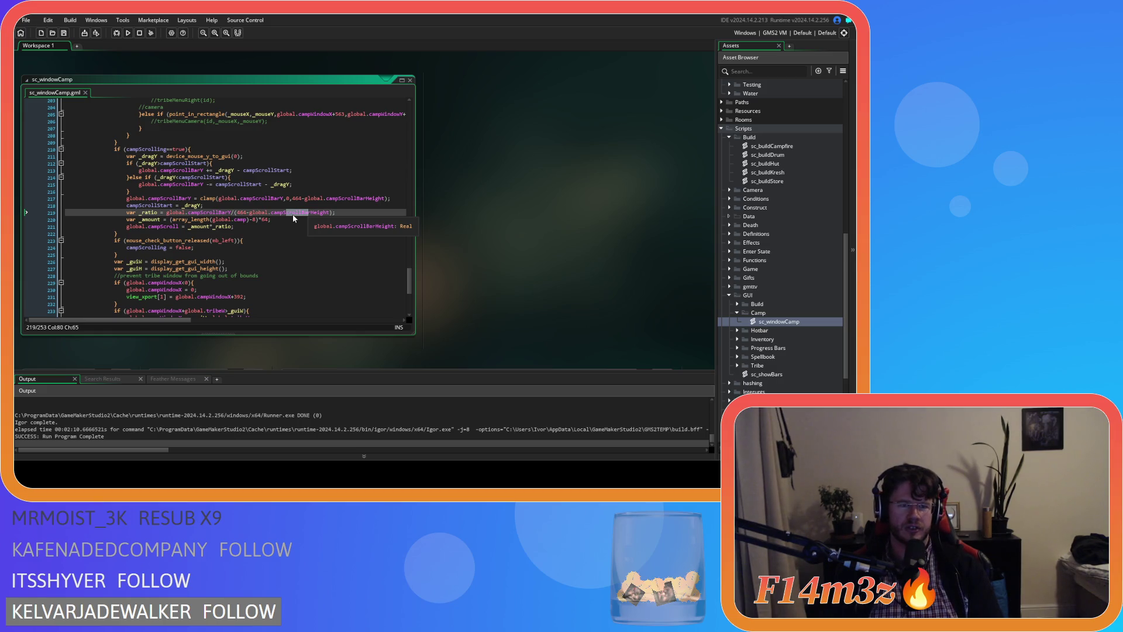
# End the _amount line in sc_windowCamp with a semicolon after *64.
pyautogui.doubleClick(150, 219)
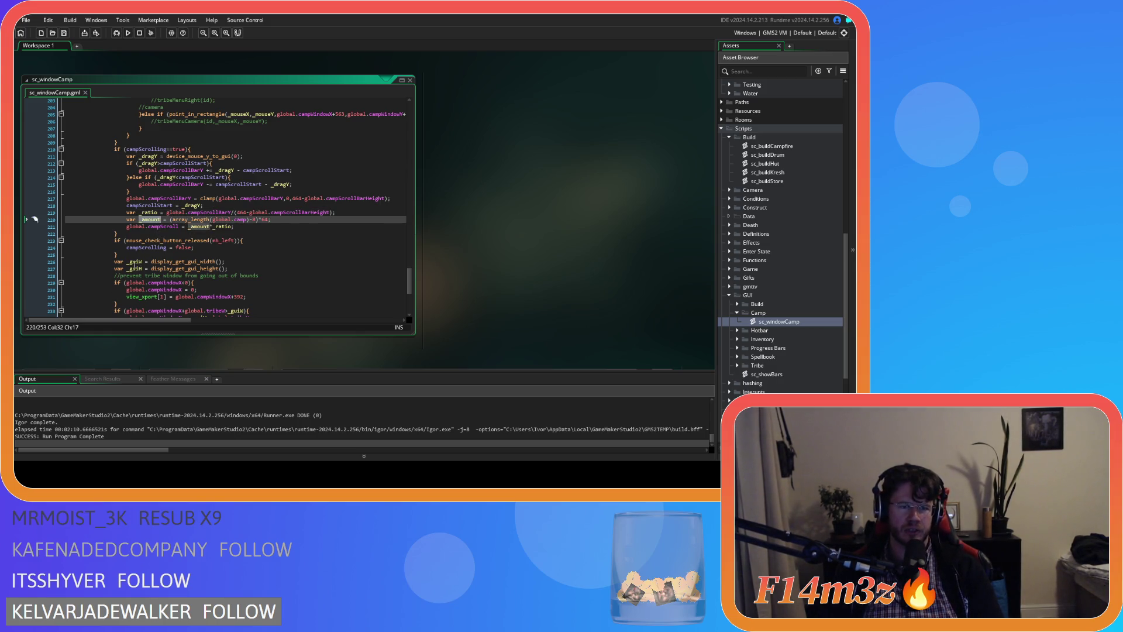
pyautogui.click(269, 220)
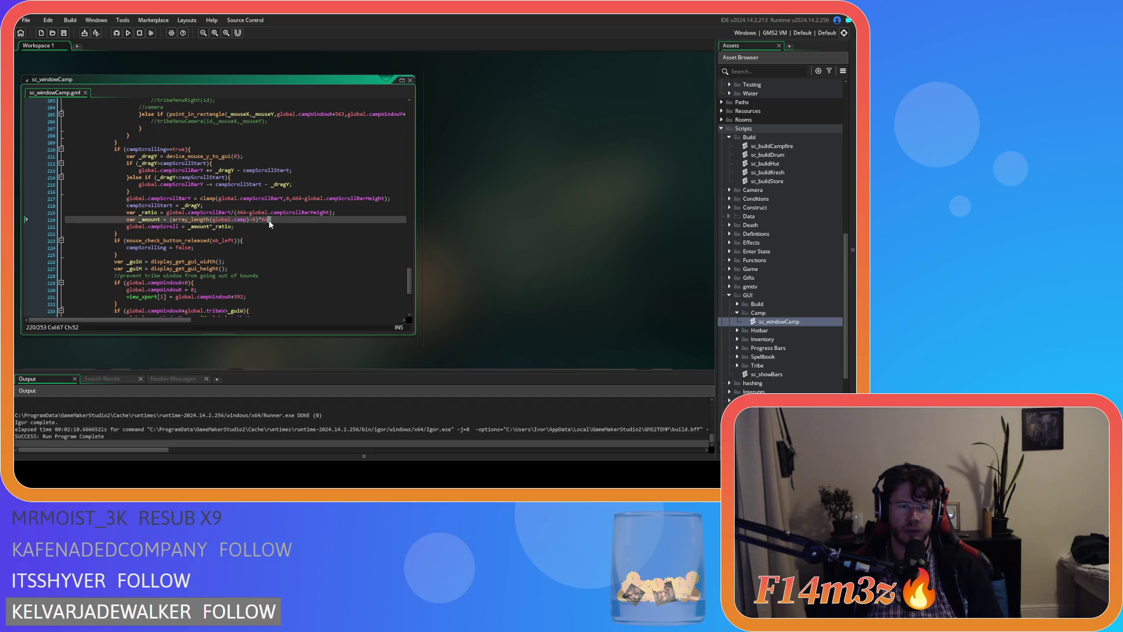
pyautogui.write(';')
pyautogui.click(166, 227)
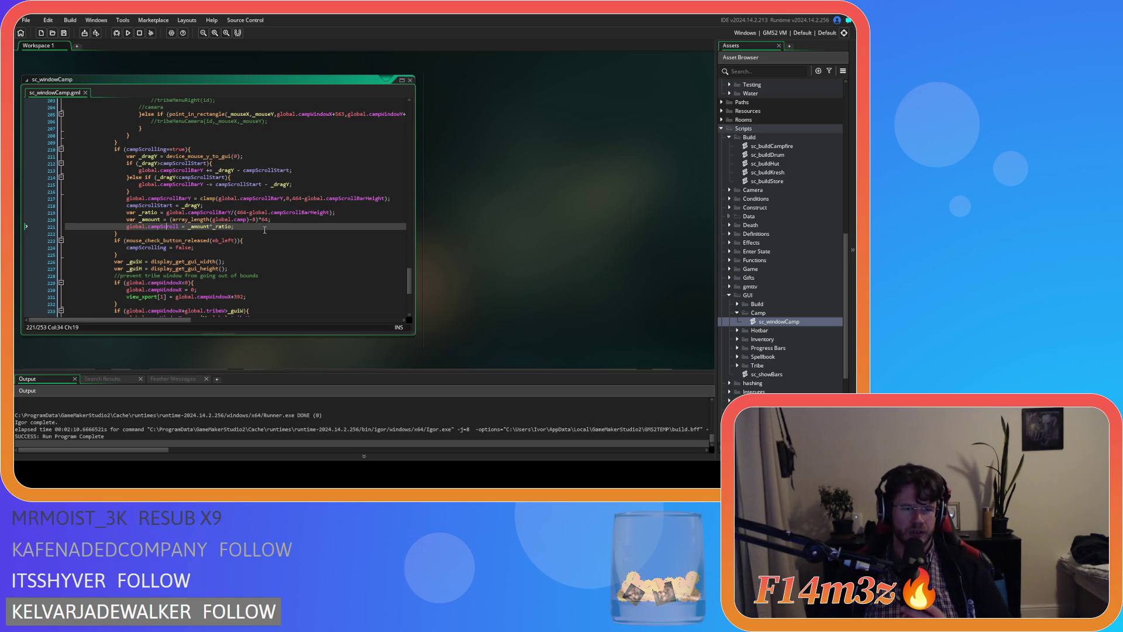
# Select the three scroll-calculation lines (219–221) for reuse, then open sc_buildCampfire.
pyautogui.scroll(5, 498, 287)
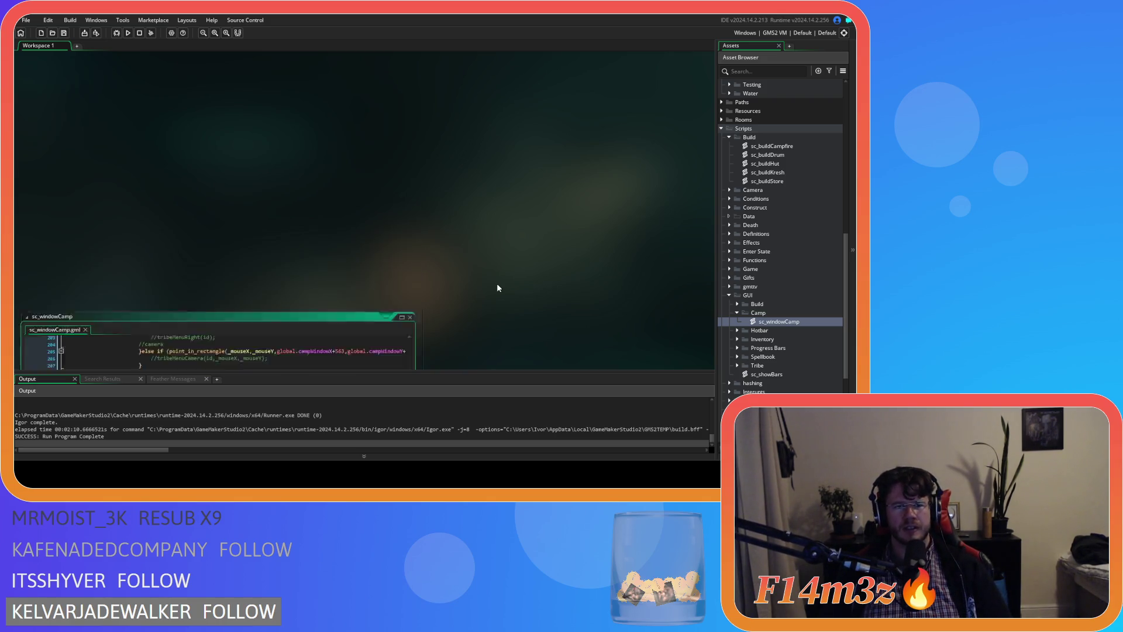
pyautogui.scroll(-5, 498, 287)
pyautogui.moveTo(235, 200); pyautogui.dragTo(127, 187)
pyautogui.hotkey('ctrl', 'c')
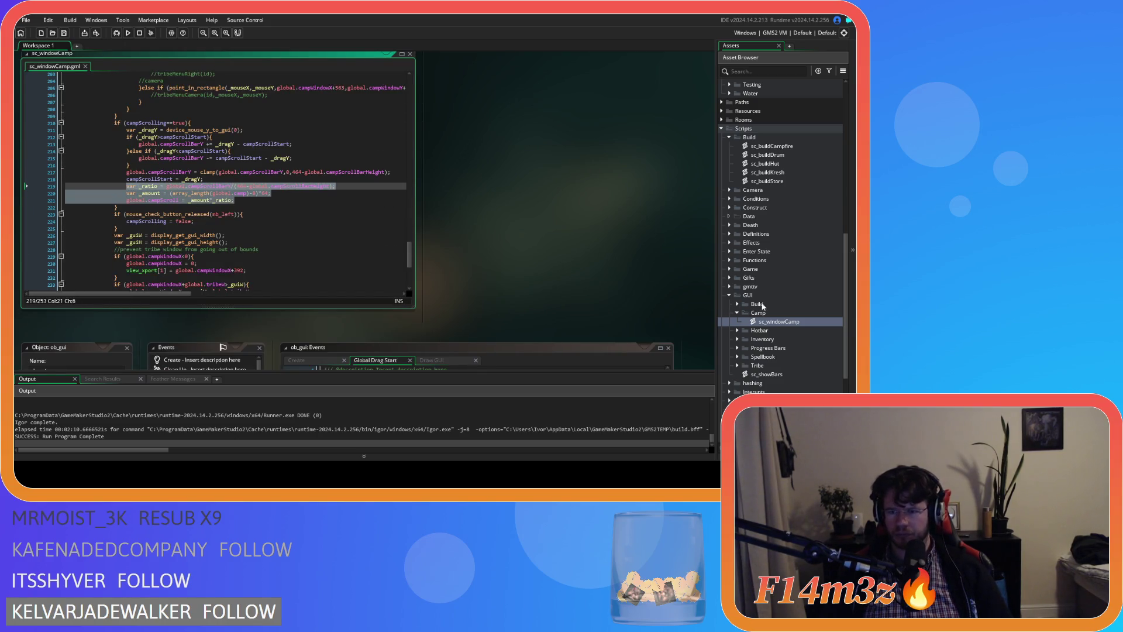
pyautogui.scroll(-5, 778, 276)
pyautogui.scroll(8, 778, 276)
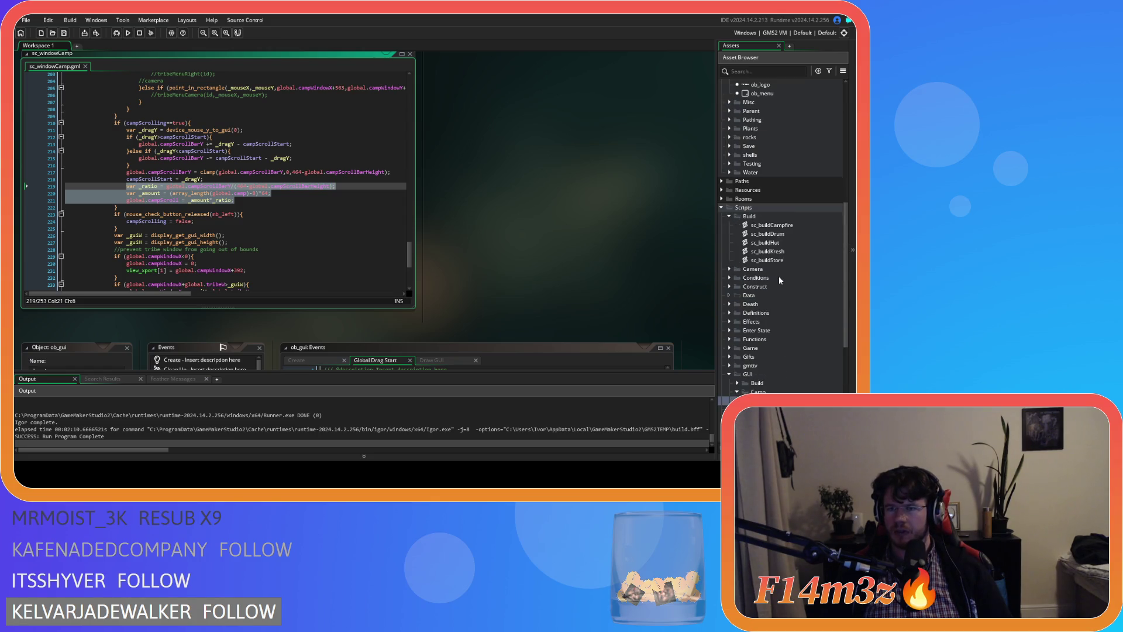
pyautogui.doubleClick(783, 226)
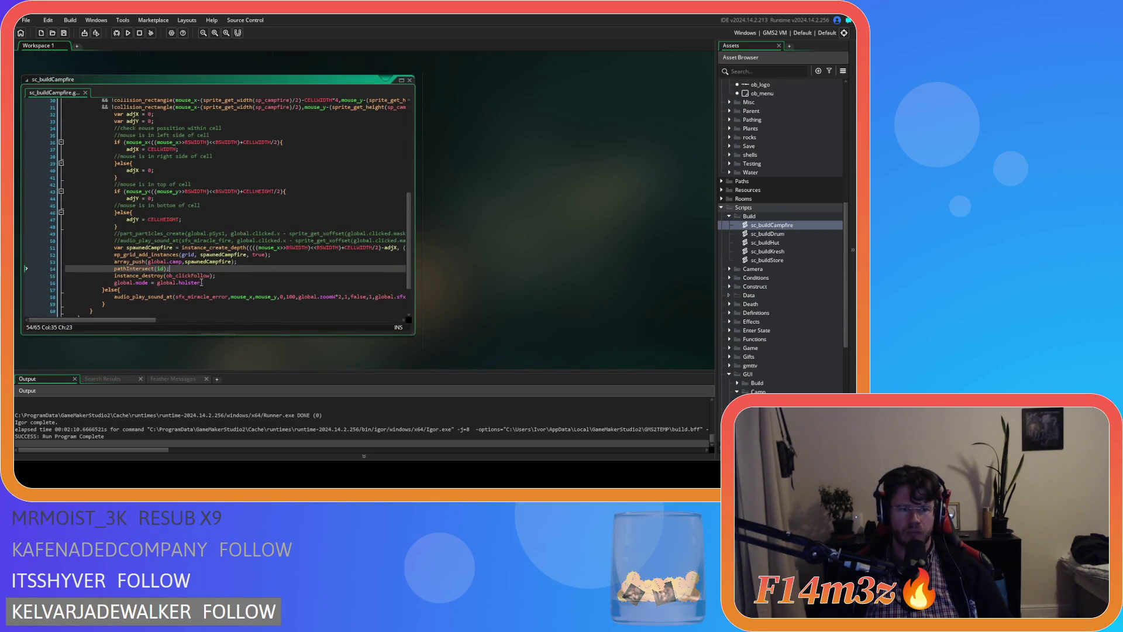
# Paste the scroll lines after pathIntersect(id), fix their indentation, and strip global.campScroll from line 57.
pyautogui.hotkey('ctrl', 'v')
pyautogui.click(113, 289)
pyautogui.press('Tab')
pyautogui.press('BackSpace')
pyautogui.scroll(-2, 165, 254)
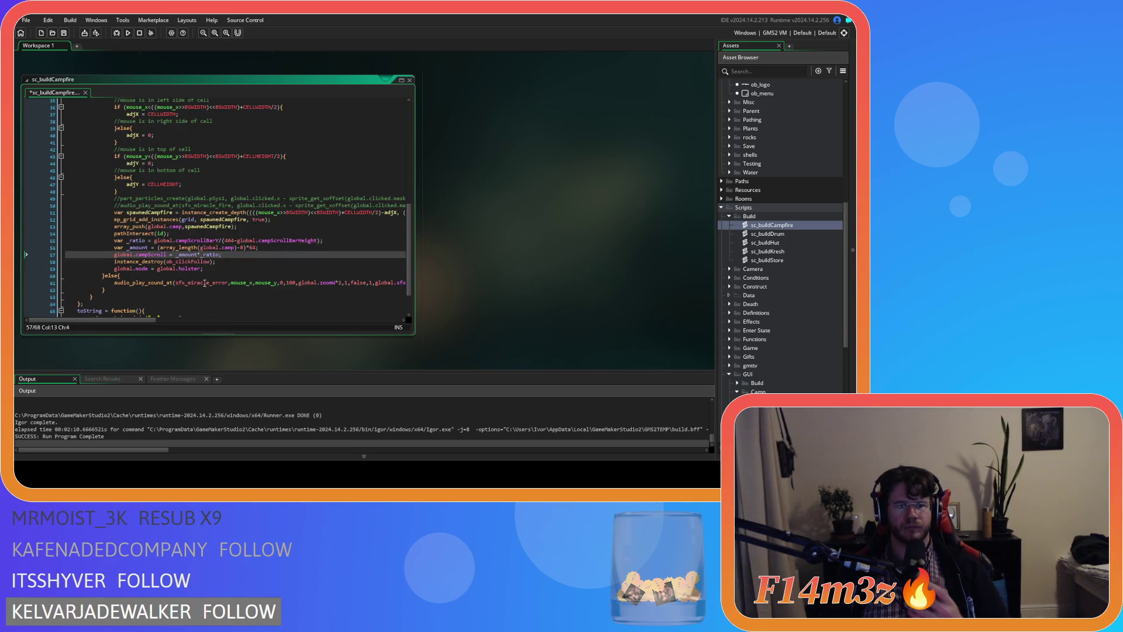
pyautogui.moveTo(166, 254); pyautogui.dragTo(114, 255)
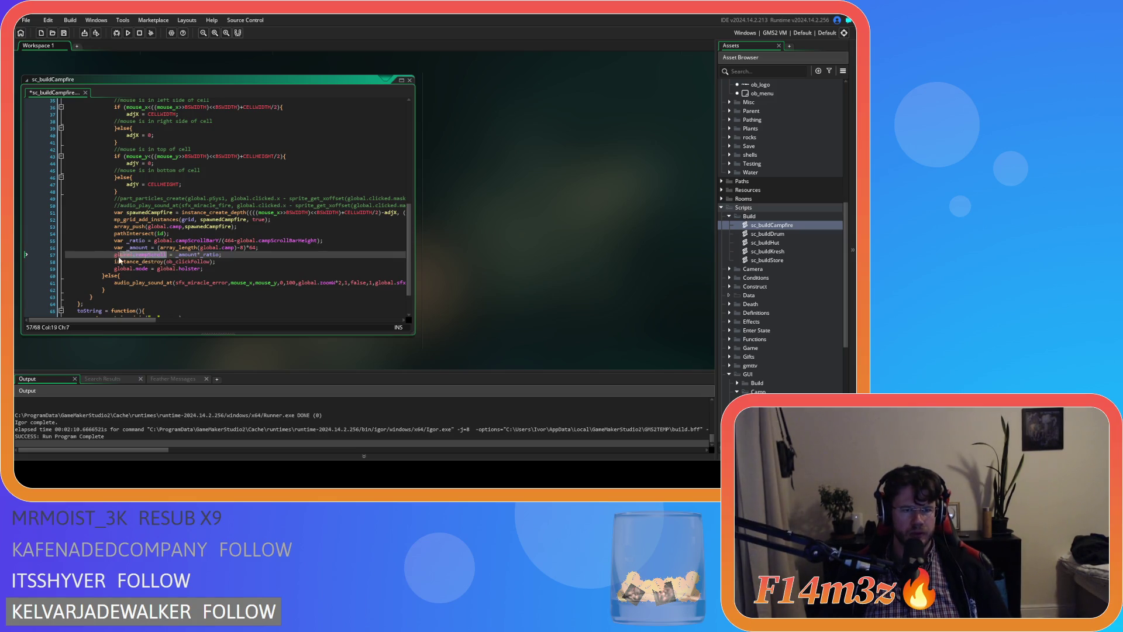
pyautogui.press('BackSpace')
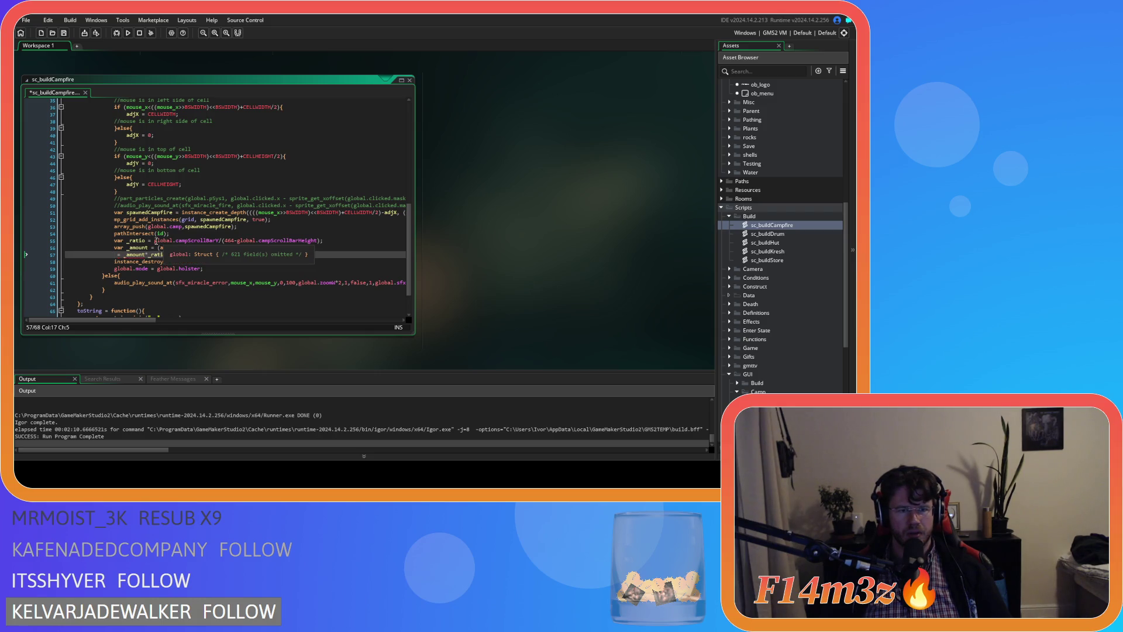
# Keep a commented-out copy of the _ratio line and make global.campScroll its numerator.
pyautogui.click(339, 241)
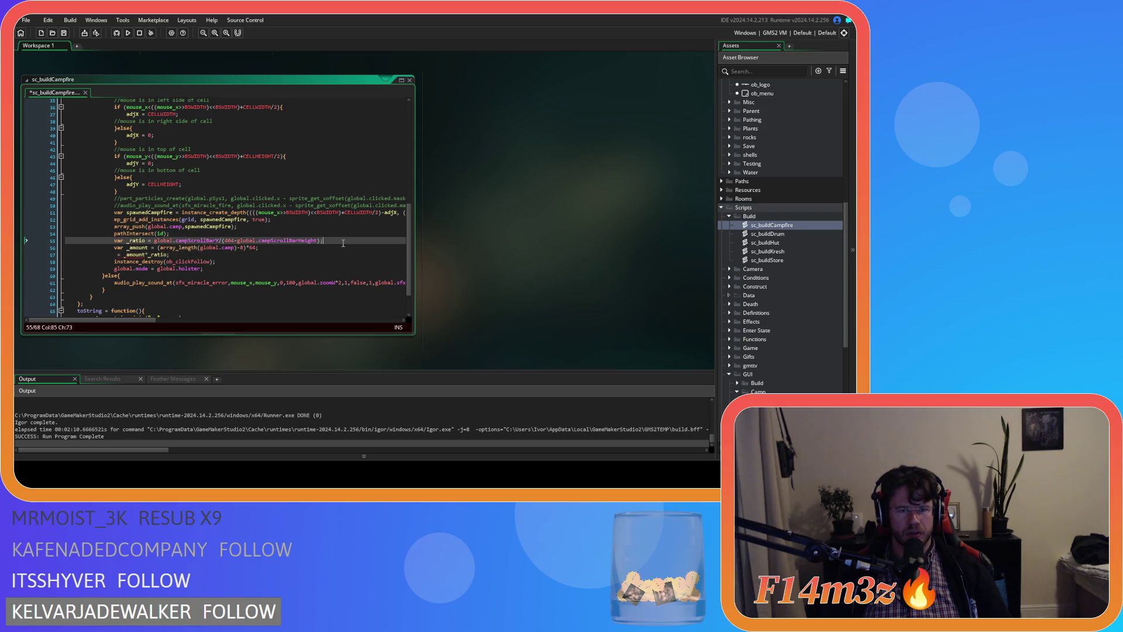
pyautogui.hotkey('ctrl', 'd')
pyautogui.moveTo(66, 247); pyautogui.dragTo(330, 248)
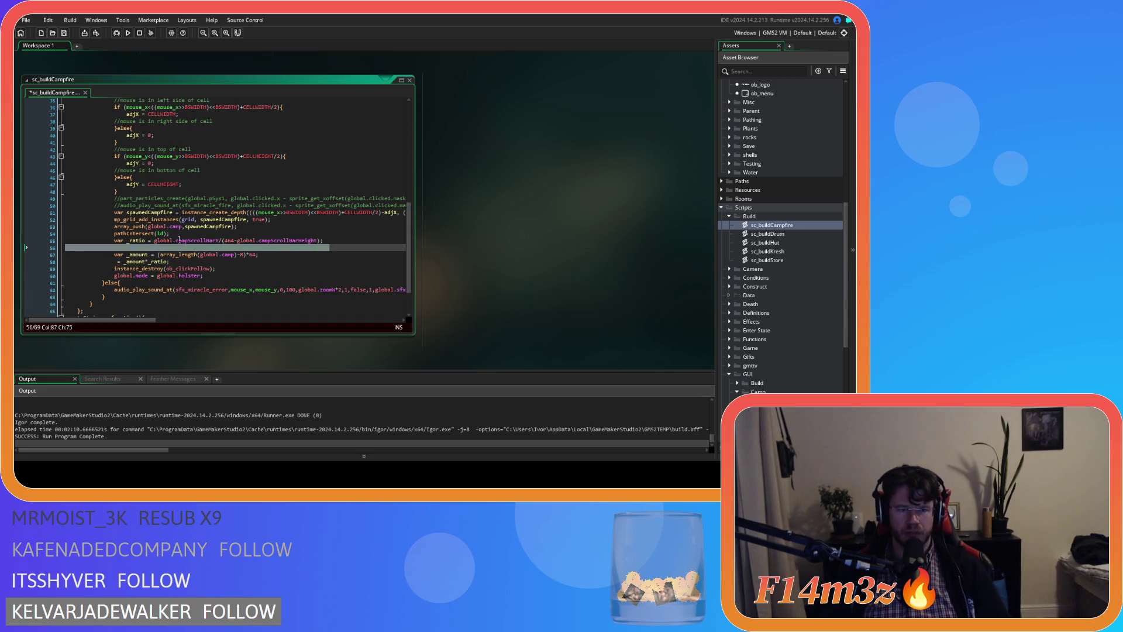
pyautogui.hotkey('ctrl', 'k')
pyautogui.moveTo(155, 241); pyautogui.dragTo(220, 245)
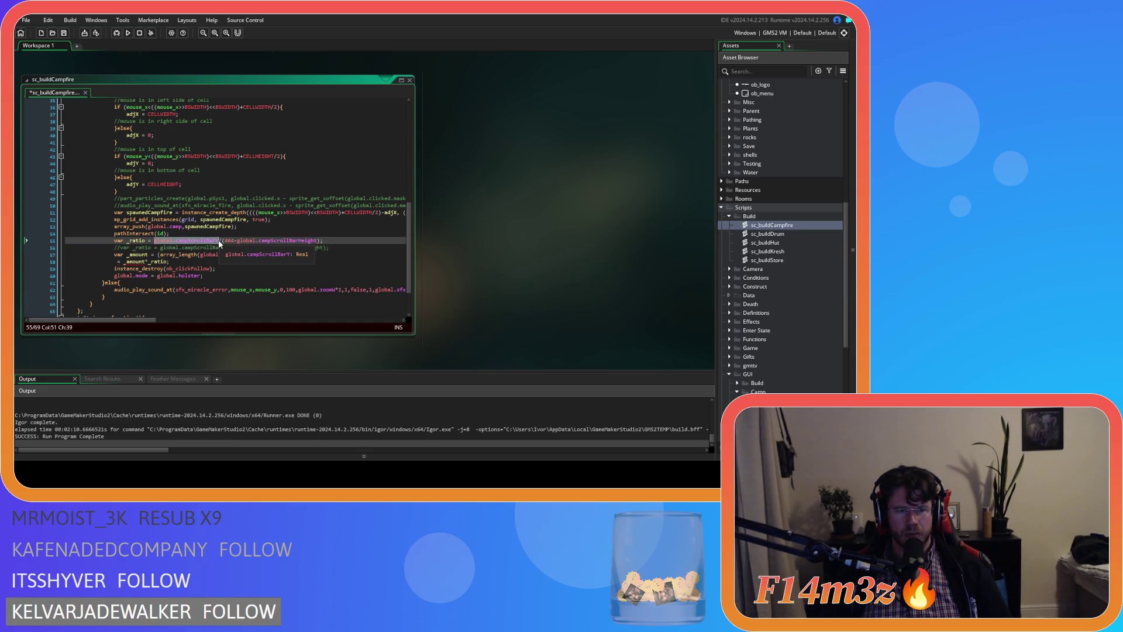
pyautogui.write('global.campScroll')
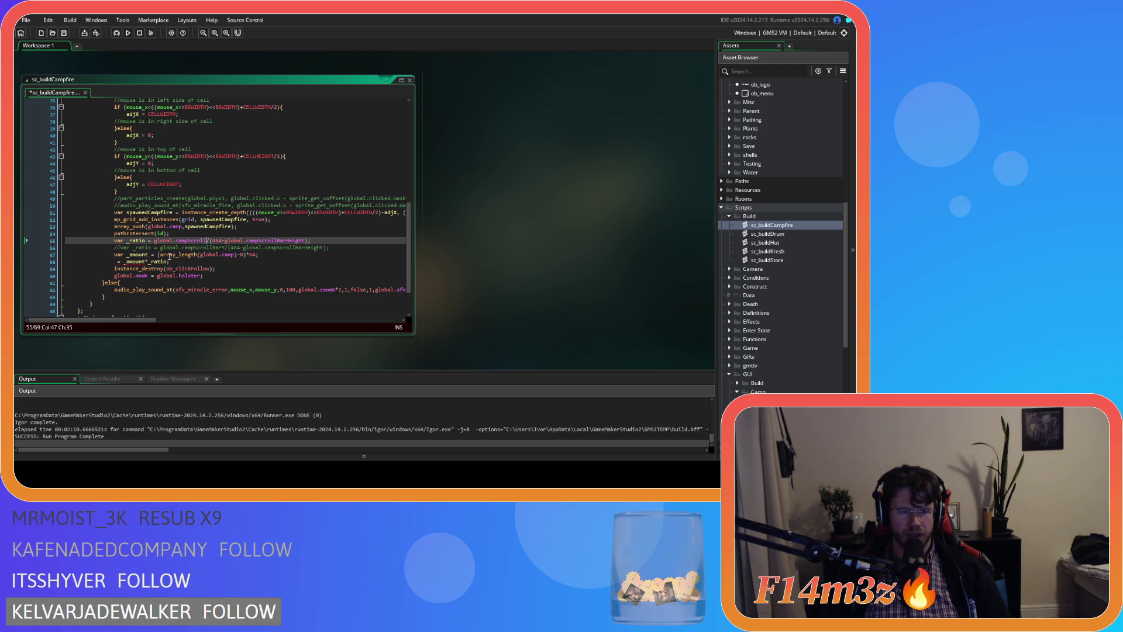
# Make the _ratio denominator ((array_length(global.camp)-8)*64) and save sc_buildCampfire.
pyautogui.moveTo(158, 255); pyautogui.dragTo(257, 256)
pyautogui.hotkey('ctrl', 'c')
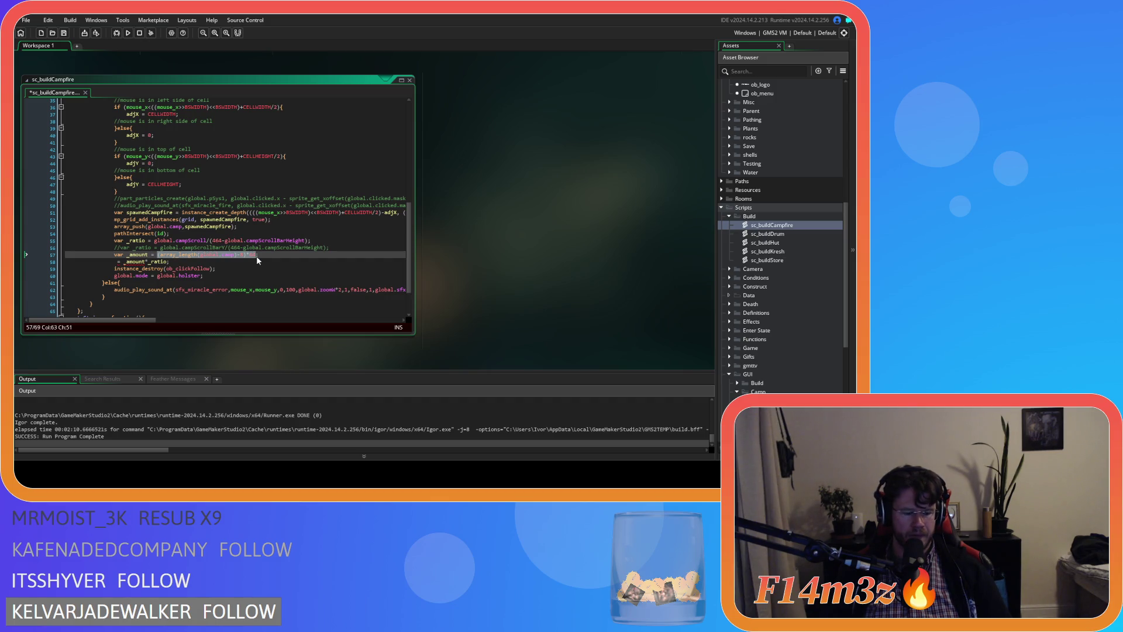
pyautogui.press('BackSpace')
pyautogui.moveTo(210, 241); pyautogui.dragTo(309, 247)
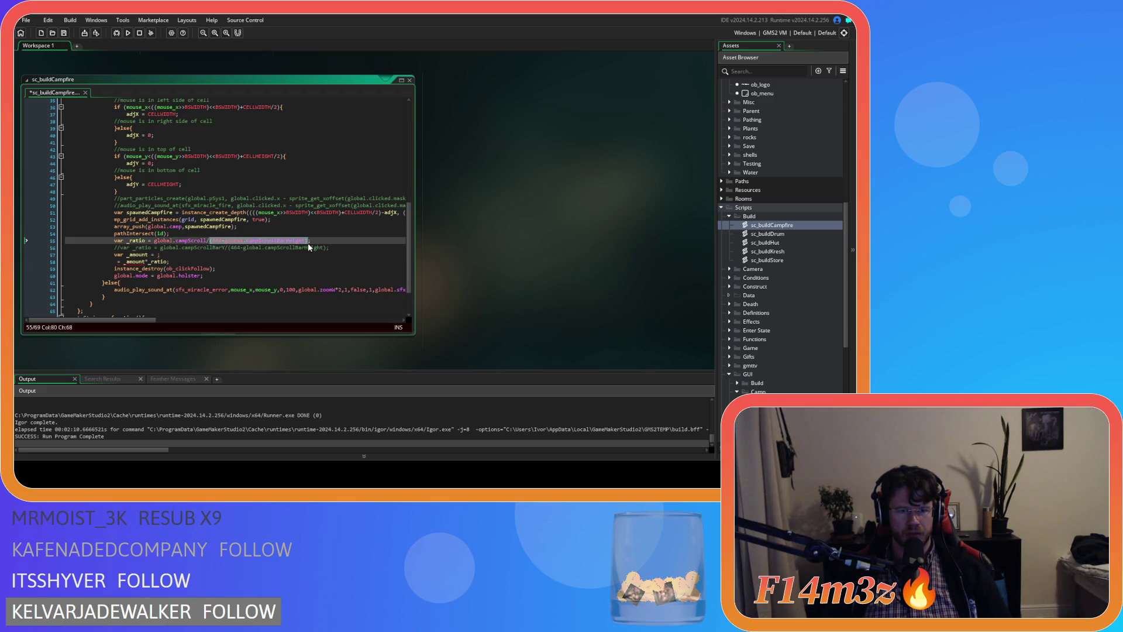
pyautogui.hotkey('ctrl', 'v')
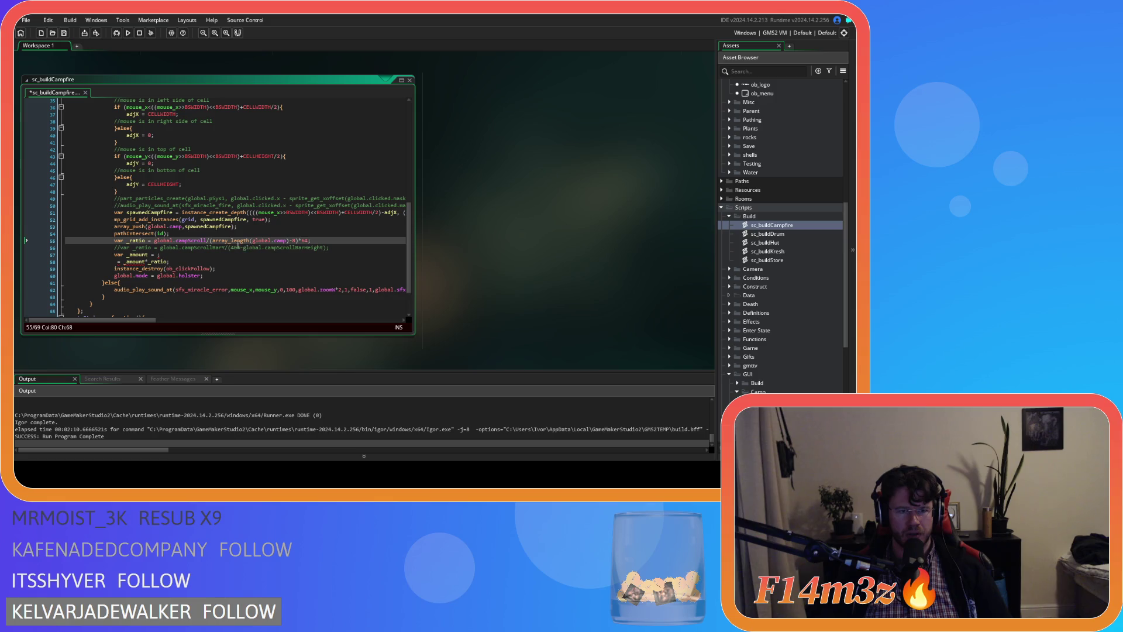
pyautogui.click(211, 241)
pyautogui.write('(')
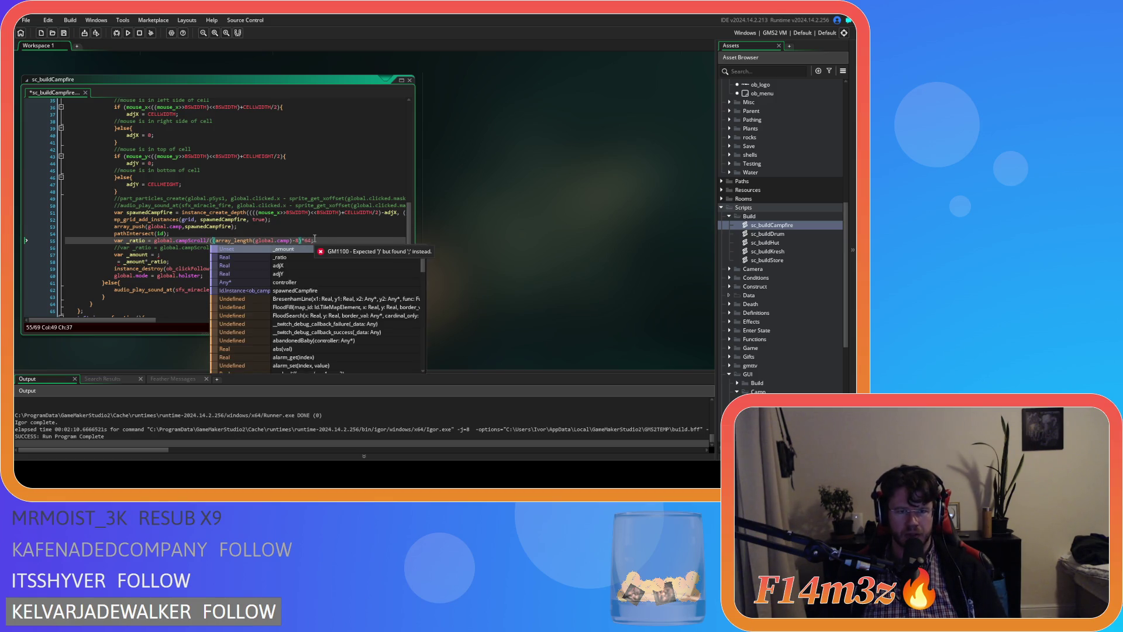
pyautogui.click(311, 240)
pyautogui.write(')-8')
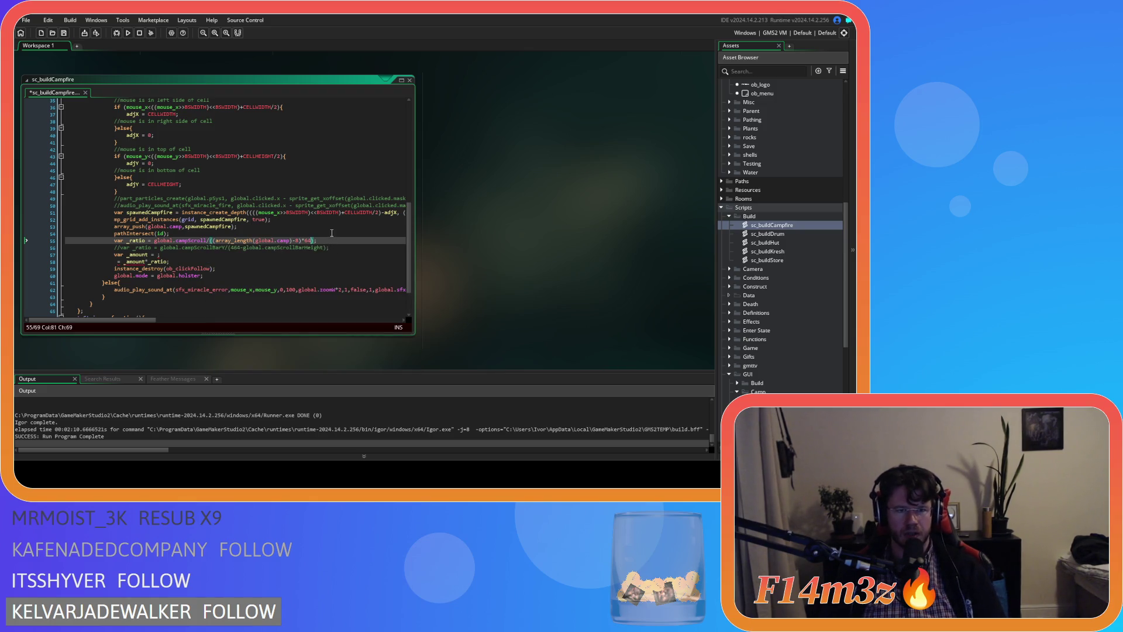
pyautogui.write(')')
pyautogui.hotkey('ctrl', 's')
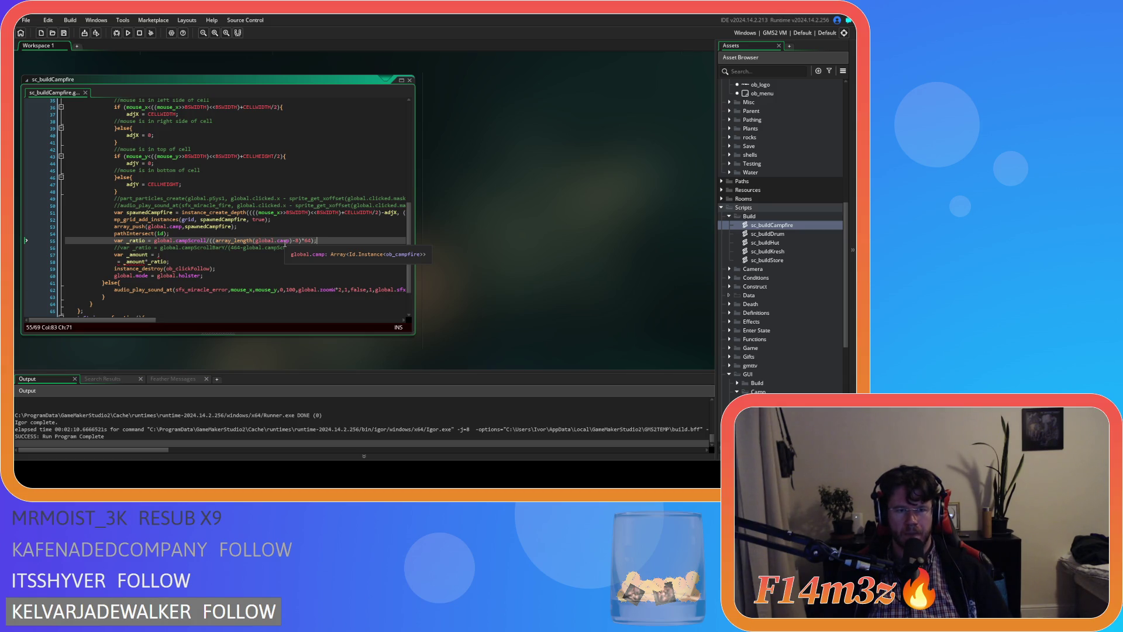
# Uncomment the old _ratio line and cut out its bar-height expression.
pyautogui.click(152, 255)
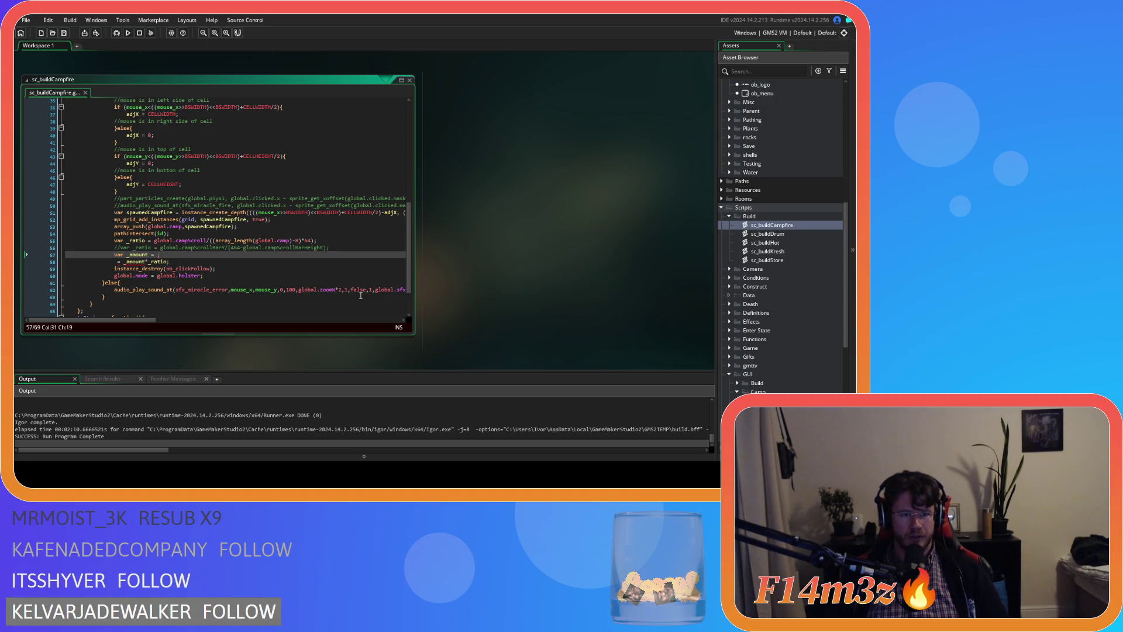
pyautogui.click(347, 248)
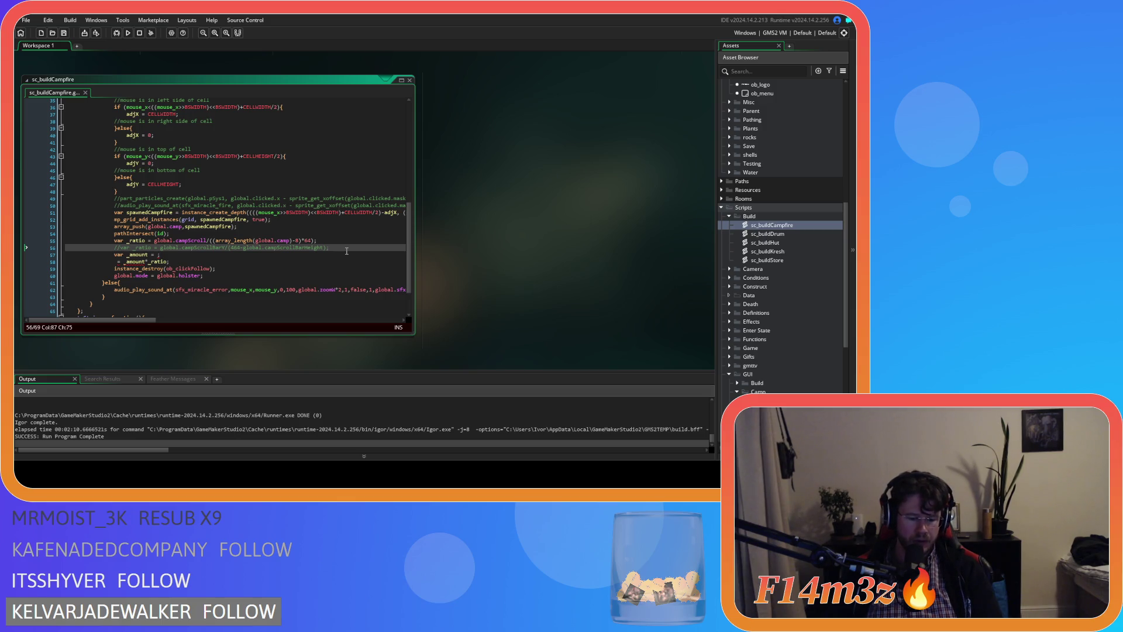
pyautogui.tripleClick(296, 248)
pyautogui.hotkey('ctrl', 'shift', 'k')
pyautogui.moveTo(222, 248); pyautogui.dragTo(320, 249)
pyautogui.hotkey('ctrl', 'c')
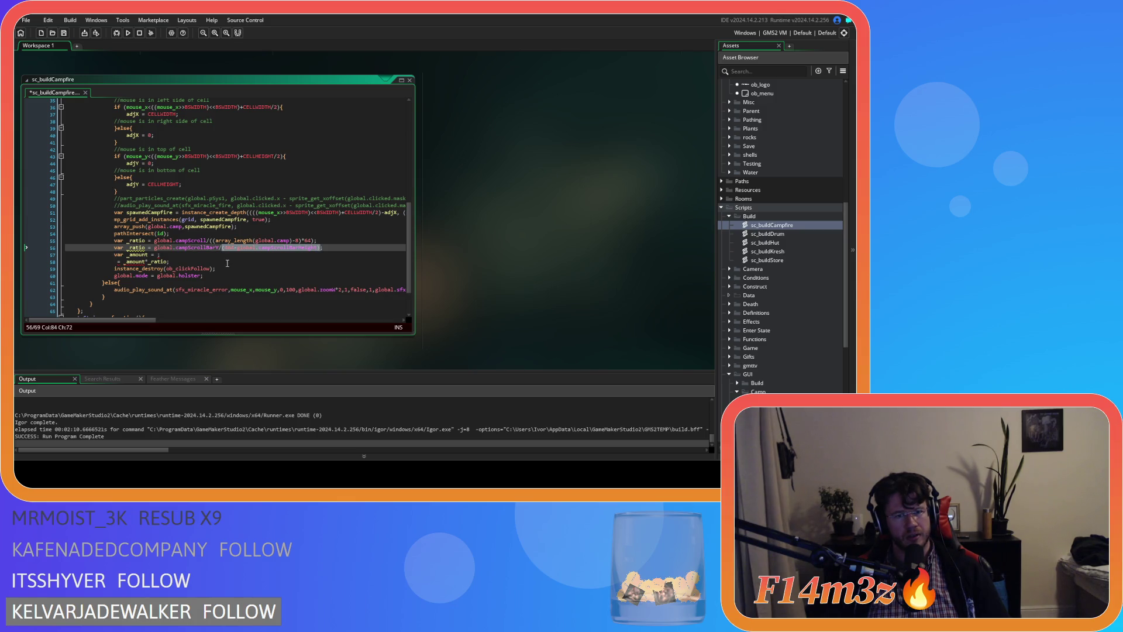
pyautogui.moveTo(224, 250)
pyautogui.mouseDown()
pyautogui.moveTo(319, 253)
pyautogui.moveTo(221, 249)
pyautogui.mouseUp()
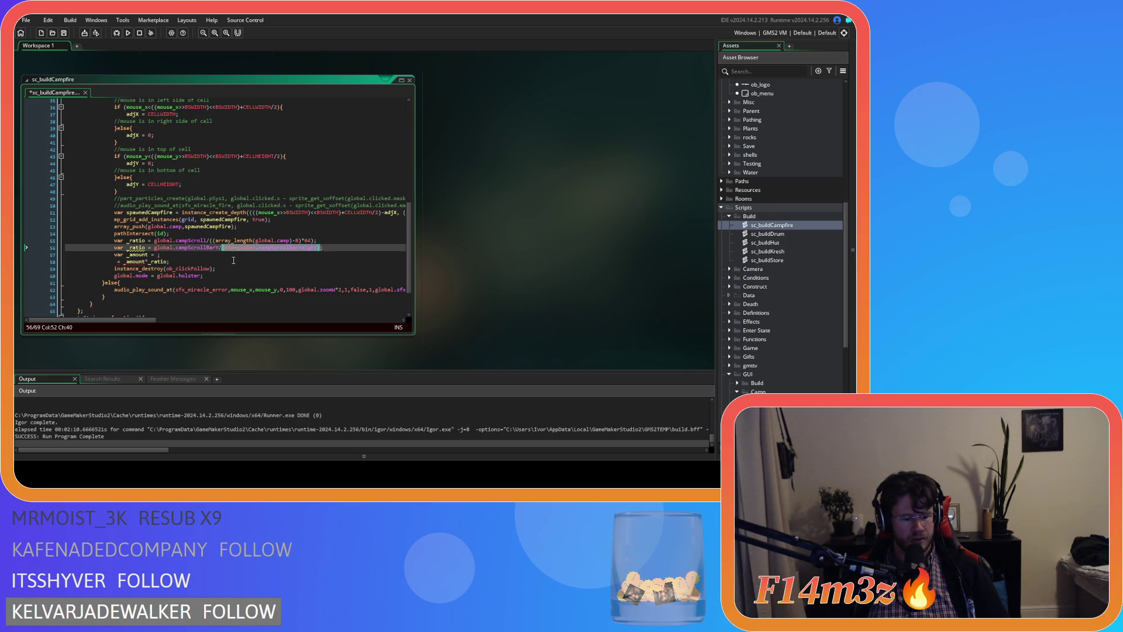
pyautogui.press('BackSpace')
# Set _amount to the bar-height expression multiplied by _ratio.
pyautogui.press('Down')
pyautogui.press('Left')
pyautogui.hotkey('ctrl', 'v')
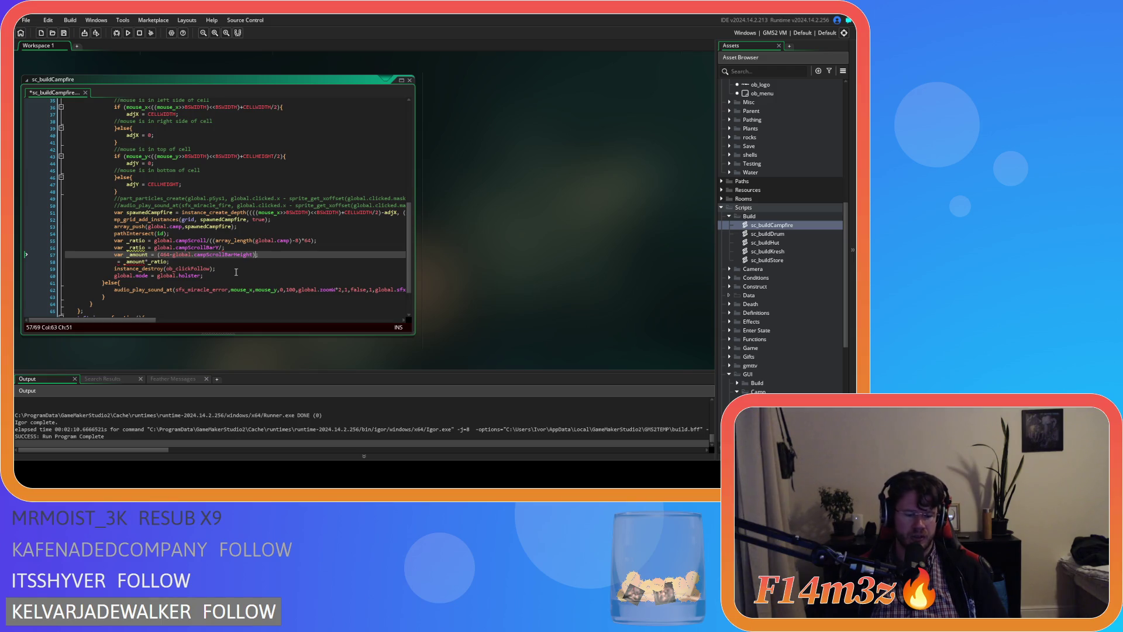
pyautogui.write('_ration')
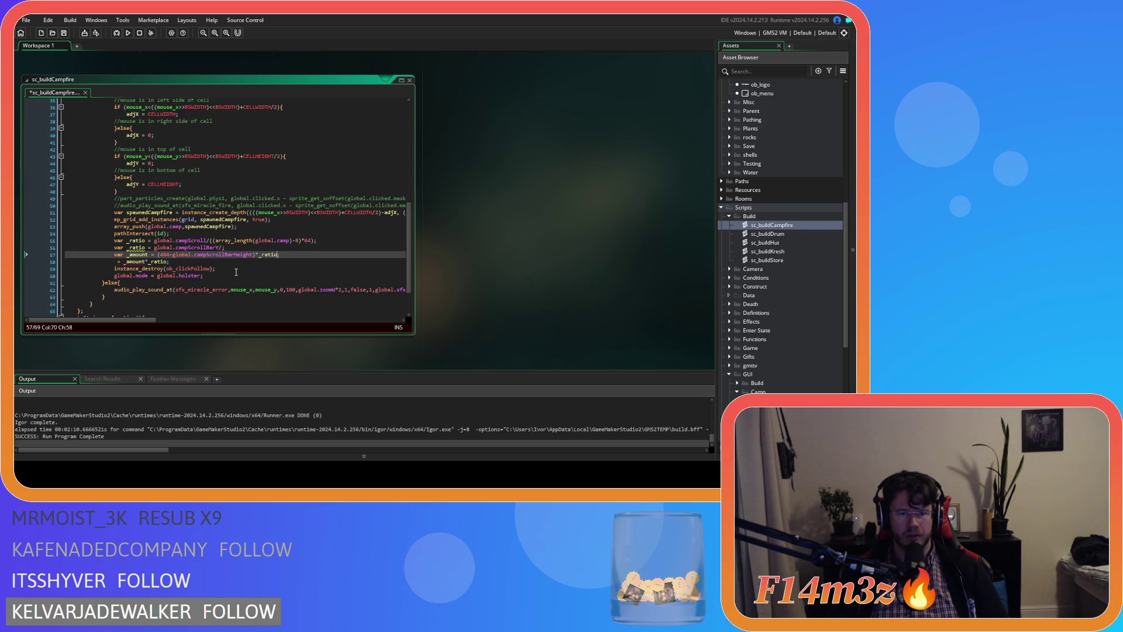
pyautogui.press('BackSpace')
# Remove the leftover unfinished 'var _ratio = /;' line.
pyautogui.moveTo(171, 262); pyautogui.dragTo(112, 265)
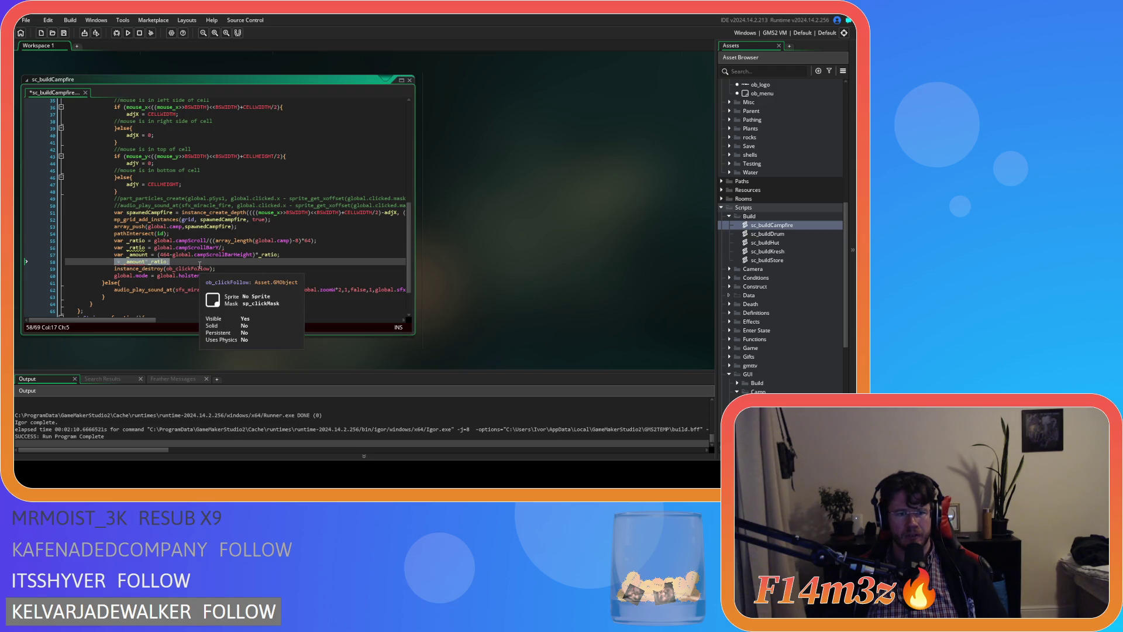
pyautogui.moveTo(219, 247); pyautogui.dragTo(66, 247)
pyautogui.write('/;')
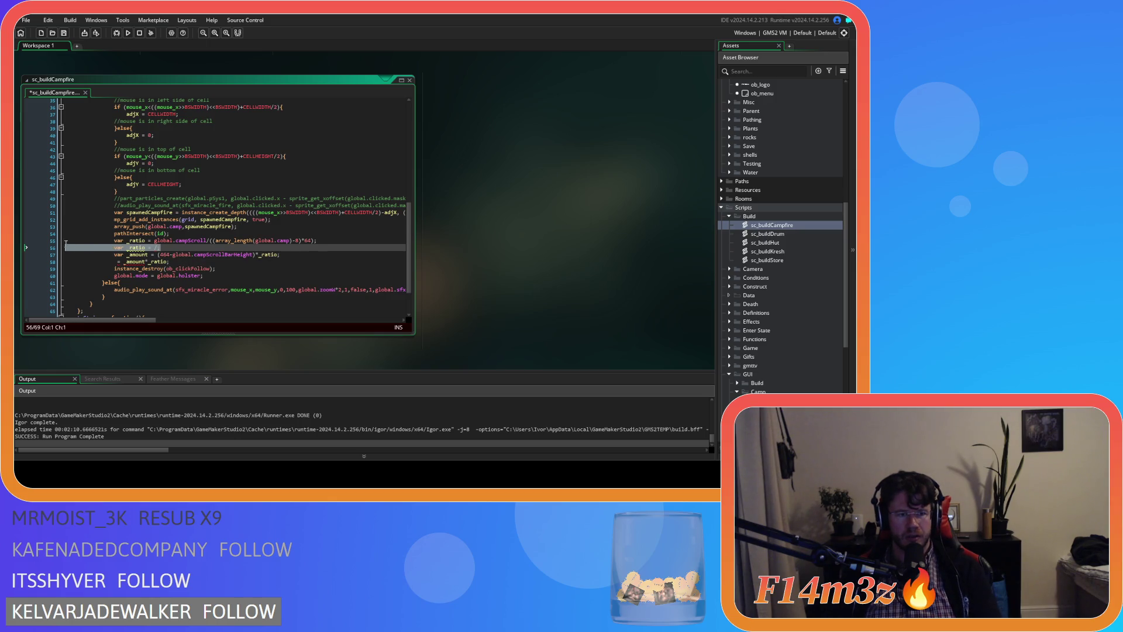
pyautogui.press('Delete')
pyautogui.click(114, 255)
pyautogui.write('global.campScrollBarY')
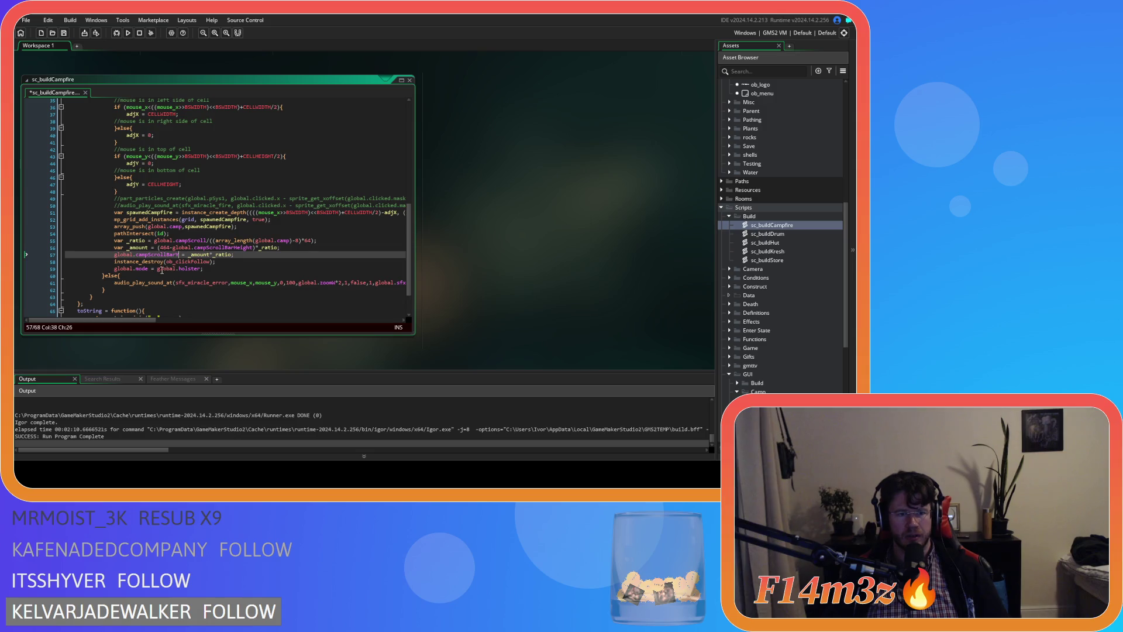
# Save sc_buildCampfire and wrap 464-global.campScrollBarHeight in parentheses in the _amount calculation.
pyautogui.hotkey('ctrl', 's')
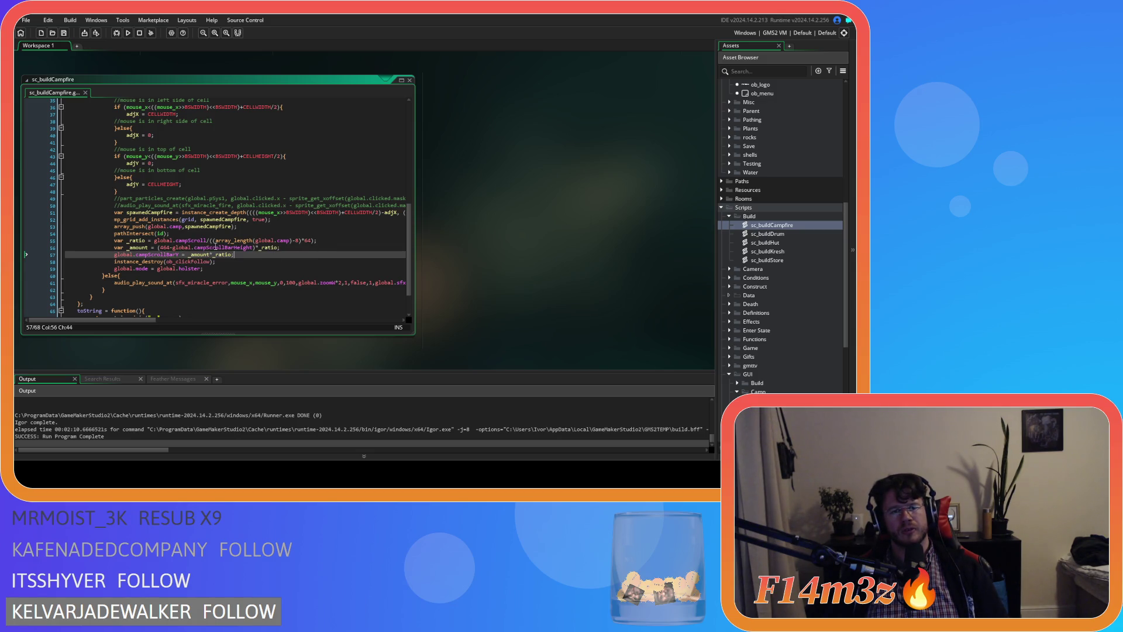
pyautogui.click(209, 241)
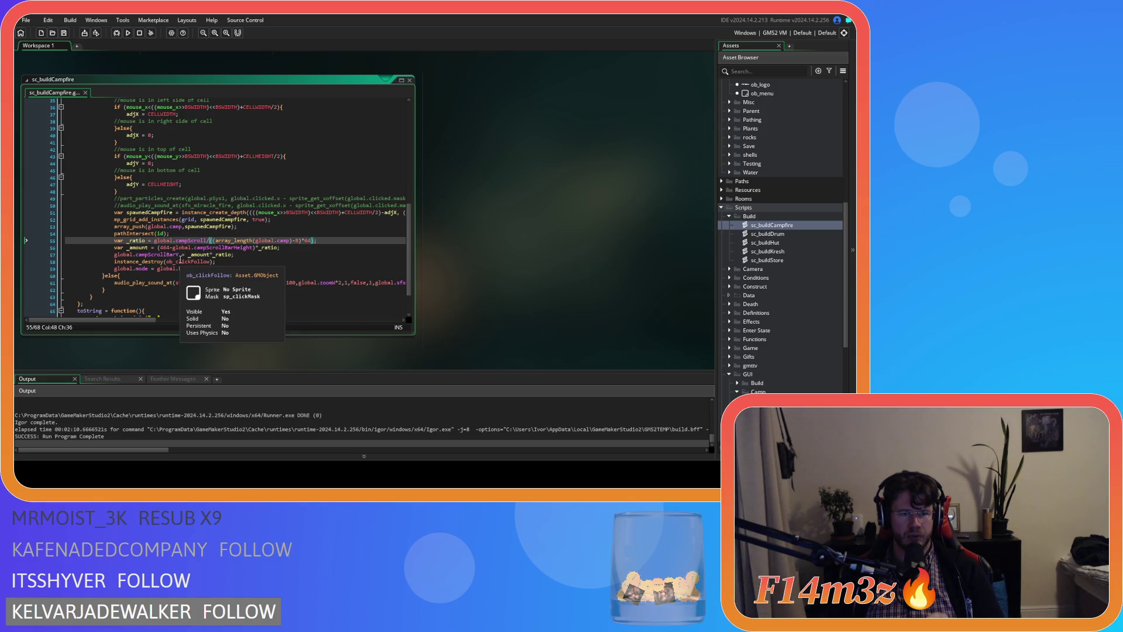
pyautogui.moveTo(160, 248)
pyautogui.mouseDown()
pyautogui.moveTo(277, 252)
pyautogui.moveTo(157, 250)
pyautogui.mouseUp()
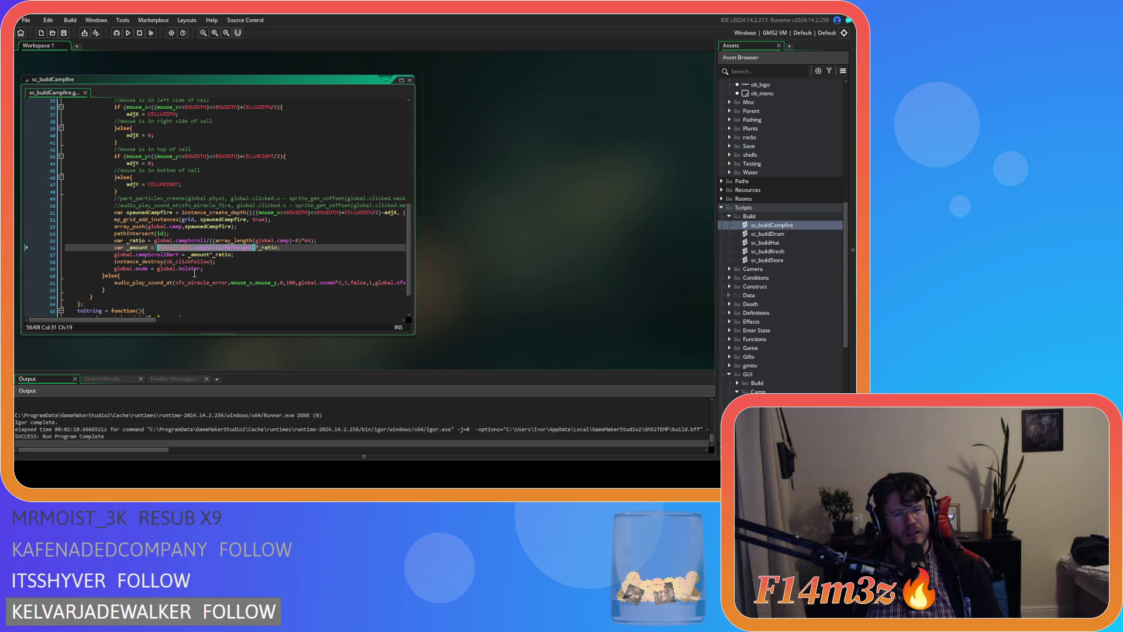
pyautogui.write('(')
pyautogui.moveTo(188, 255)
pyautogui.mouseDown()
pyautogui.moveTo(234, 261)
pyautogui.moveTo(221, 267)
pyautogui.mouseUp()
pyautogui.click(234, 252)
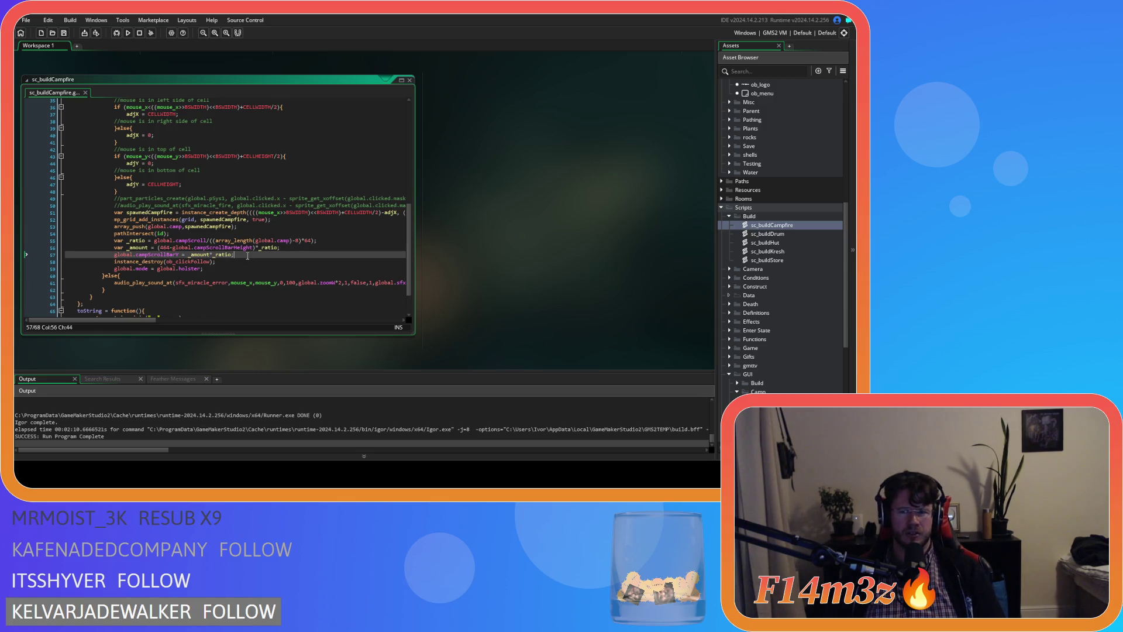
# Select the three scroll-bar lines (55–57) and open sc_buildDrum.
pyautogui.moveTo(257, 254); pyautogui.dragTo(115, 241)
pyautogui.scroll(-2, 773, 299)
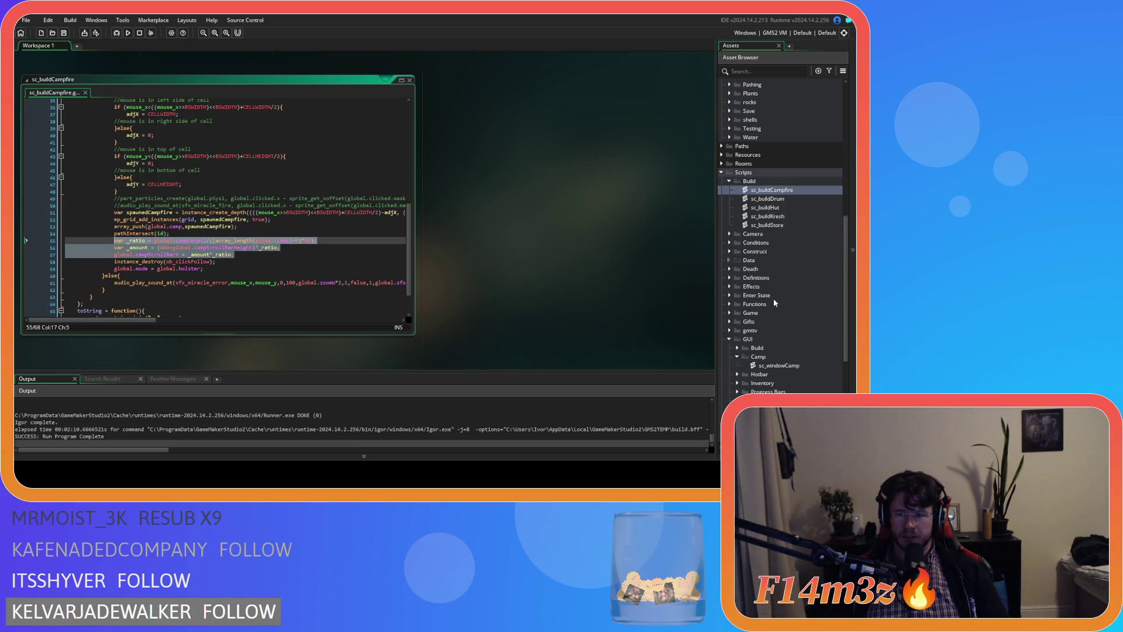
pyautogui.scroll(2, 773, 299)
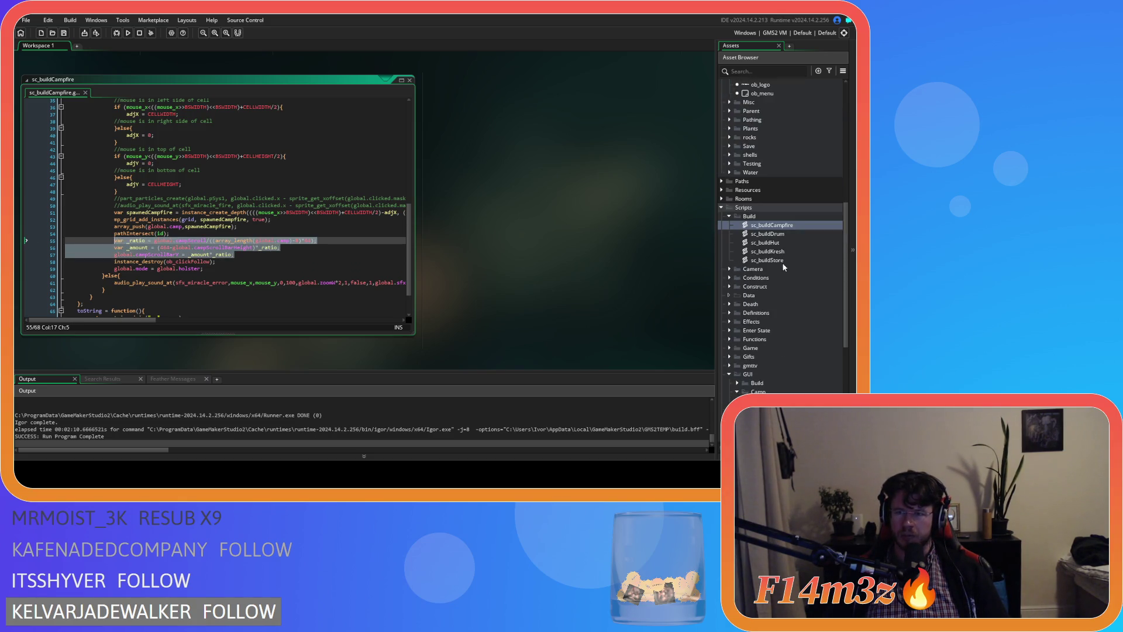
pyautogui.doubleClick(777, 237)
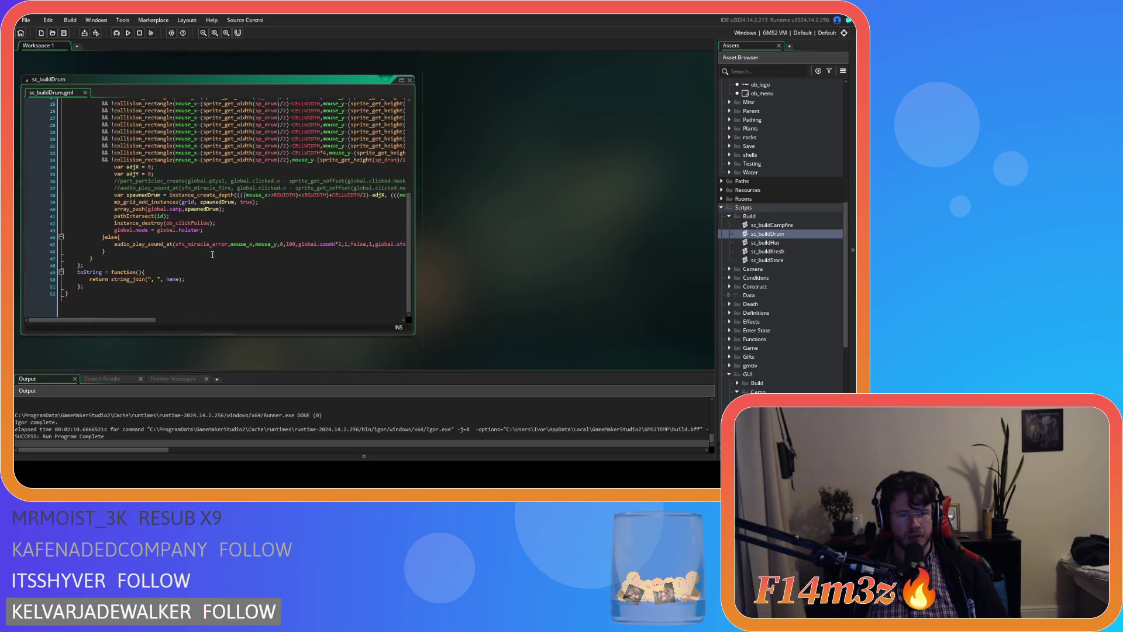
# Paste the scroll-bar update lines after pathIntersect(id) in sc_buildDrum, then save and run the game.
pyautogui.click(257, 213)
pyautogui.click(225, 224)
pyautogui.hotkey('ctrl', 'v')
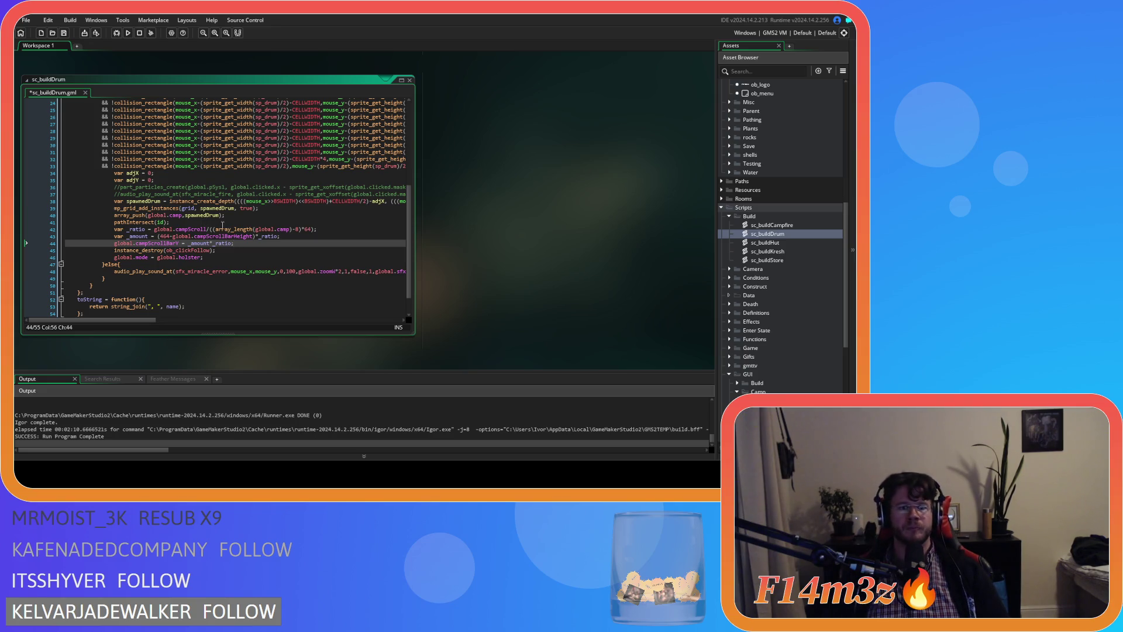
pyautogui.press('F5')
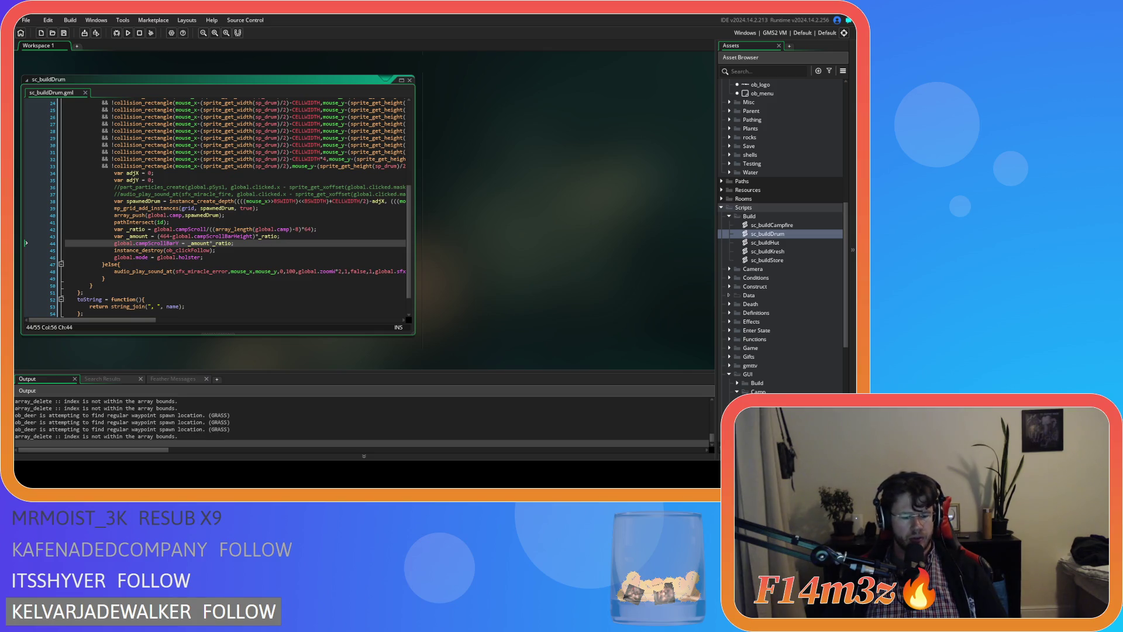
pyautogui.hotkey('alt', 'Tab')
# Choose Drum from the Build window and place several drums around the camp.
pyautogui.moveTo(711, 49); pyautogui.dragTo(747, 45)
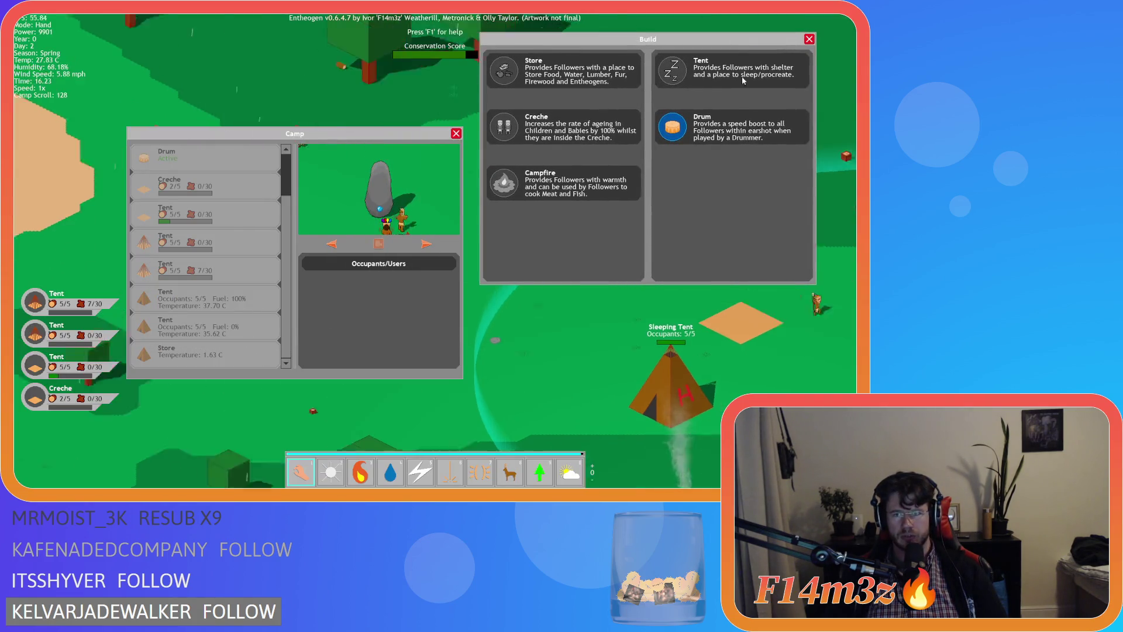
pyautogui.click(673, 127)
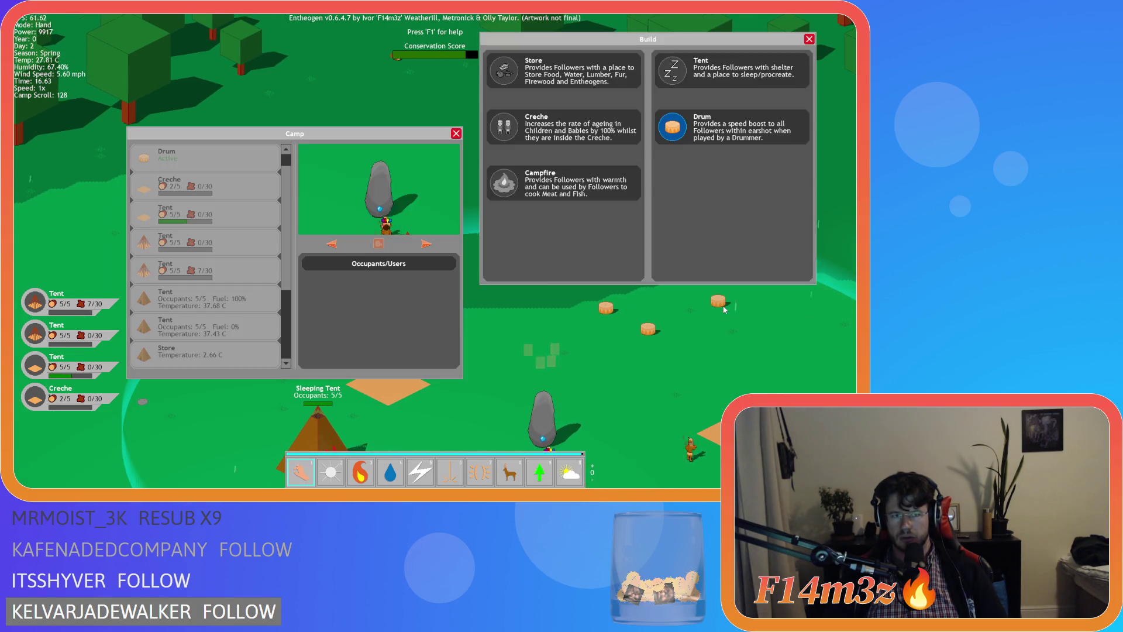
pyautogui.click(718, 300)
pyautogui.click(659, 372)
pyautogui.click(673, 127)
pyautogui.click(564, 314)
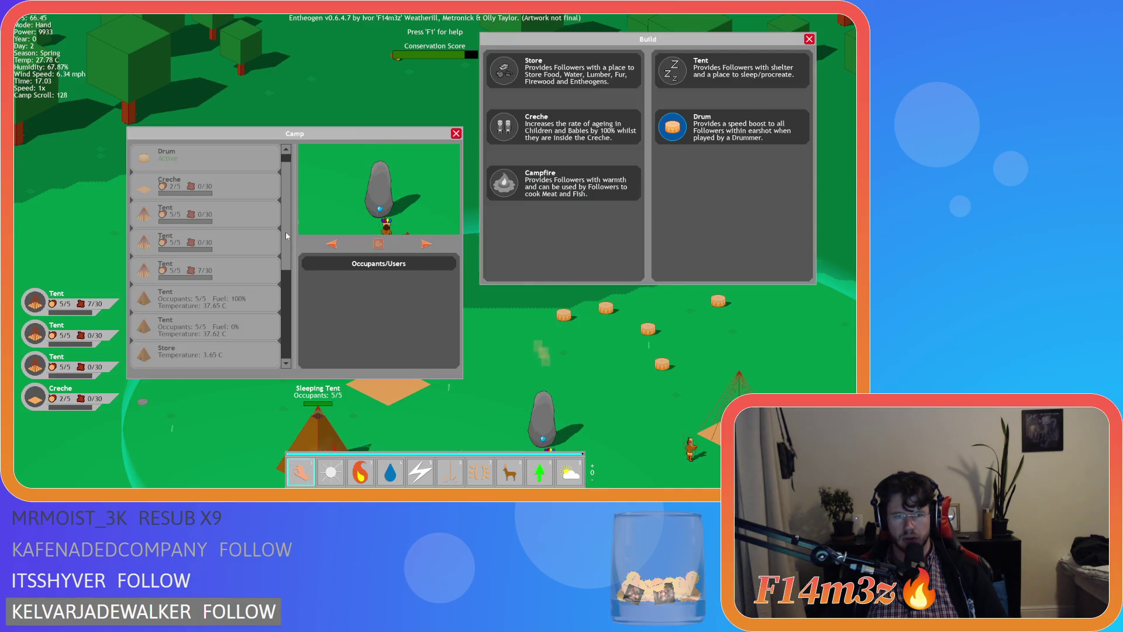
pyautogui.scroll(2, 285, 231)
pyautogui.press('a')
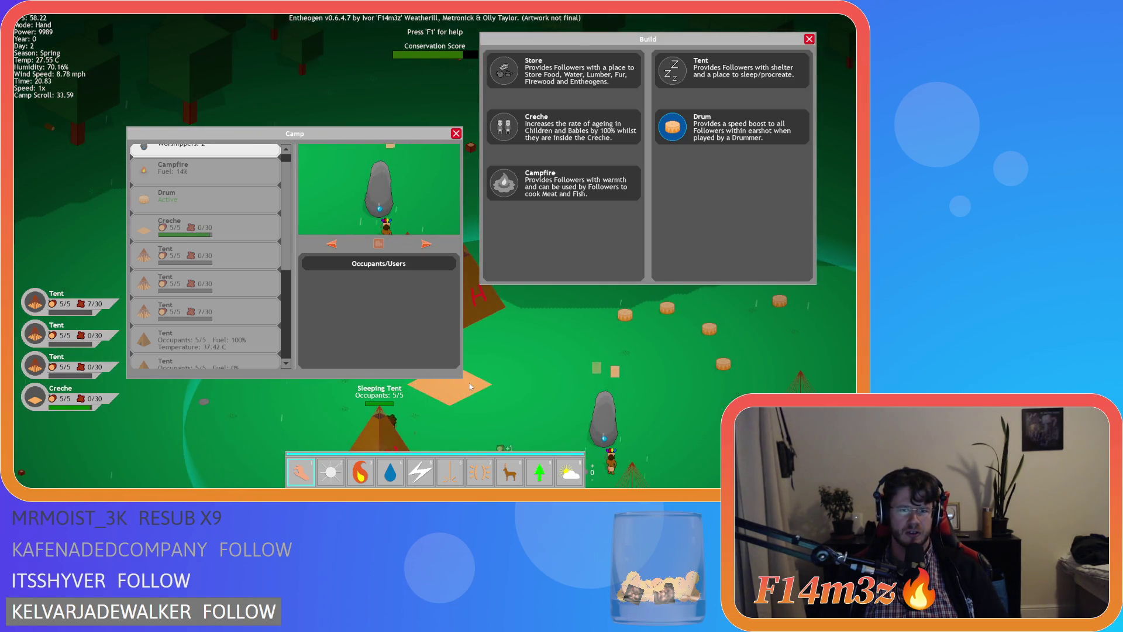
# Close the Build and Camp panels and confirm quitting the game.
pyautogui.press('Escape')
pyautogui.press('Escape')
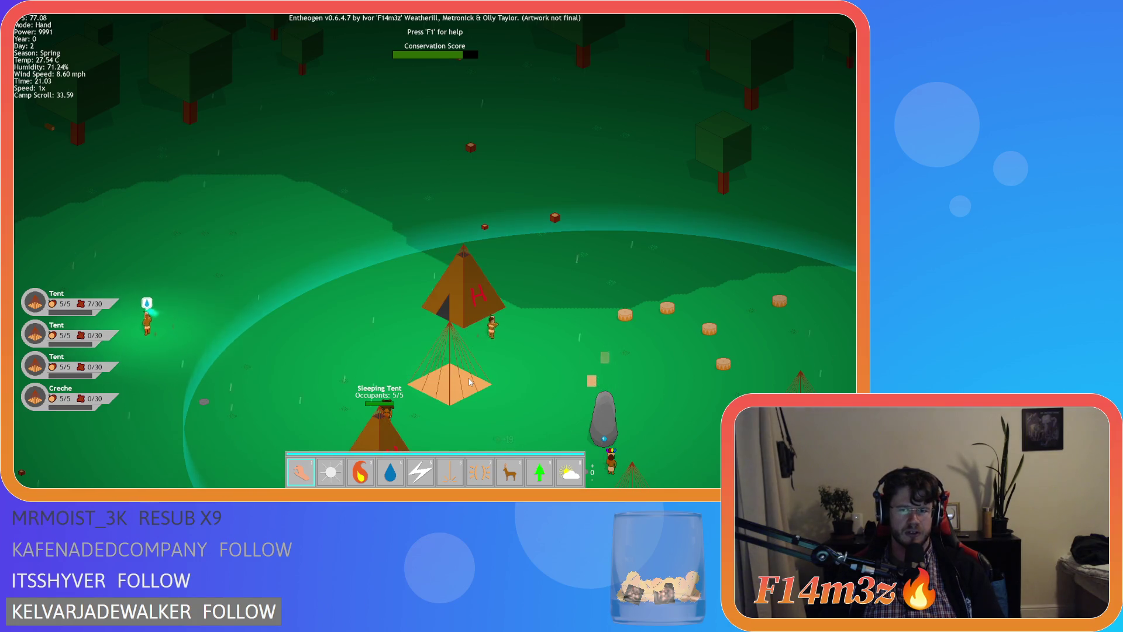
pyautogui.press('Escape')
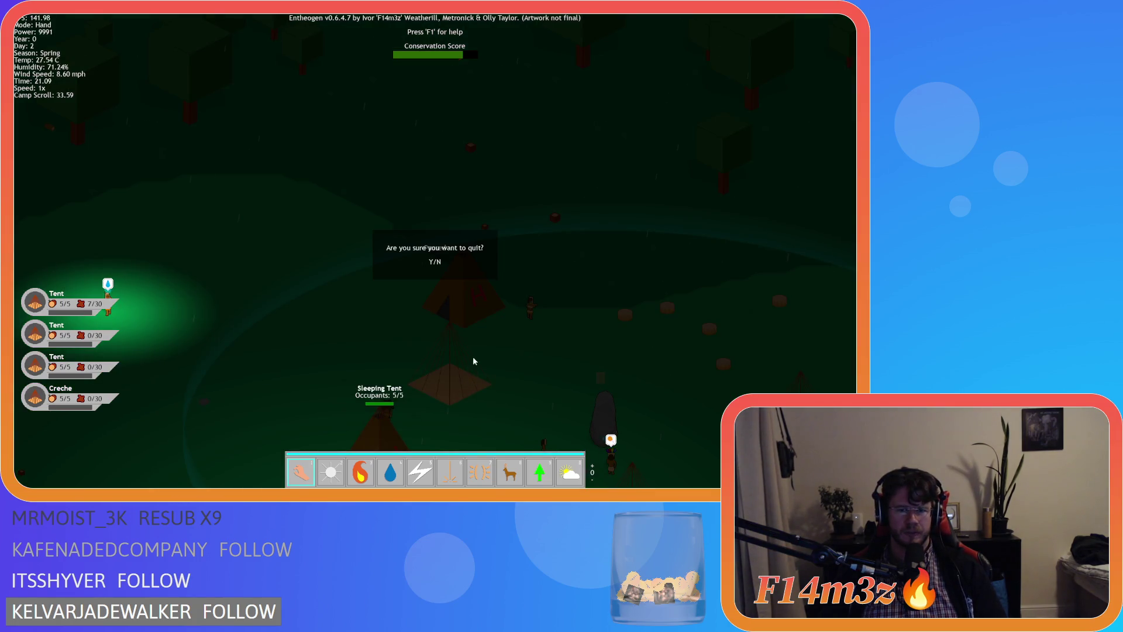
pyautogui.press('y')
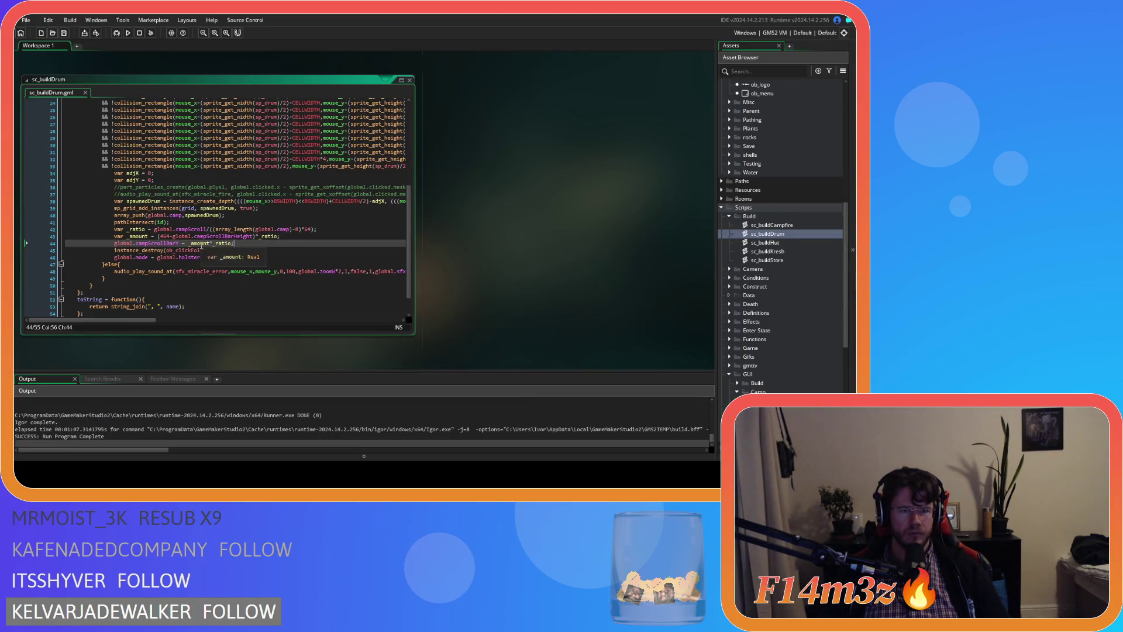
pyautogui.click(238, 251)
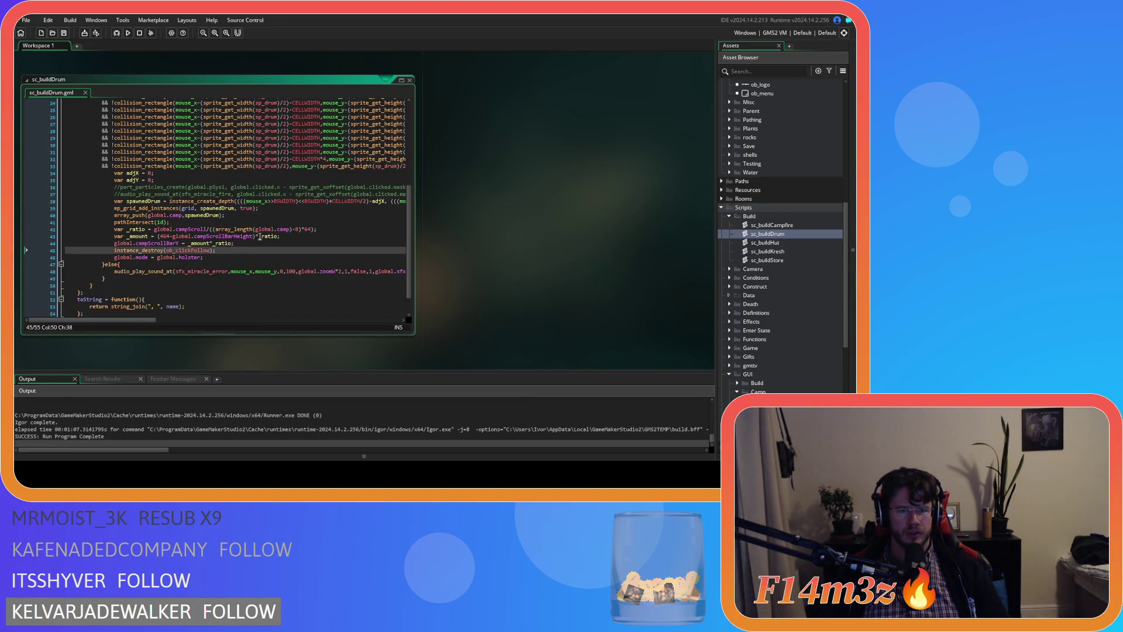
pyautogui.click(278, 237)
pyautogui.click(293, 229)
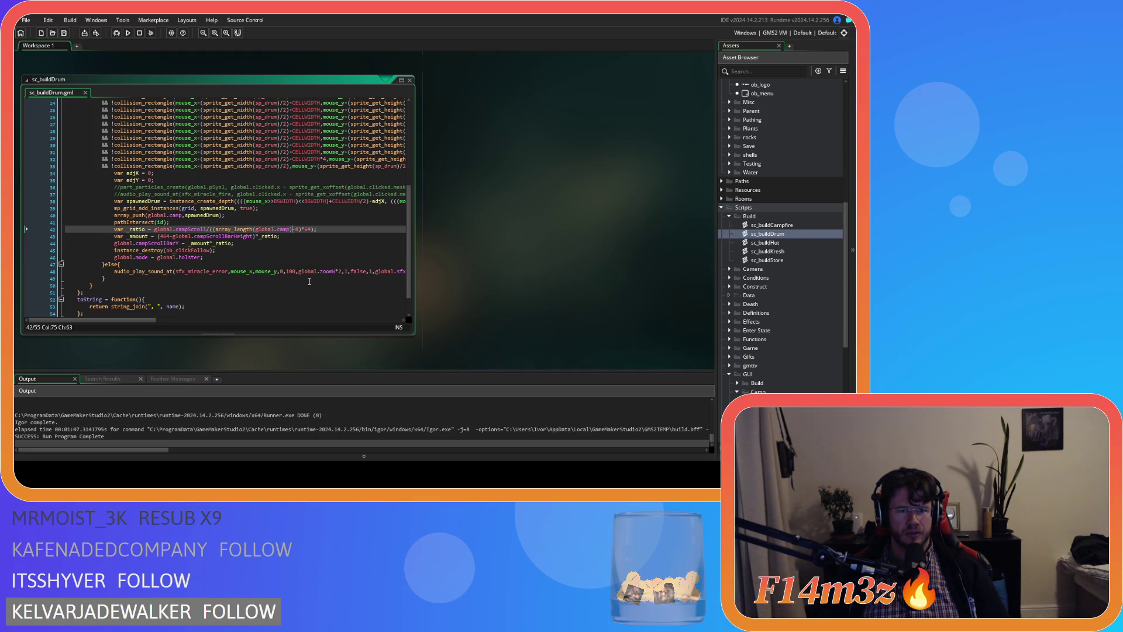
pyautogui.write('+1')
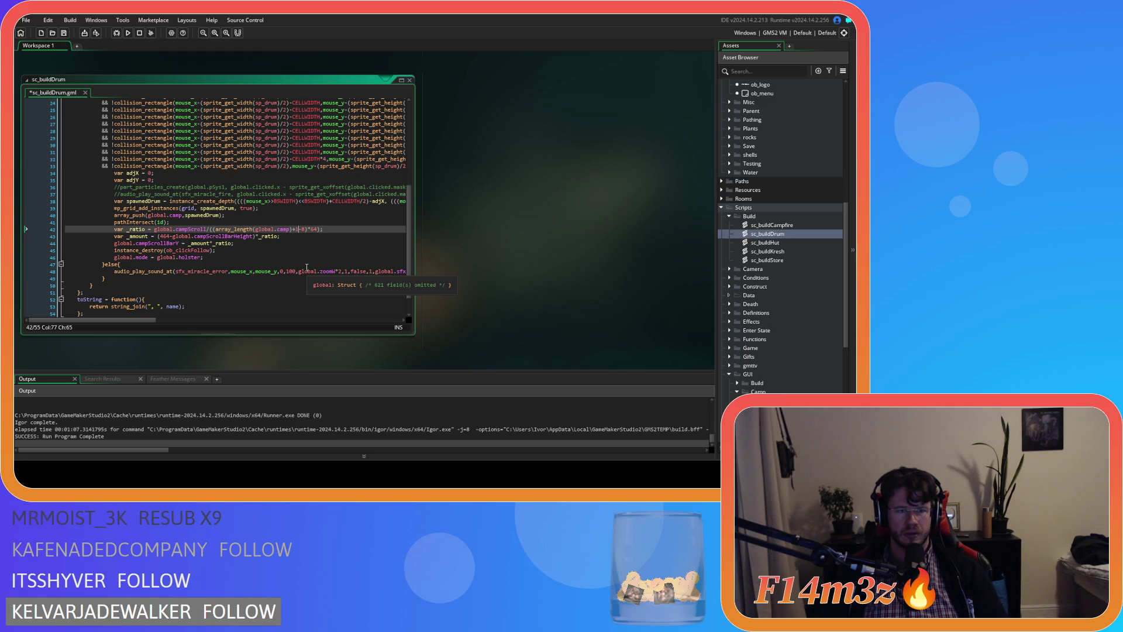
pyautogui.moveTo(116, 215); pyautogui.dragTo(233, 217)
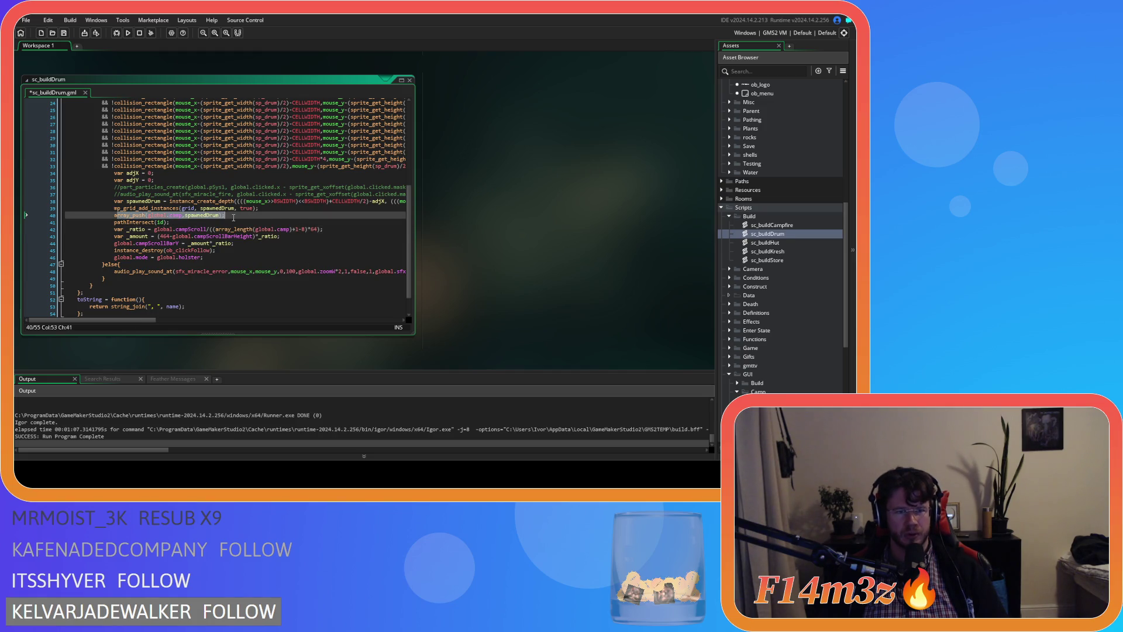
pyautogui.hotkey('ctrl', 'z')
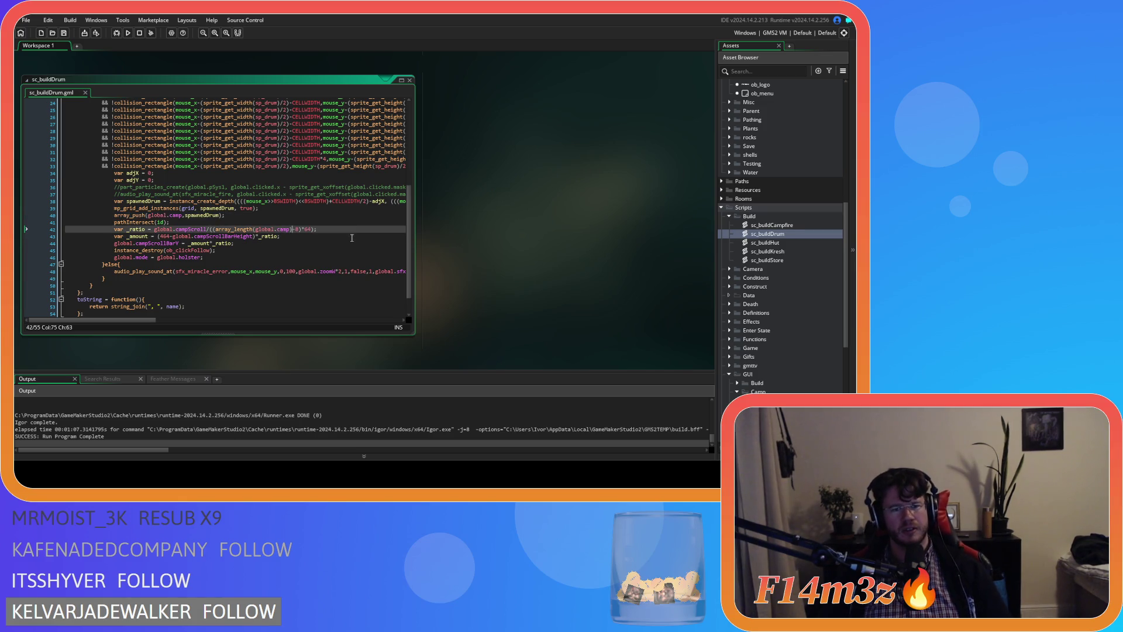
pyautogui.click(154, 216)
pyautogui.click(349, 231)
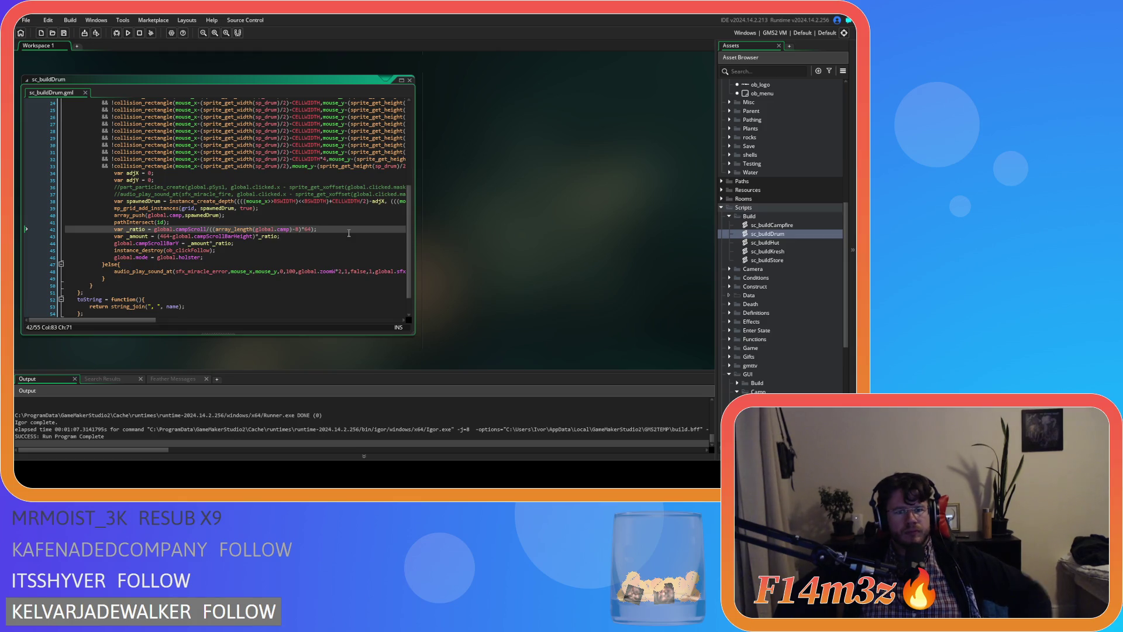
pyautogui.press('Left')
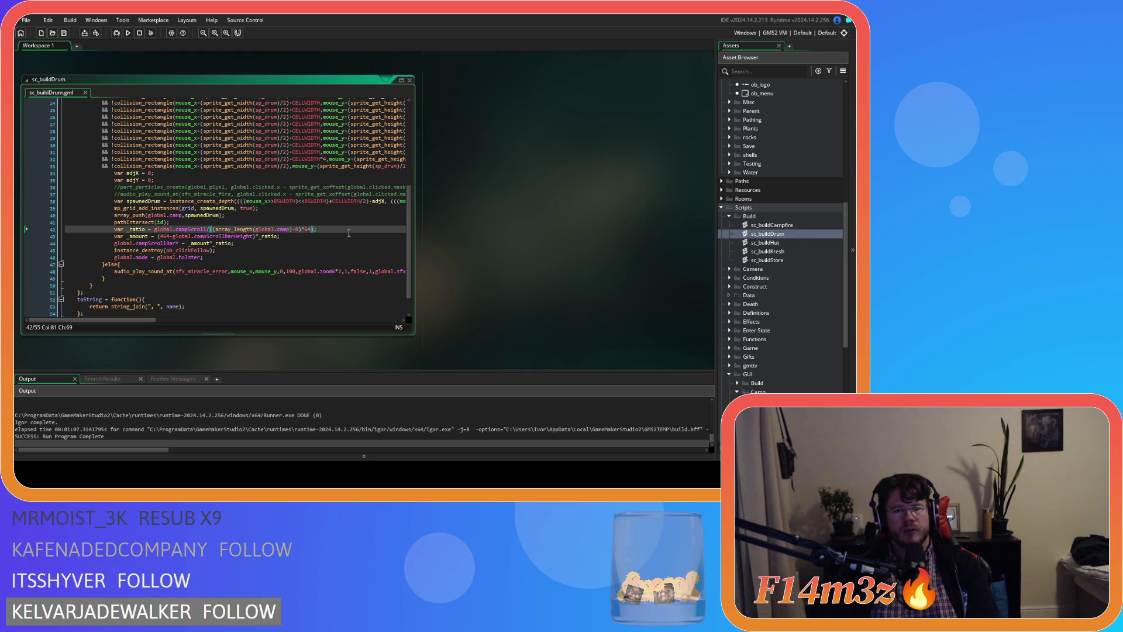
pyautogui.press('BackSpace')
pyautogui.click(214, 228)
pyautogui.press('BackSpace')
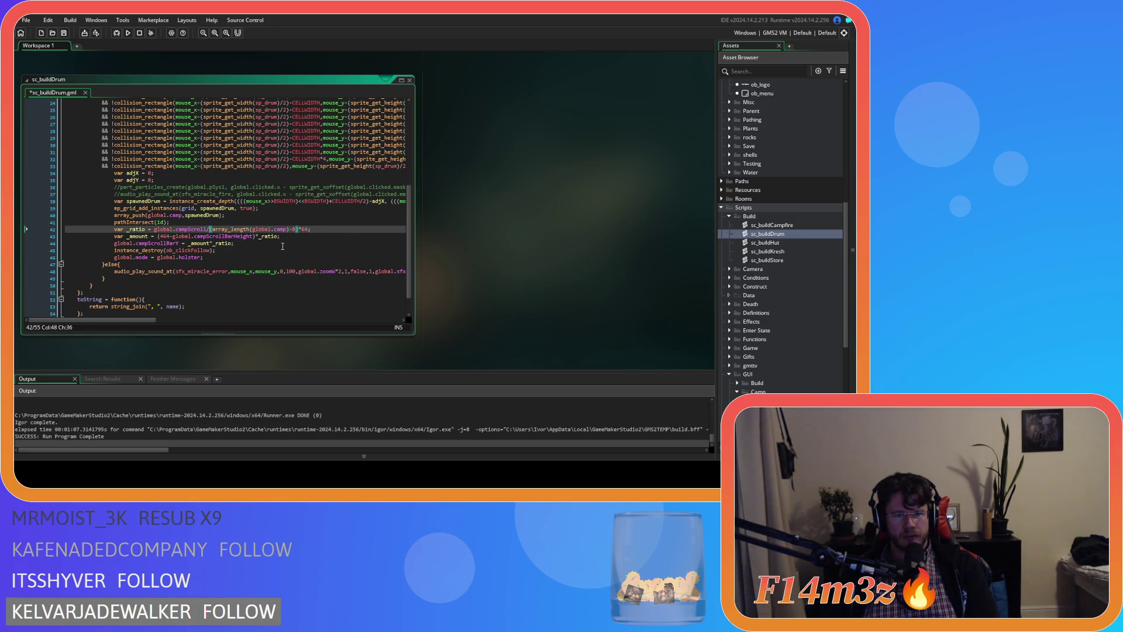
pyautogui.click(331, 230)
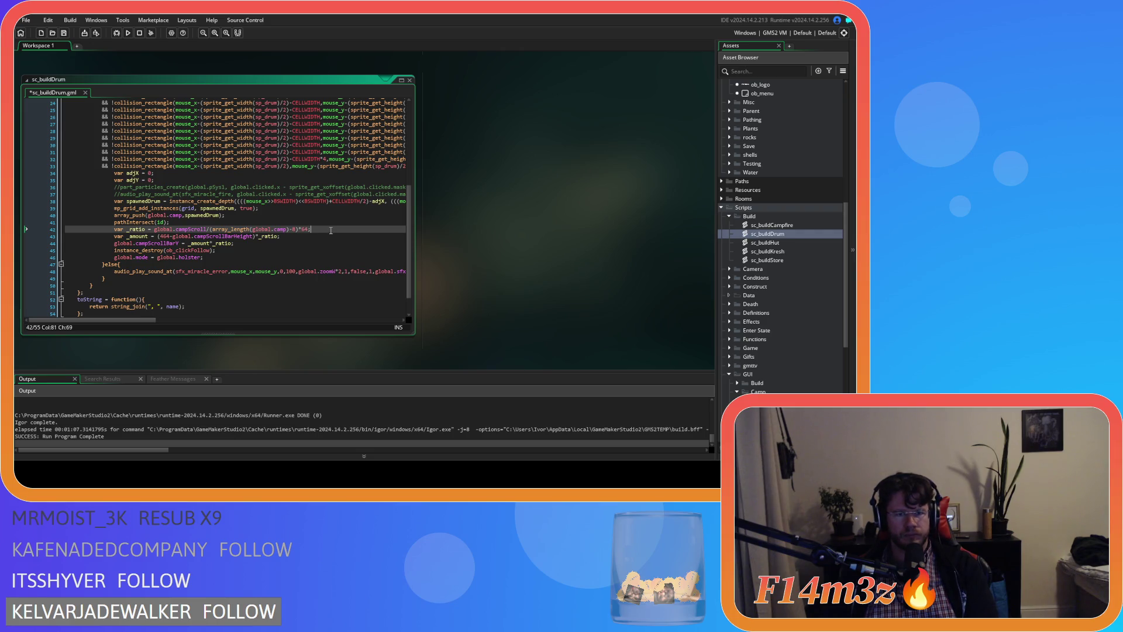
pyautogui.hotkey('ctrl', 'z')
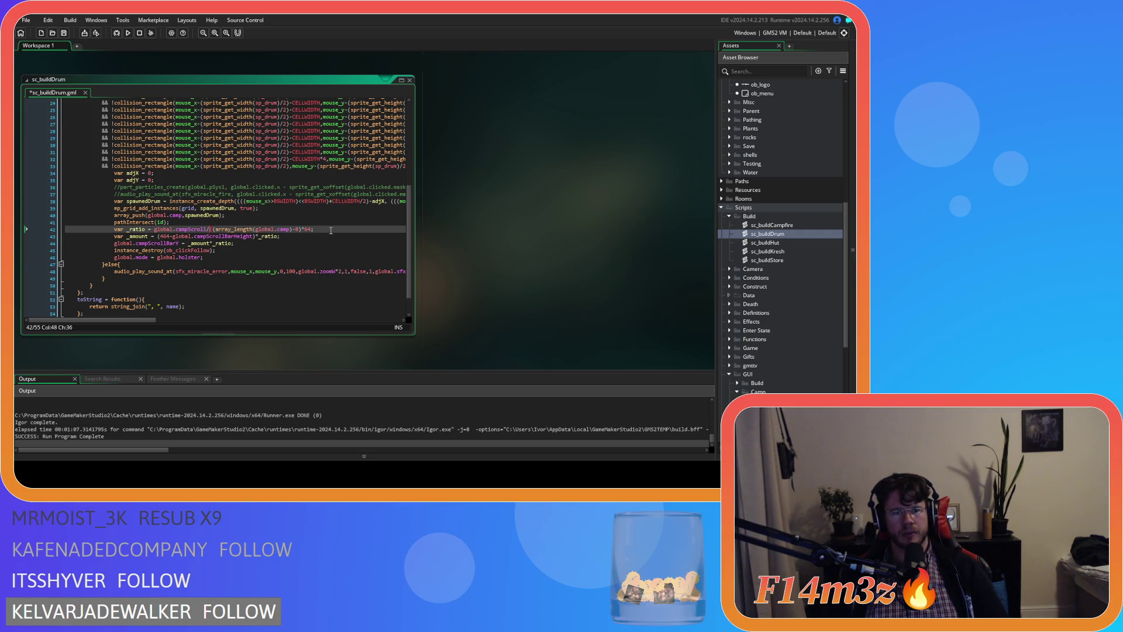
pyautogui.hotkey('ctrl', 'z')
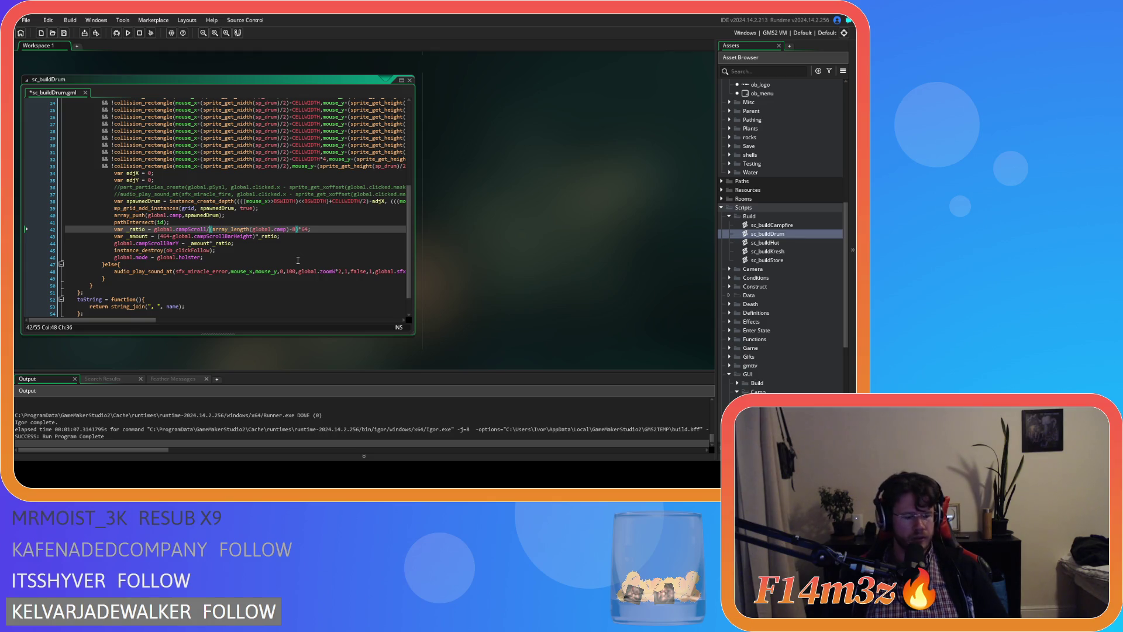
pyautogui.hotkey('ctrl', 'y')
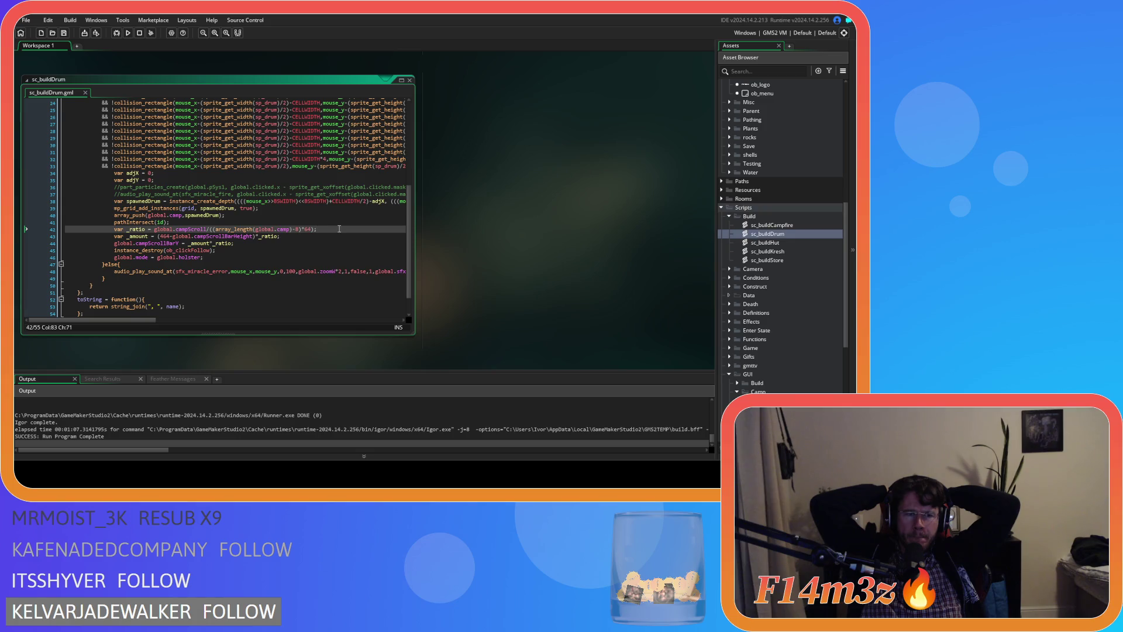
pyautogui.scroll(-3, 584, 293)
pyautogui.scroll(3, 540, 337)
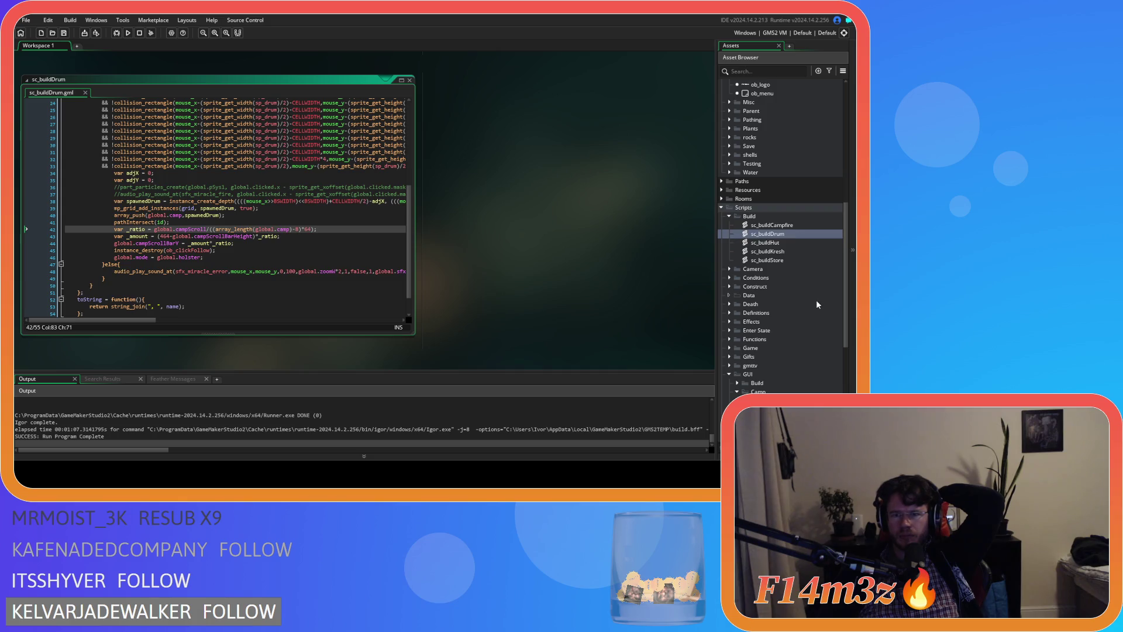
pyautogui.scroll(-6, 816, 299)
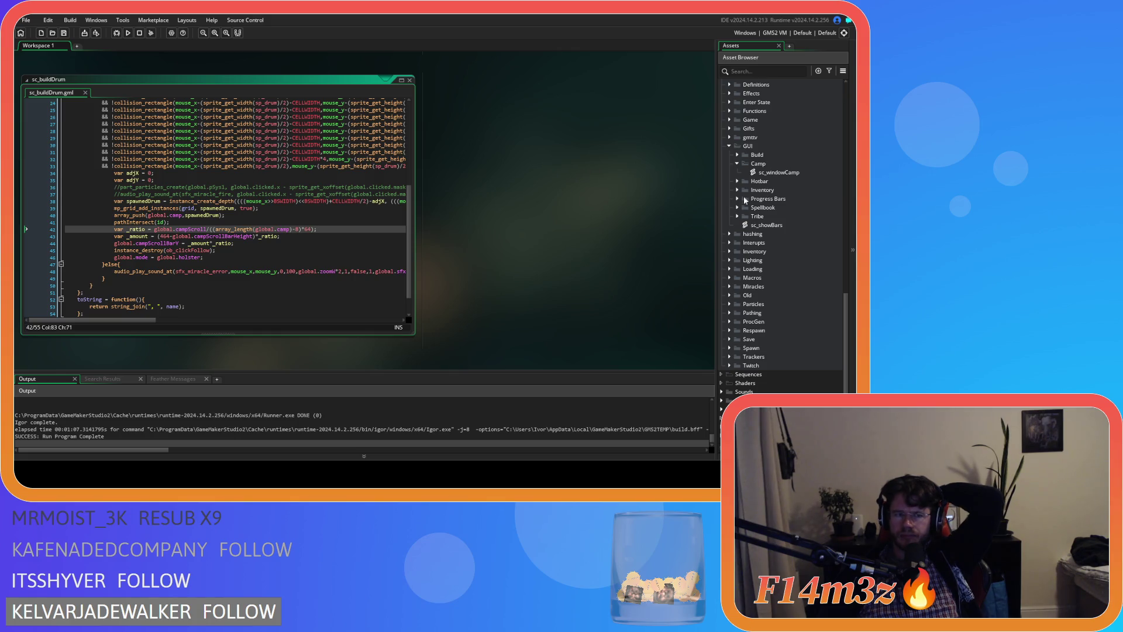
pyautogui.moveTo(285, 238)
pyautogui.mouseDown()
pyautogui.moveTo(61, 237)
pyautogui.moveTo(43, 226)
pyautogui.mouseUp()
# Delete the _ratio, _amount and campScrollBarY lines from sc_buildDrum and save it.
pyautogui.moveTo(270, 243); pyautogui.dragTo(31, 229)
pyautogui.press('BackSpace')
pyautogui.press('BackSpace')
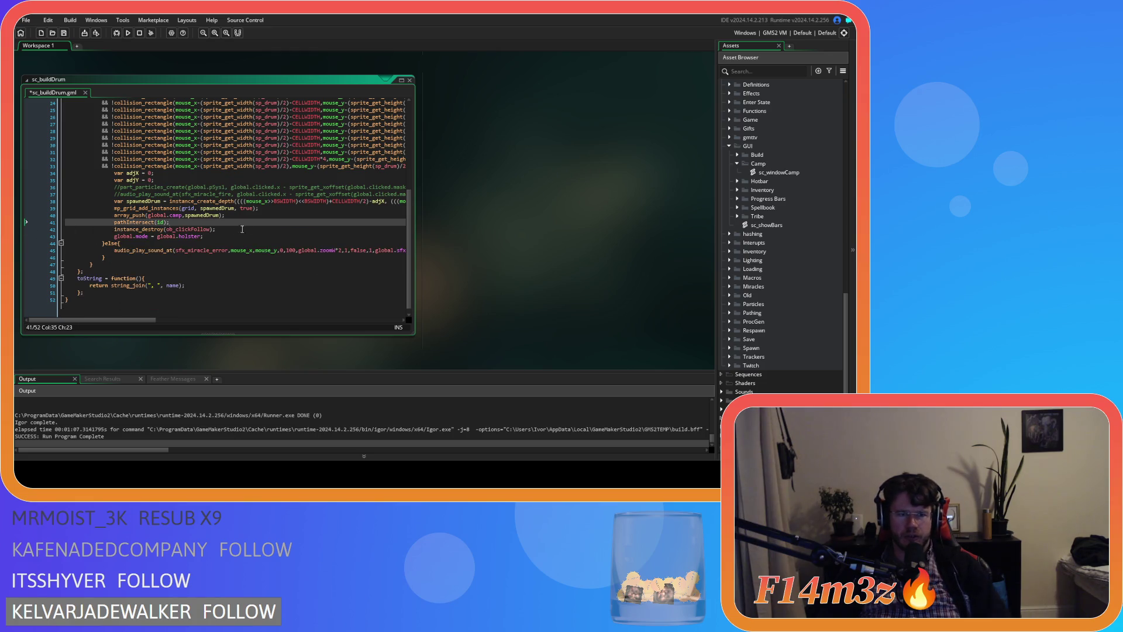
pyautogui.hotkey('ctrl', 's')
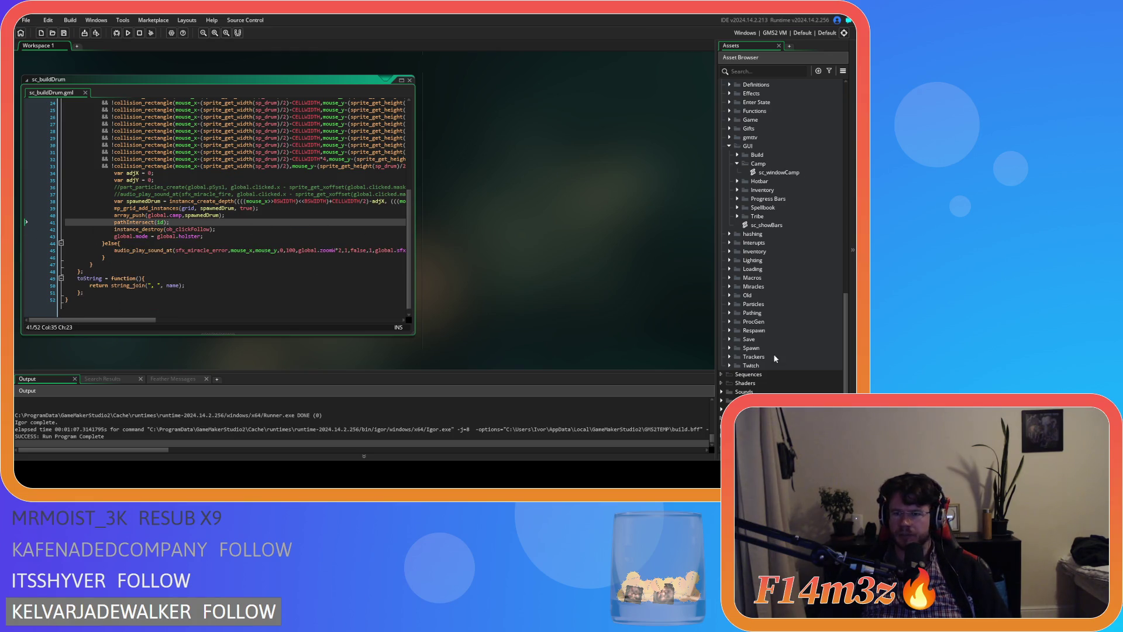
pyautogui.scroll(10, 772, 332)
# Delete the same three scroll-bar lines from sc_buildCampfire, then open sc_windowCamp.
pyautogui.click(781, 265)
pyautogui.doubleClick(780, 264)
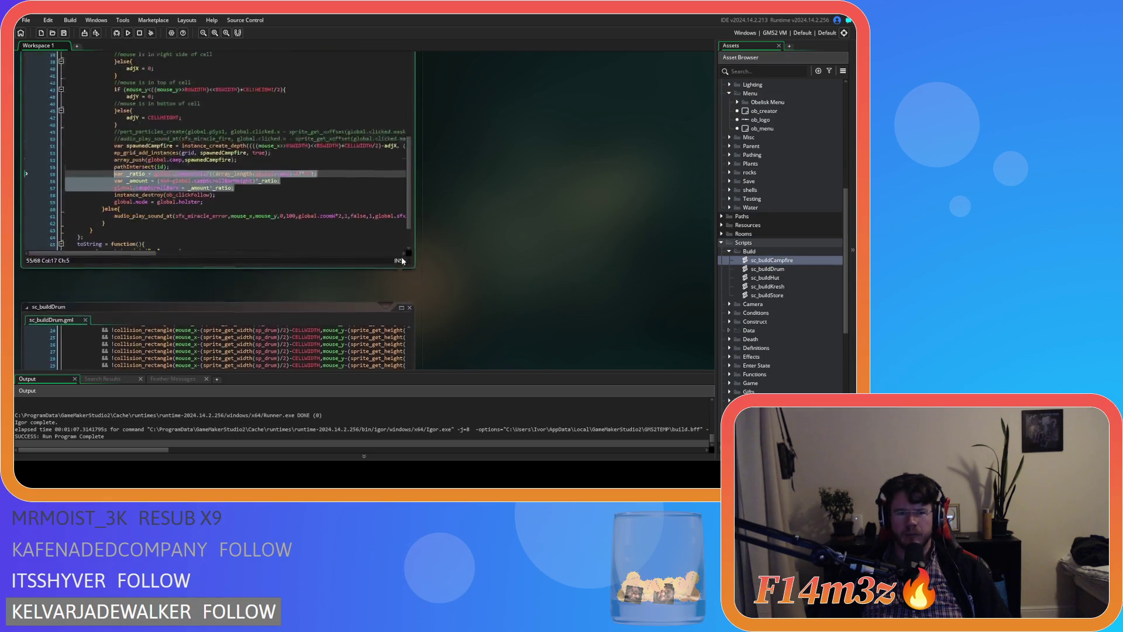
pyautogui.moveTo(233, 255)
pyautogui.mouseDown()
pyautogui.moveTo(248, 258)
pyautogui.moveTo(76, 234)
pyautogui.moveTo(74, 253)
pyautogui.moveTo(175, 234)
pyautogui.mouseUp()
pyautogui.press('BackSpace')
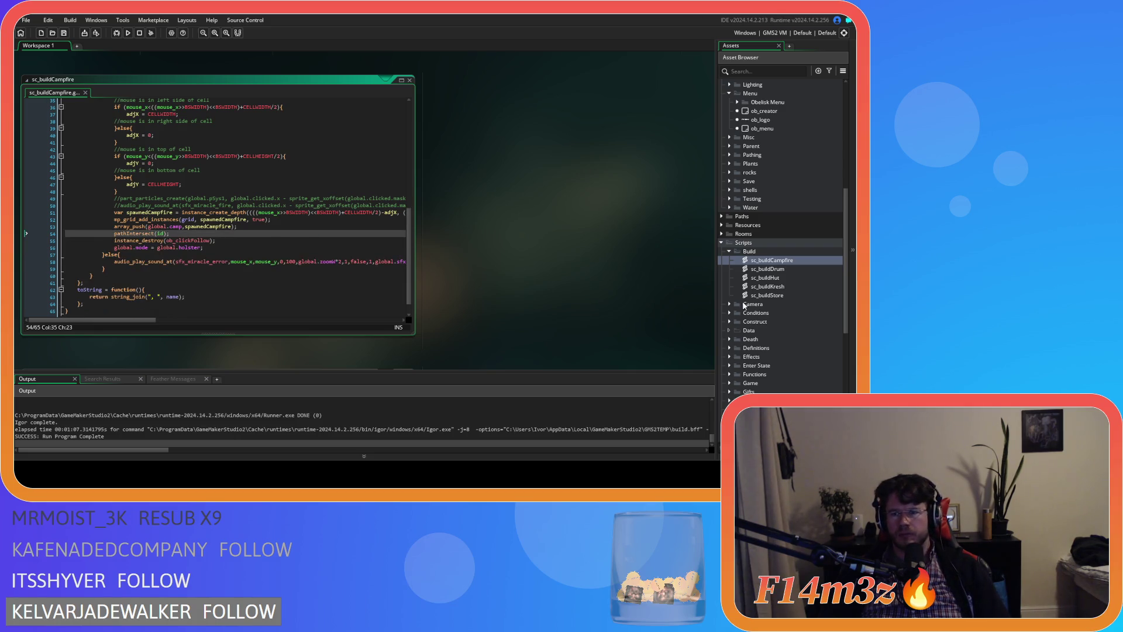
pyautogui.scroll(10, 764, 310)
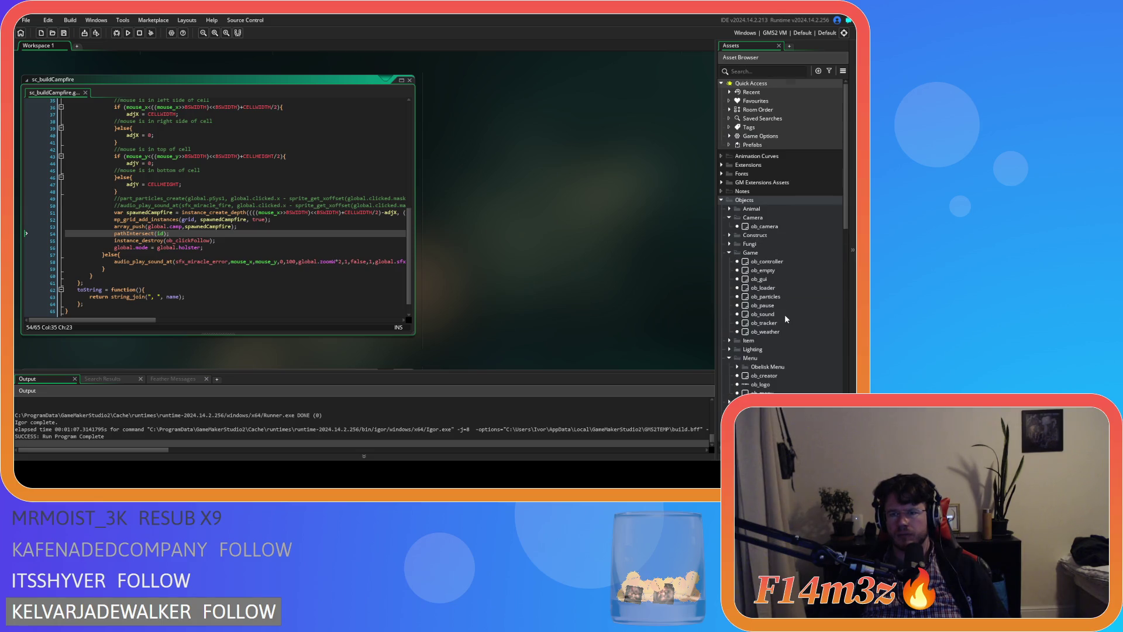
pyautogui.scroll(-3, 786, 319)
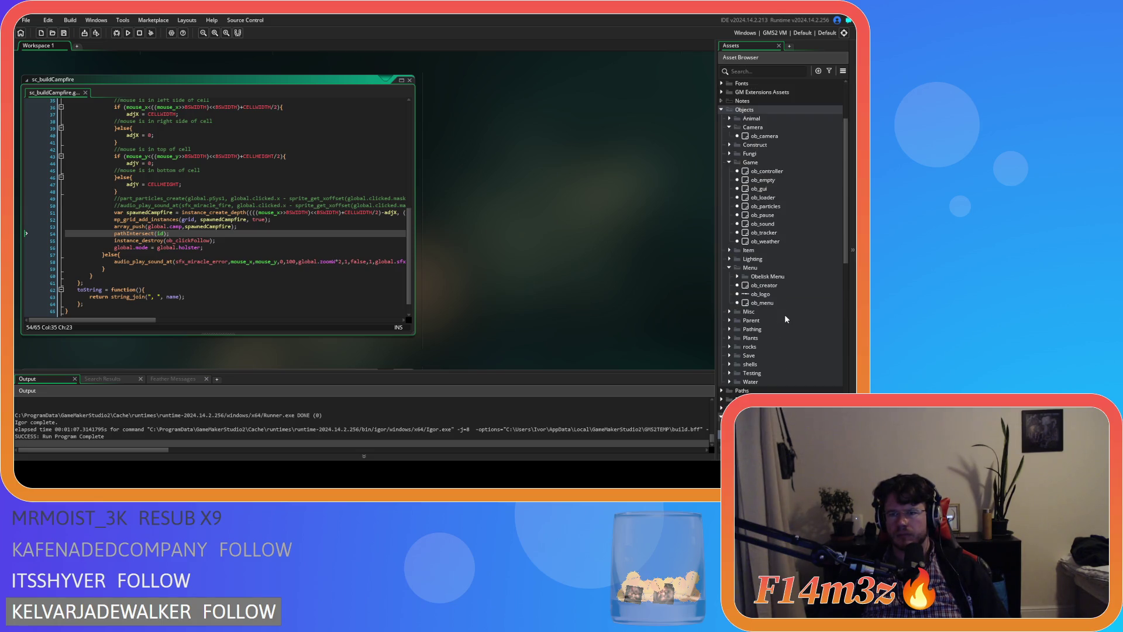
pyautogui.scroll(-10, 785, 319)
pyautogui.doubleClick(784, 277)
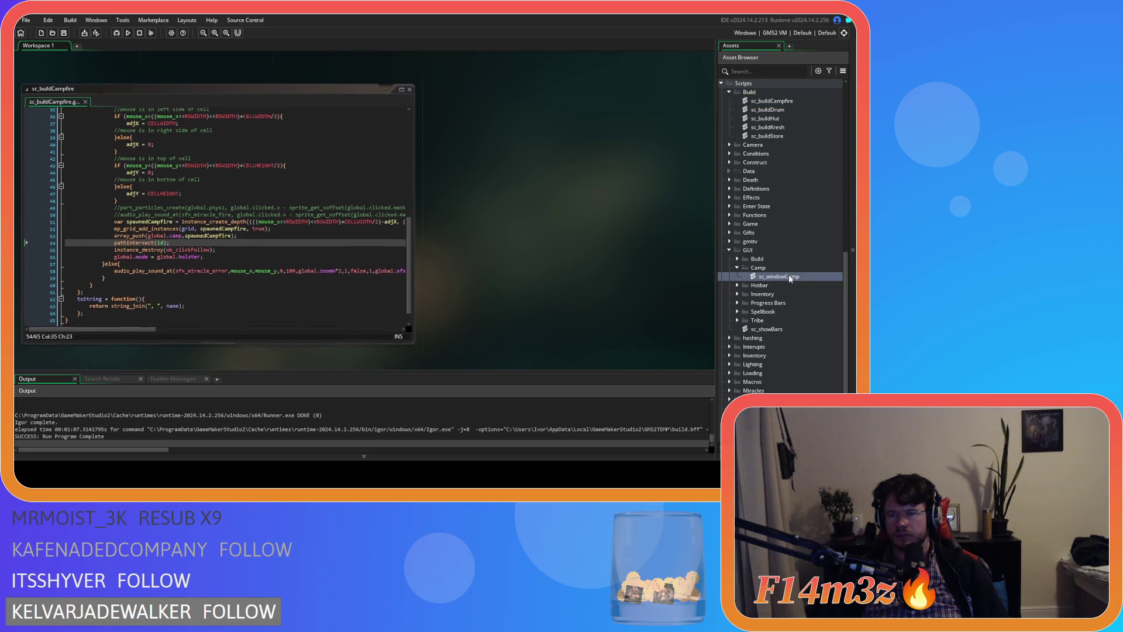
# Review the sc_windowCamp drag code around the global.campScroll = _amount*_ratio assignment.
pyautogui.click(265, 219)
pyautogui.click(276, 228)
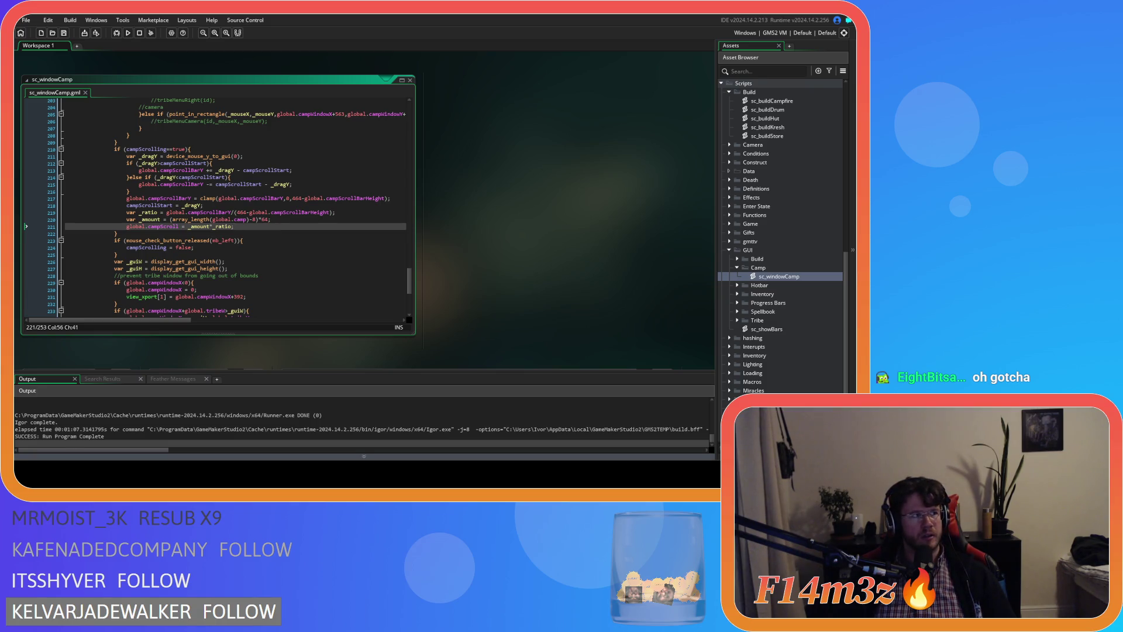
pyautogui.click(284, 253)
pyautogui.click(283, 232)
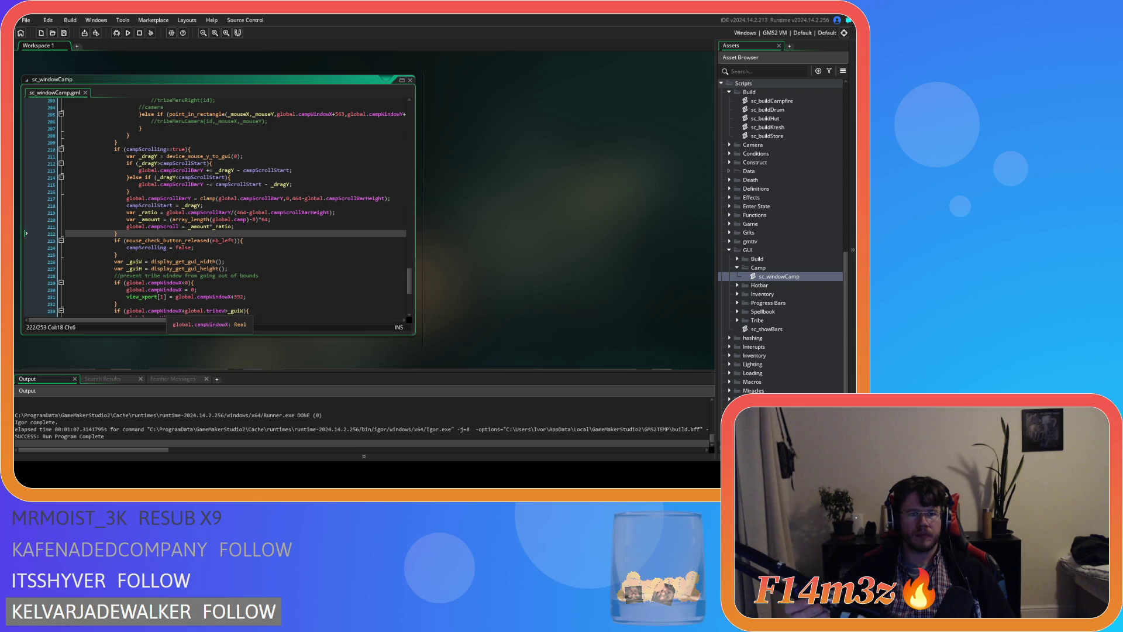
# Change the viewport index from 1 to 2 on lines 231, 235, 239 and 243, then save.
pyautogui.scroll(-5, 217, 208)
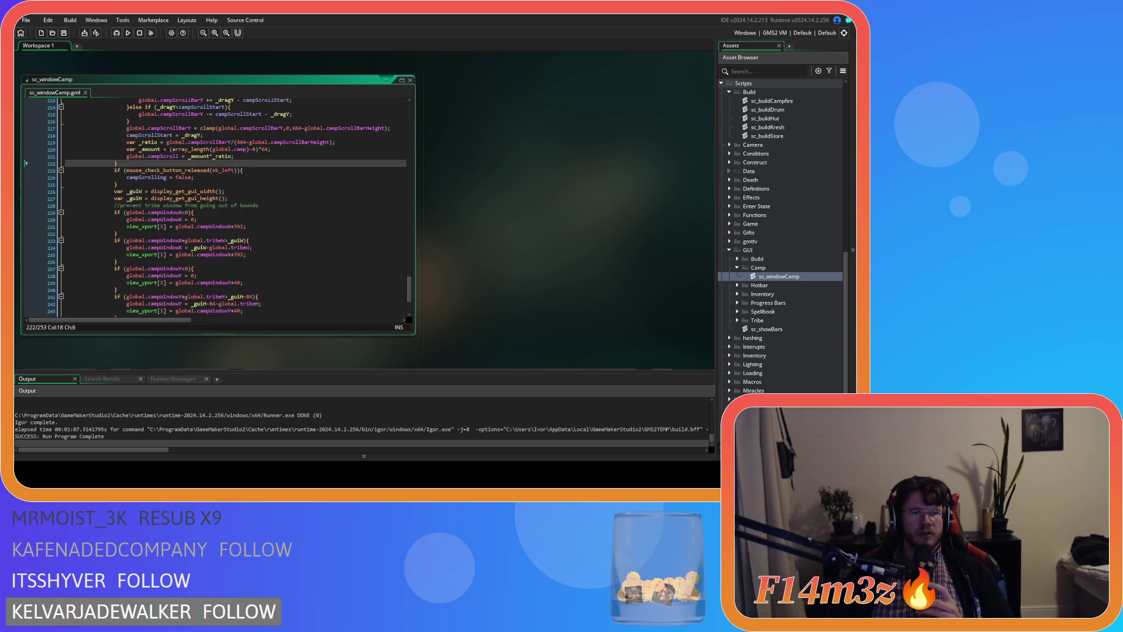
pyautogui.doubleClick(161, 191)
pyautogui.write('2')
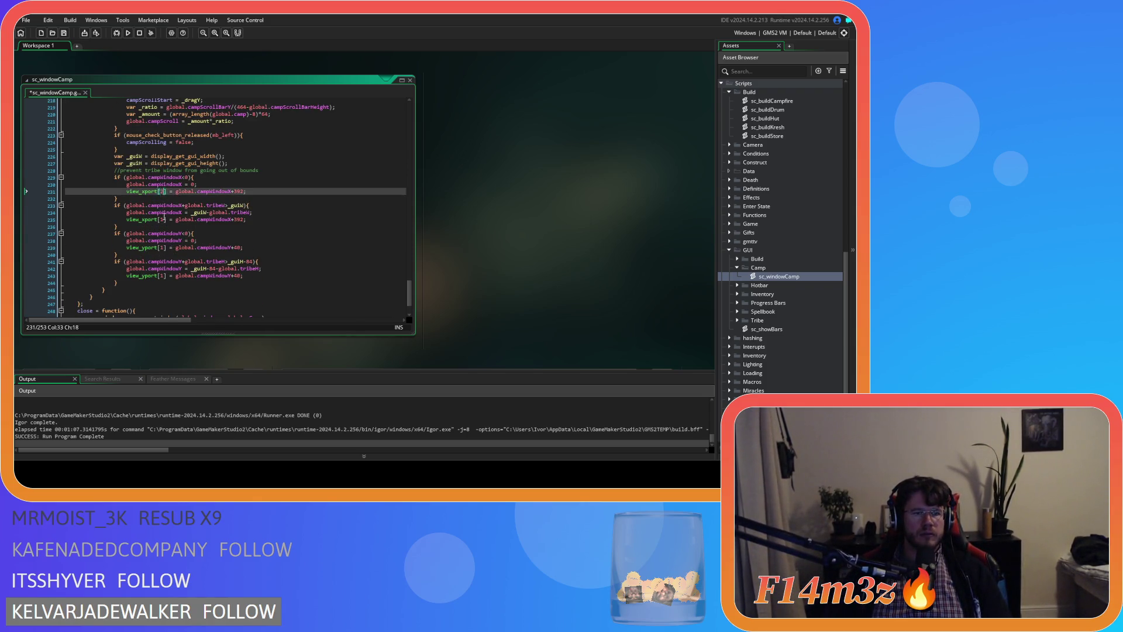
pyautogui.doubleClick(161, 219)
pyautogui.write('2')
pyautogui.doubleClick(161, 247)
pyautogui.write('2')
pyautogui.doubleClick(163, 276)
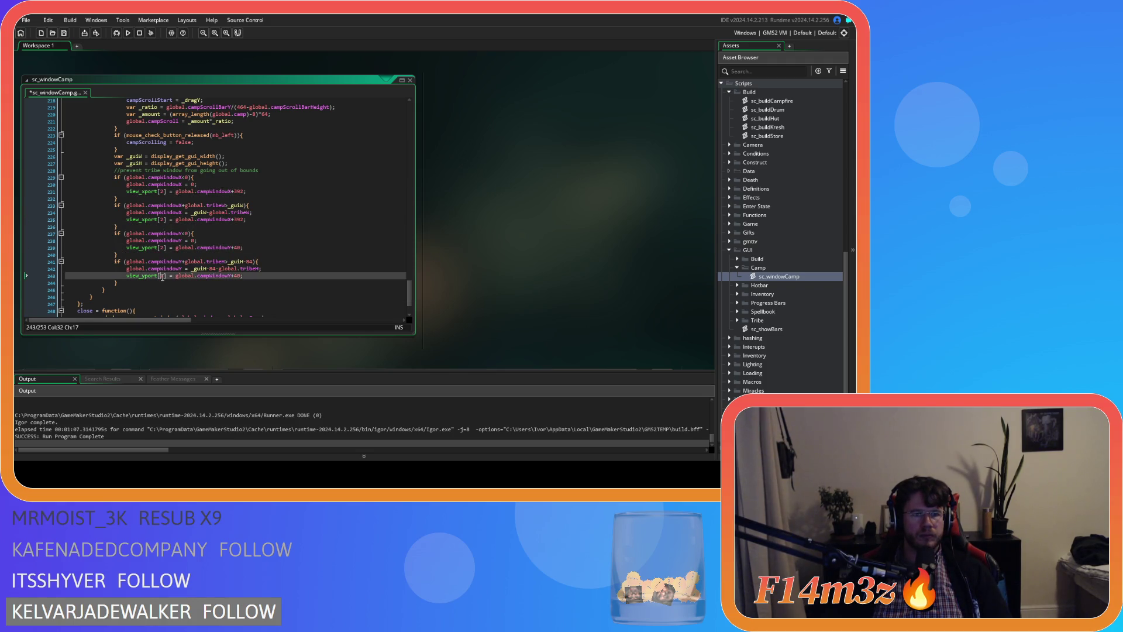
pyautogui.write('2')
pyautogui.hotkey('ctrl', 's')
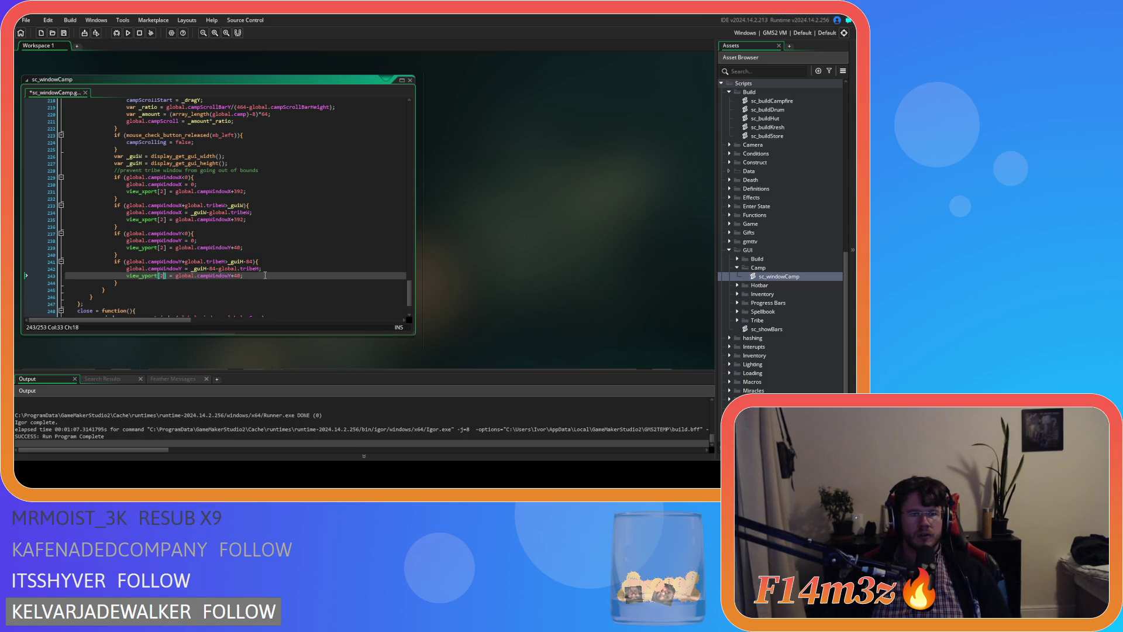
# Return to the camp scroll-dragging code at the global.campScroll assignment.
pyautogui.scroll(6, 266, 268)
pyautogui.click(296, 223)
pyautogui.click(295, 237)
pyautogui.click(297, 247)
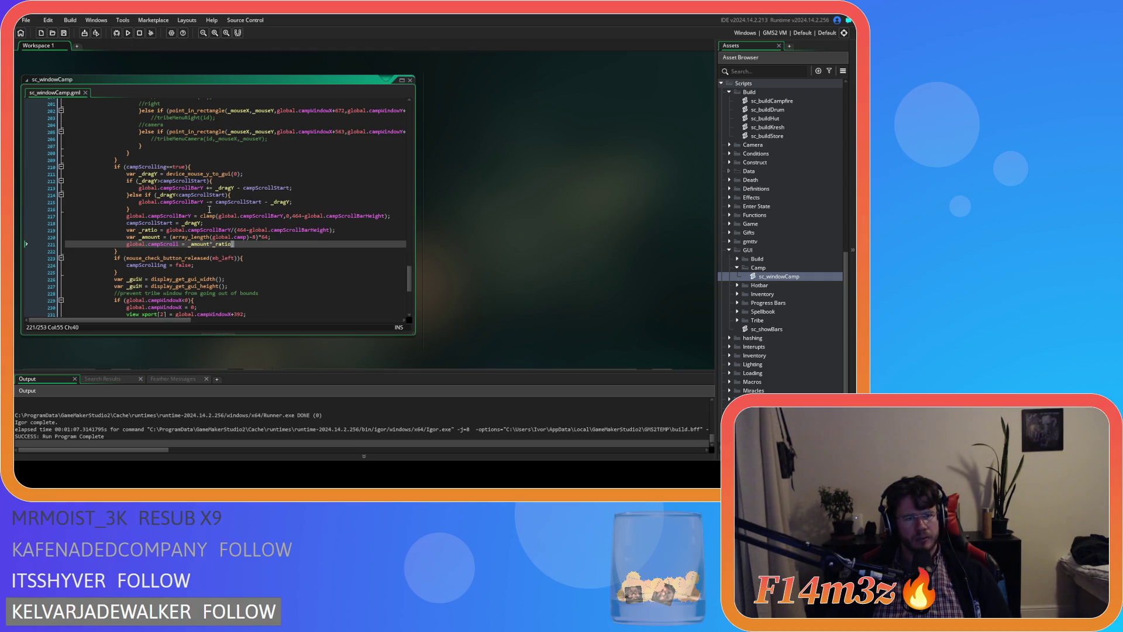
# Inspect the campScrollBarY clamp arguments and the campScrollStart variable in sc_windowCamp.
pyautogui.click(205, 211)
pyautogui.click(191, 202)
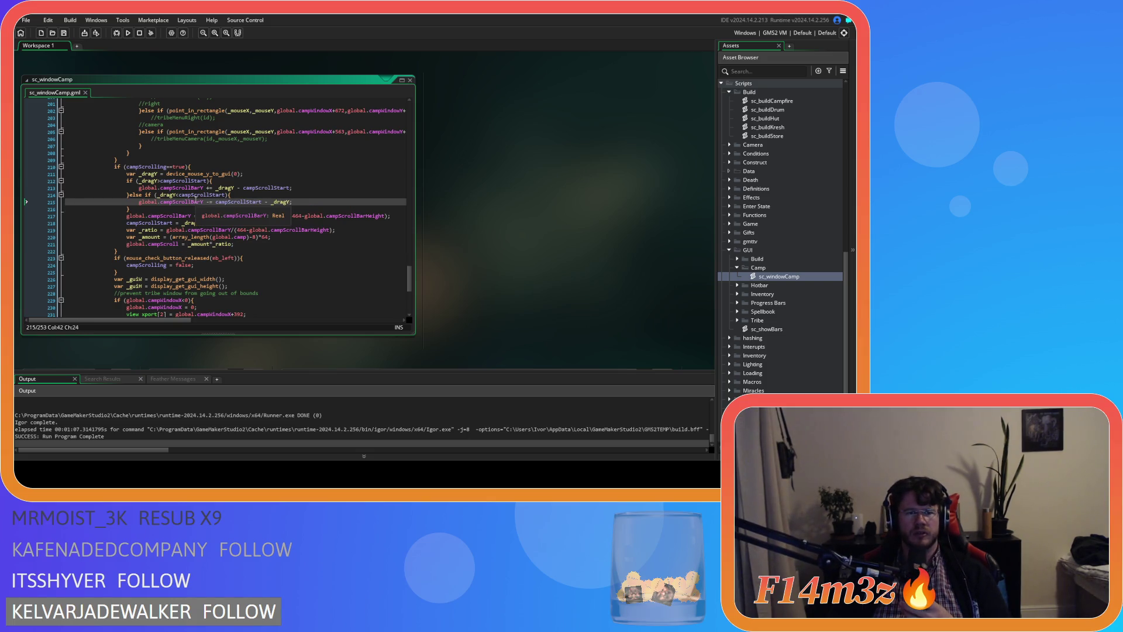
pyautogui.click(192, 216)
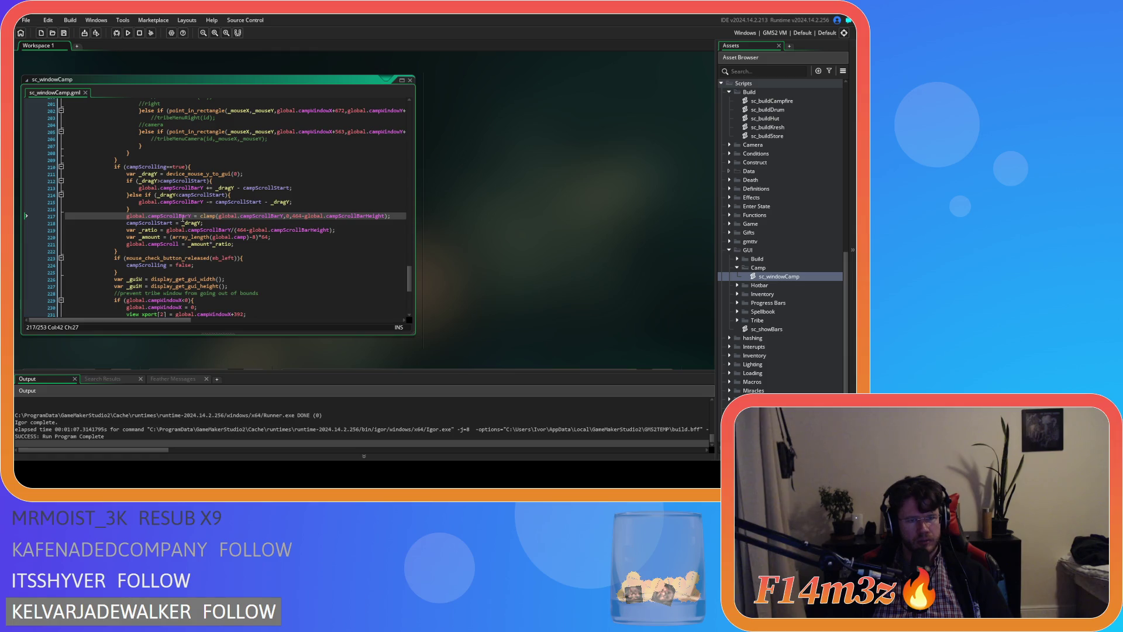
pyautogui.click(214, 217)
pyautogui.click(171, 224)
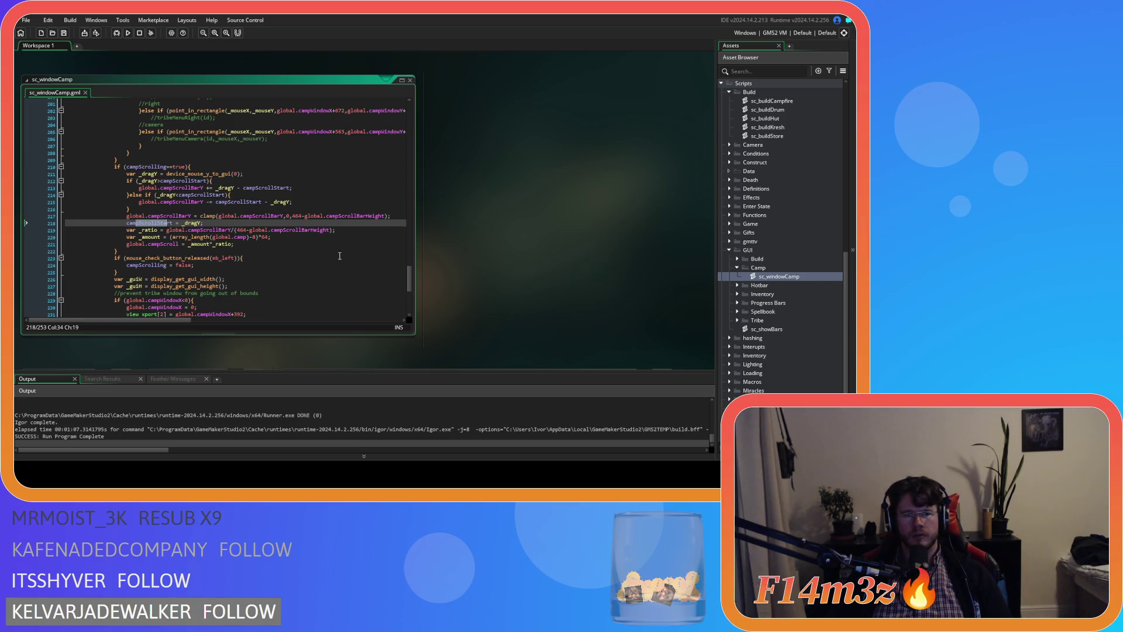
# Leave the caret on the global.campScroll line and select sc_buildDrum under Scripts > Build.
pyautogui.click(309, 243)
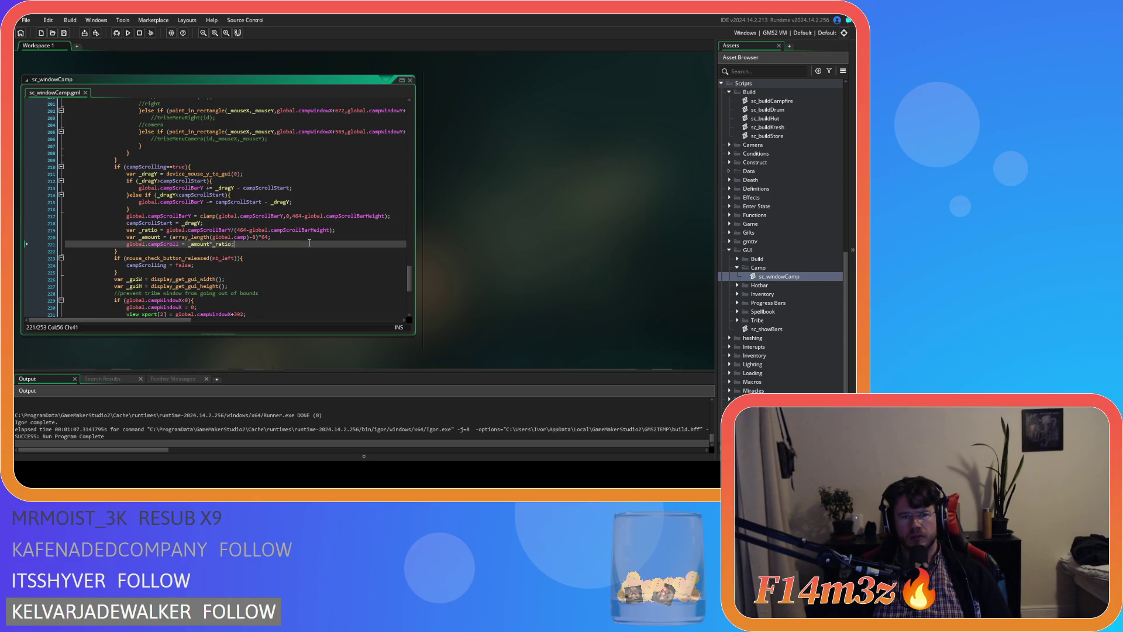
pyautogui.scroll(3, 783, 257)
pyautogui.click(781, 181)
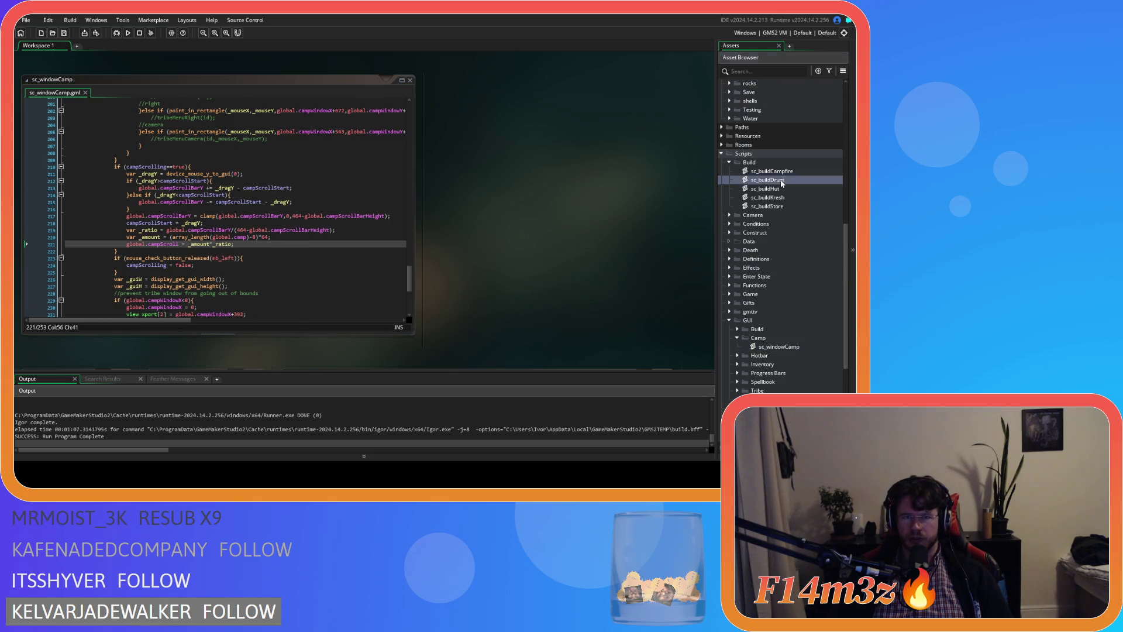
# Paste the copied camp scroll-bar update lines into sc_buildDrum.
pyautogui.doubleClick(781, 181)
pyautogui.click(321, 226)
pyautogui.hotkey('ctrl', 'v')
pyautogui.click(255, 236)
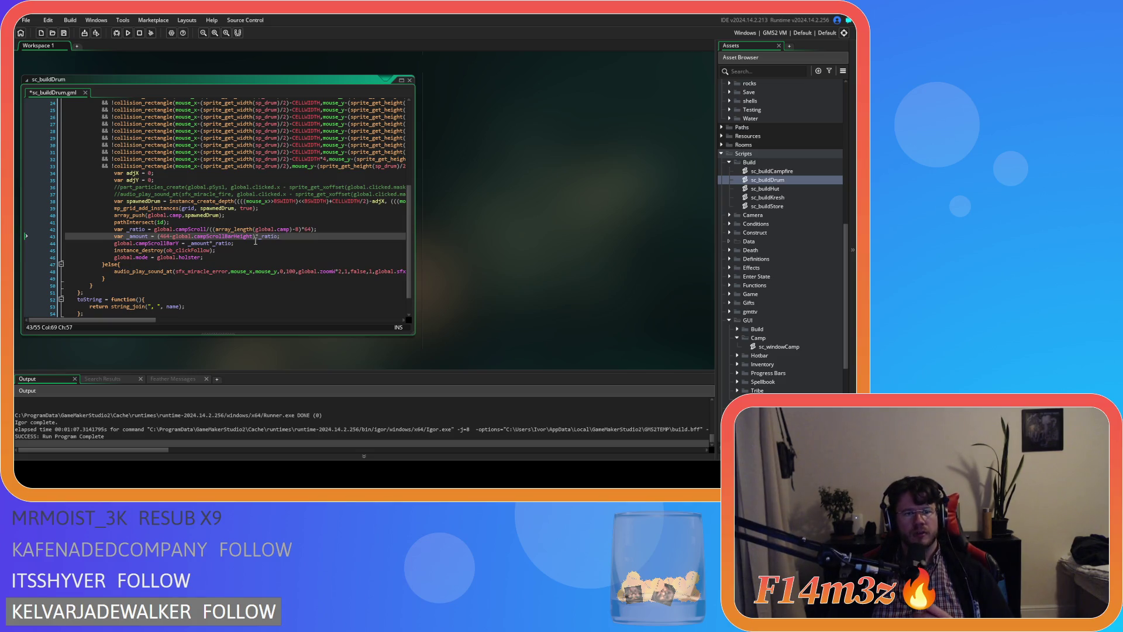
# Review the campScroll, array_length, campScrollBarHeight and _ratio terms on lines 42–43.
pyautogui.click(177, 229)
pyautogui.moveTo(177, 230); pyautogui.dragTo(207, 232)
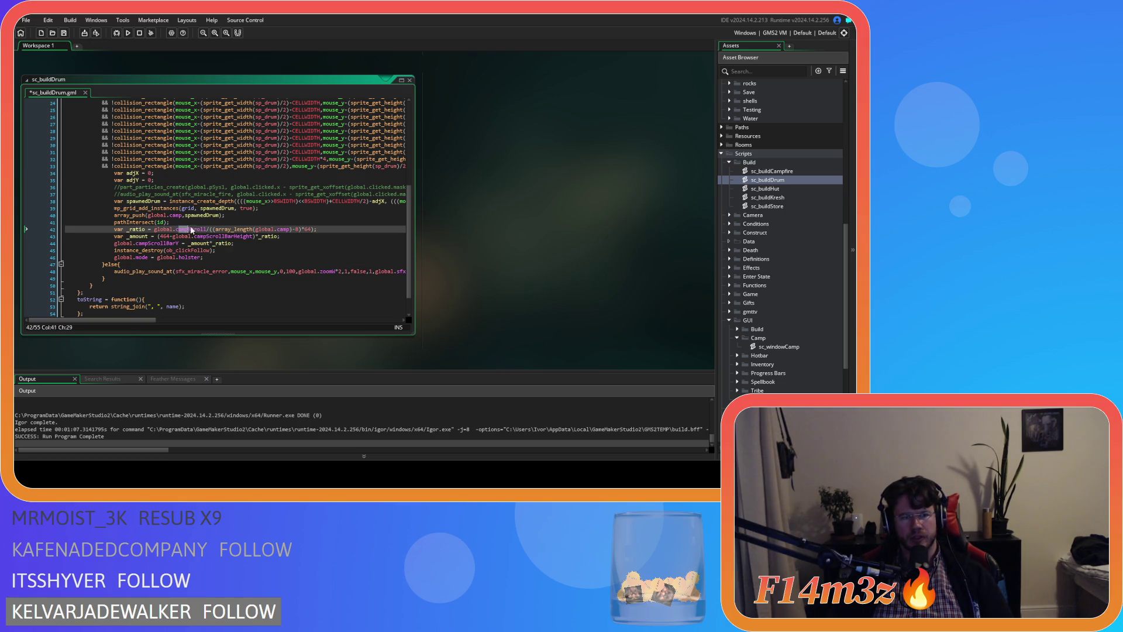
pyautogui.moveTo(207, 232); pyautogui.dragTo(175, 233)
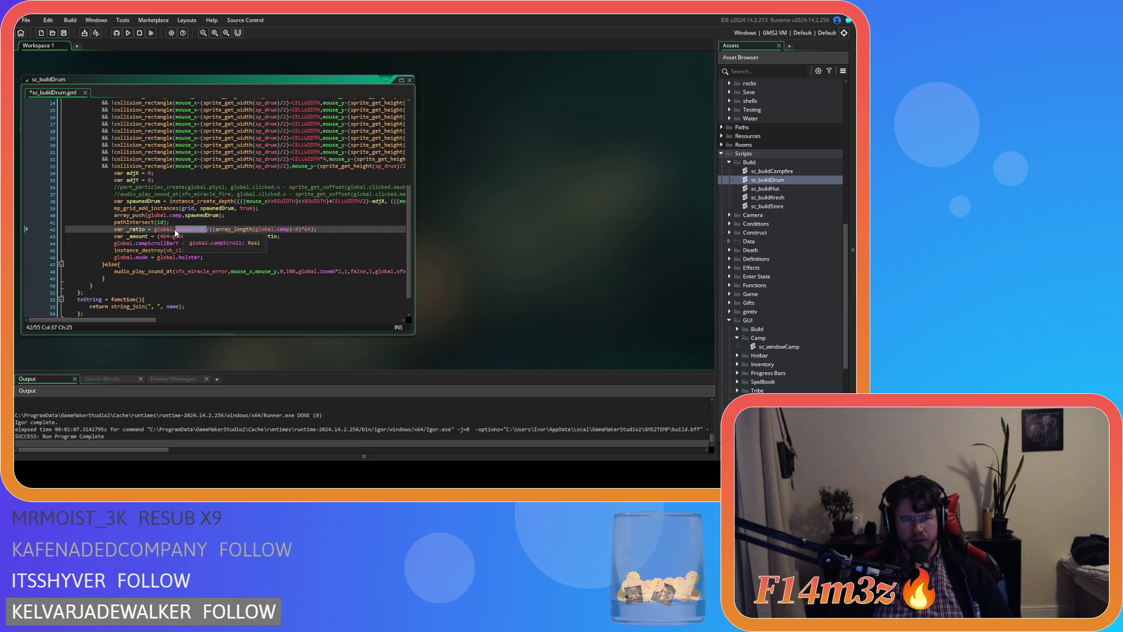
pyautogui.moveTo(213, 230); pyautogui.dragTo(319, 229)
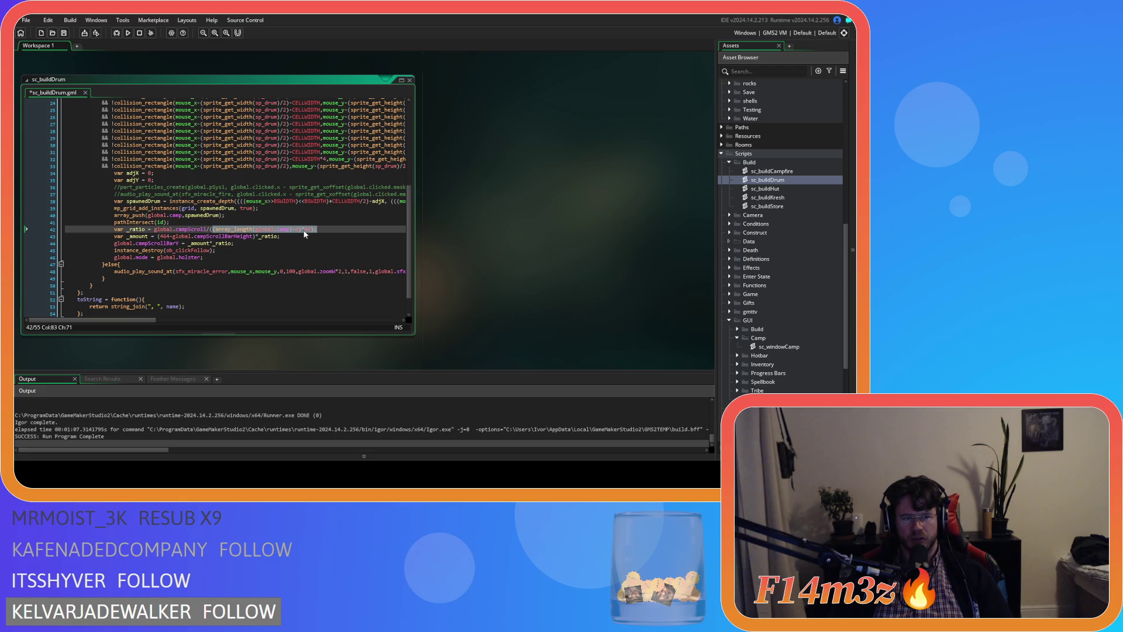
pyautogui.click(172, 237)
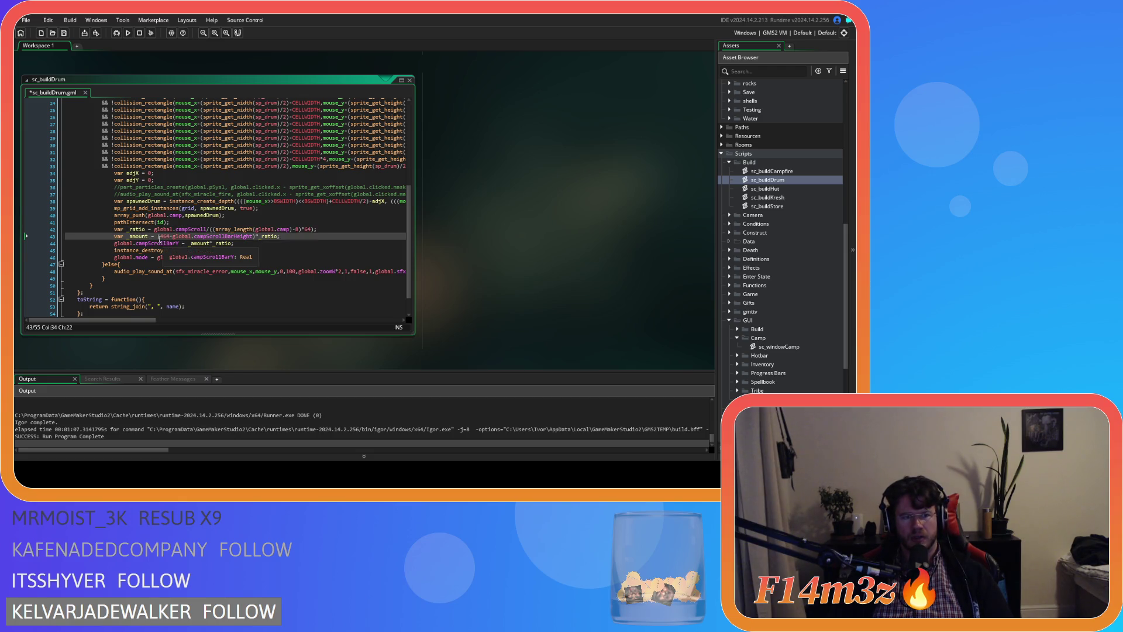
pyautogui.moveTo(173, 236)
pyautogui.mouseDown()
pyautogui.moveTo(242, 240)
pyautogui.moveTo(162, 241)
pyautogui.mouseUp()
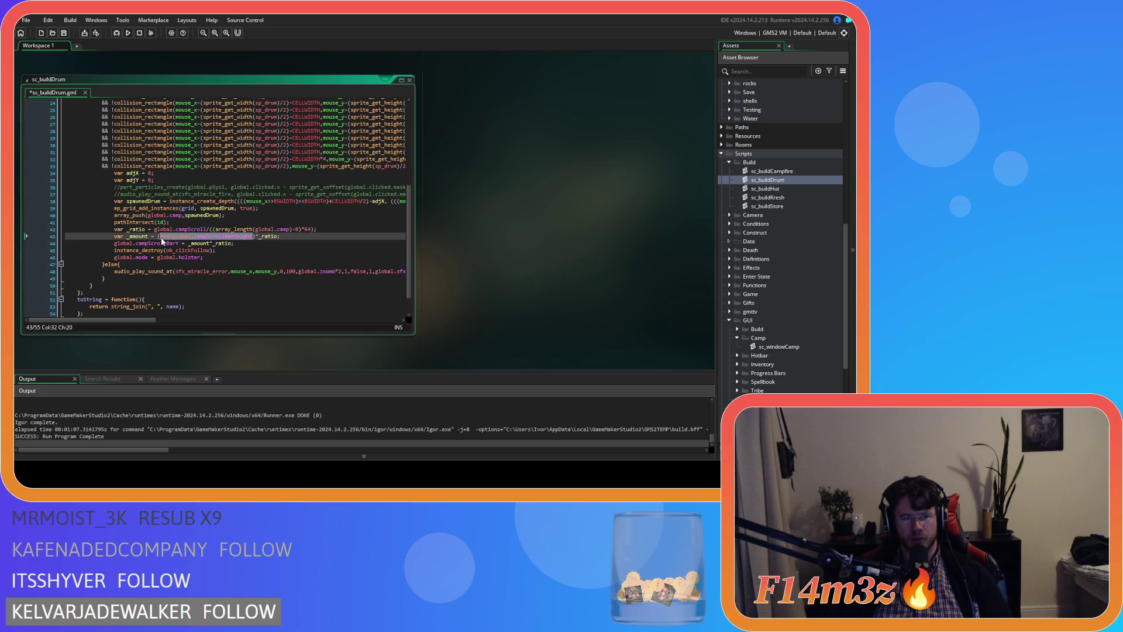
pyautogui.doubleClick(271, 237)
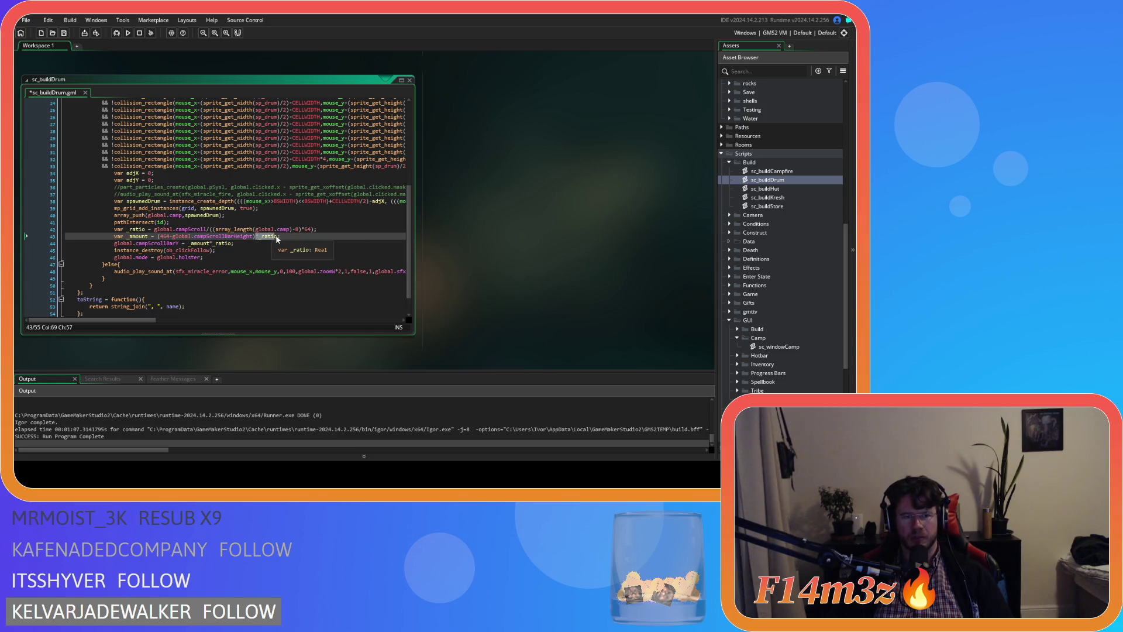
pyautogui.click(279, 237)
pyautogui.moveTo(176, 238); pyautogui.dragTo(157, 238)
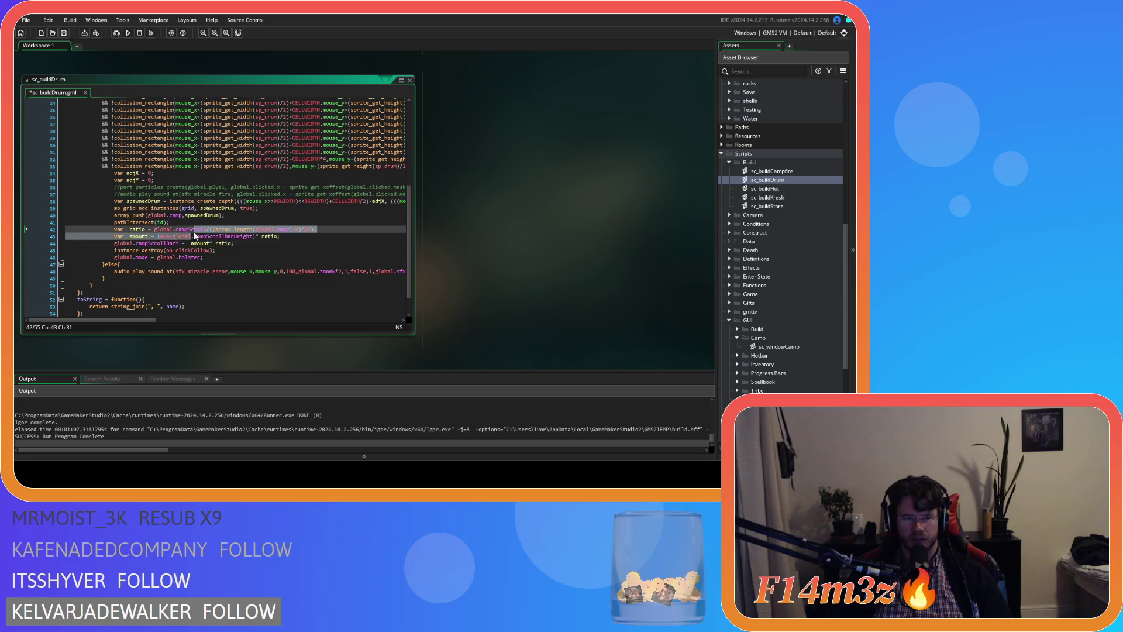
# Delete _ratio so global.campScrollBarY equals _amount, then select the three scroll-bar lines.
pyautogui.click(152, 244)
pyautogui.moveTo(152, 244); pyautogui.dragTo(174, 244)
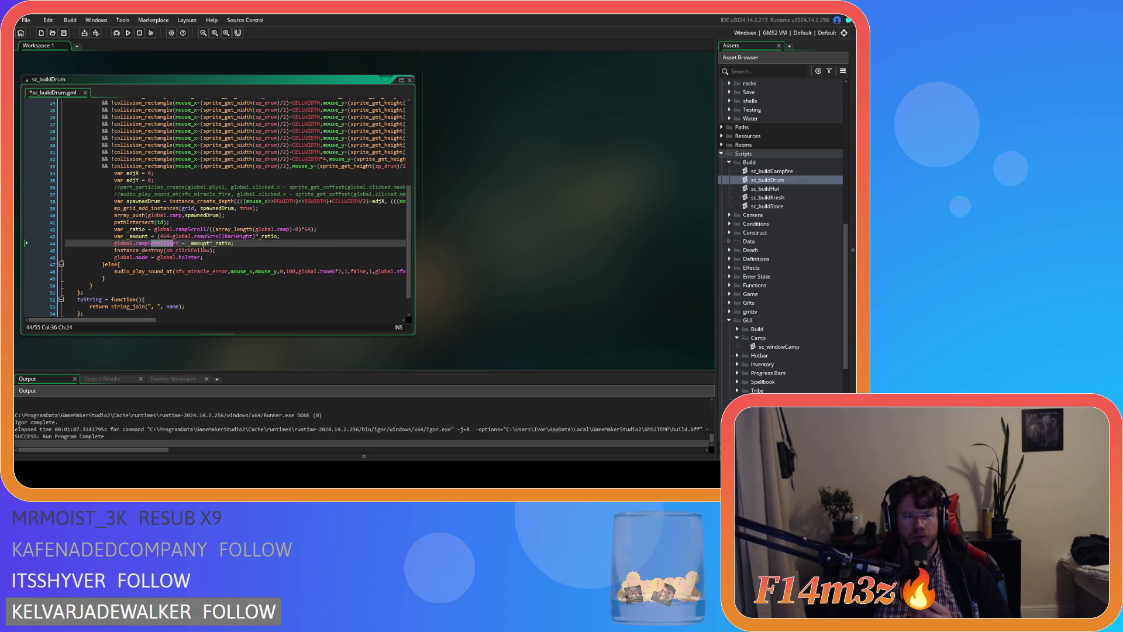
pyautogui.click(156, 235)
pyautogui.moveTo(169, 238); pyautogui.dragTo(261, 237)
pyautogui.press('End')
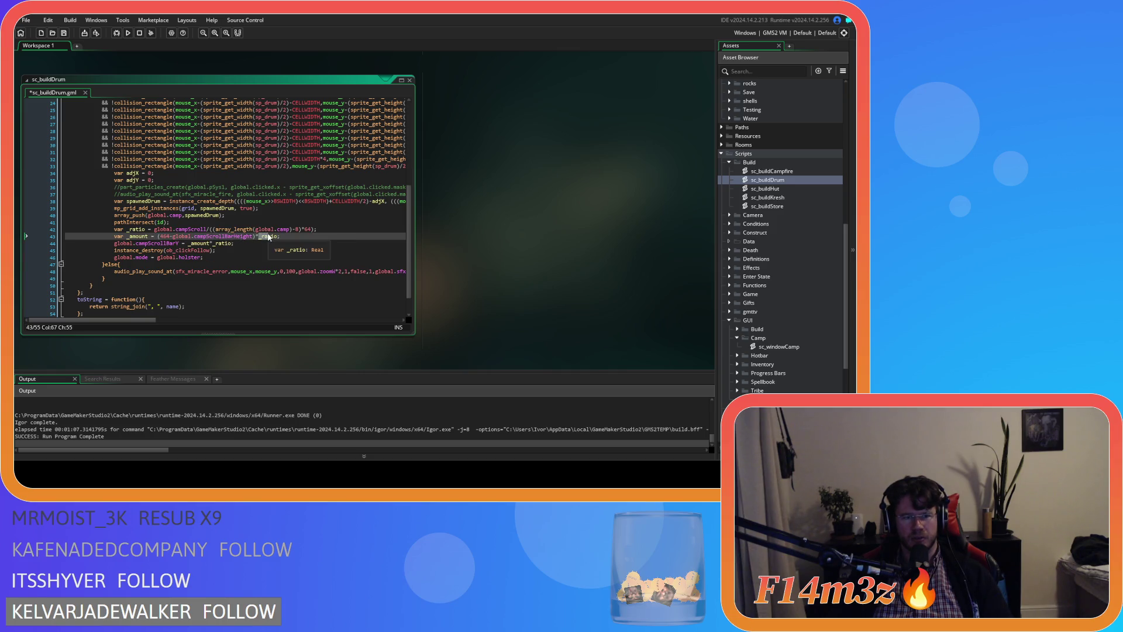
pyautogui.press('Down')
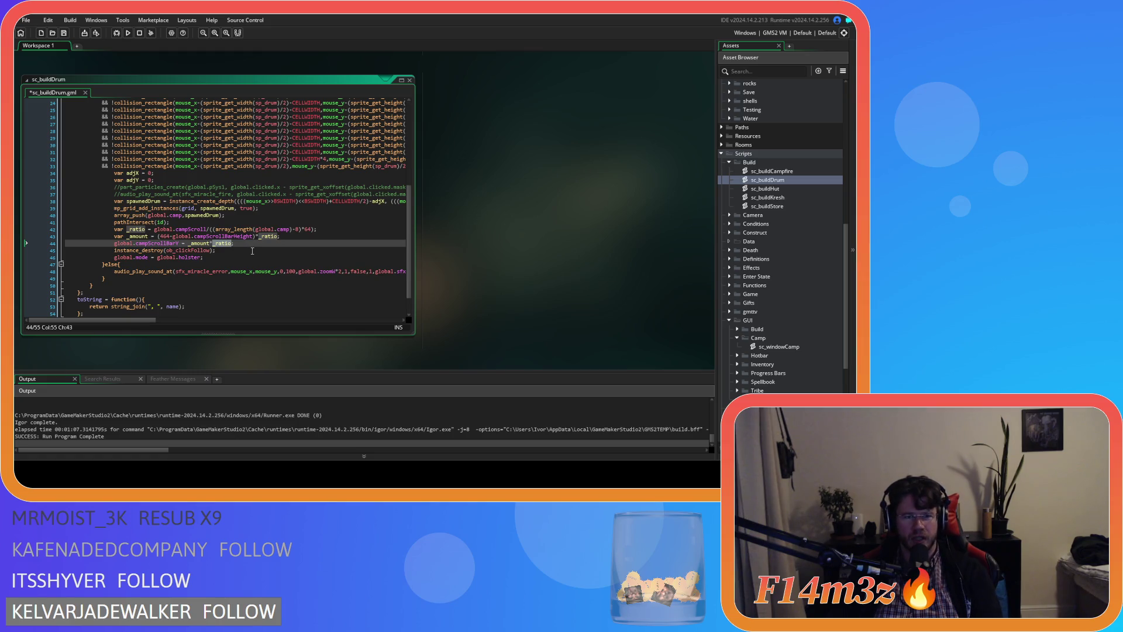
pyautogui.hotkey('ctrl', 'BackSpace')
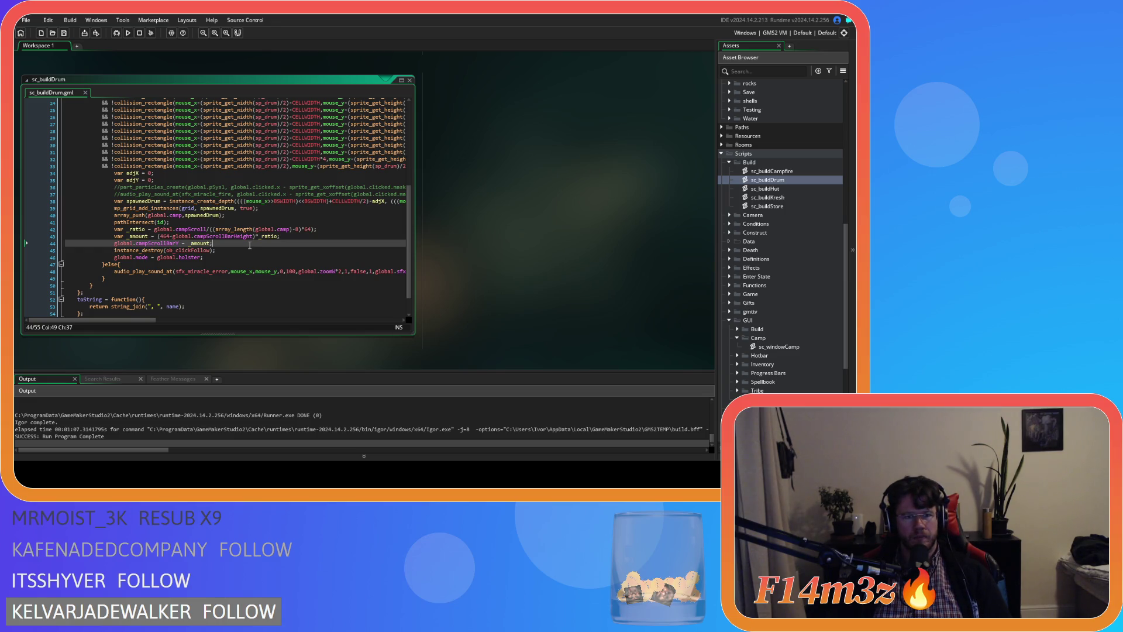
pyautogui.moveTo(250, 245); pyautogui.dragTo(118, 231)
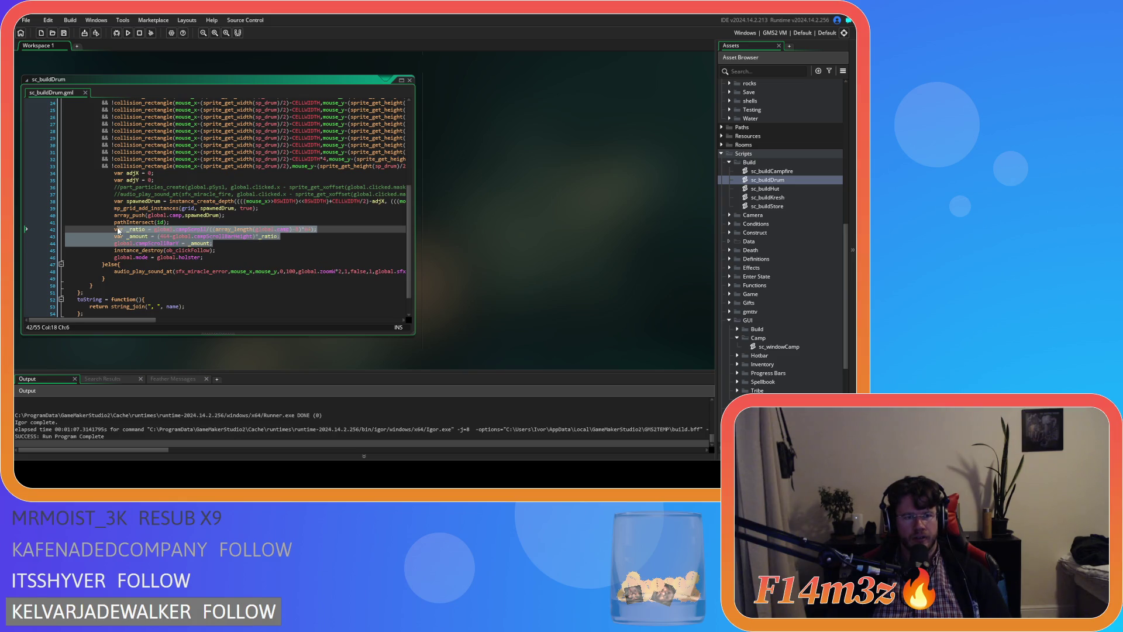
# Copy the three selected scroll-bar lines and open sc_buildCampfire.
pyautogui.rightClick(173, 231)
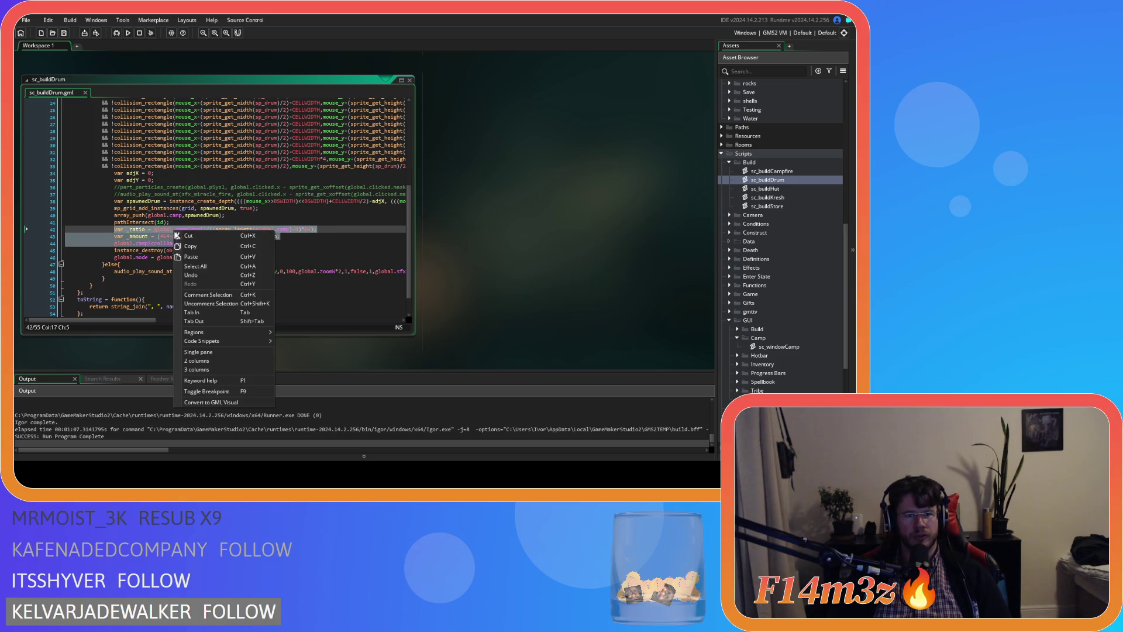
pyautogui.click(192, 247)
pyautogui.rightClick(210, 240)
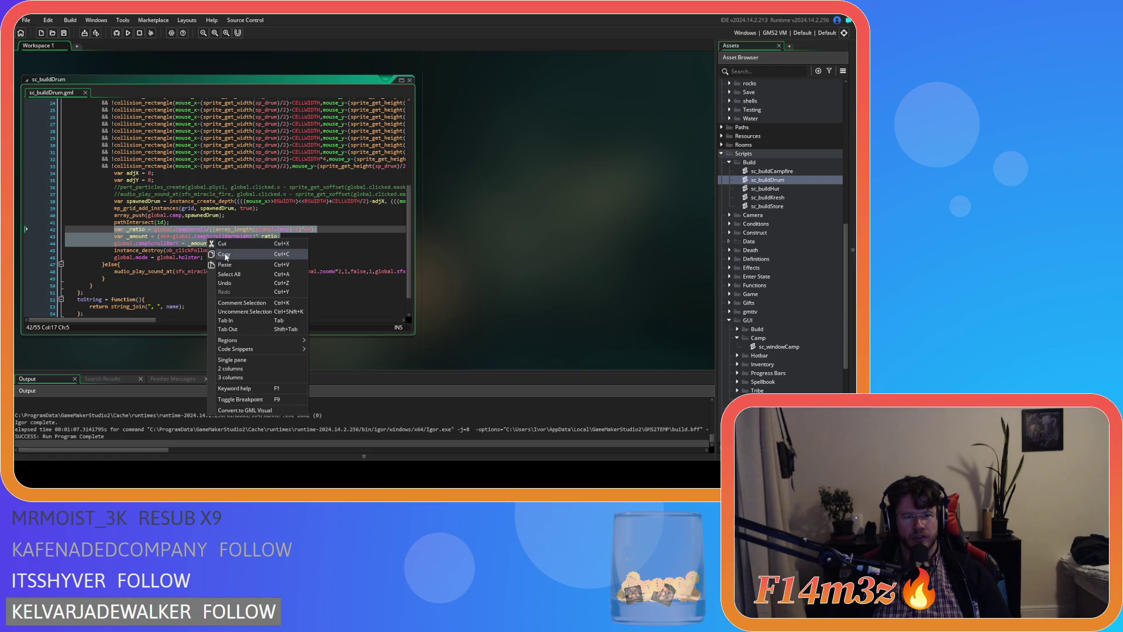
pyautogui.click(224, 254)
pyautogui.click(760, 171)
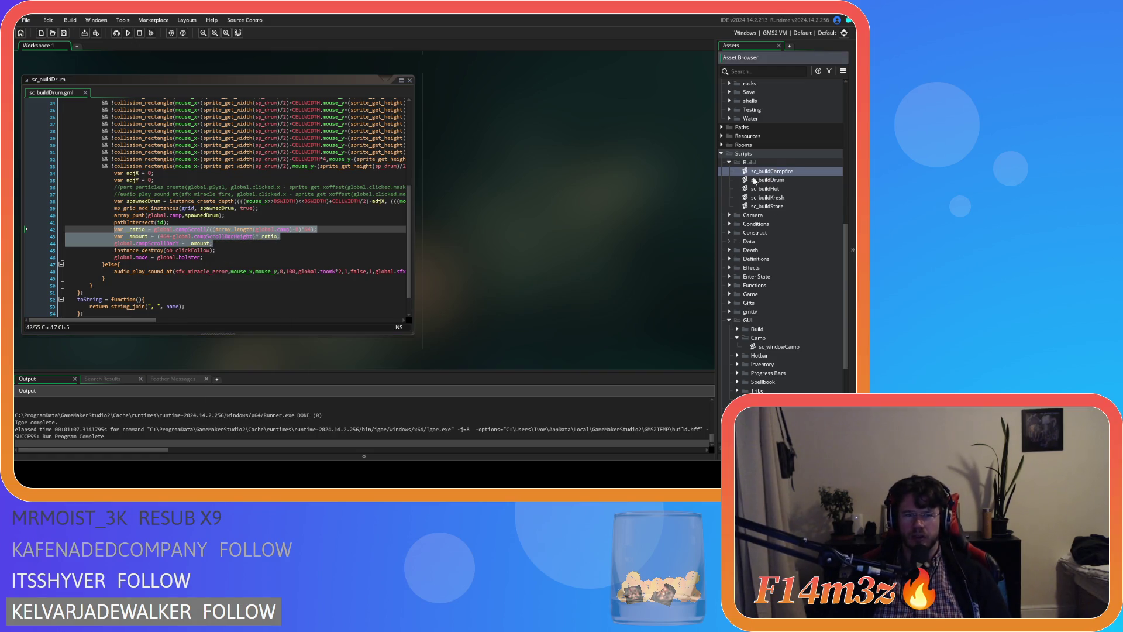
pyautogui.doubleClick(764, 172)
# Paste the lines after line 54 of sc_buildCampfire, then undo the paste.
pyautogui.click(195, 236)
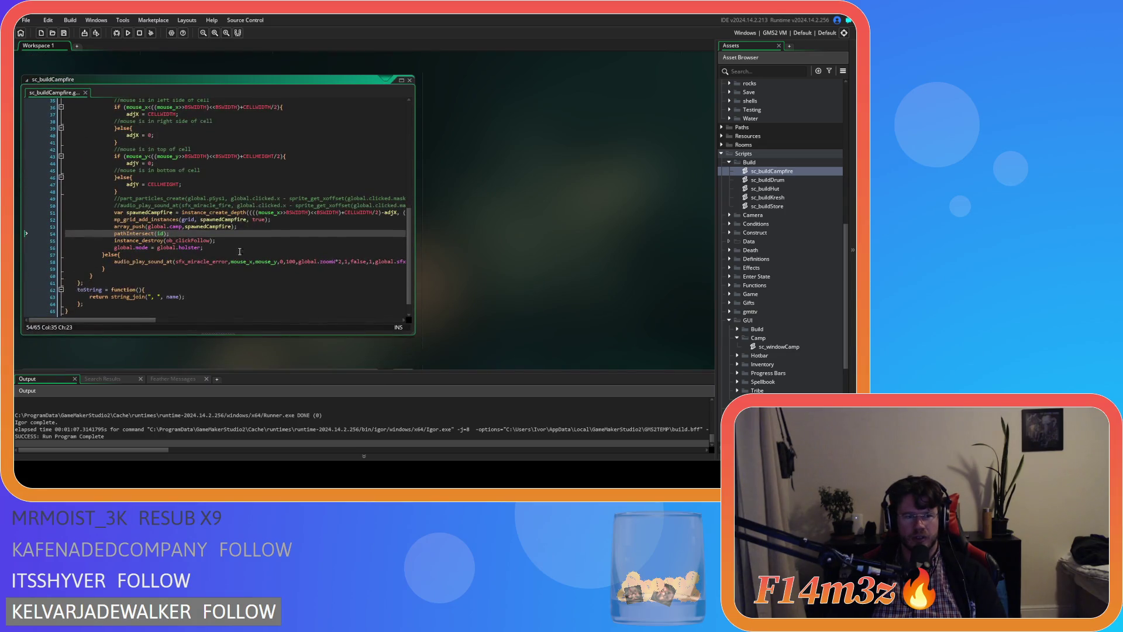
pyautogui.press('Return')
pyautogui.hotkey('ctrl', 'v')
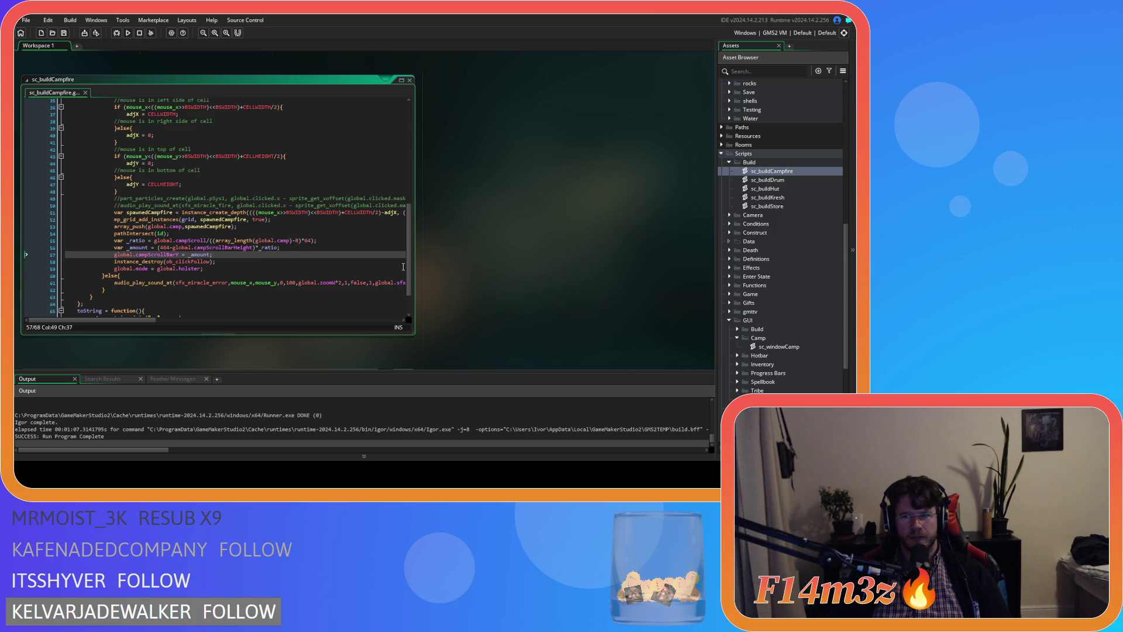
pyautogui.hotkey('ctrl', 'z')
pyautogui.hotkey('ctrl', 'z')
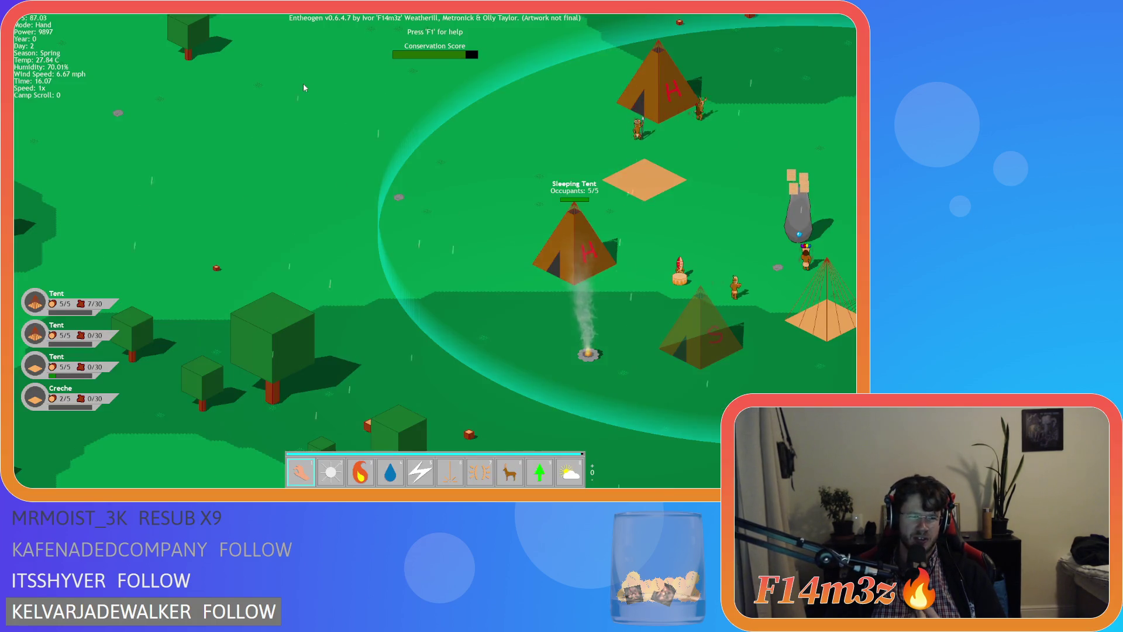
# Open the Camp window, scroll its list, then choose Drum in the Build window.
pyautogui.press('c')
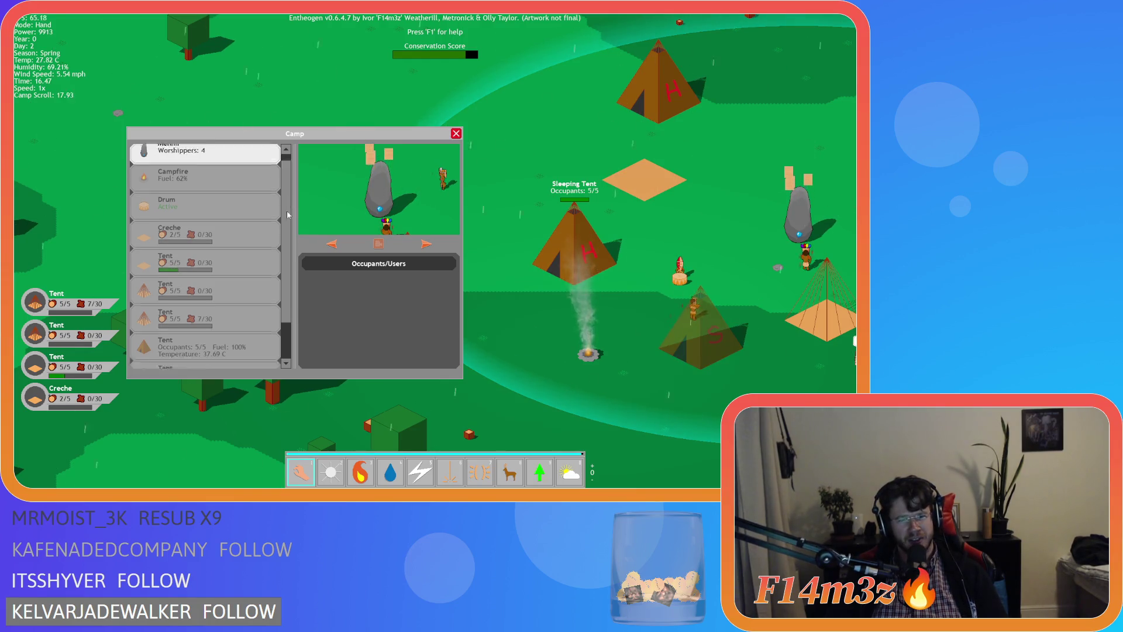
pyautogui.press('Down')
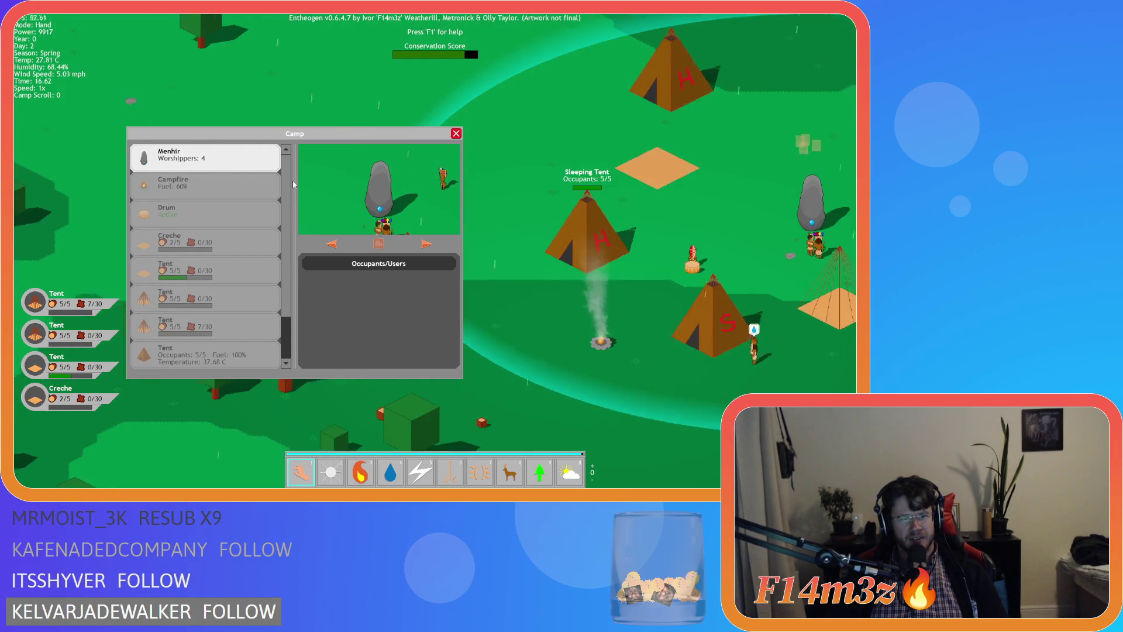
pyautogui.press('Up')
pyautogui.press('Up')
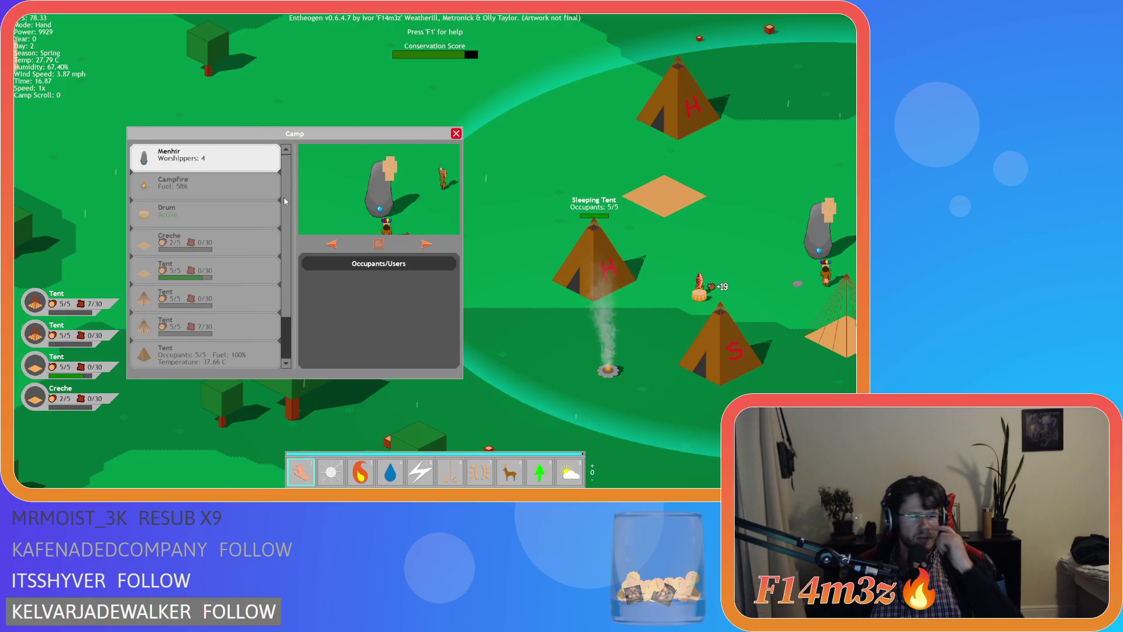
pyautogui.scroll(-3, 287, 189)
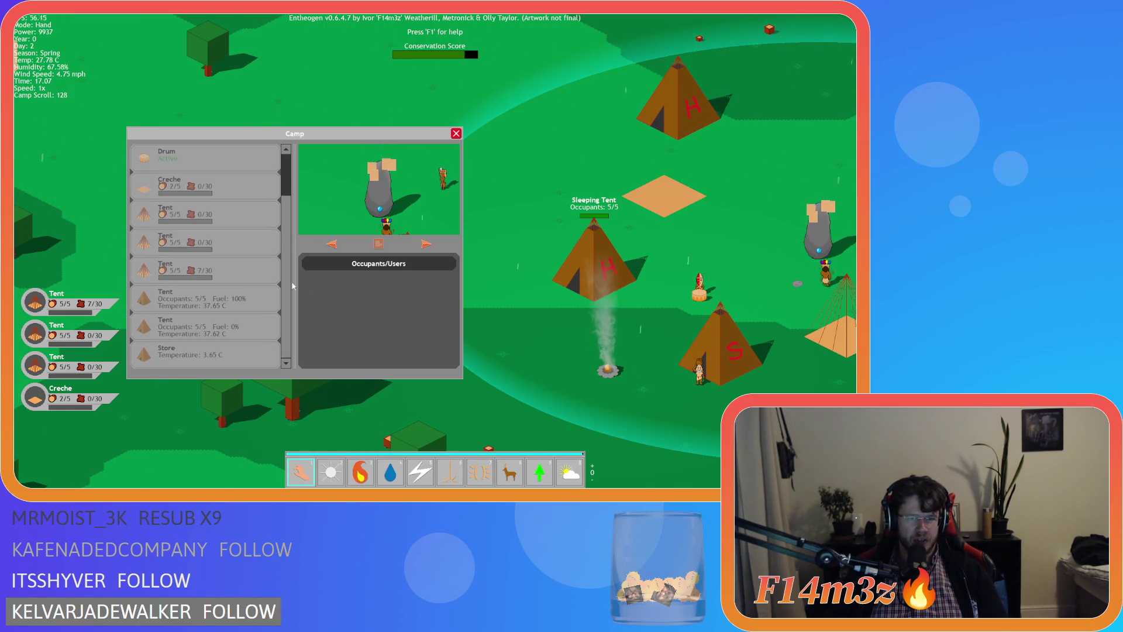
pyautogui.press('b')
pyautogui.moveTo(338, 116)
pyautogui.mouseDown()
pyautogui.moveTo(616, 85)
pyautogui.moveTo(711, 45)
pyautogui.mouseUp()
pyautogui.click(676, 122)
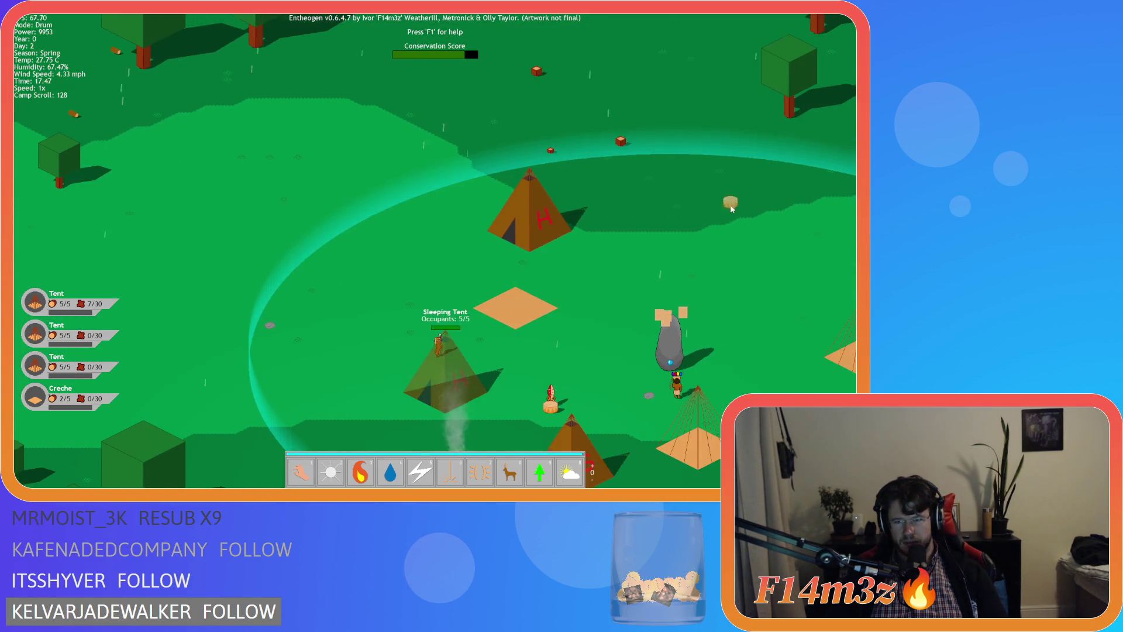
# Toggle the Camp and Build windows, pick Drum again, and scroll the Camp list.
pyautogui.press('b')
pyautogui.press('b')
pyautogui.press('b')
pyautogui.press('b')
pyautogui.press('b')
pyautogui.press('b')
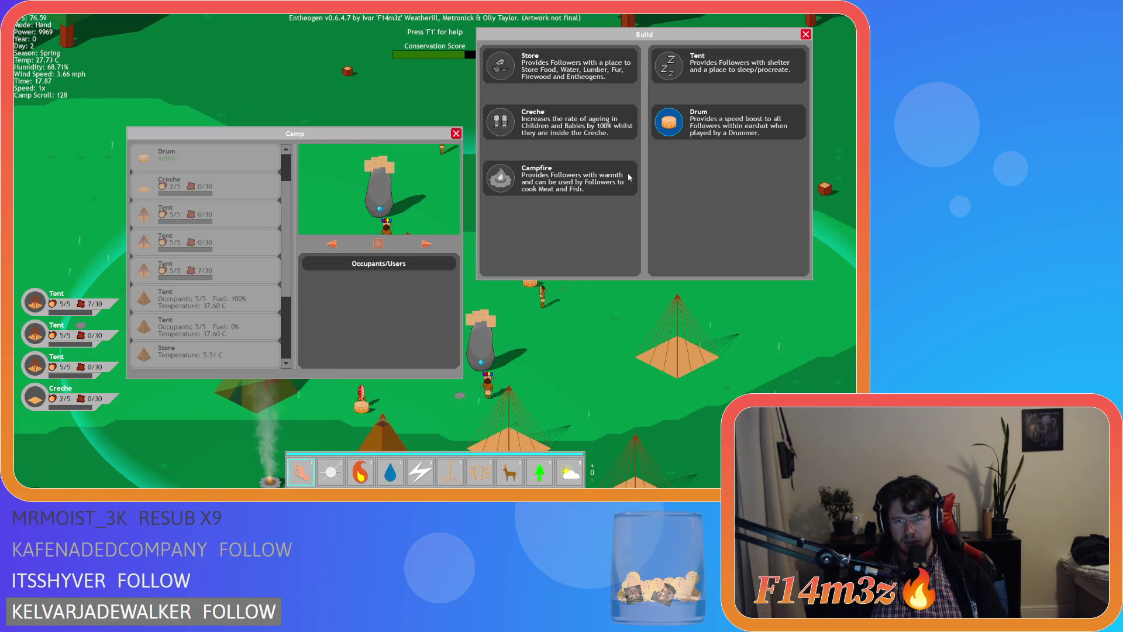
pyautogui.press('b')
pyautogui.press('b')
pyautogui.press('b')
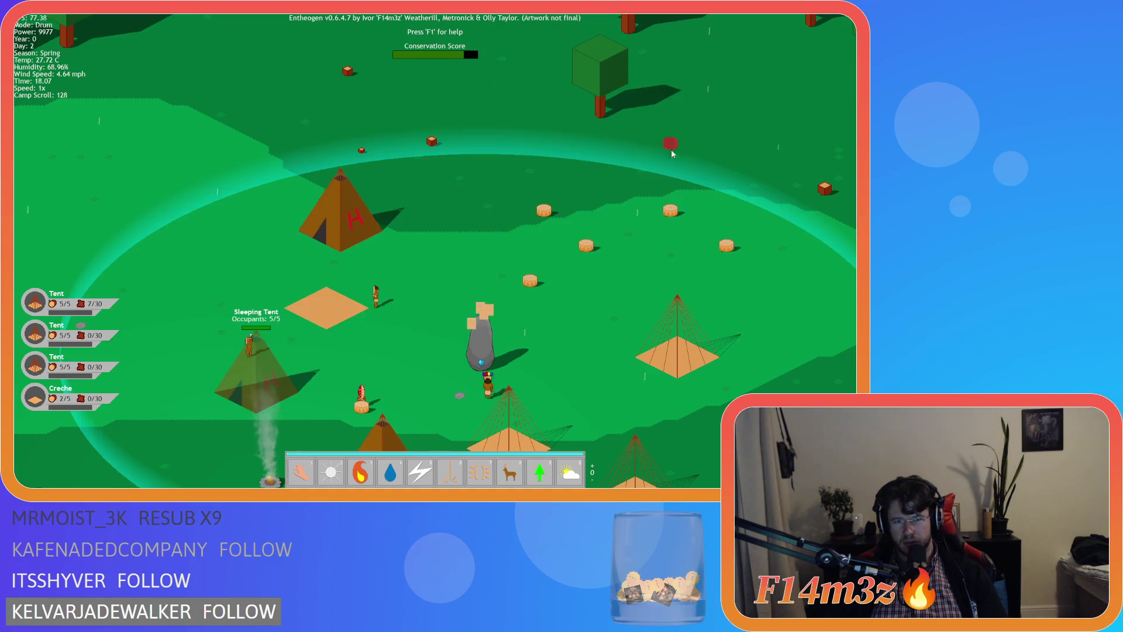
pyautogui.press('b')
pyautogui.click(663, 122)
pyautogui.press('b')
pyautogui.press('b')
pyautogui.press('b')
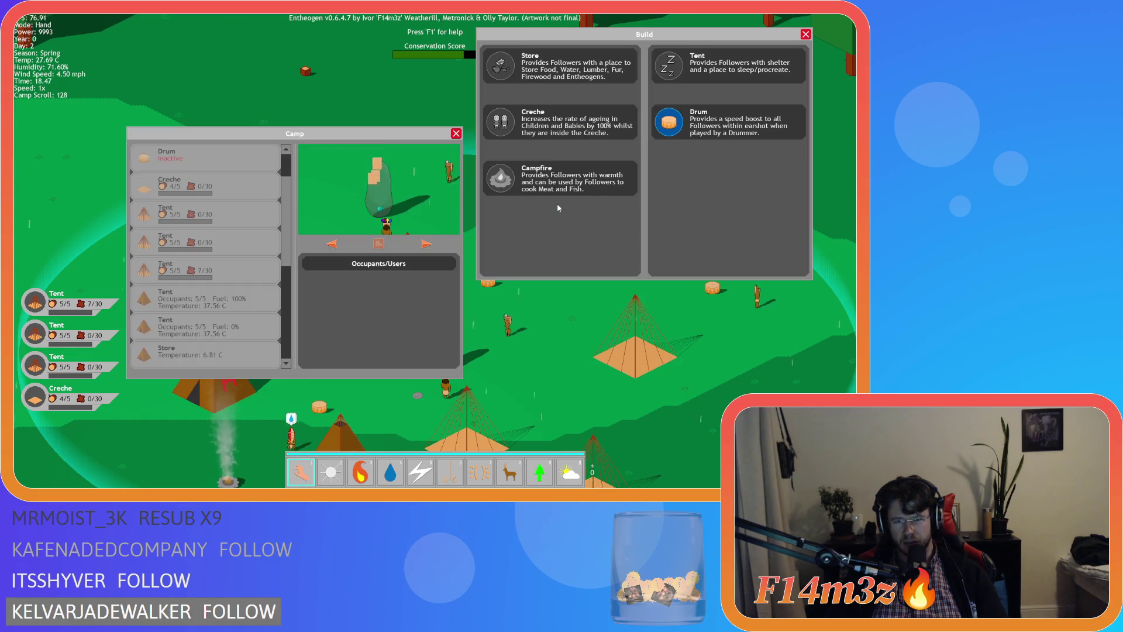
pyautogui.press('b')
pyautogui.press('b')
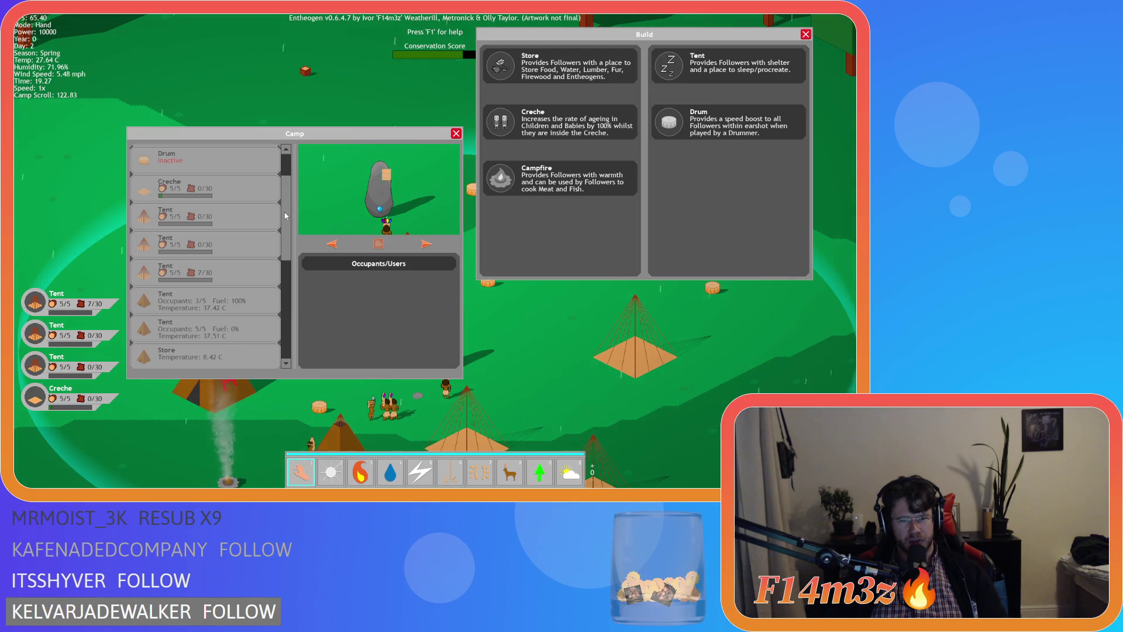
pyautogui.moveTo(286, 216)
pyautogui.mouseDown()
pyautogui.moveTo(286, 205)
pyautogui.moveTo(307, 328)
pyautogui.mouseUp()
pyautogui.scroll(10, 292, 311)
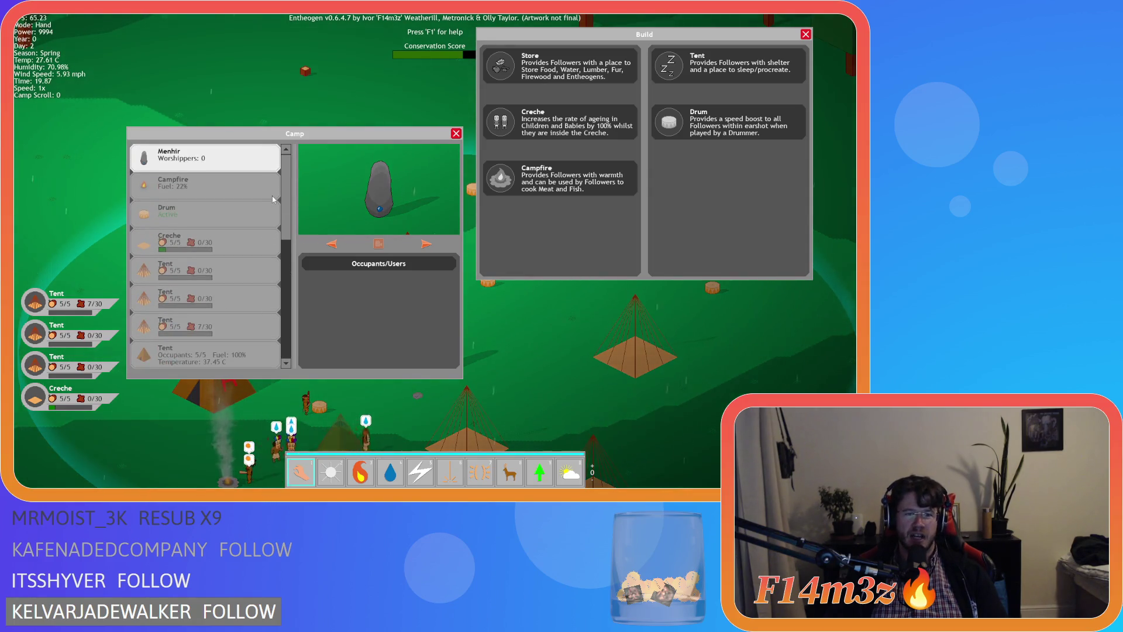
pyautogui.scroll(-3, 274, 199)
pyautogui.scroll(3, 278, 198)
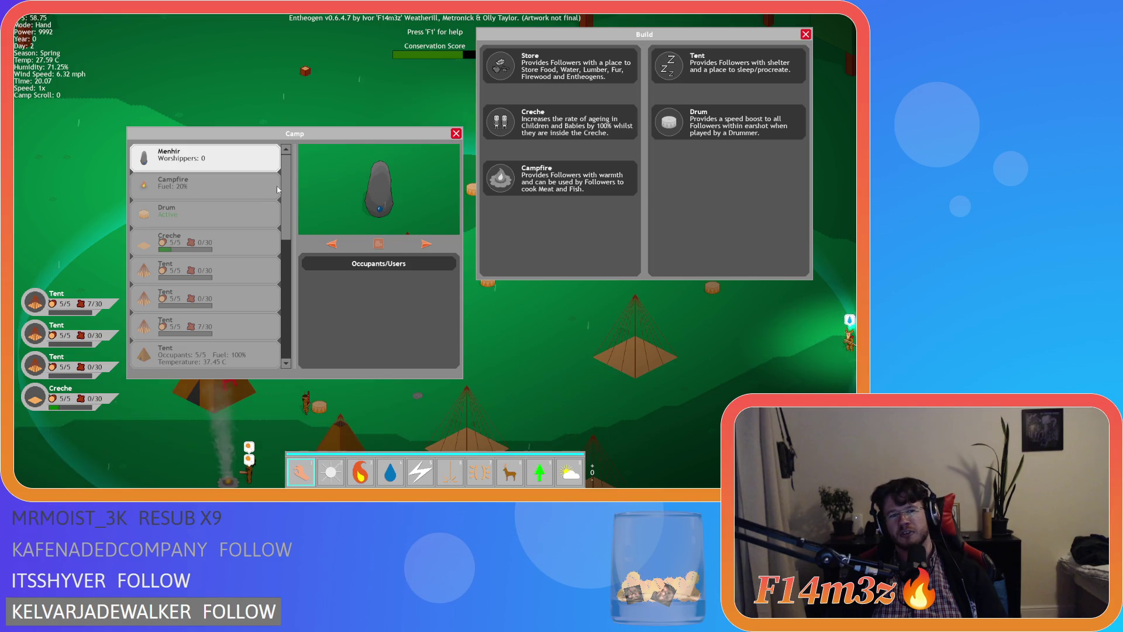
# Pan across the camp, close both windows, and quit the game with Y.
pyautogui.press('Left')
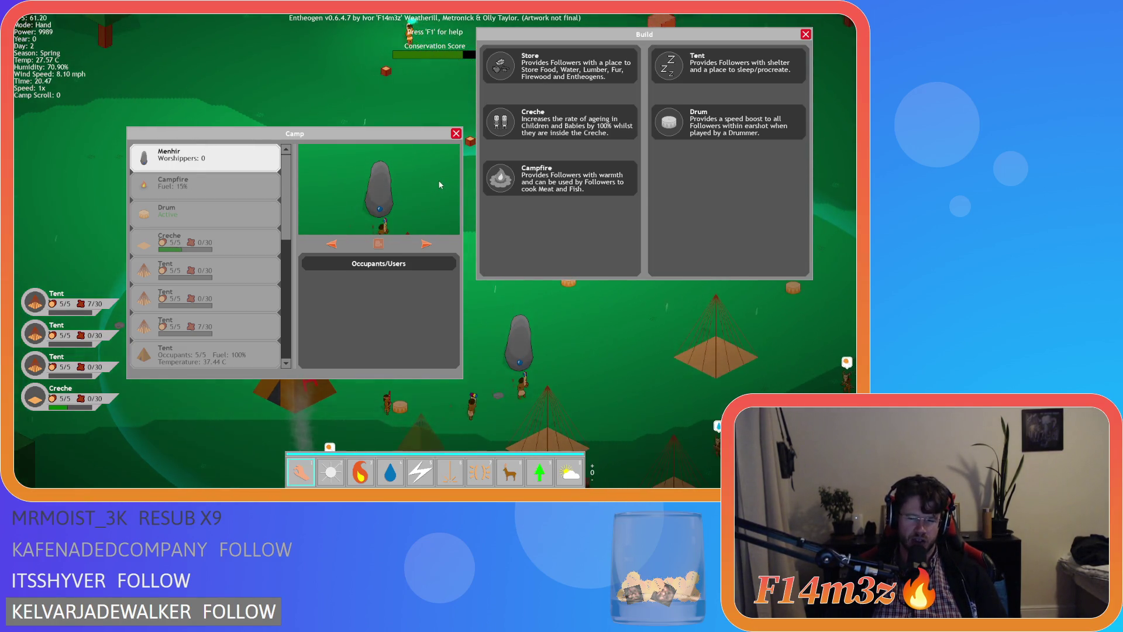
pyautogui.press('Right')
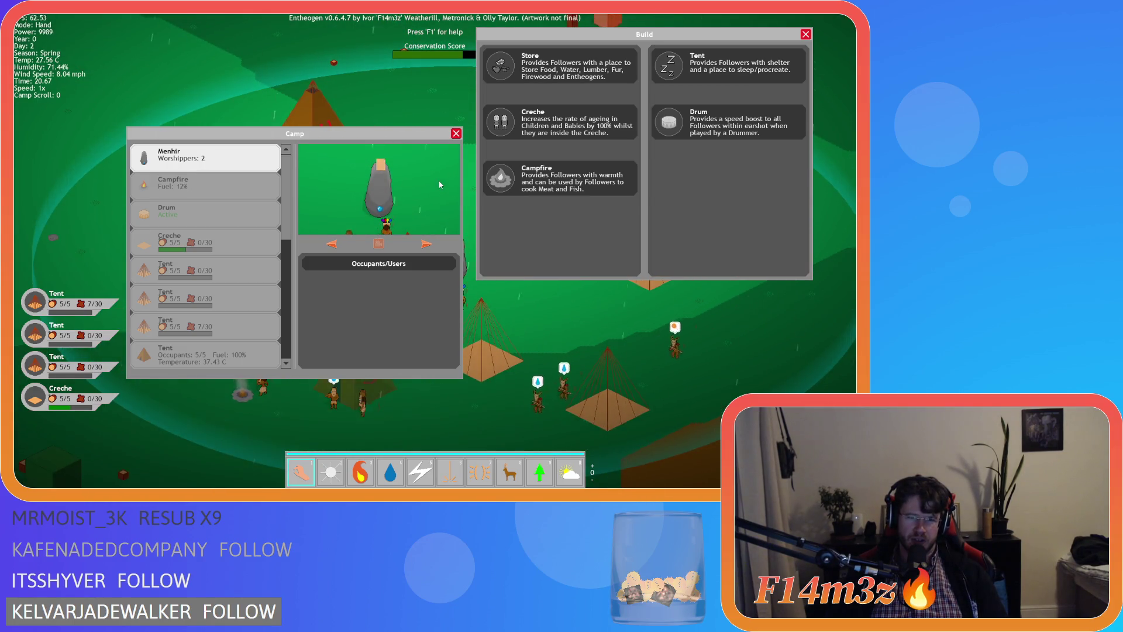
pyautogui.press('Right')
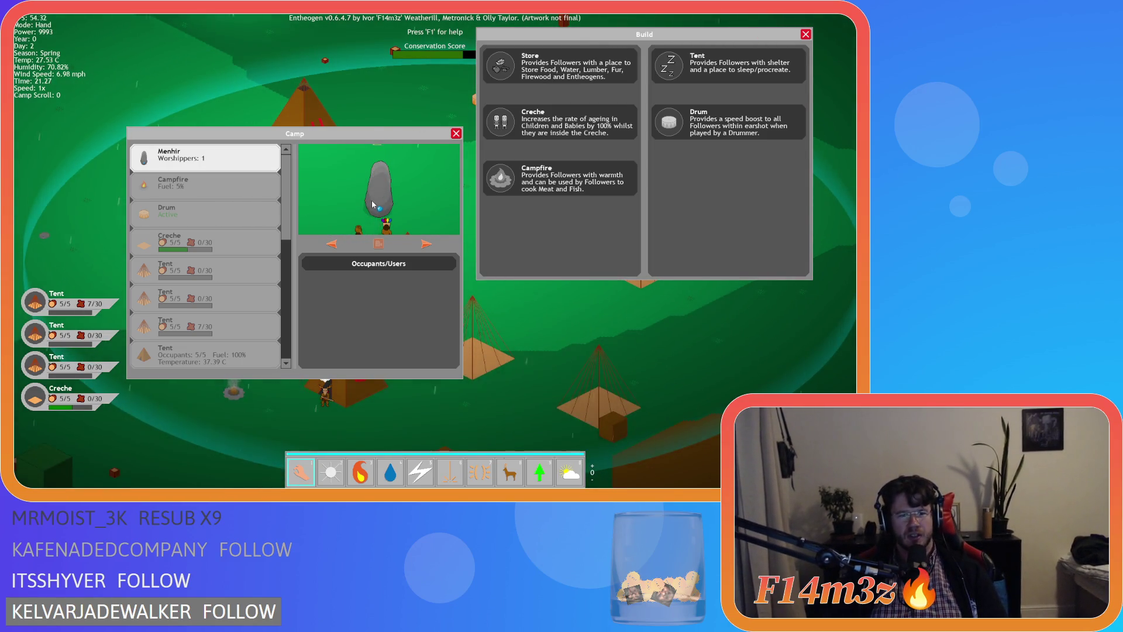
pyautogui.press('Escape')
pyautogui.press('Escape')
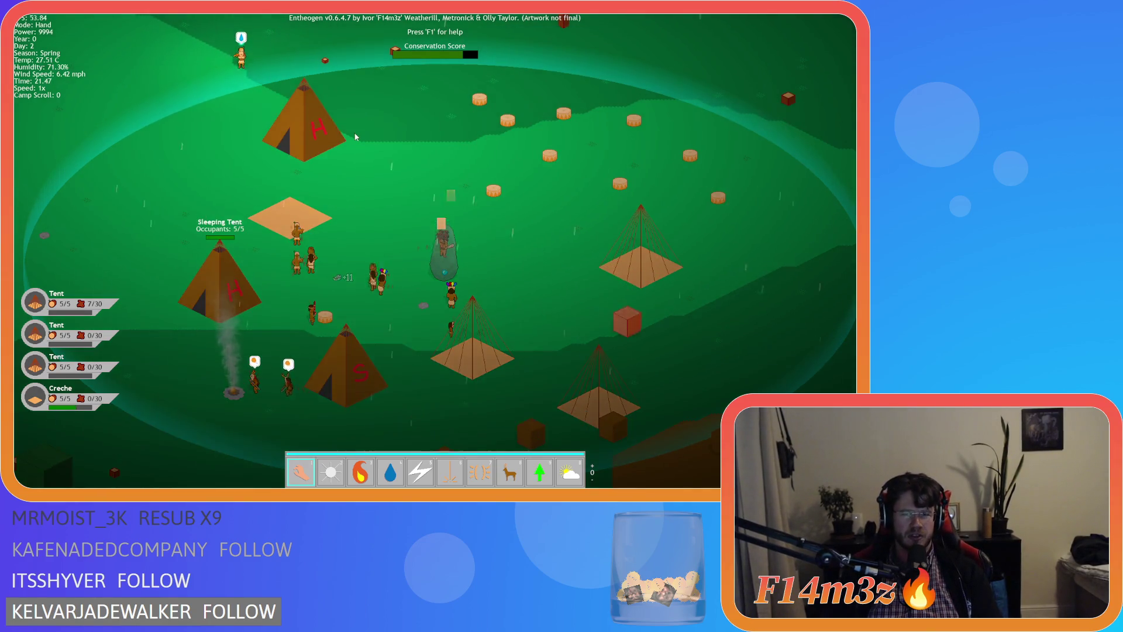
pyautogui.press('Escape')
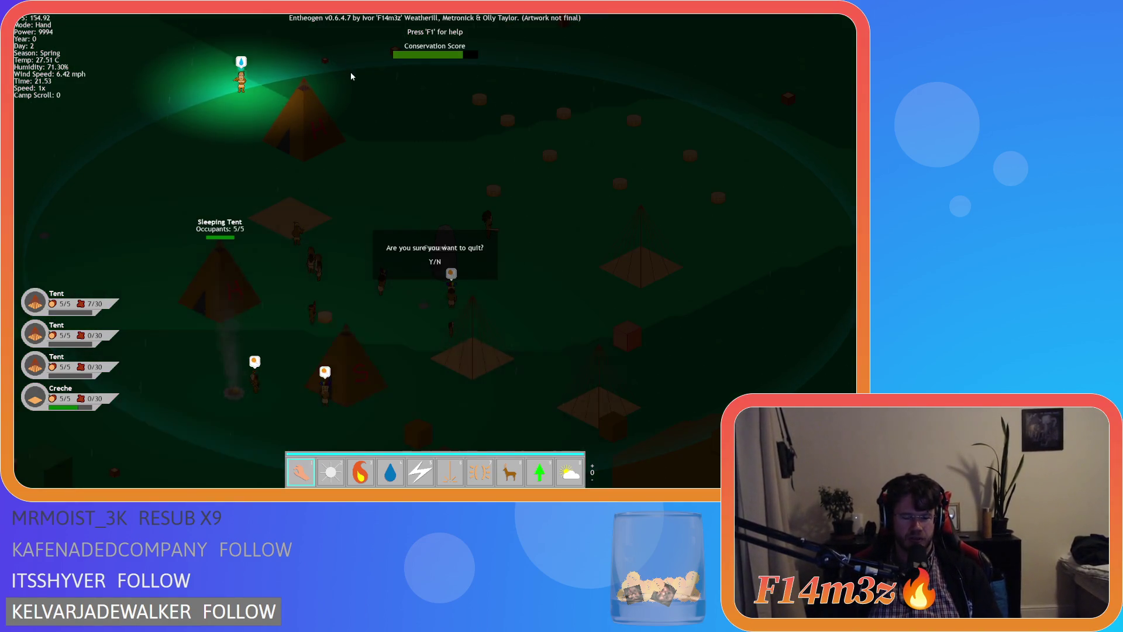
pyautogui.press('y')
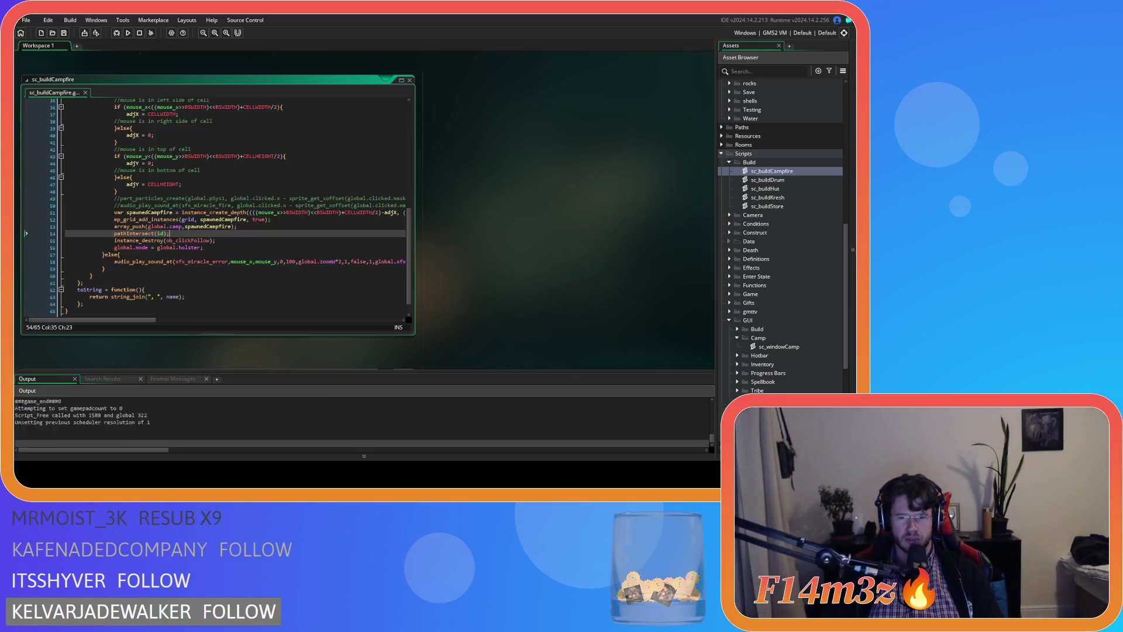
# Open sc_buildDrum and review its scroll-bar lines 43–45.
pyautogui.doubleClick(767, 179)
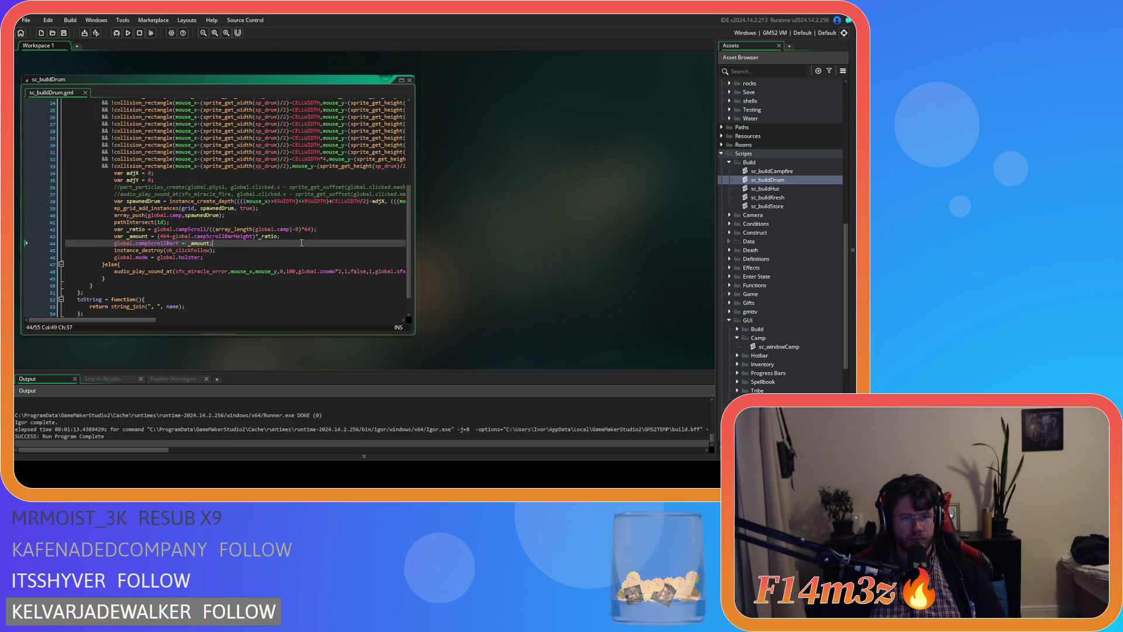
pyautogui.moveTo(178, 236); pyautogui.dragTo(254, 236)
pyautogui.click(304, 233)
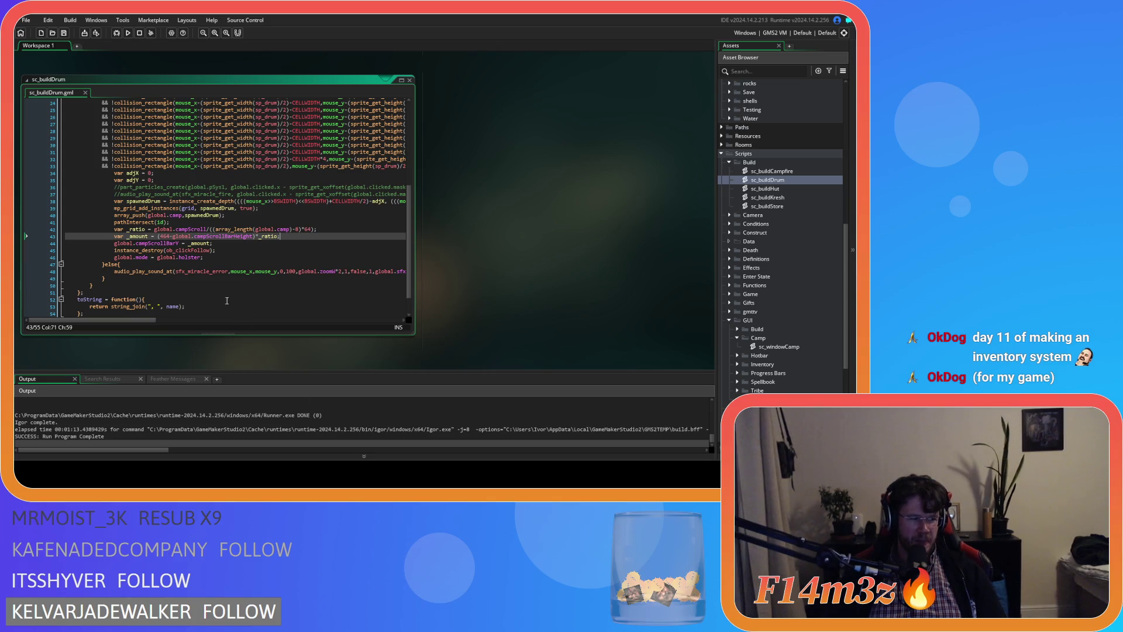
pyautogui.click(266, 249)
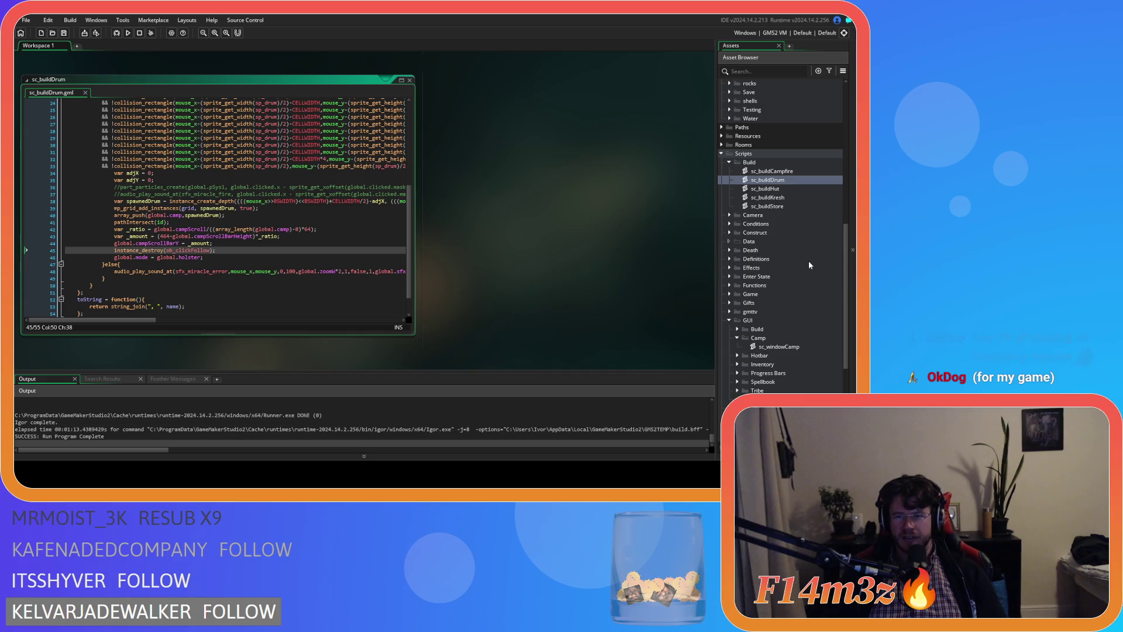
pyautogui.press('Up')
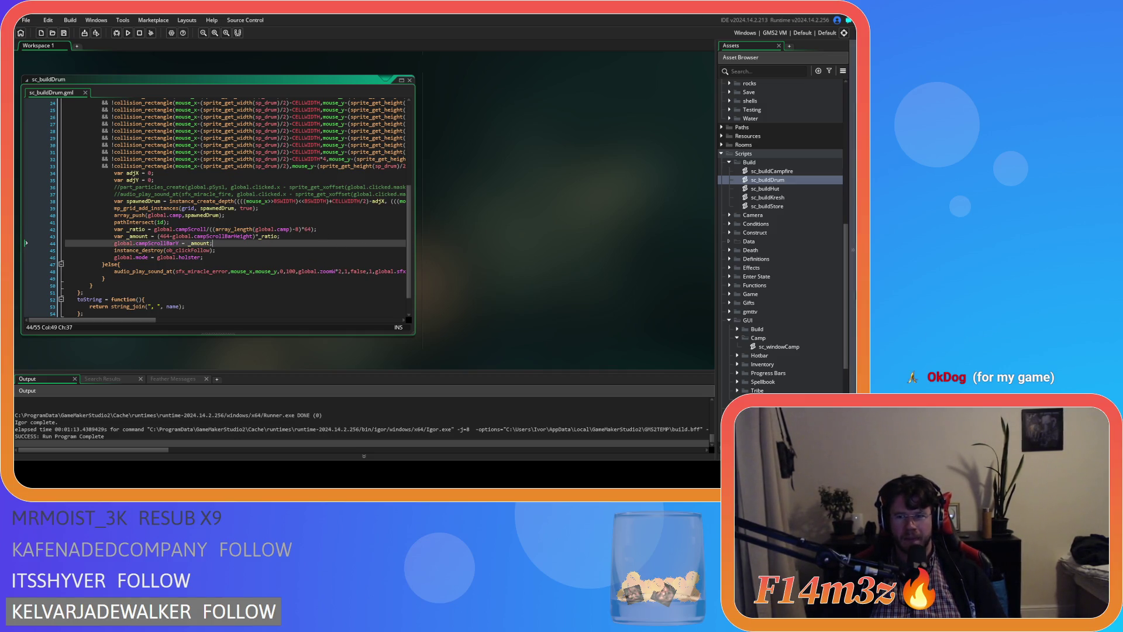
pyautogui.scroll(-3, 816, 287)
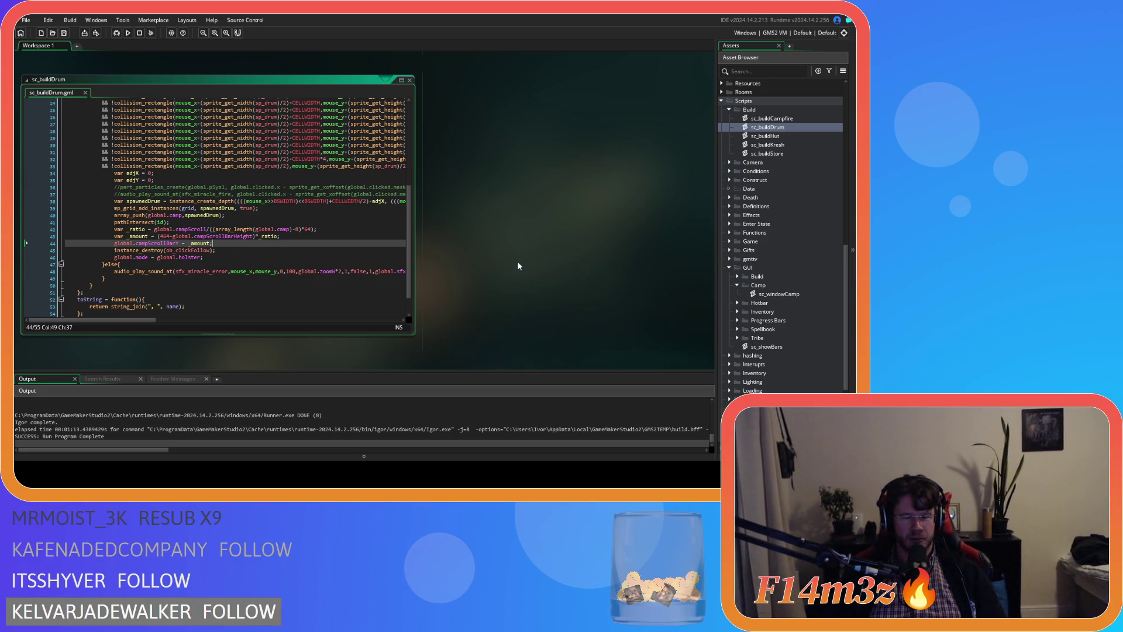
# Recheck lines 43–44, then open the sc_windowCamp script.
pyautogui.moveTo(66, 243)
pyautogui.mouseDown()
pyautogui.moveTo(175, 258)
pyautogui.moveTo(245, 245)
pyautogui.moveTo(108, 248)
pyautogui.mouseUp()
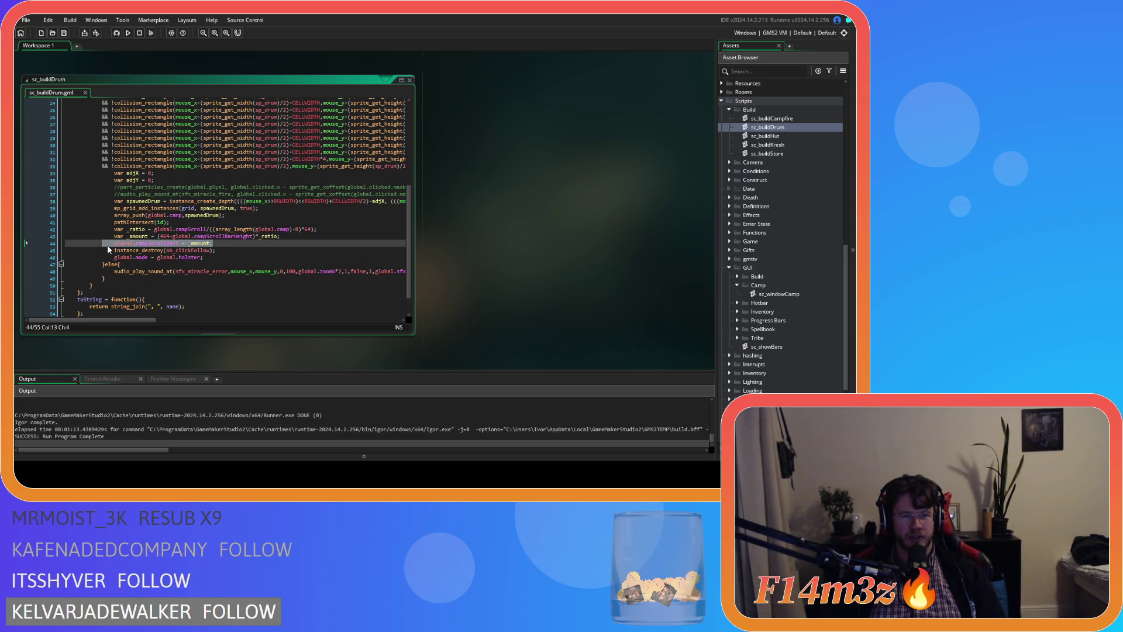
pyautogui.click(229, 242)
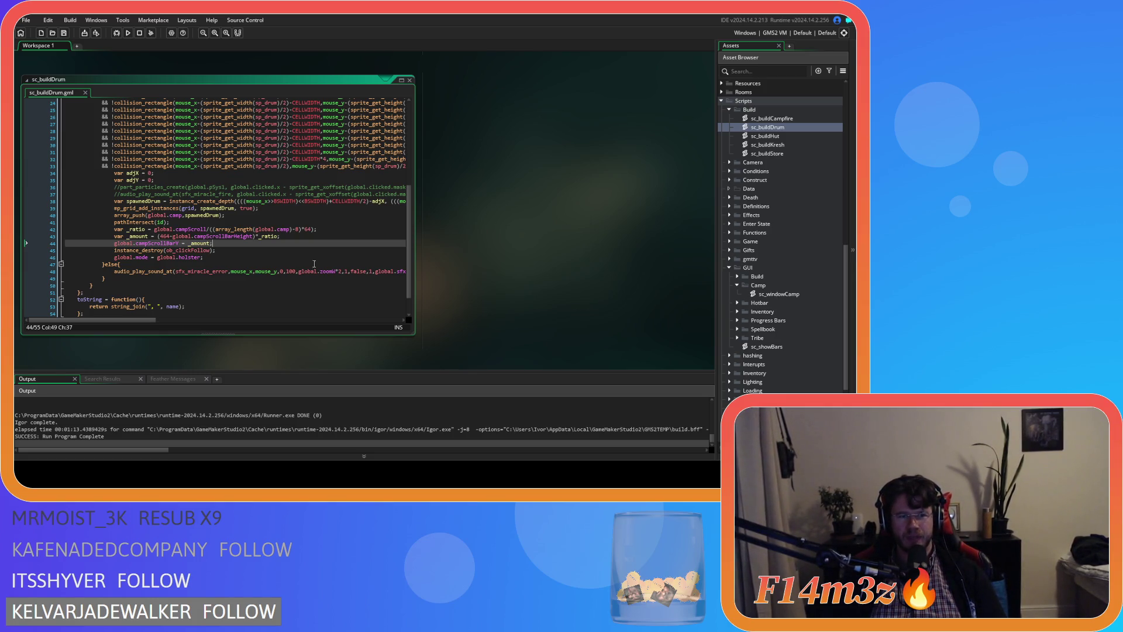
pyautogui.click(225, 235)
pyautogui.click(329, 235)
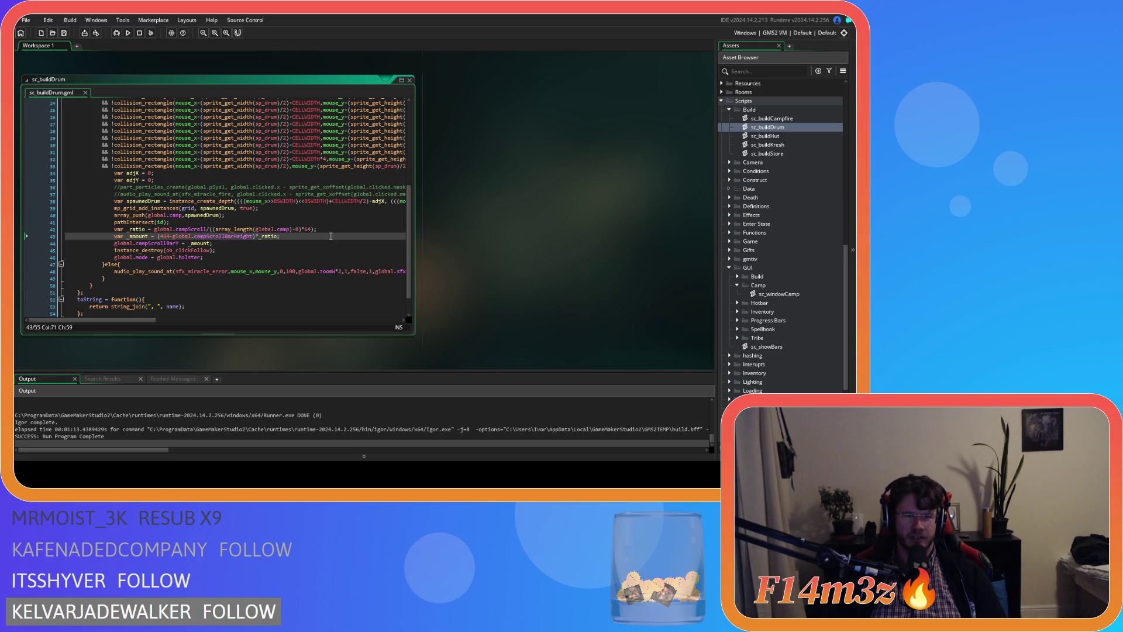
pyautogui.click(224, 237)
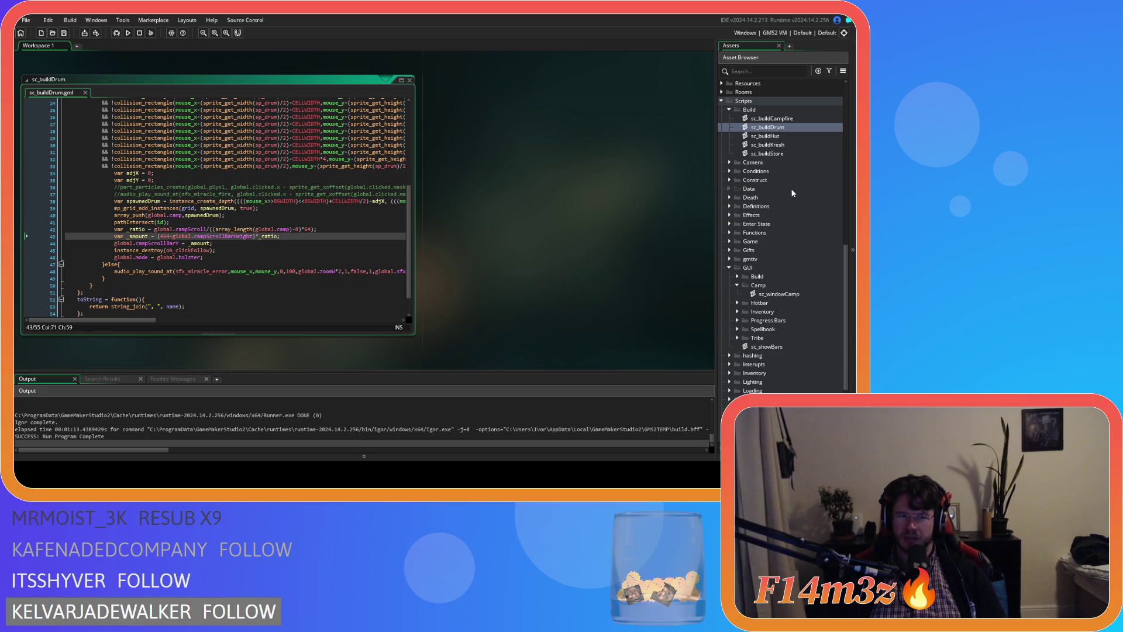
pyautogui.doubleClick(792, 294)
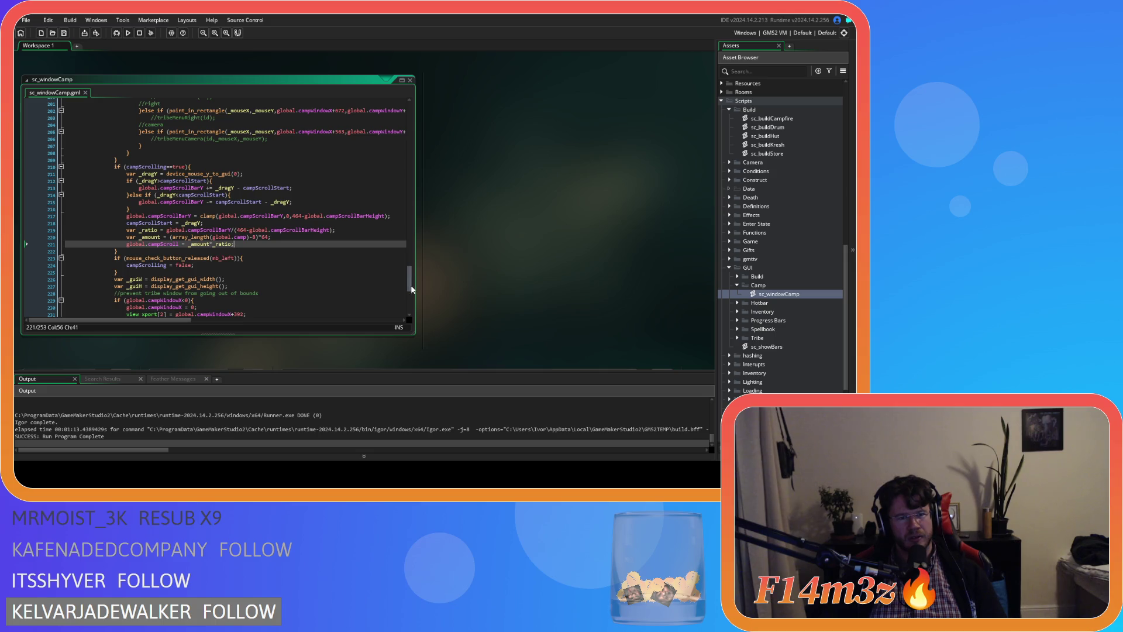
# Select the _ratio and global.campScrollBarHeight lines 22–23 in sc_windowCamp.
pyautogui.moveTo(410, 289); pyautogui.dragTo(402, 182)
pyautogui.scroll(-4, 401, 176)
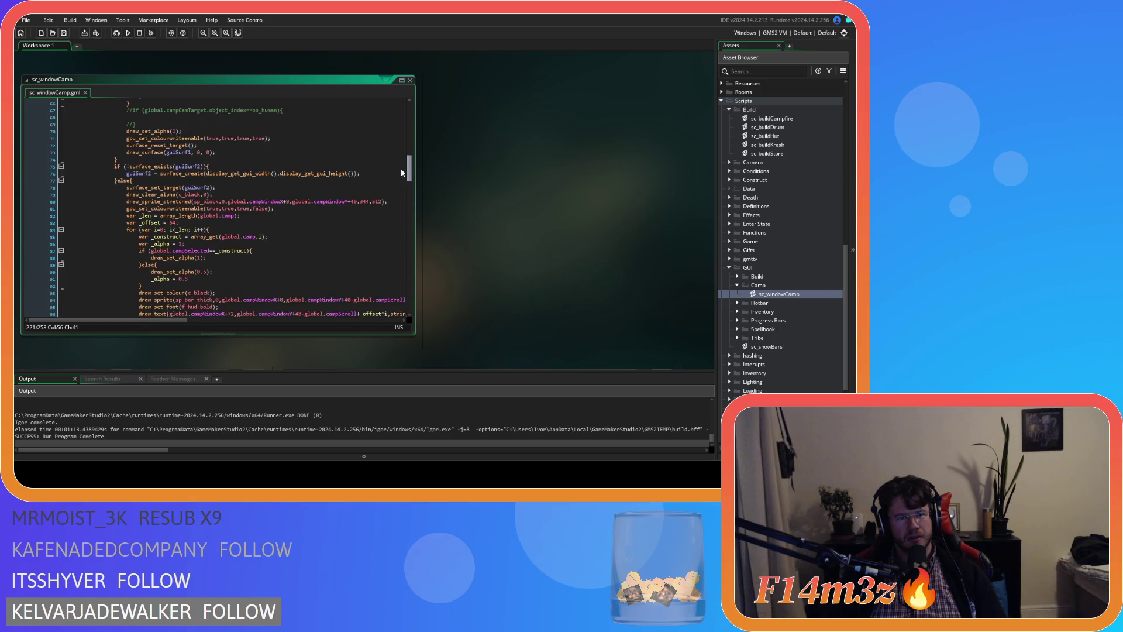
pyautogui.scroll(15, 399, 184)
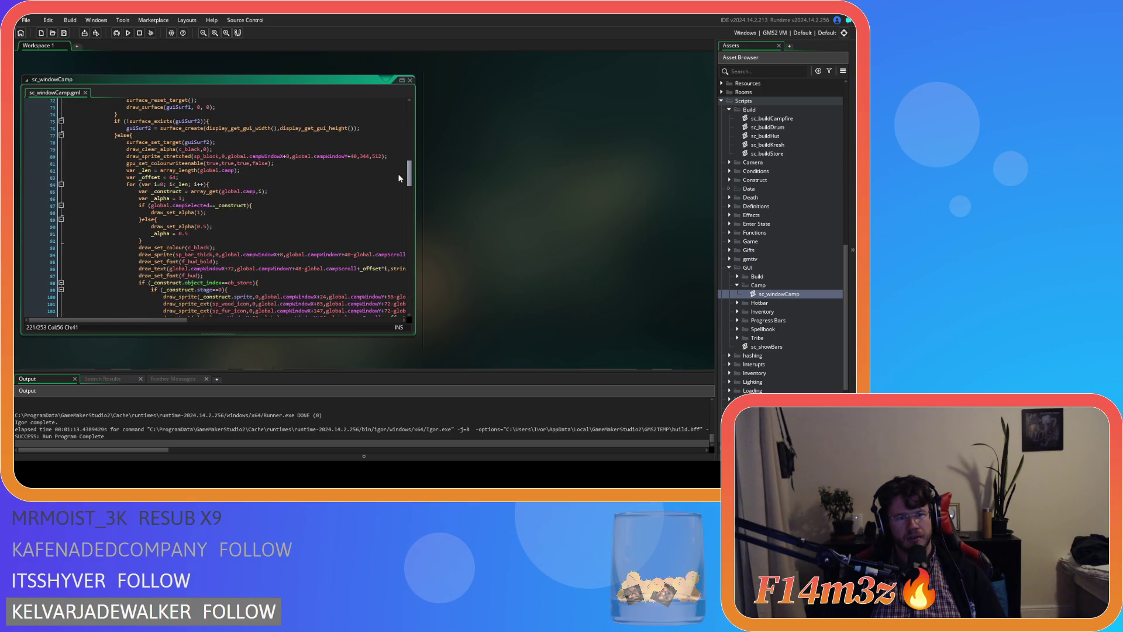
pyautogui.scroll(8, 398, 151)
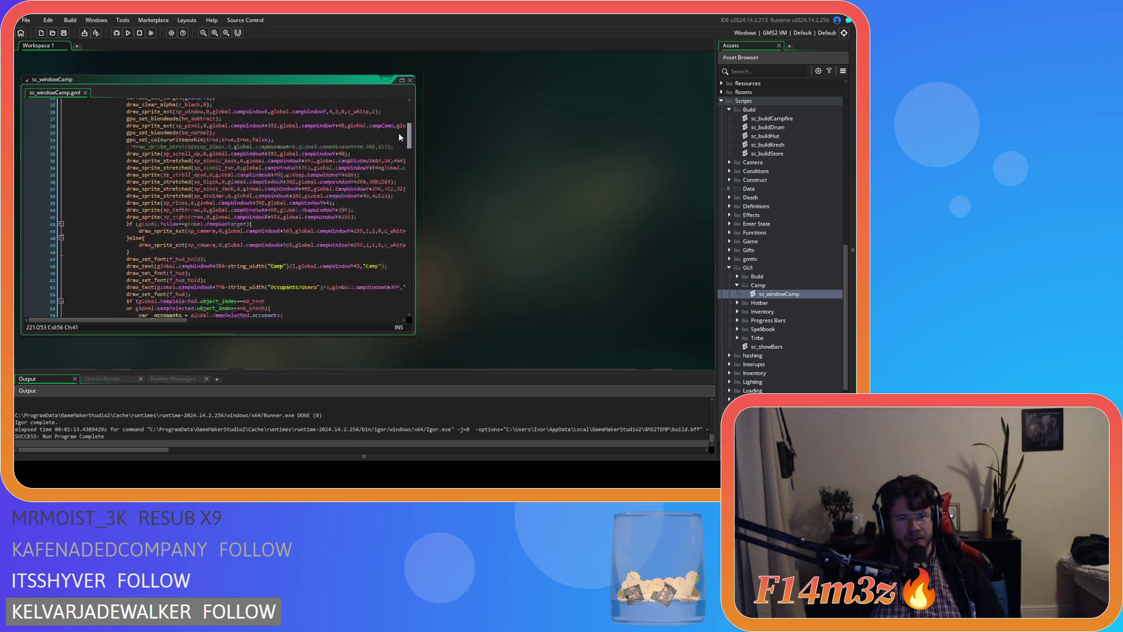
pyautogui.click(206, 162)
pyautogui.moveTo(258, 164); pyautogui.dragTo(128, 168)
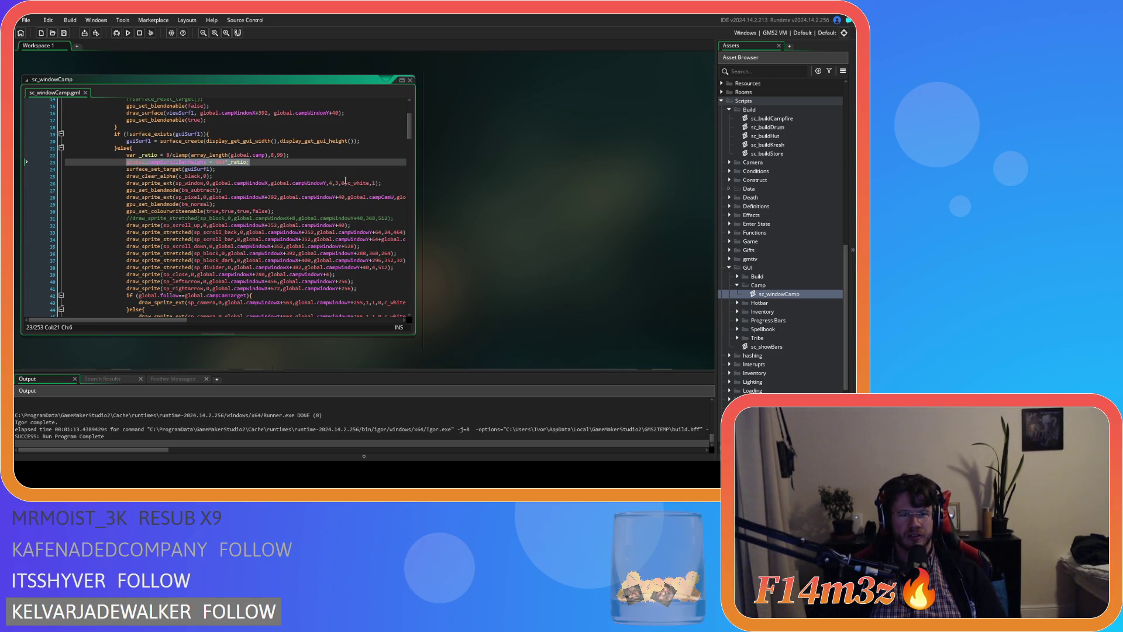
pyautogui.moveTo(252, 163)
pyautogui.mouseDown()
pyautogui.moveTo(100, 157)
pyautogui.moveTo(125, 162)
pyautogui.mouseUp()
pyautogui.hotkey('ctrl', 'c')
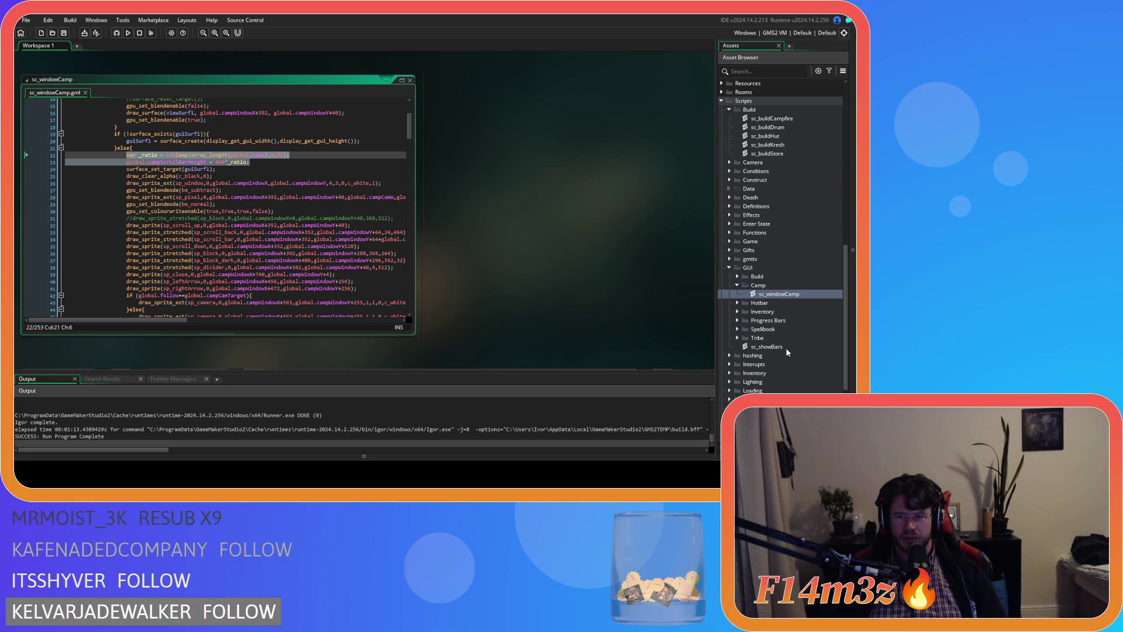
# Paste the _ratio and campScrollBarHeight lines after line 41 of sc_buildDrum, removing the later 'var'.
pyautogui.doubleClick(781, 128)
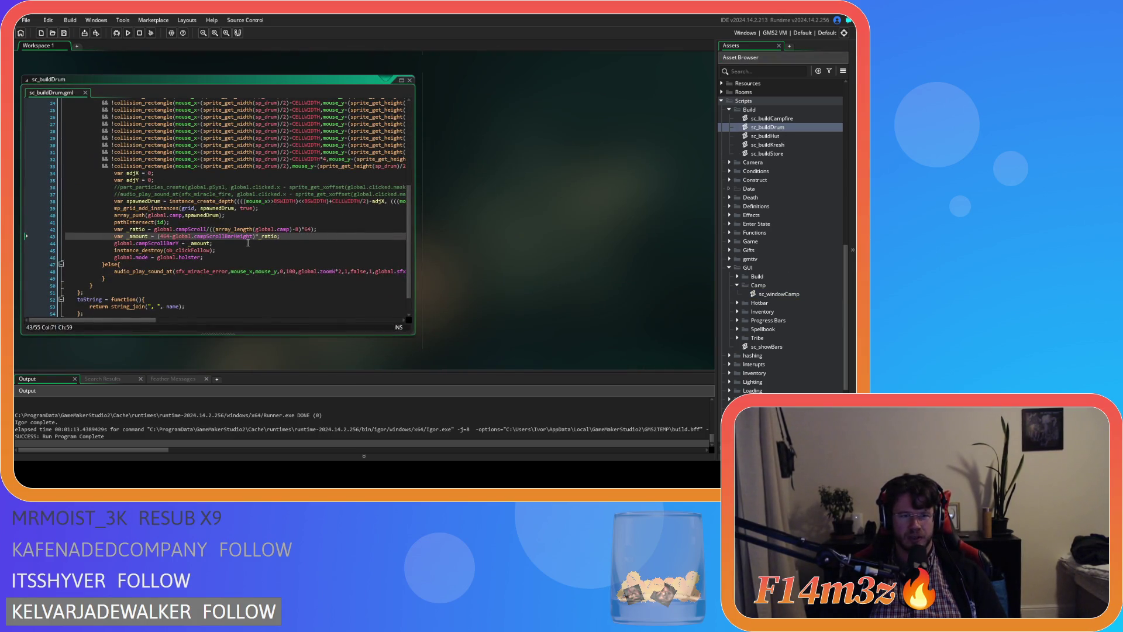
pyautogui.moveTo(191, 236); pyautogui.dragTo(215, 240)
pyautogui.click(204, 223)
pyautogui.press('Return')
pyautogui.hotkey('ctrl', 'v')
pyautogui.press('BackSpace')
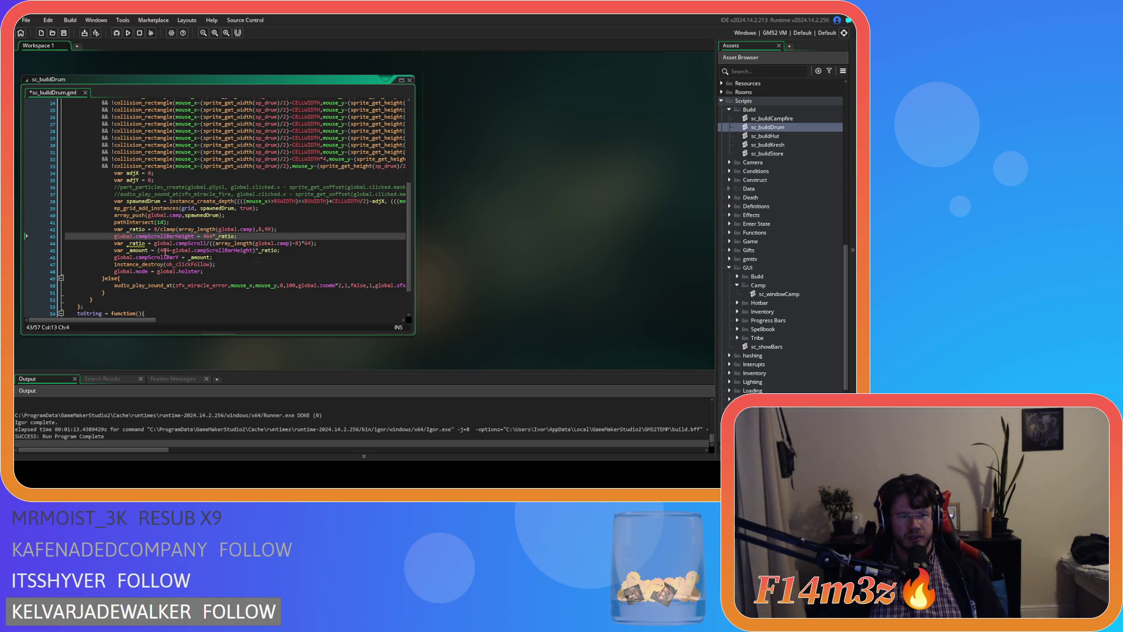
pyautogui.click(128, 243)
pyautogui.hotkey('shift', 'Home')
pyautogui.press('BackSpace')
# Check the clamp and array_length expressions, then build and run the game with F5.
pyautogui.click(275, 230)
pyautogui.moveTo(276, 230); pyautogui.dragTo(223, 231)
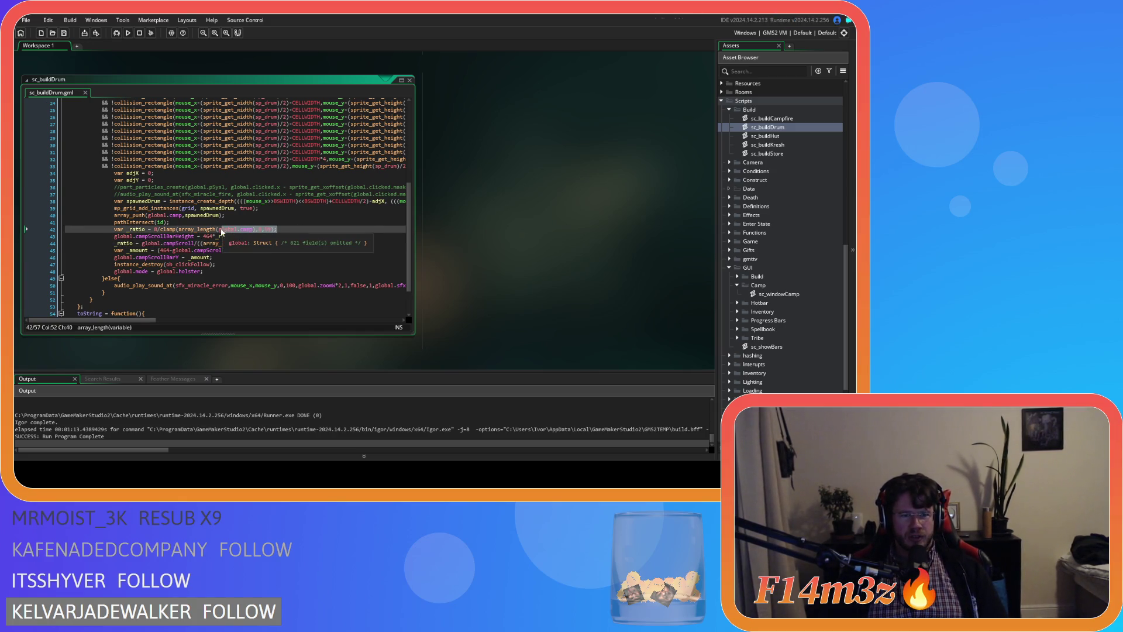
pyautogui.moveTo(150, 236); pyautogui.dragTo(195, 243)
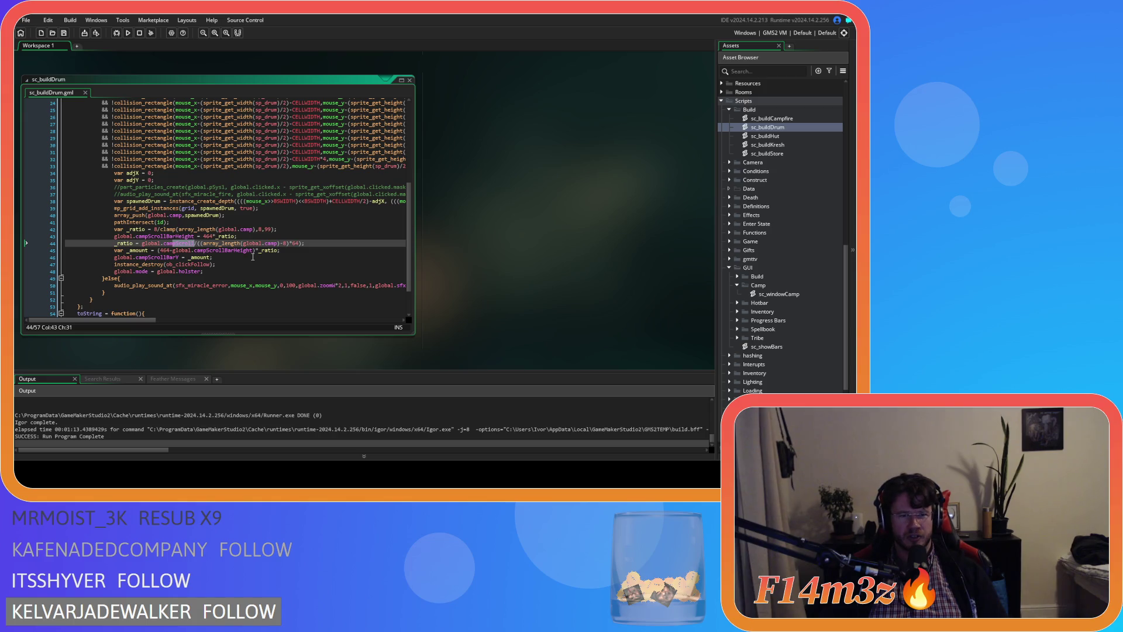
pyautogui.moveTo(257, 243); pyautogui.dragTo(315, 242)
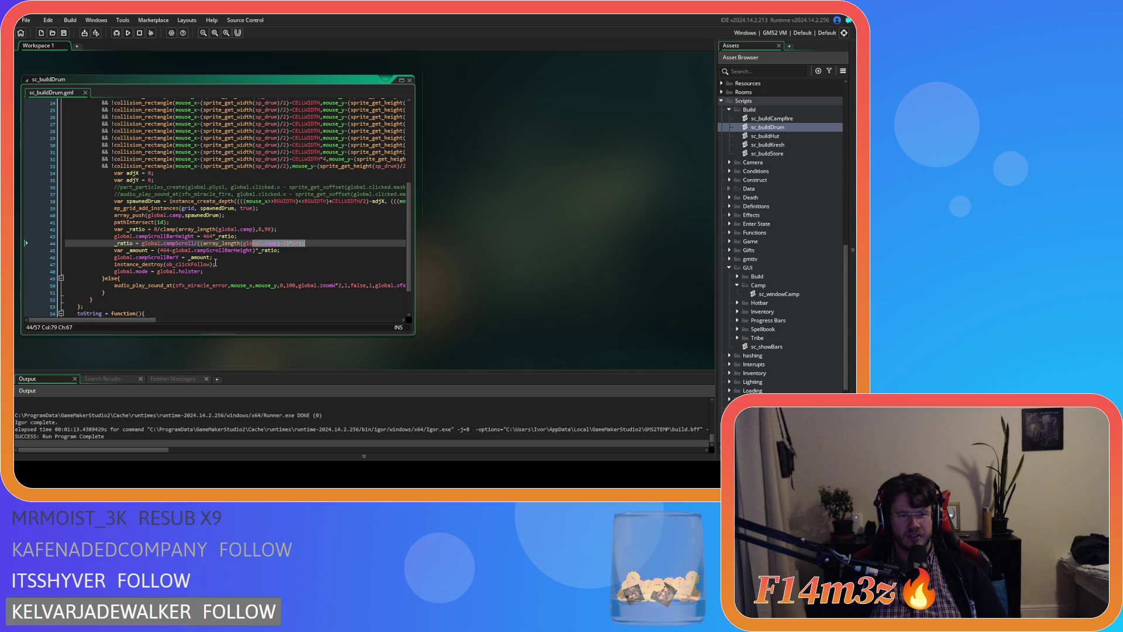
pyautogui.click(252, 260)
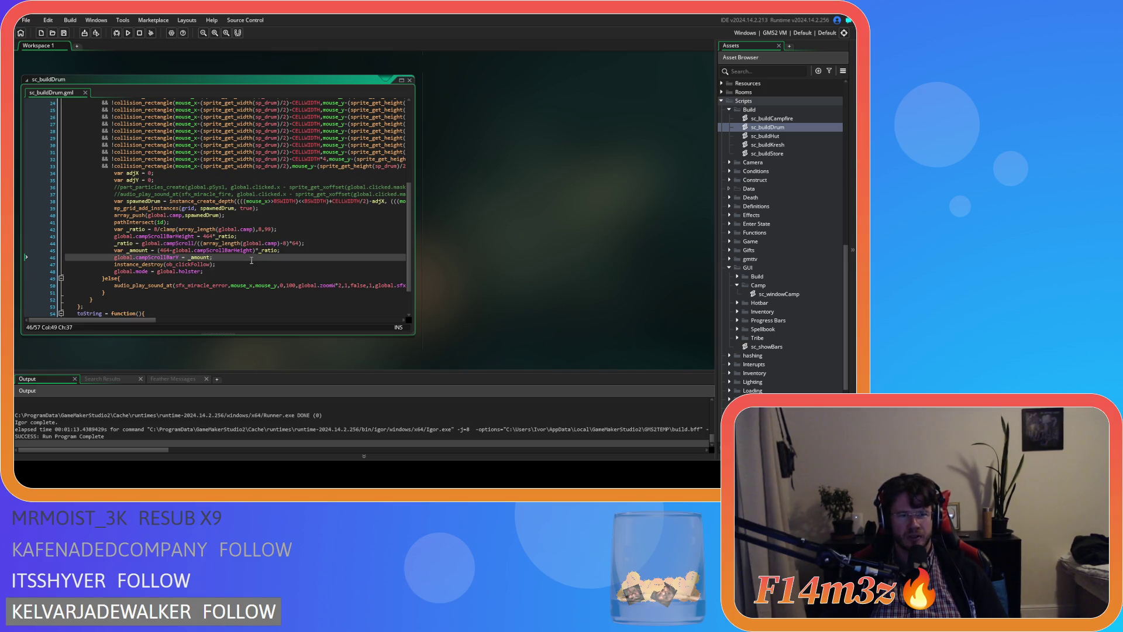
pyautogui.press('F5')
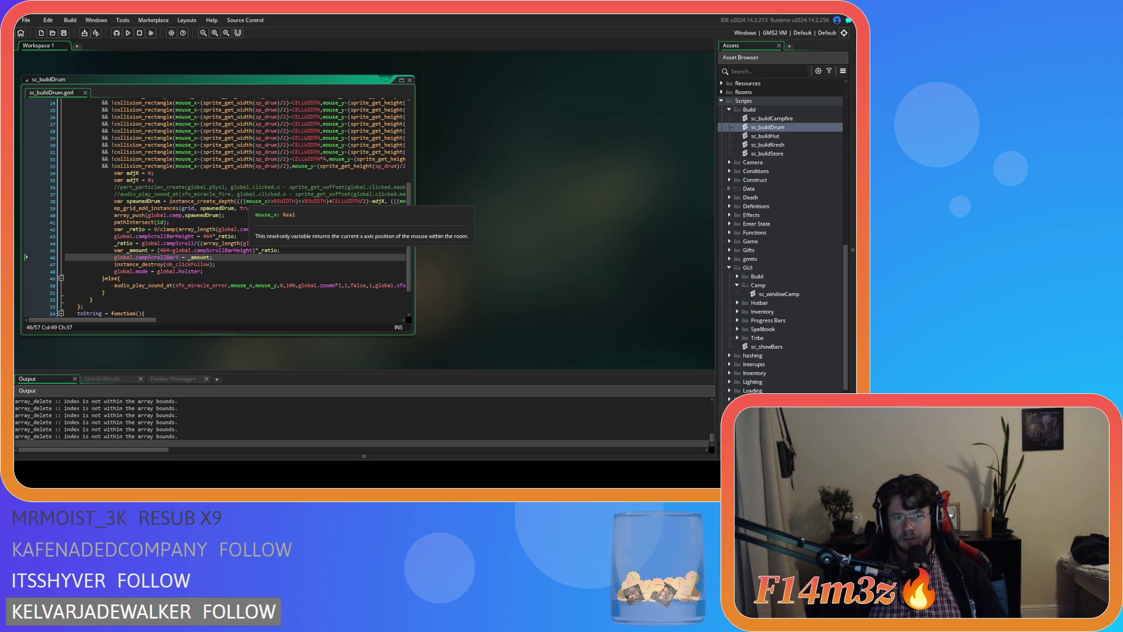
pyautogui.hotkey('alt', 'Tab')
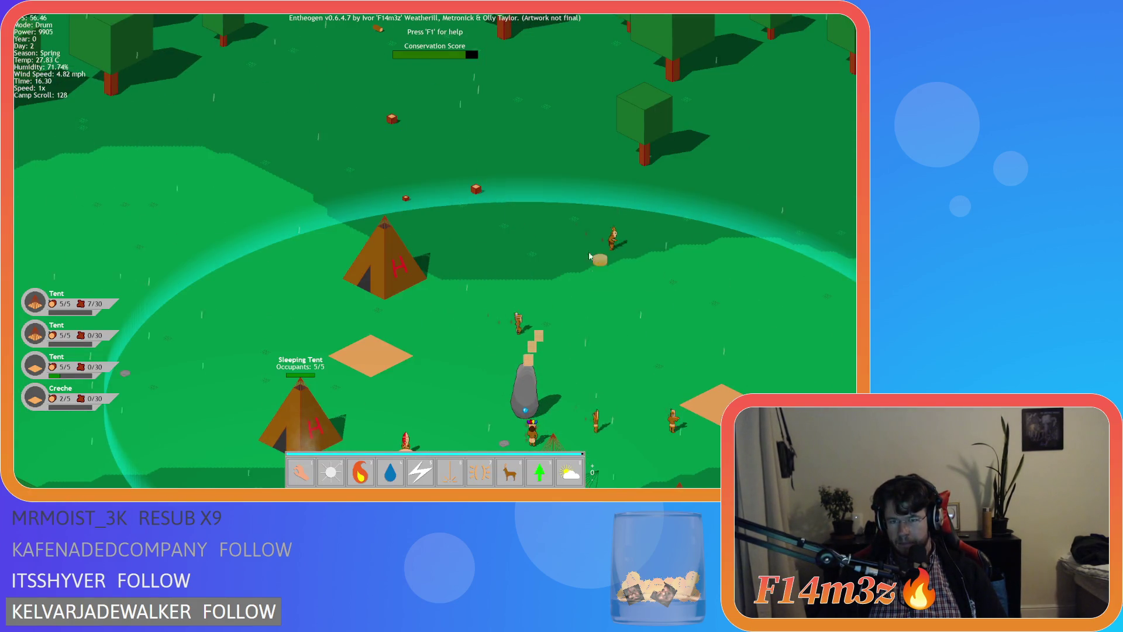
# Place four drums on the field from the Build panel.
pyautogui.click(558, 235)
pyautogui.click(628, 243)
pyautogui.press('Escape')
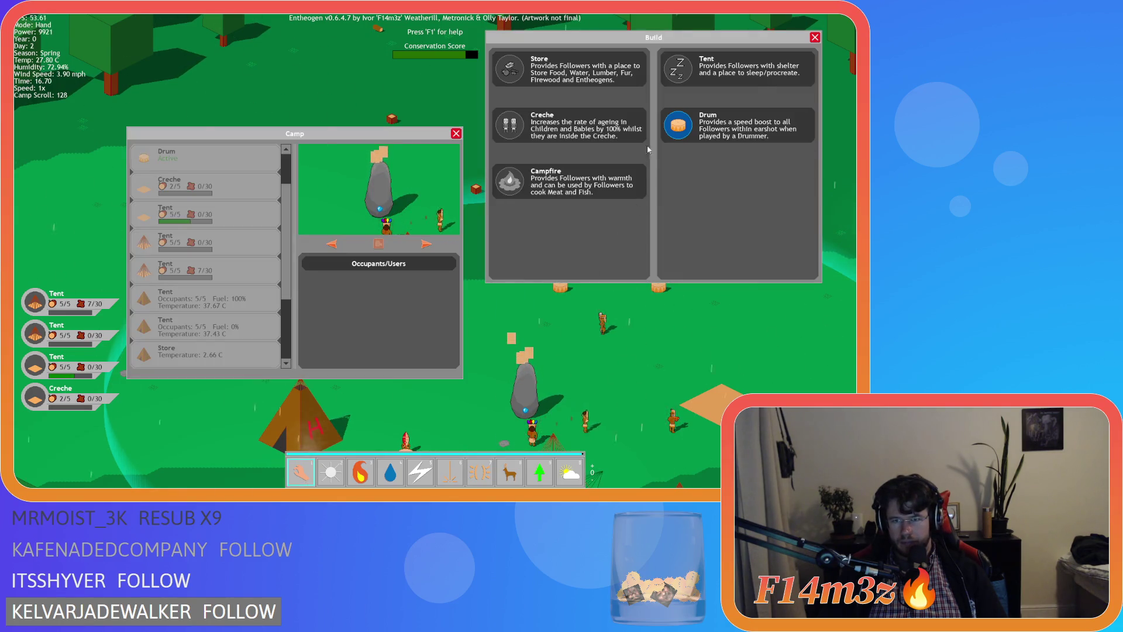
pyautogui.click(690, 318)
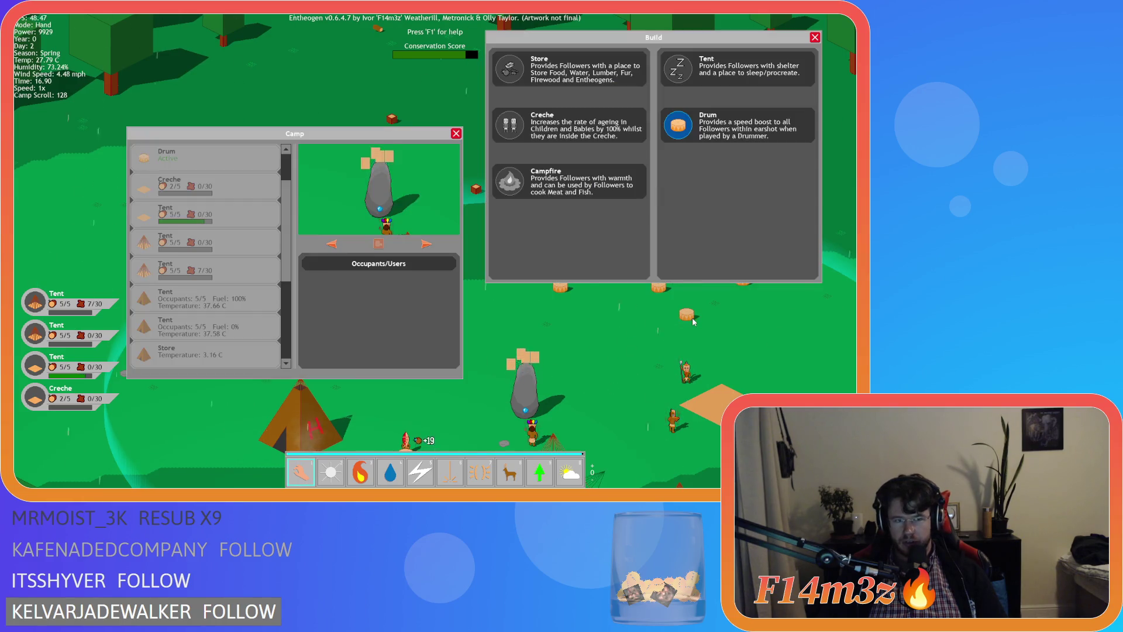
pyautogui.click(674, 138)
pyautogui.click(735, 316)
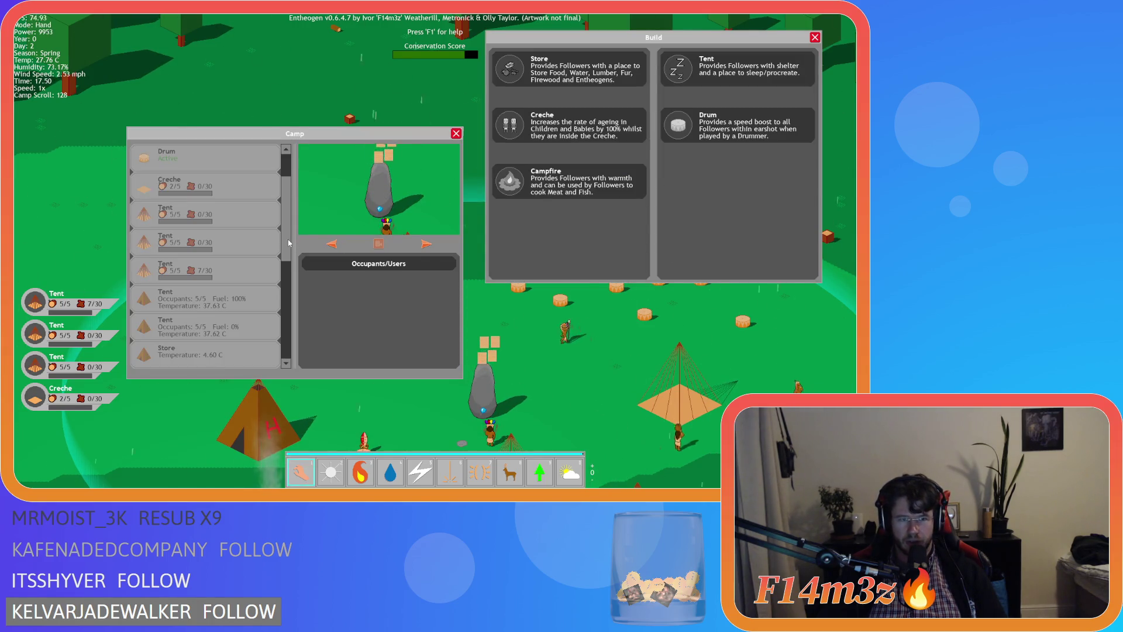
# Scroll the Camp list to check it, close both panels, and quit with Y.
pyautogui.moveTo(289, 243)
pyautogui.mouseDown()
pyautogui.moveTo(291, 298)
pyautogui.moveTo(275, 265)
pyautogui.moveTo(292, 334)
pyautogui.moveTo(270, 204)
pyautogui.moveTo(307, 140)
pyautogui.mouseUp()
pyautogui.moveTo(325, 207)
pyautogui.mouseDown()
pyautogui.moveTo(307, 240)
pyautogui.moveTo(295, 199)
pyautogui.moveTo(294, 252)
pyautogui.moveTo(287, 196)
pyautogui.mouseUp()
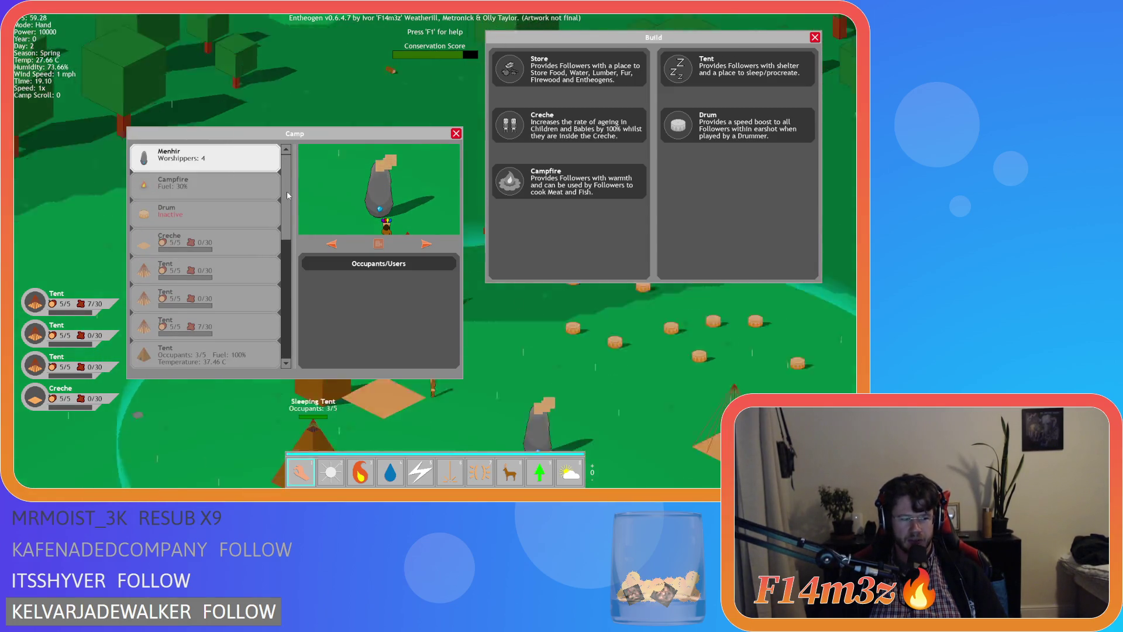
pyautogui.press('Escape')
pyautogui.press('Escape')
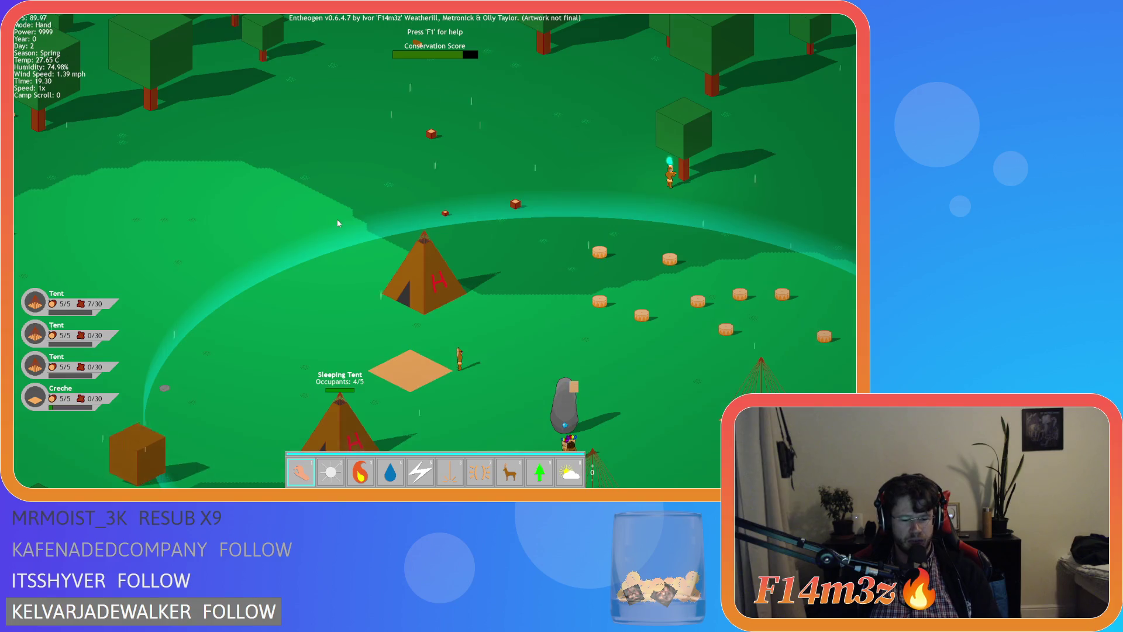
pyautogui.press('Escape')
pyautogui.press('y')
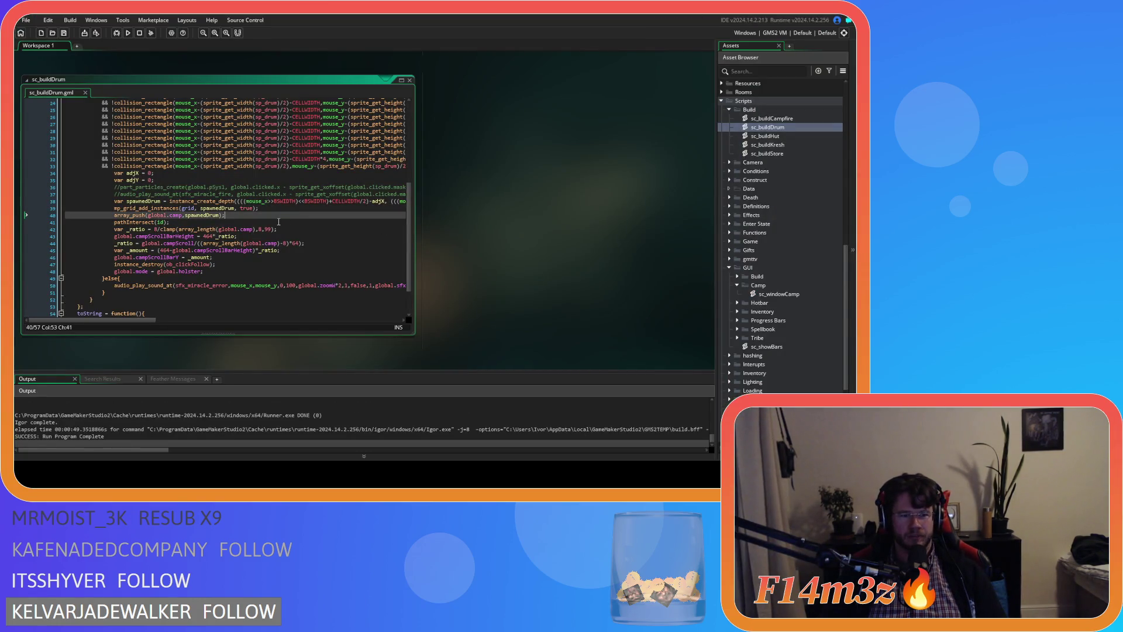
# Dismiss the autocomplete suggestions and save sc_buildDrum.
pyautogui.click(61, 33)
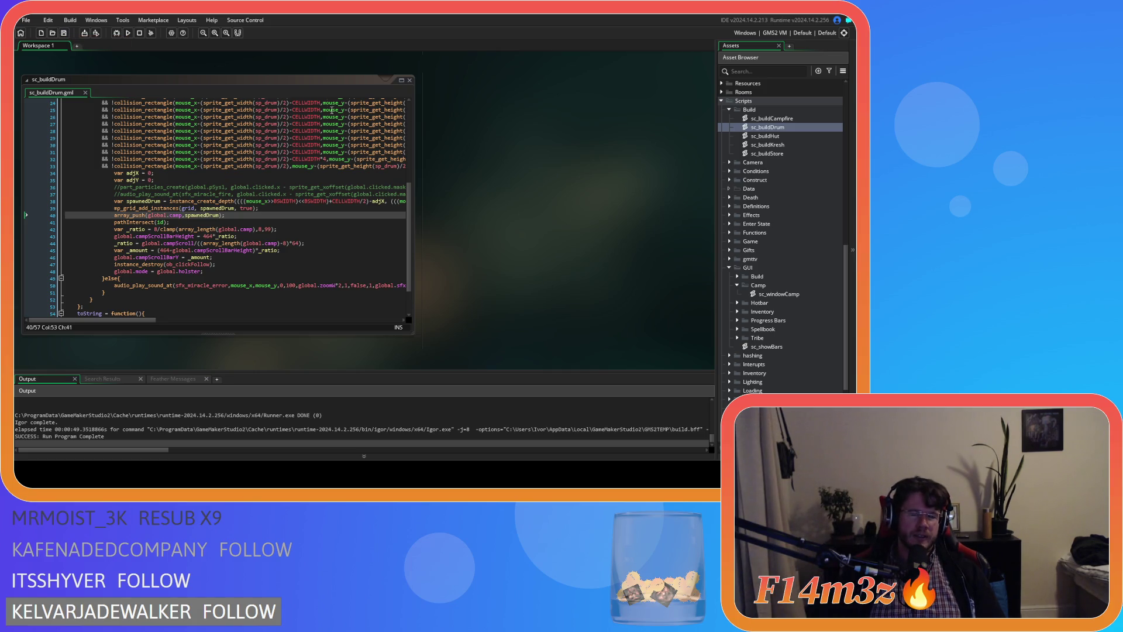
pyautogui.click(230, 214)
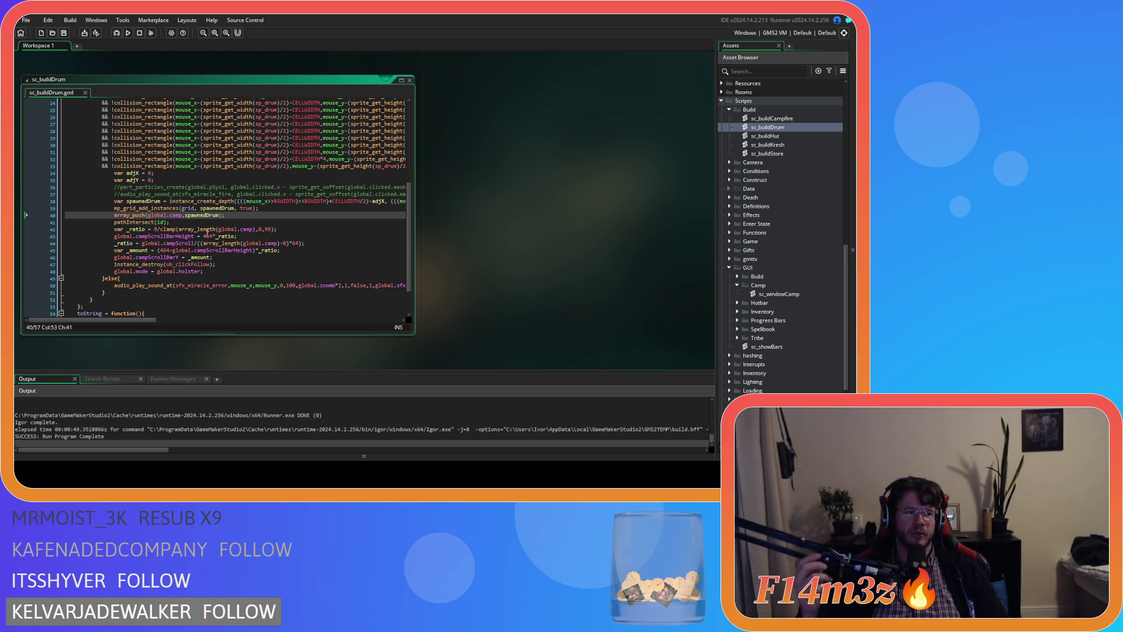
pyautogui.write('s')
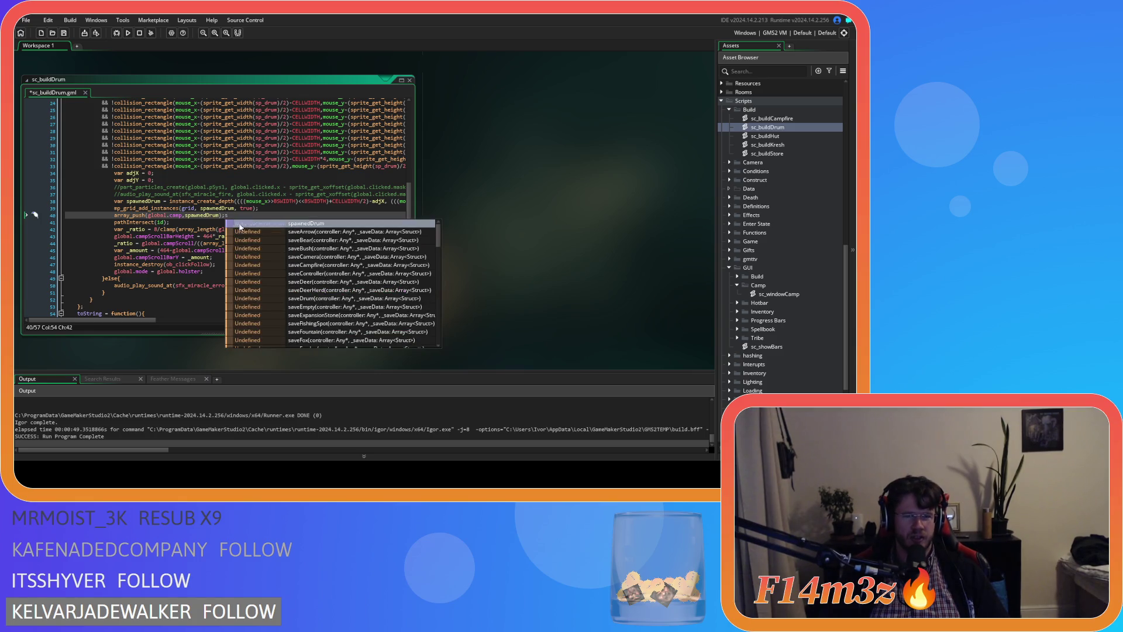
pyautogui.press('Escape')
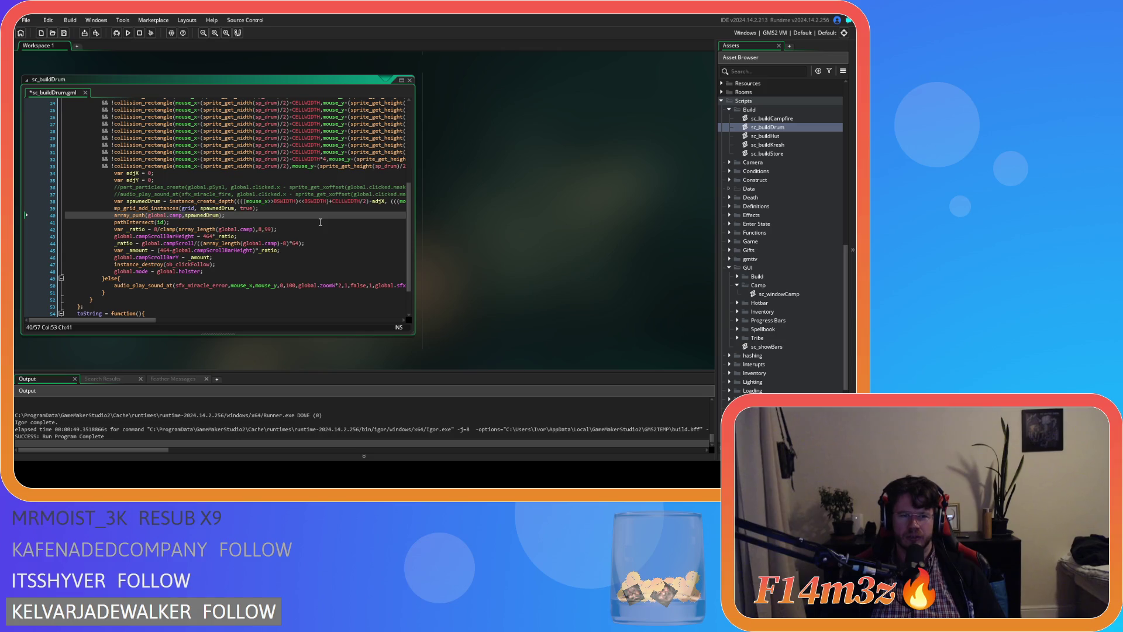
pyautogui.hotkey('ctrl', 's')
# Select the five scroll-bar calculation lines 42–46 and bring up their context menu.
pyautogui.click(156, 229)
pyautogui.click(222, 265)
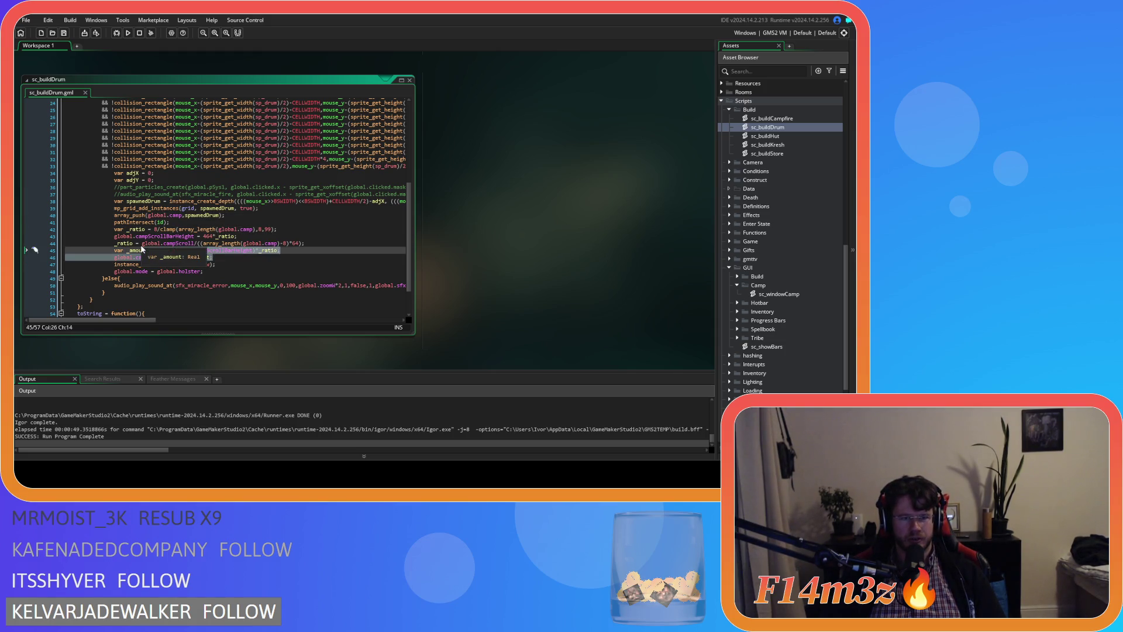
pyautogui.click(238, 254)
pyautogui.hotkey('shift', 'Home')
pyautogui.hotkey('shift', 'Up')
pyautogui.hotkey('shift', 'Up')
pyautogui.hotkey('shift', 'Up')
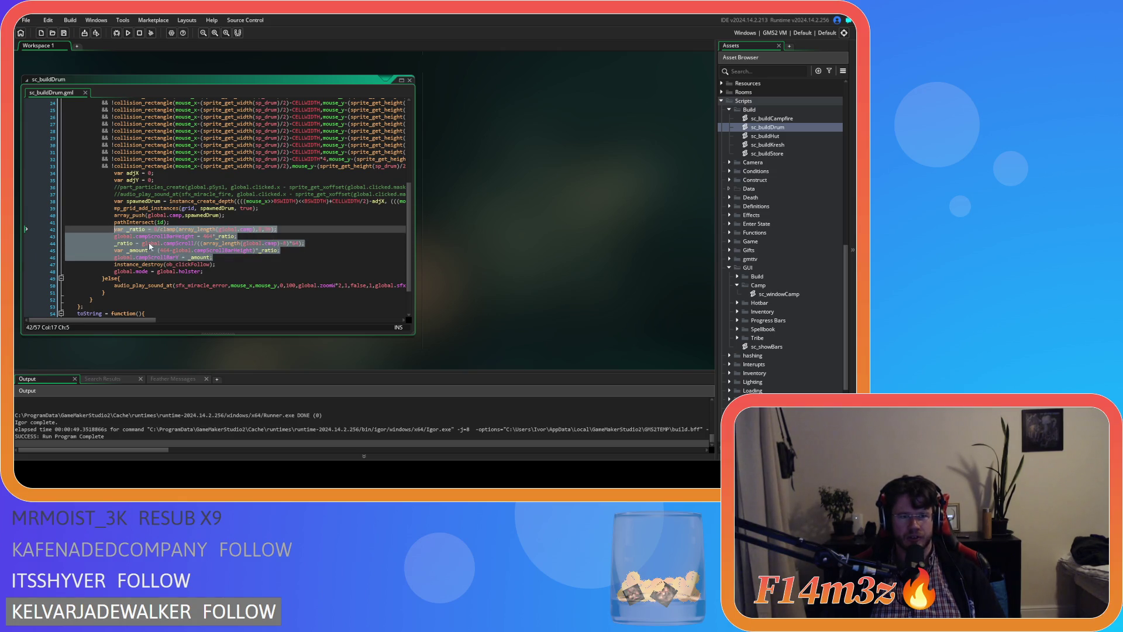
pyautogui.moveTo(224, 261); pyautogui.dragTo(115, 231)
pyautogui.rightClick(163, 236)
# Copy the scroll bar calculation lines into a new sc_updateCampScrollBar script in the Camp folder.
pyautogui.click(183, 260)
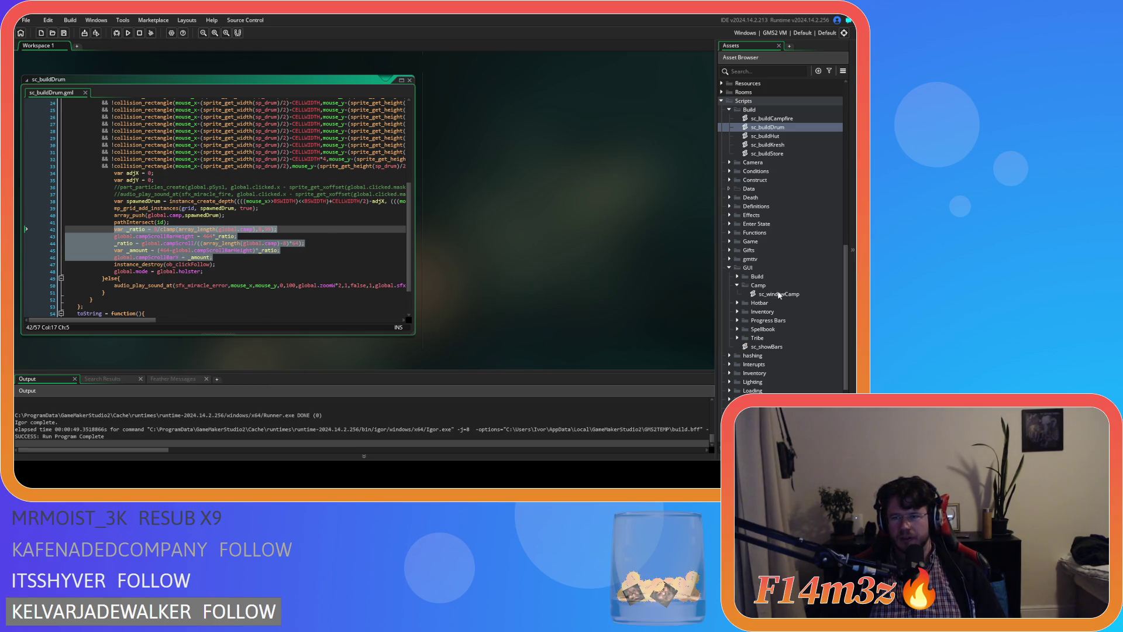
pyautogui.rightClick(769, 286)
pyautogui.moveTo(718, 290)
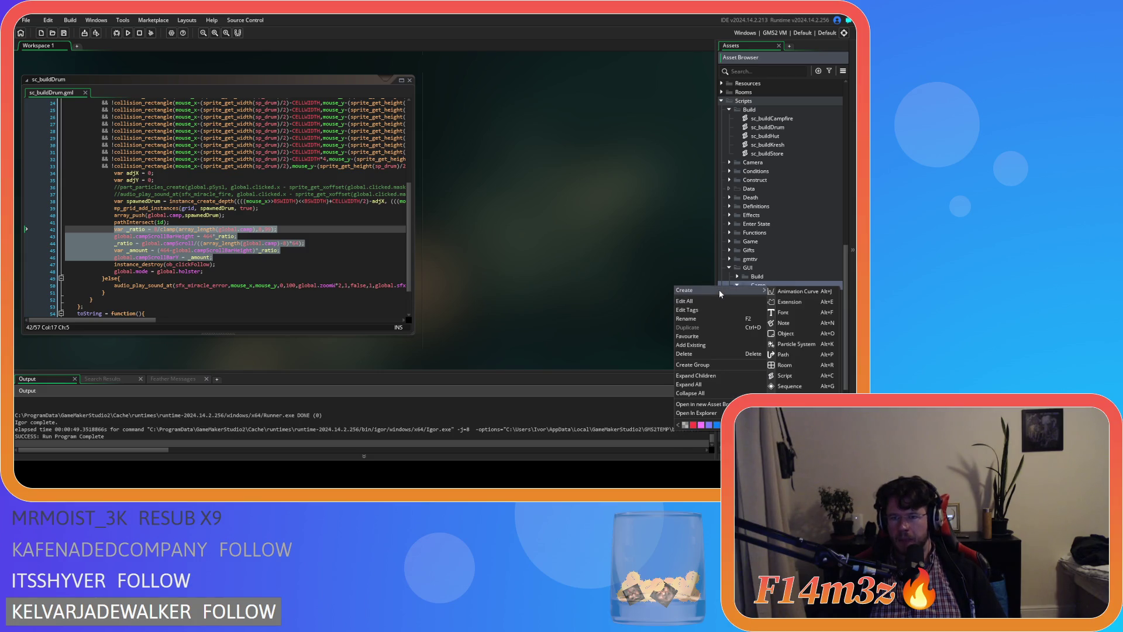
pyautogui.click(787, 375)
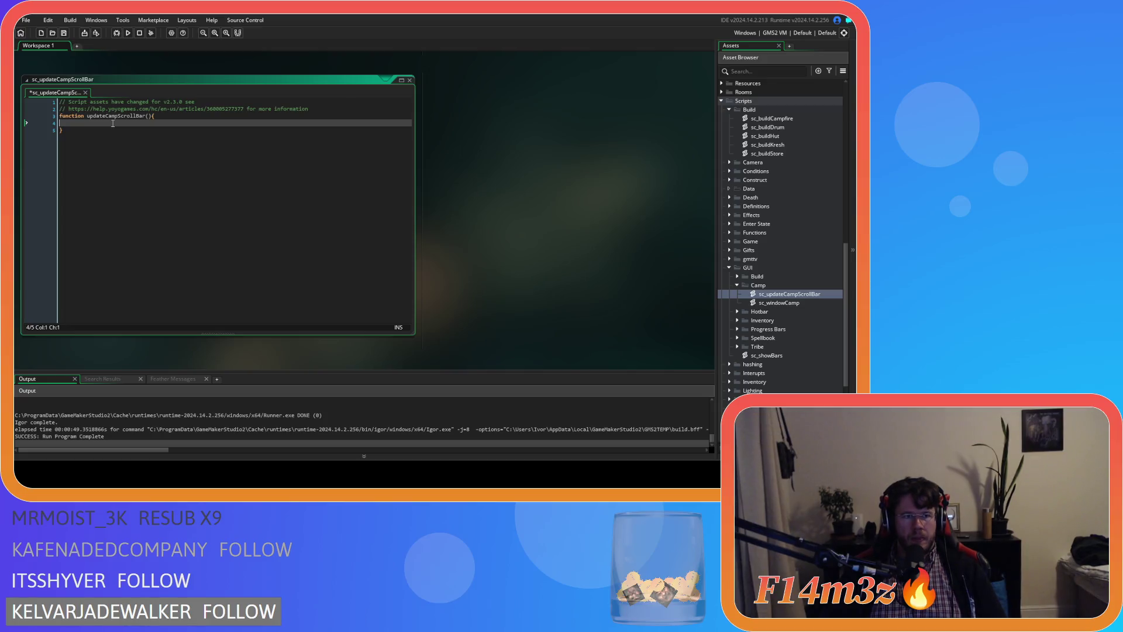
pyautogui.hotkey('ctrl', 'v')
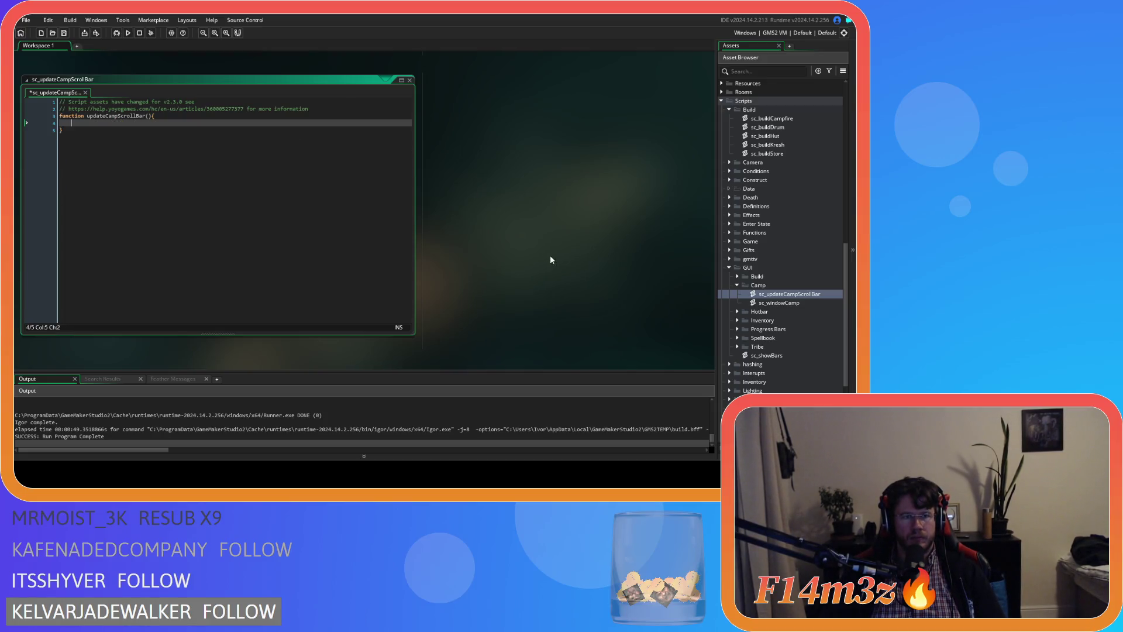
# Remove the scroll bar calculation lines from sc_buildDrum.
pyautogui.scroll(-5, 545, 252)
pyautogui.rightClick(170, 269)
pyautogui.click(185, 283)
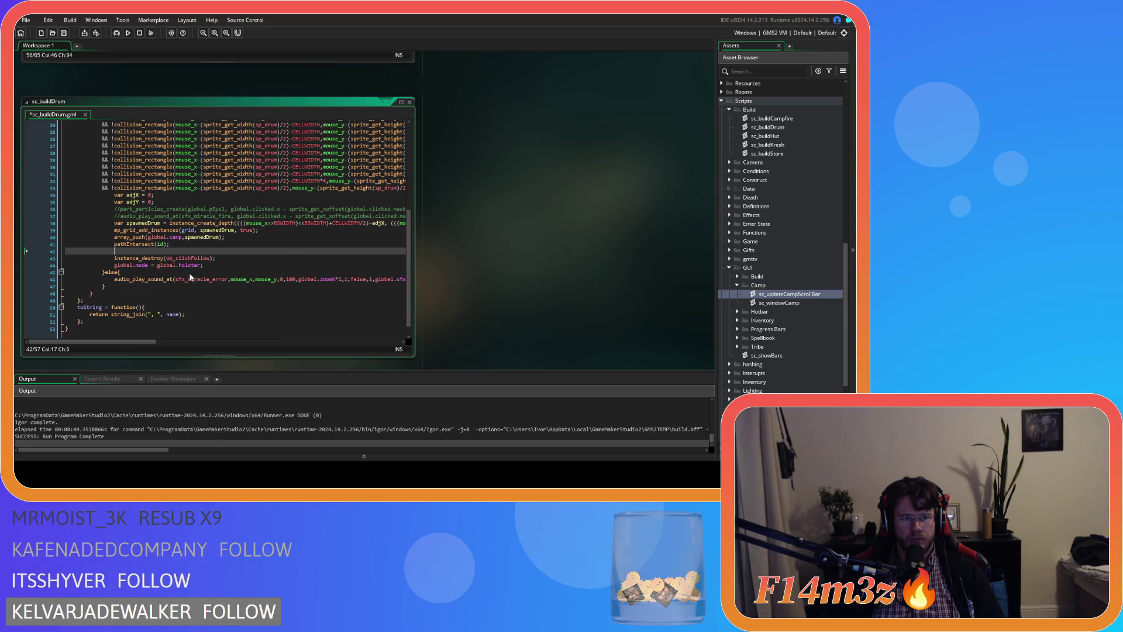
pyautogui.press('Delete')
# Paste the scroll bar calculation into the updateCampScrollBar function body and fix its indentation.
pyautogui.scroll(-3, 430, 300)
pyautogui.click(111, 310)
pyautogui.write('var _ratio = 8/clamp(array_length(global.camp),8,99); \t\t\tglobal.campScrollBarHeight = 464*_ratio; \t\t\t_ratio = global.campScroll/((array_length(global.camp)-8)*64); \t\t\tvar _amount = (464-global.campScrollBarHeight)*_ratio; \t\t\tglobal.campScrollBarY = _amount;')
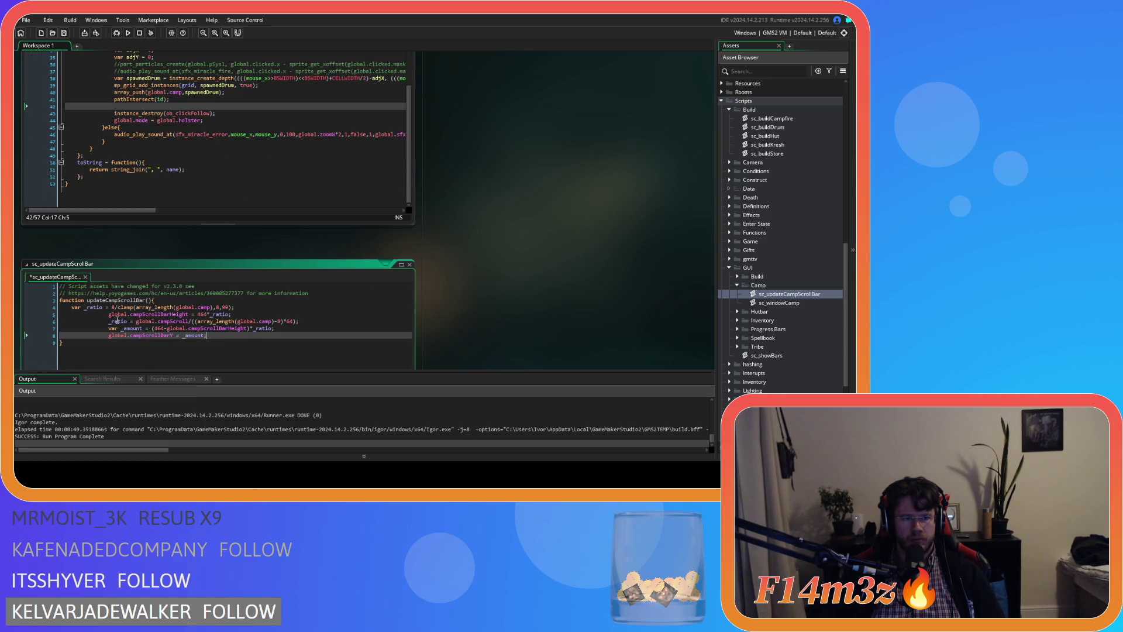
pyautogui.hotkey('shift', 'Up')
pyautogui.hotkey('shift', 'Up')
pyautogui.hotkey('shift', 'Up')
pyautogui.hotkey('shift', 'Tab')
pyautogui.hotkey('shift', 'Tab')
pyautogui.hotkey('shift', 'Tab')
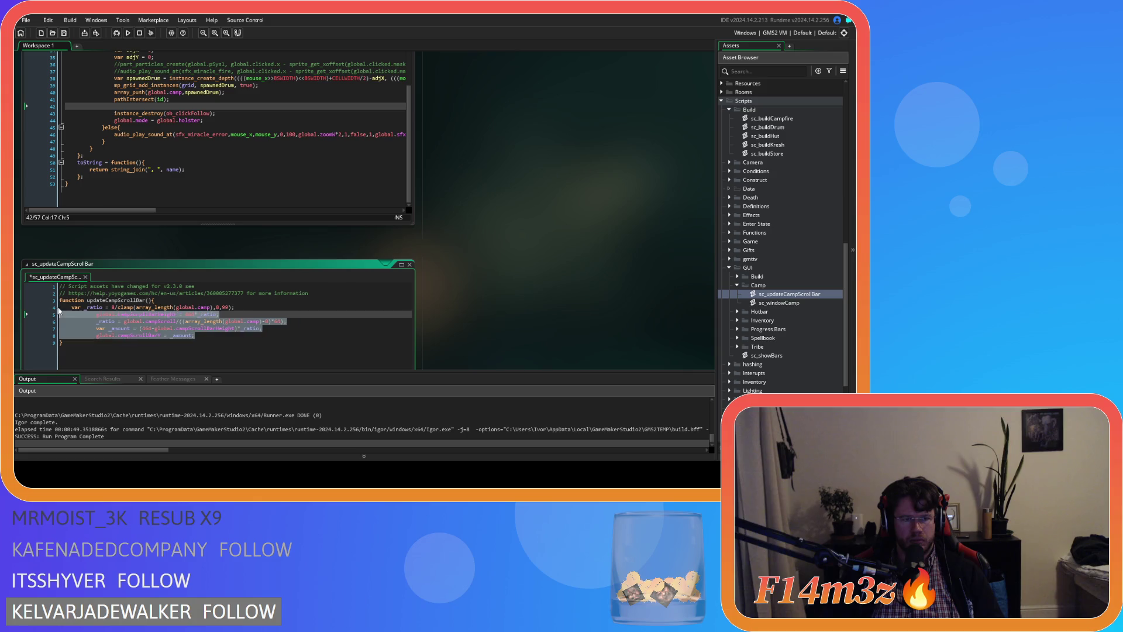
pyautogui.hotkey('shift', 'Up')
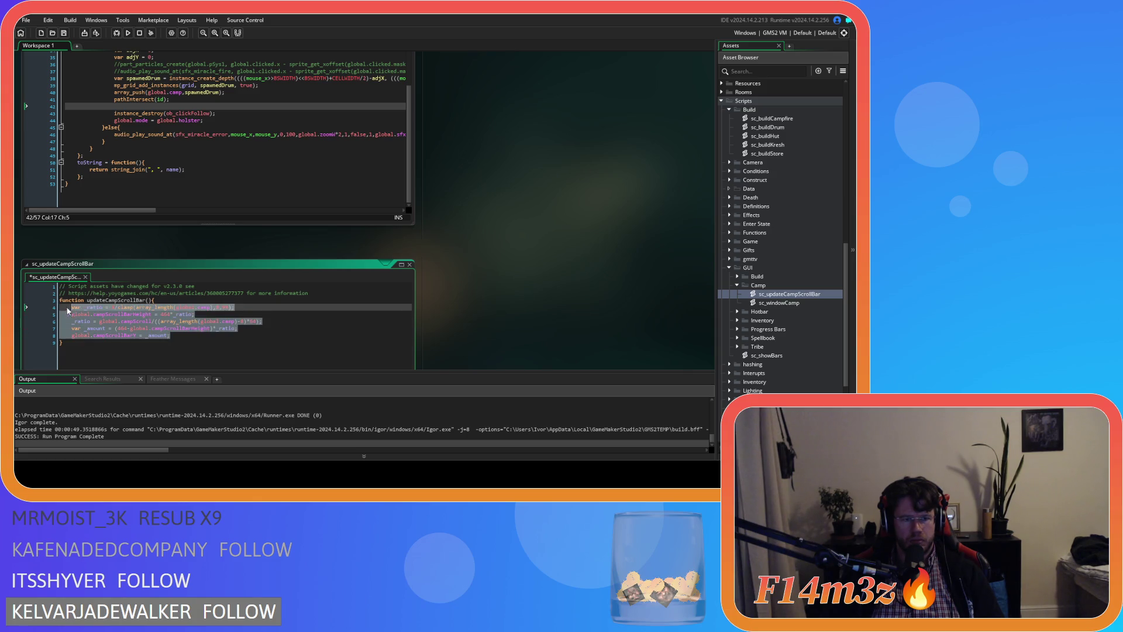
pyautogui.press('Tab')
# Wrap the function body in a with(controller){ } block and add a controller parameter.
pyautogui.click(167, 299)
pyautogui.press('Return')
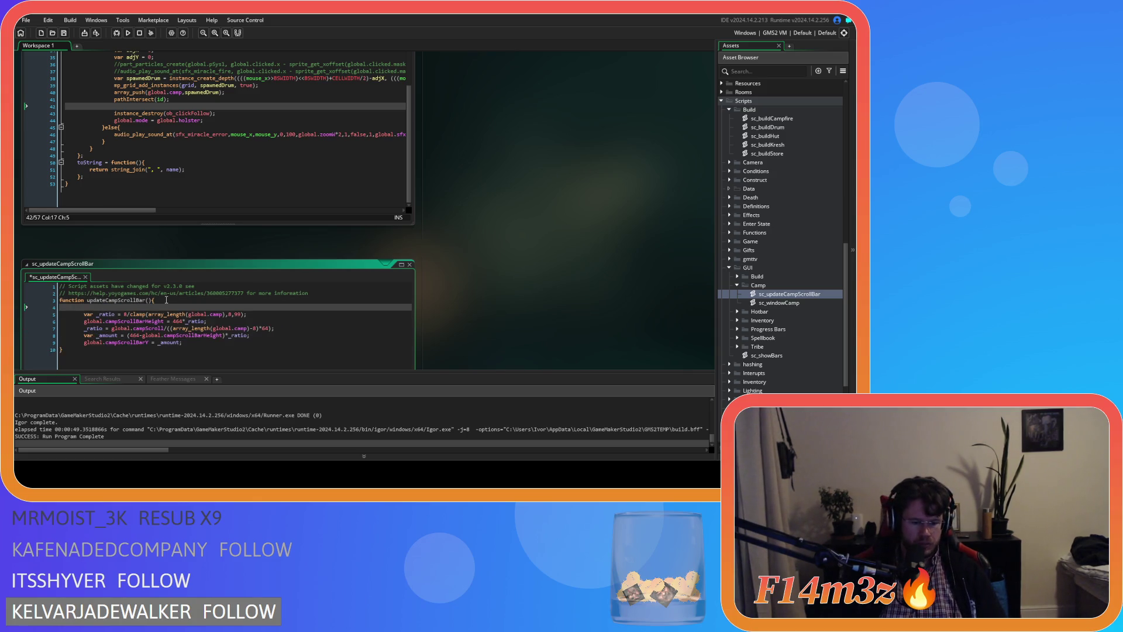
pyautogui.write('with(controller)')
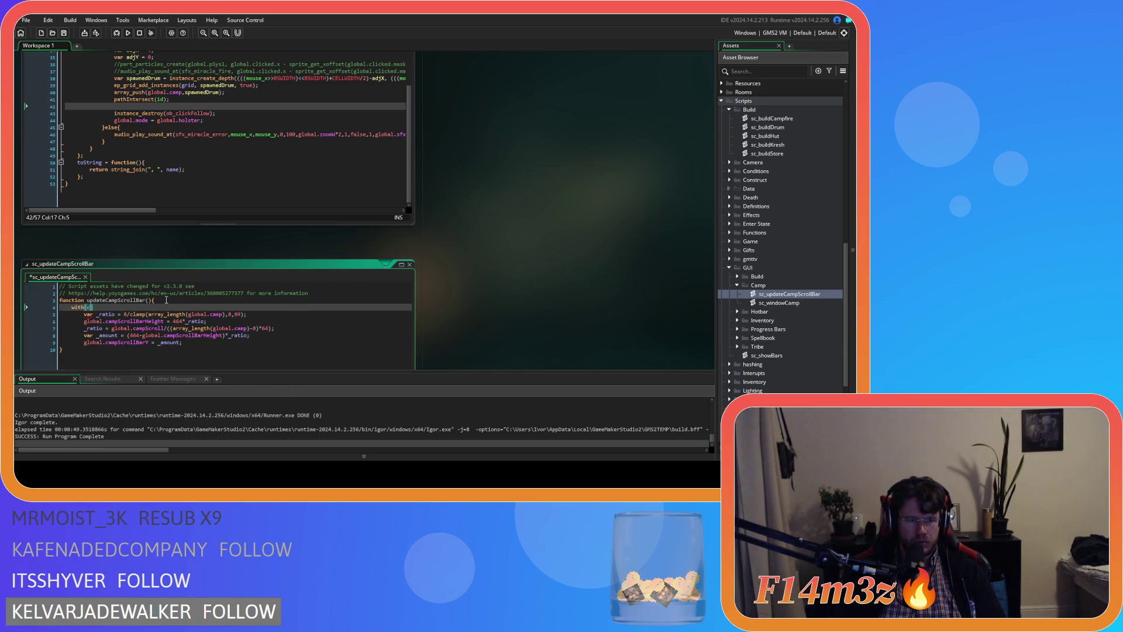
pyautogui.write('{')
pyautogui.click(196, 342)
pyautogui.press('Return')
pyautogui.press('Return')
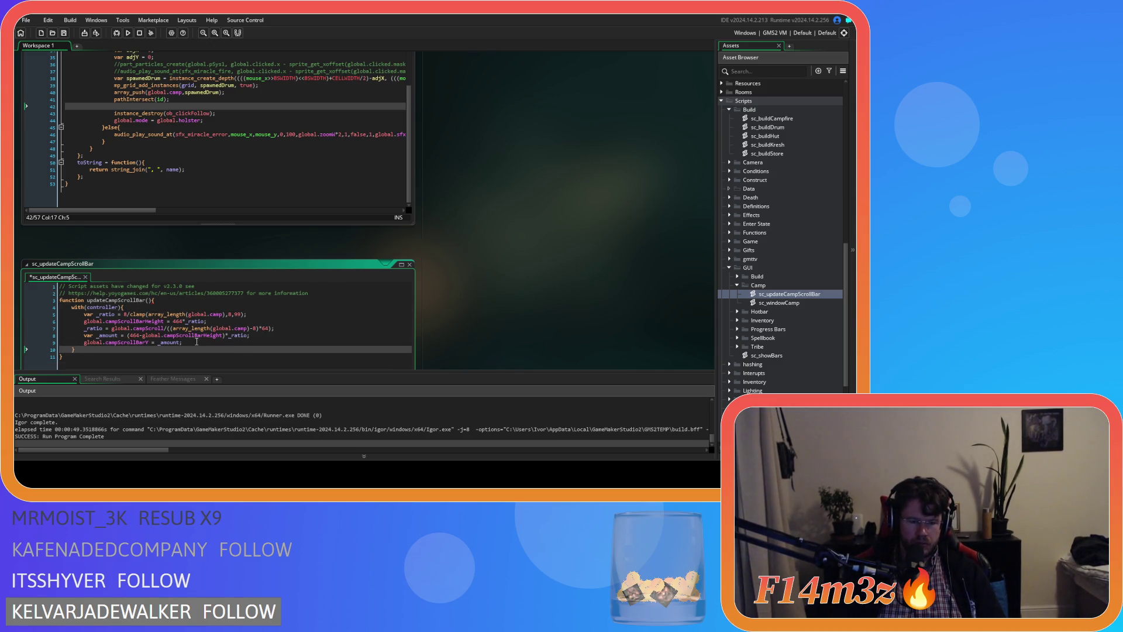
pyautogui.hotkey('ctrl', 's')
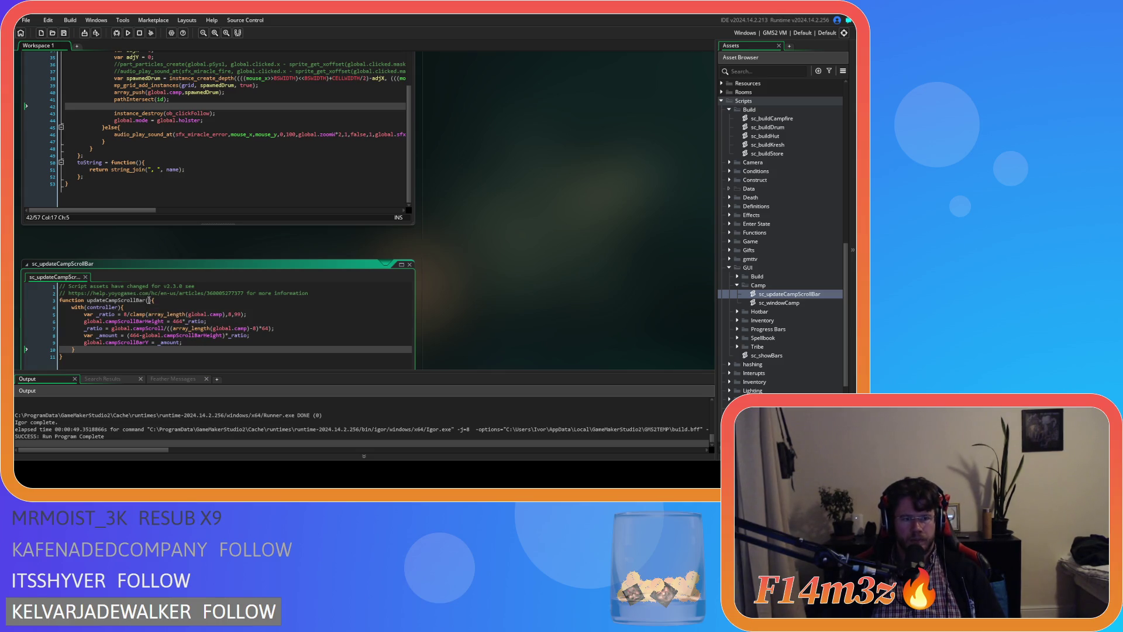
pyautogui.click(147, 300)
pyautogui.write('controller')
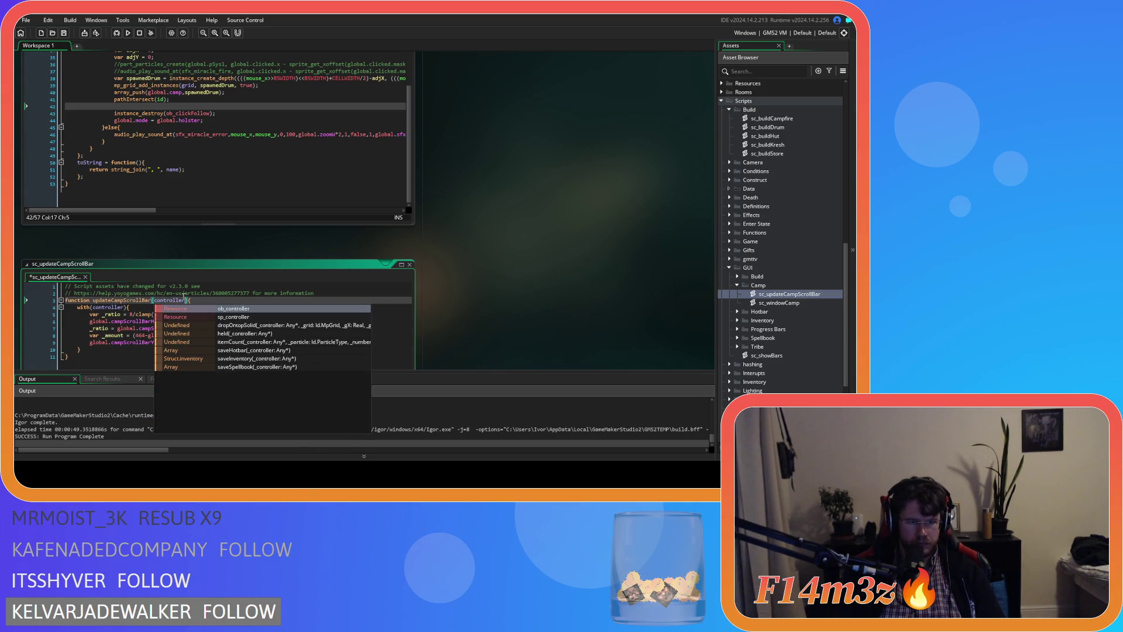
pyautogui.press('Escape')
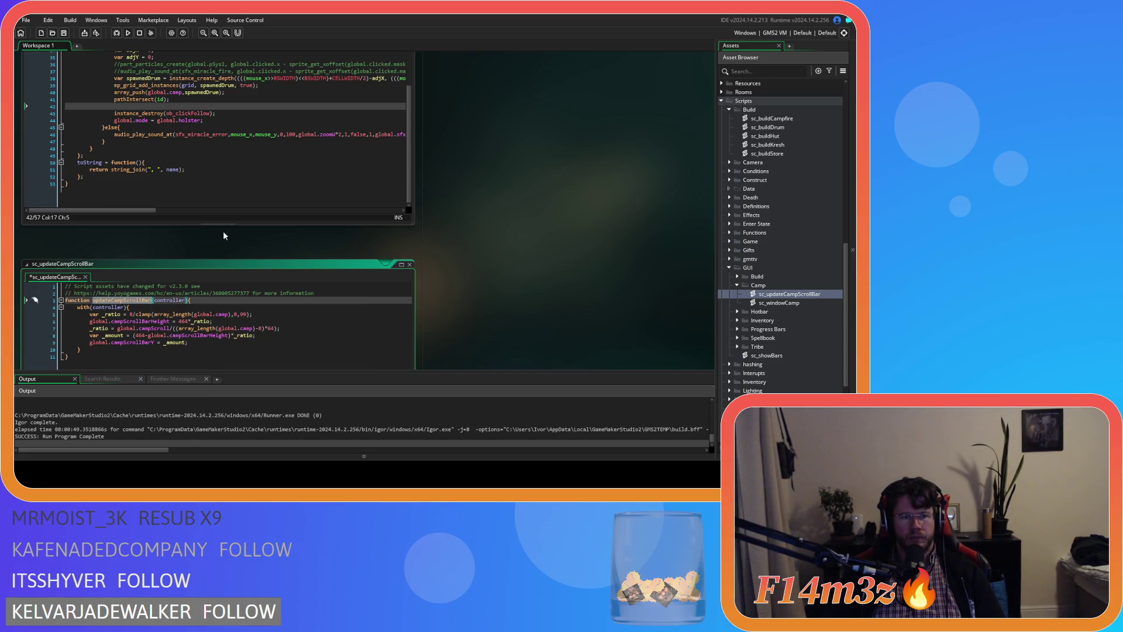
# Call updateCampScrollBar(id); on line 42 of sc_buildDrum and save it.
pyautogui.scroll(2, 152, 141)
pyautogui.click(153, 140)
pyautogui.write('upd')
pyautogui.press('Return')
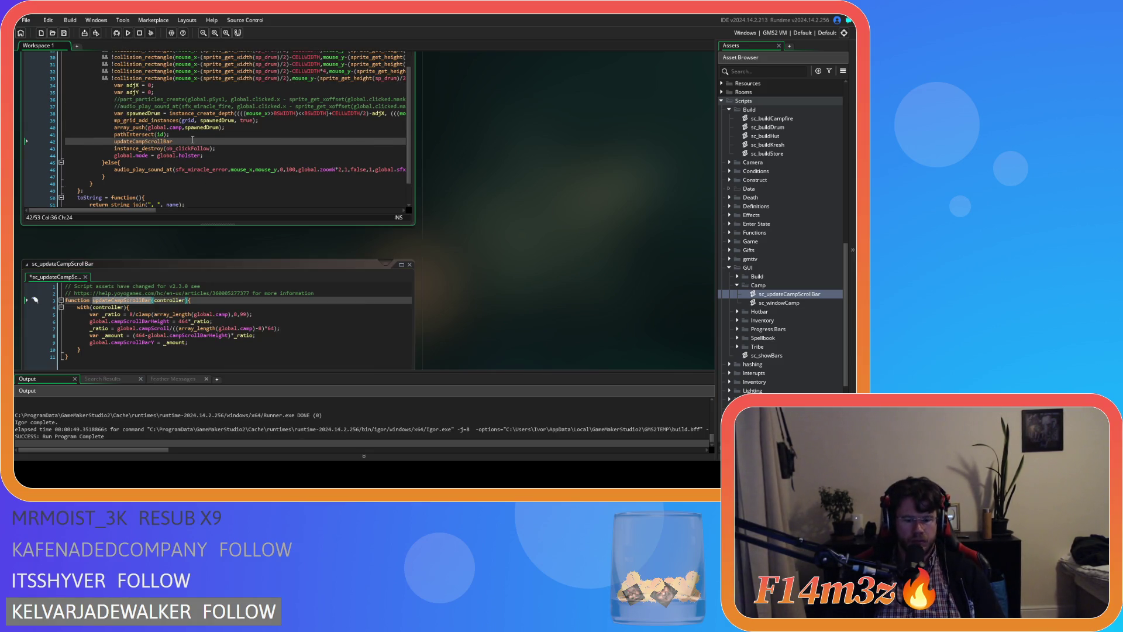
pyautogui.write('id)')
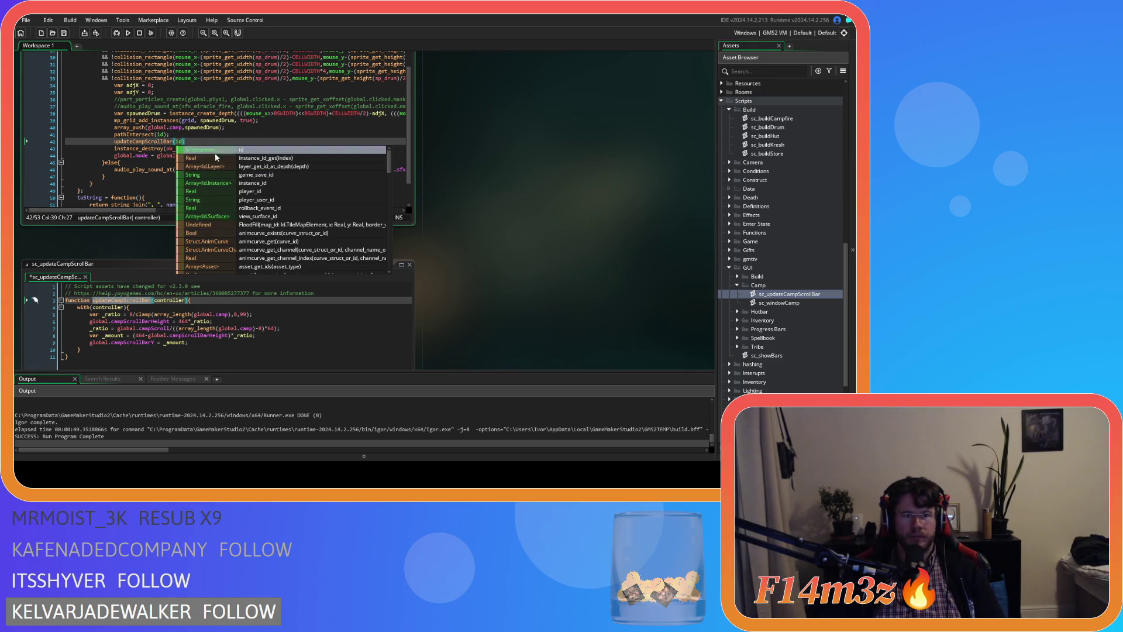
pyautogui.write(';')
pyautogui.hotkey('ctrl', 's')
# Review the edited code and save the sc_updateCampScrollBar script.
pyautogui.scroll(3, 237, 160)
pyautogui.scroll(-2, 237, 160)
pyautogui.scroll(3, 467, 211)
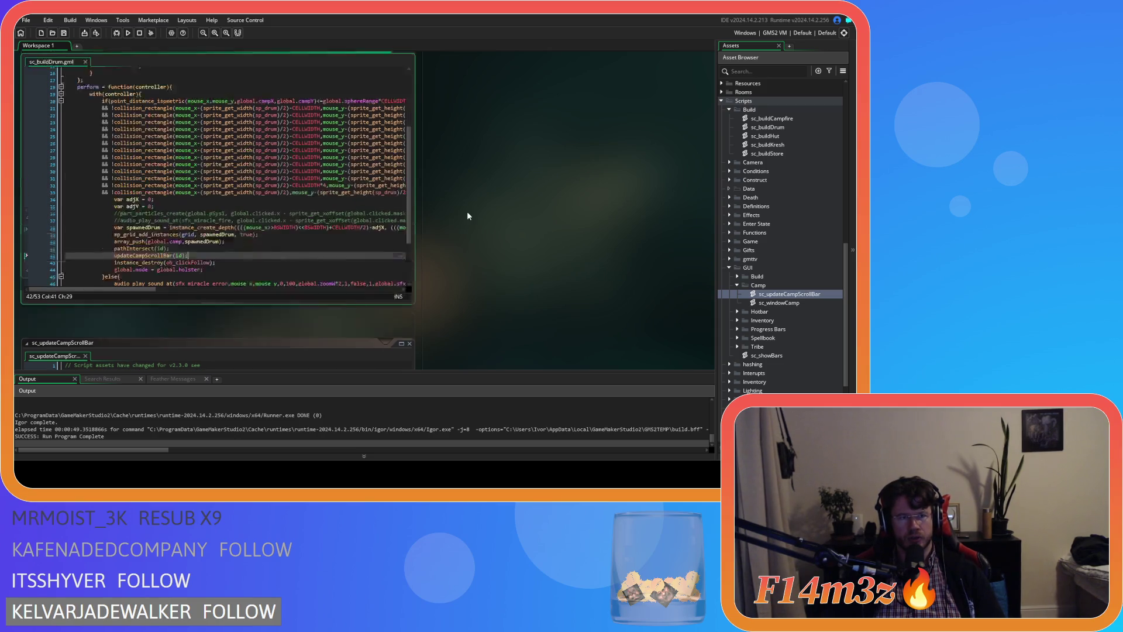
pyautogui.scroll(-2, 282, 214)
pyautogui.scroll(4, 283, 215)
pyautogui.scroll(-4, 283, 214)
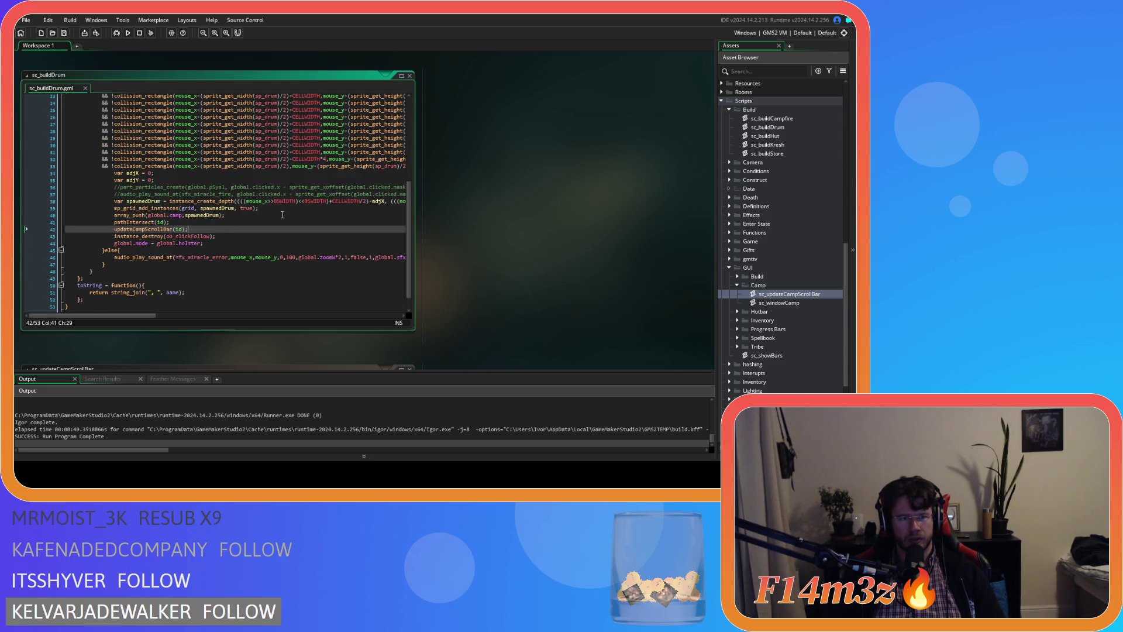
pyautogui.scroll(1, 282, 214)
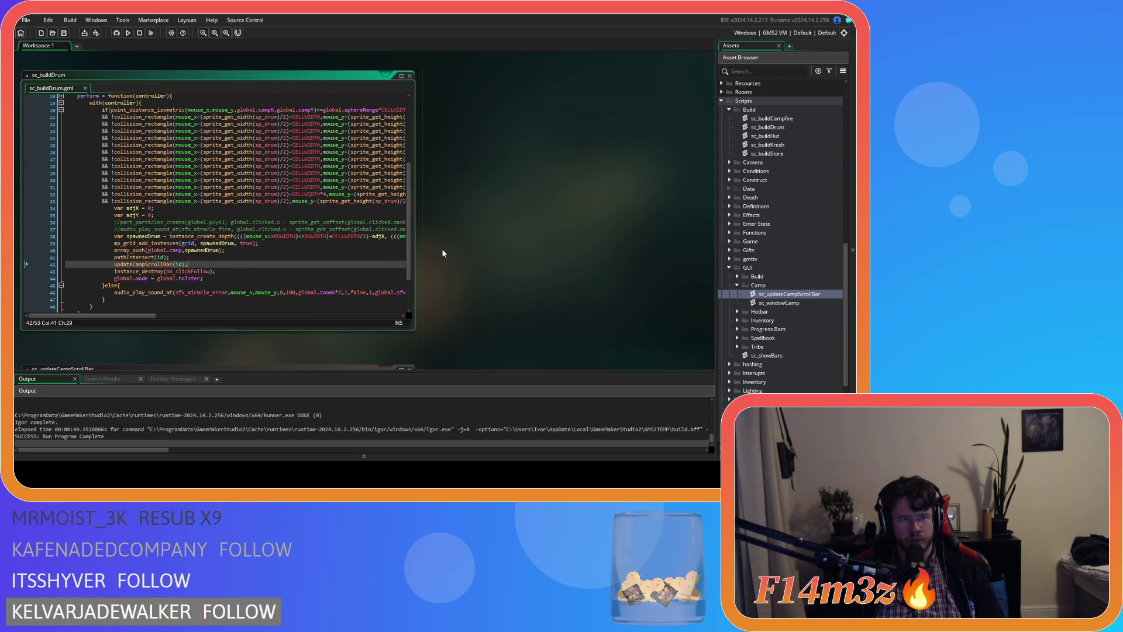
pyautogui.scroll(-4, 571, 261)
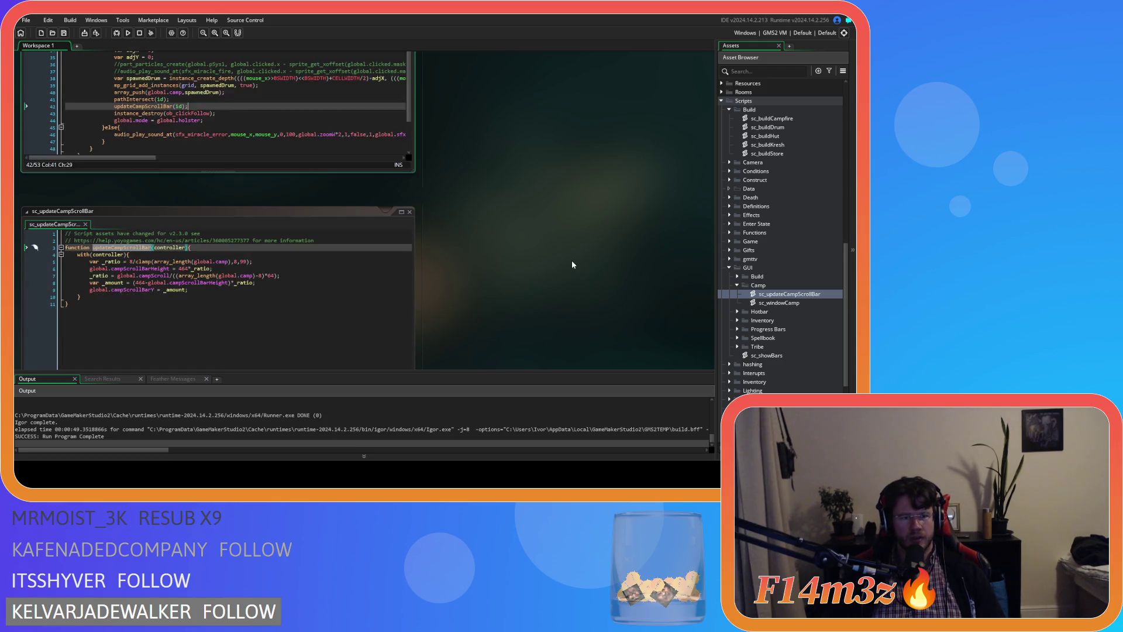
pyautogui.click(243, 263)
pyautogui.click(281, 290)
pyautogui.hotkey('ctrl', 's')
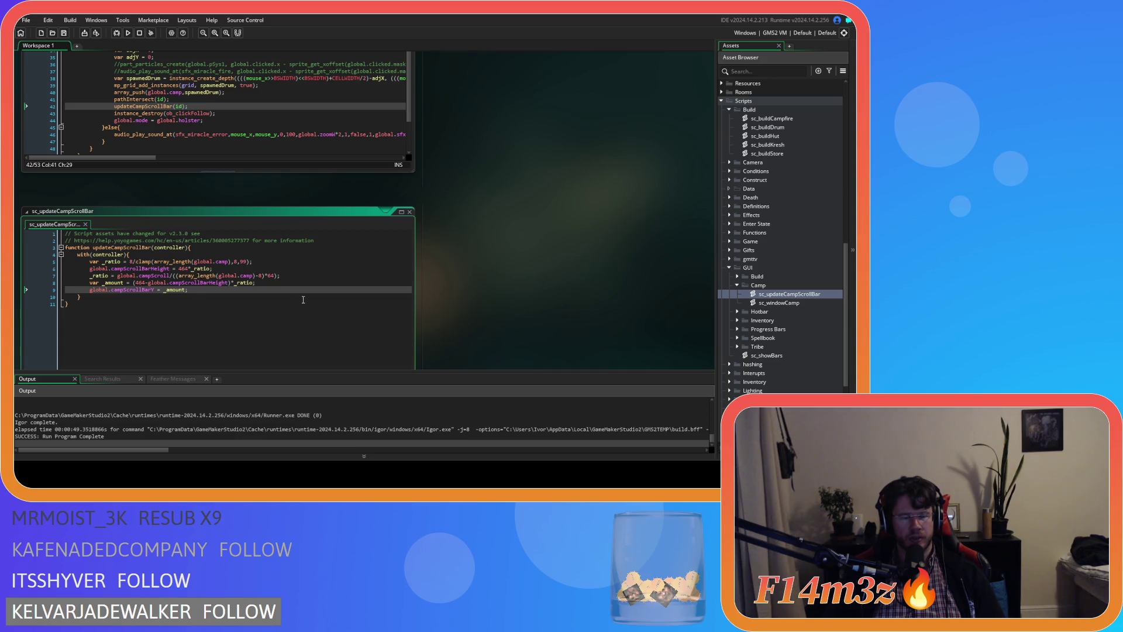
# Enlarge the sc_buildDrum editor and check the new call on line 42.
pyautogui.moveTo(217, 171); pyautogui.dragTo(219, 278)
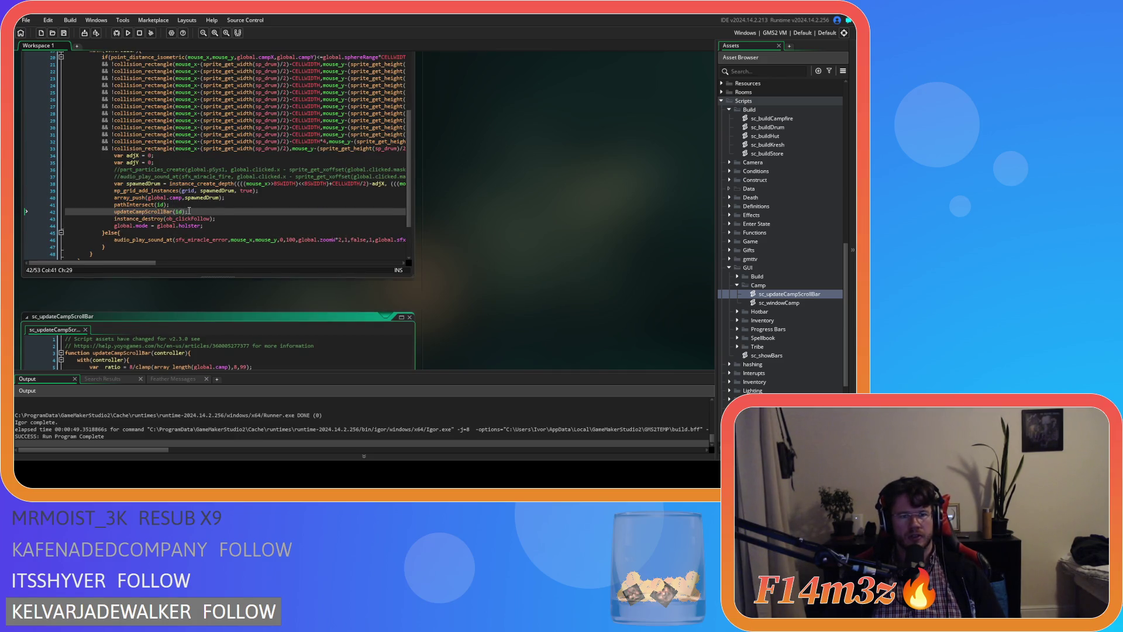
pyautogui.click(132, 212)
pyautogui.scroll(4, 233, 193)
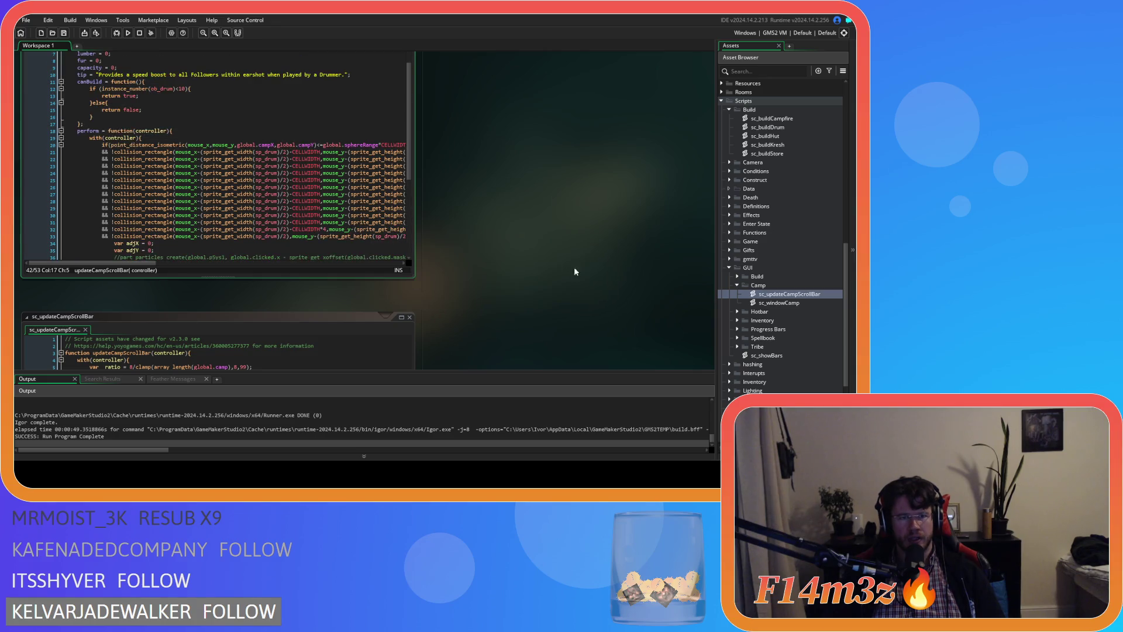
pyautogui.scroll(-3, 424, 259)
pyautogui.scroll(6, 425, 234)
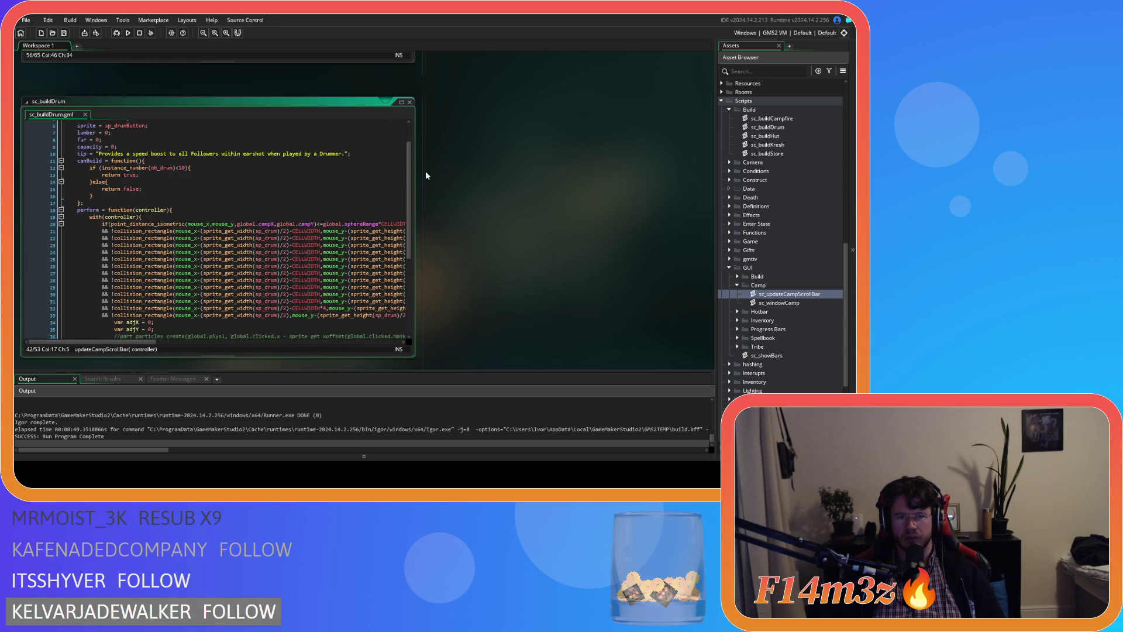
pyautogui.scroll(7, 424, 166)
pyautogui.scroll(-4, 425, 181)
pyautogui.scroll(7, 504, 287)
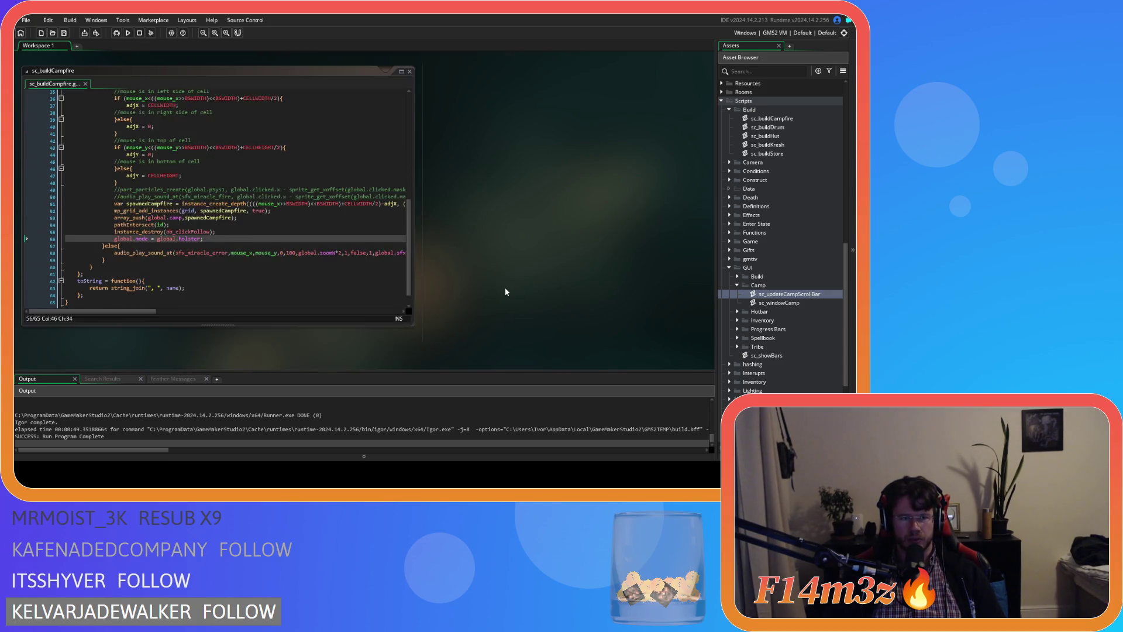
pyautogui.scroll(1, 506, 292)
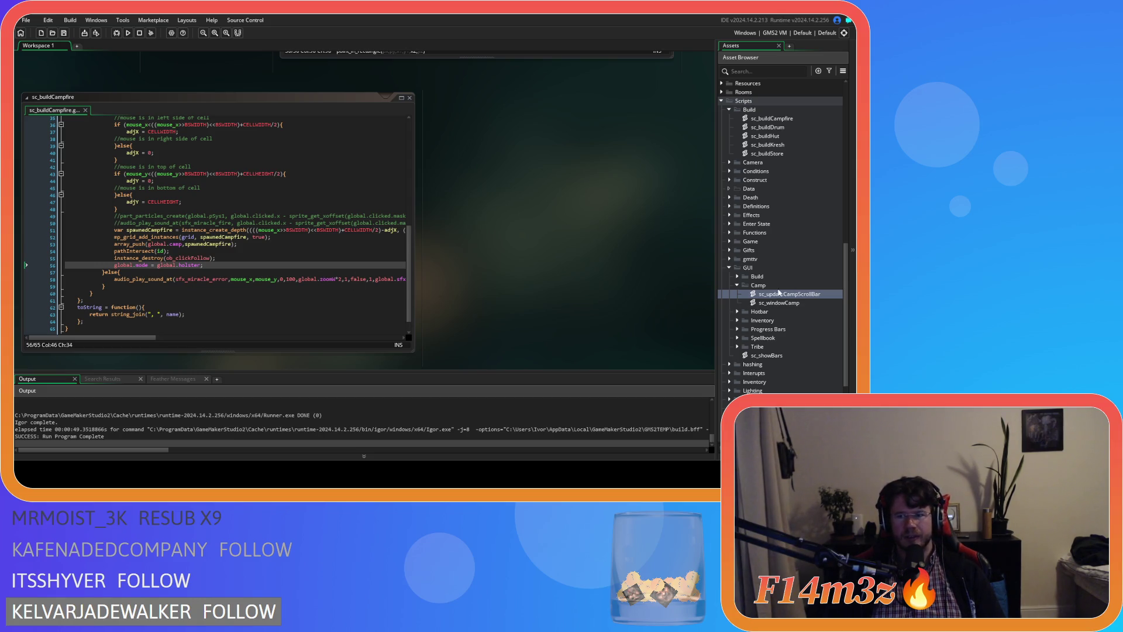
# Open sc_buildDrum to check how it calls updateCampScrollBar.
pyautogui.click(777, 120)
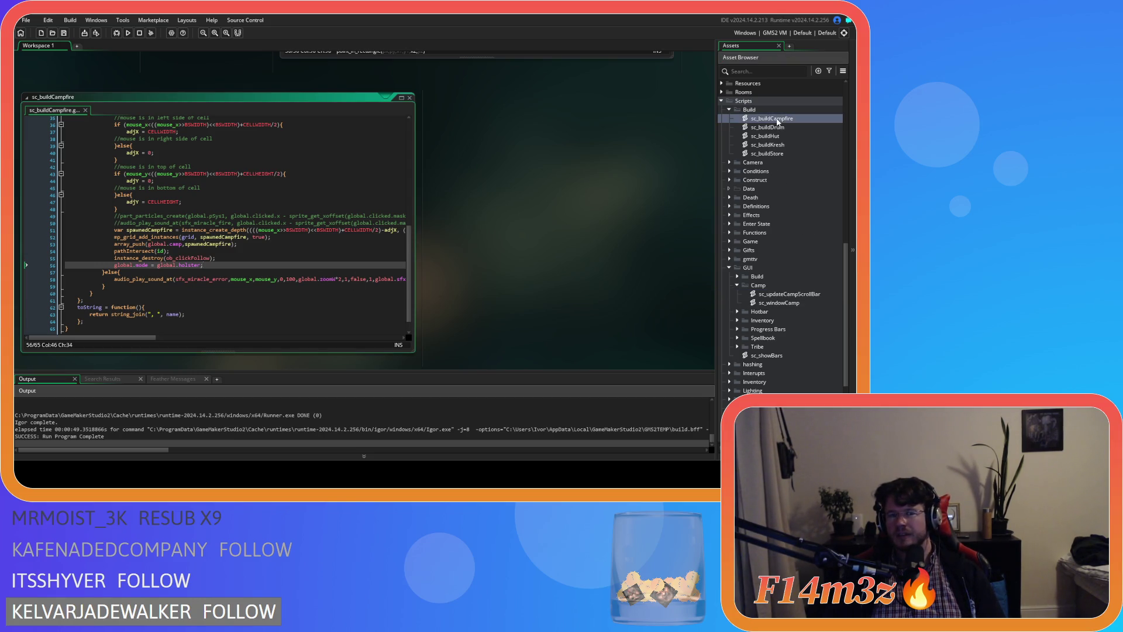
pyautogui.click(782, 127)
pyautogui.doubleClick(784, 128)
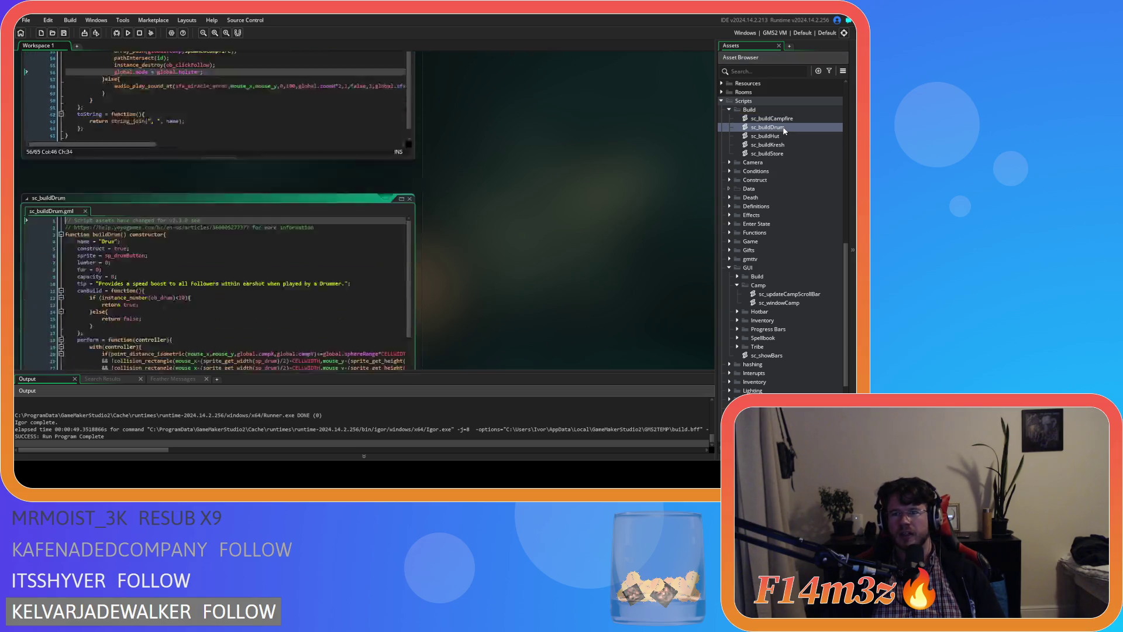
pyautogui.moveTo(408, 186); pyautogui.dragTo(404, 291)
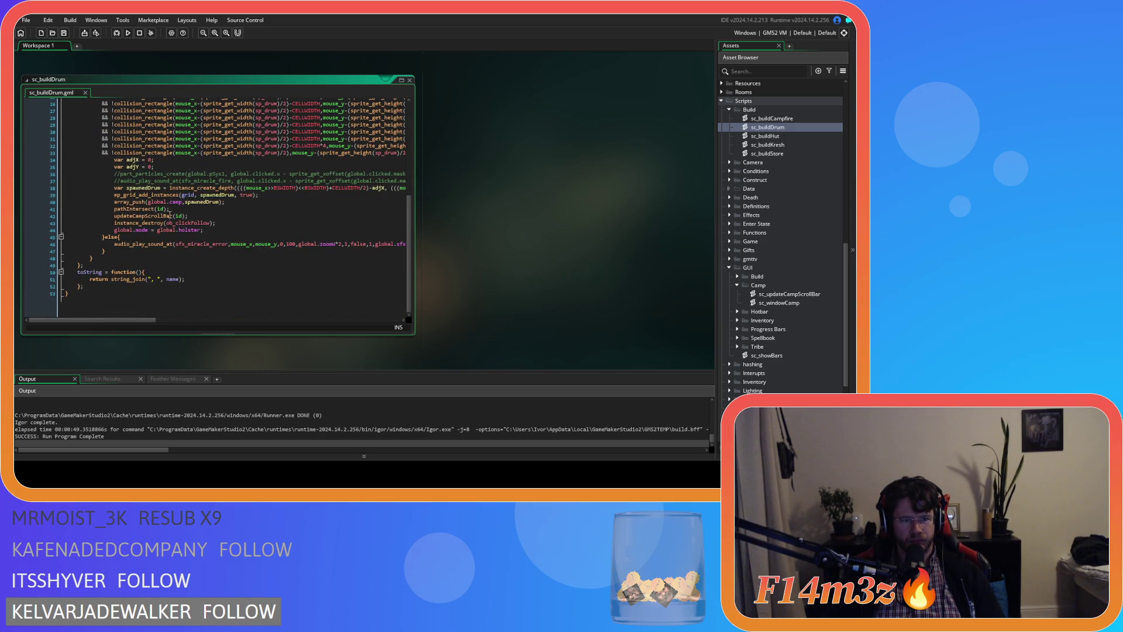
# Add updateCampScrollBar(id); on a new line after pathIntersect(id) in sc_buildCampfire.
pyautogui.doubleClick(771, 118)
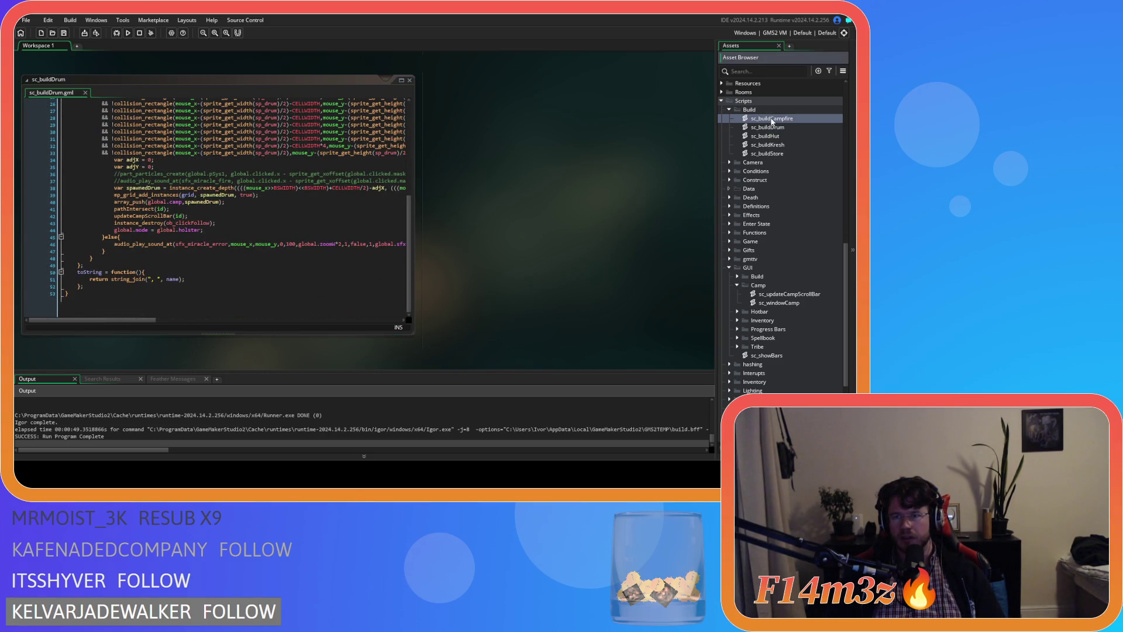
pyautogui.click(220, 233)
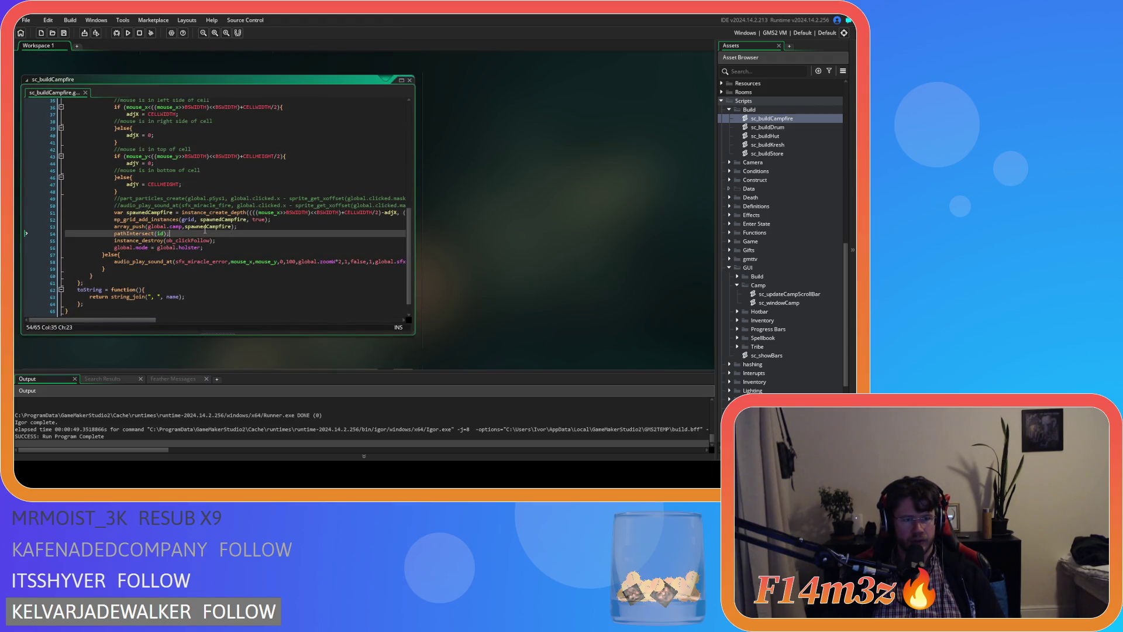
pyautogui.press('Return')
pyautogui.write('updateCampScrollBar(id);')
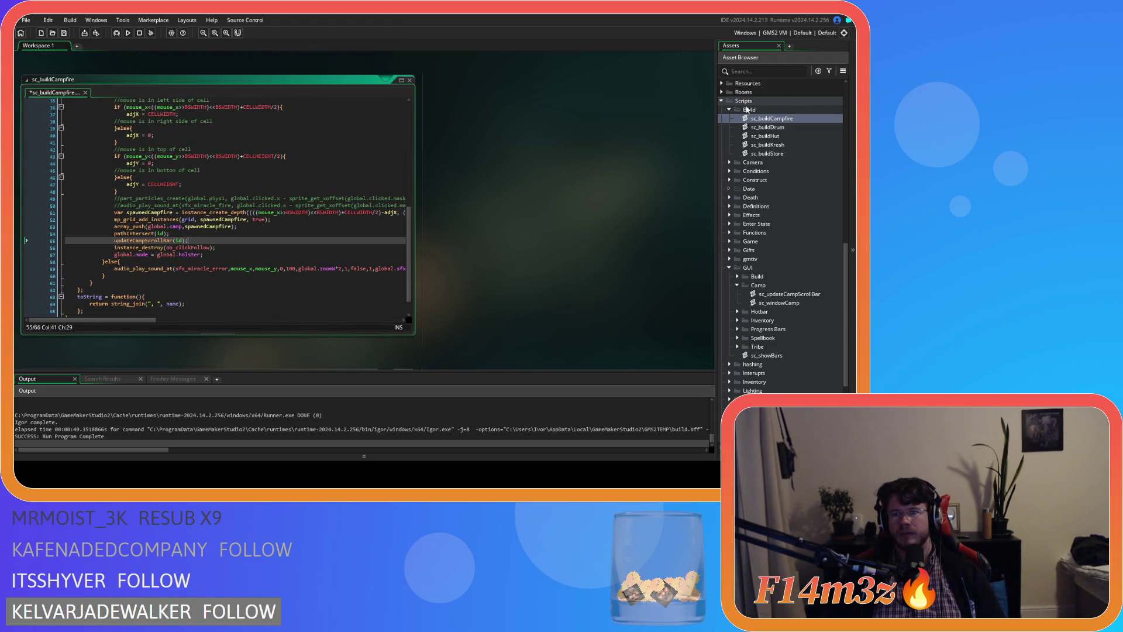
# Inspect sc_buildHut and sc_buildDrum, then return to the edited sc_buildCampfire.
pyautogui.click(781, 127)
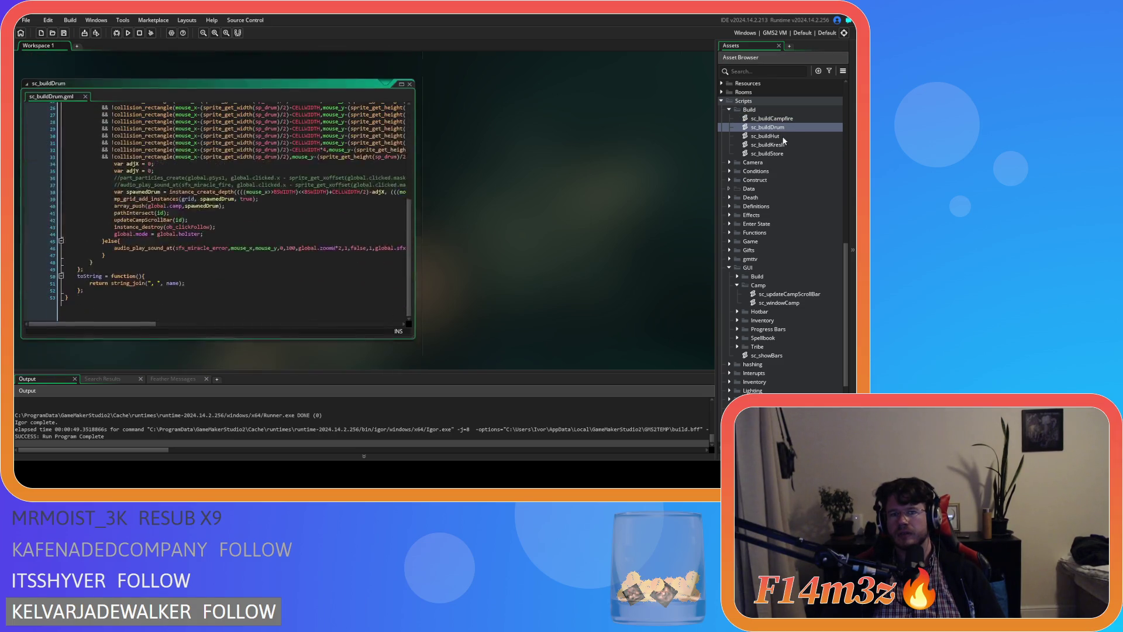
pyautogui.doubleClick(784, 136)
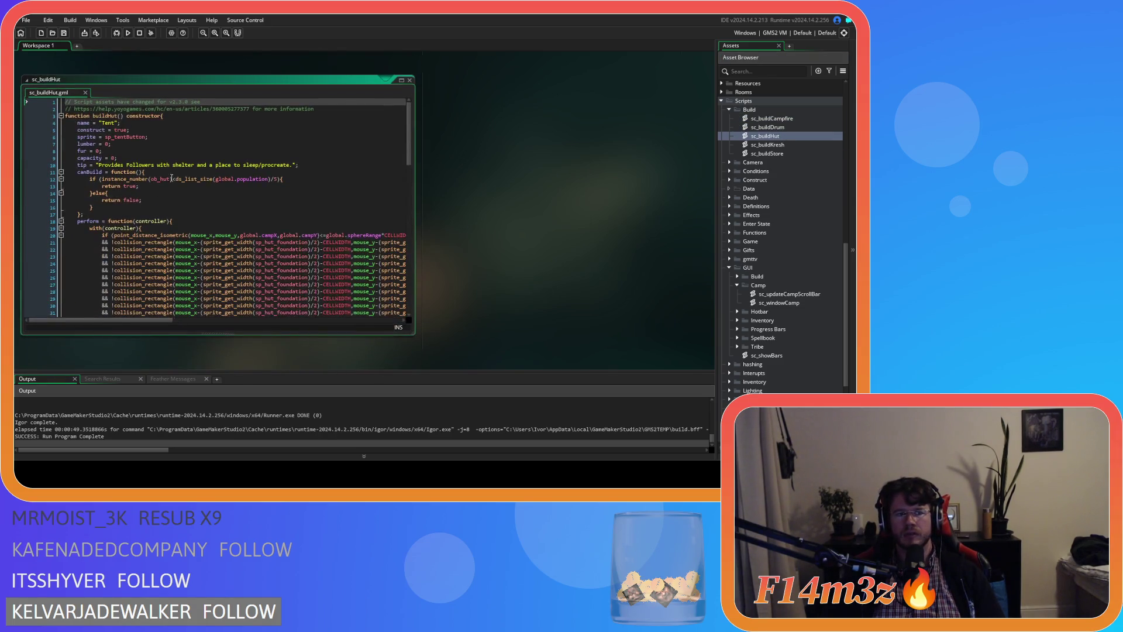
pyautogui.scroll(-15, 217, 238)
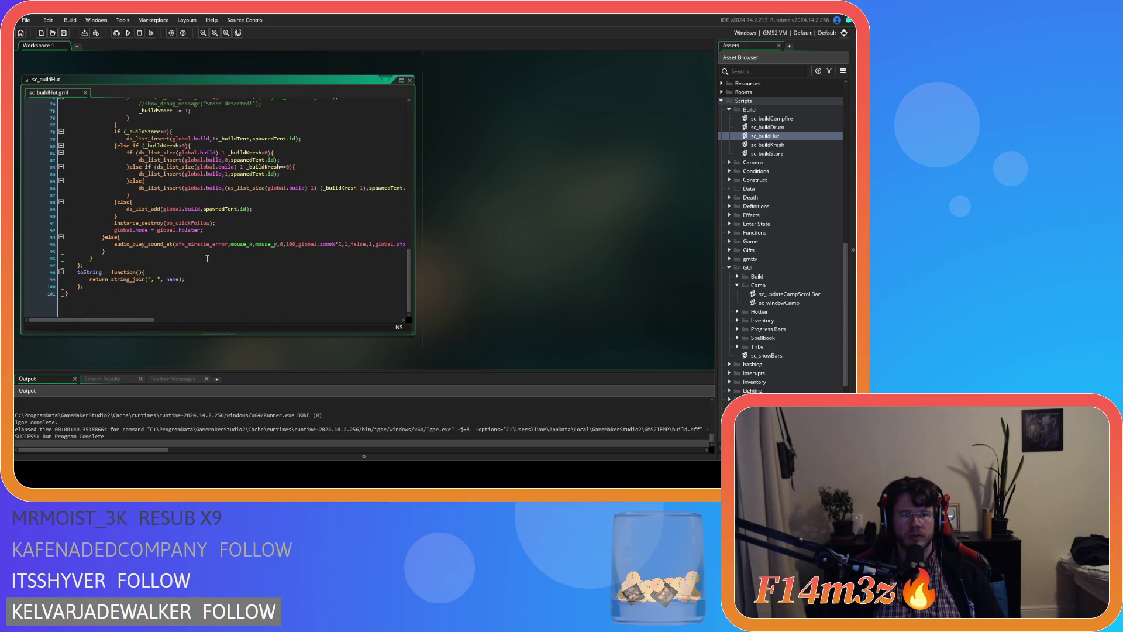
pyautogui.scroll(8, 207, 259)
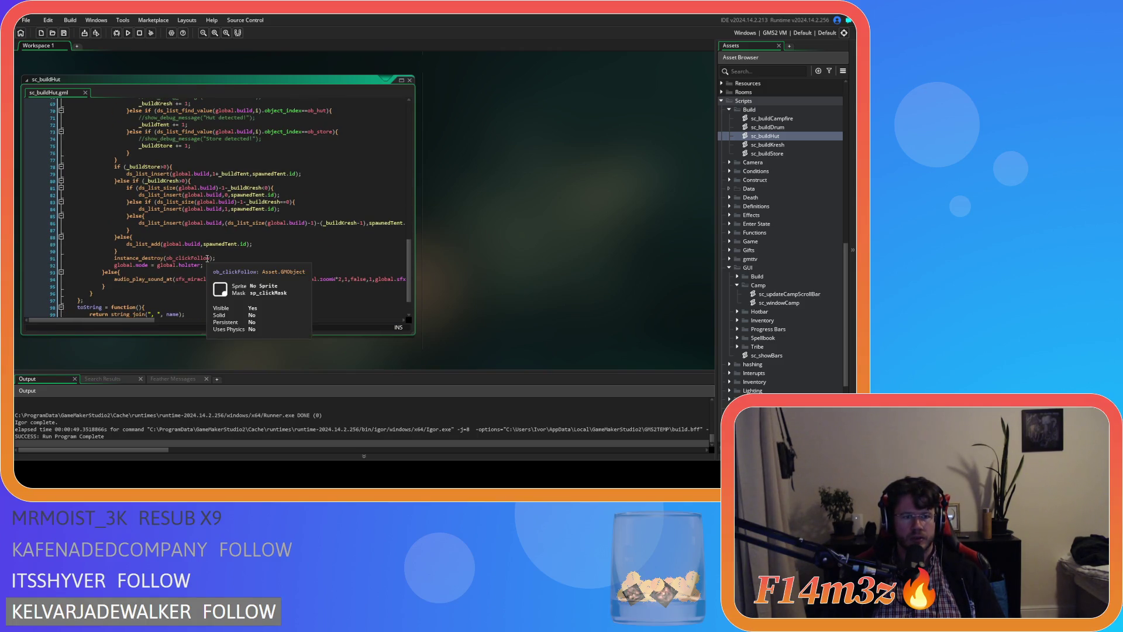
pyautogui.scroll(10, 207, 258)
pyautogui.scroll(-7, 207, 259)
pyautogui.scroll(-4, 207, 259)
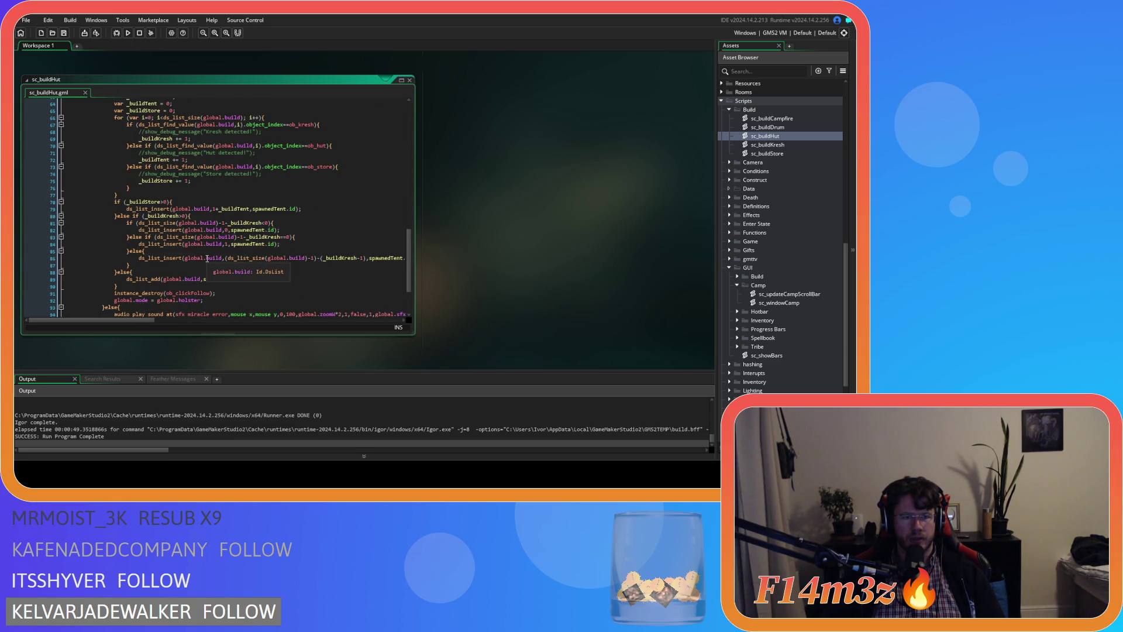
pyautogui.scroll(-6, 220, 265)
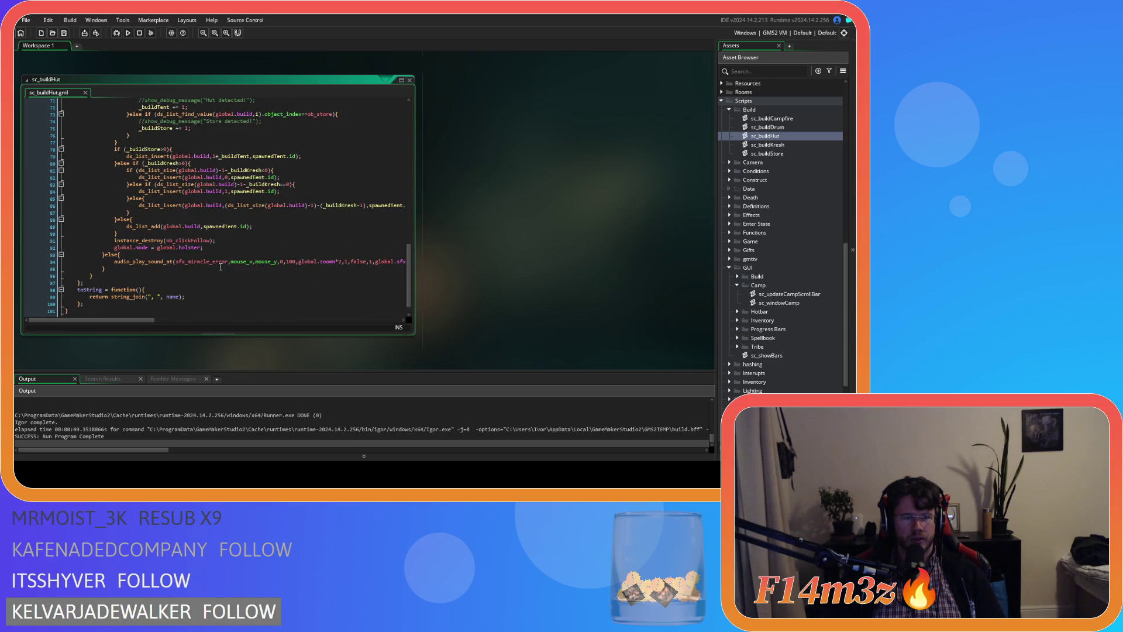
pyautogui.scroll(9, 212, 274)
pyautogui.scroll(-10, 212, 274)
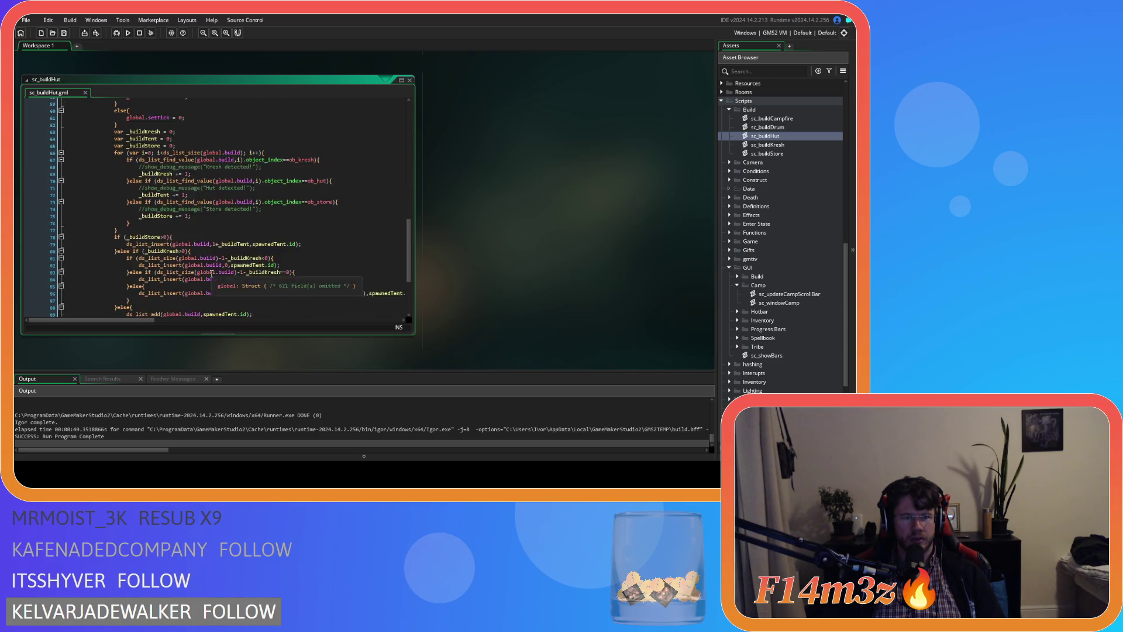
pyautogui.doubleClick(784, 126)
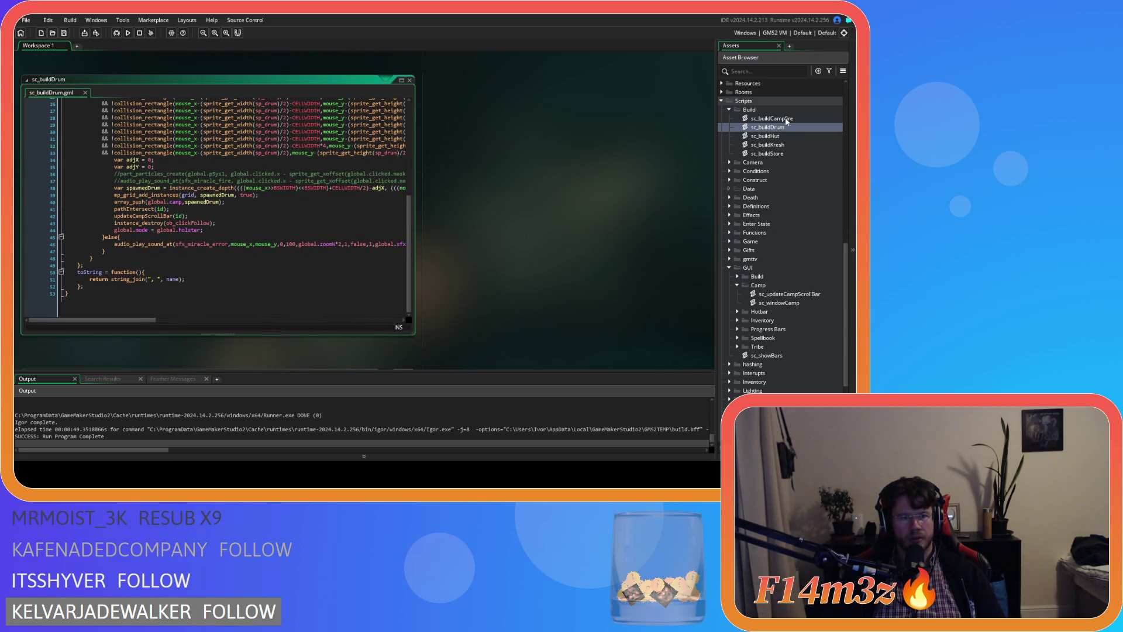
pyautogui.doubleClick(772, 119)
# Insert updateCampScrollBar(id); above instance_destroy in sc_buildHut.
pyautogui.hotkey('ctrl', 'v')
pyautogui.doubleClick(772, 136)
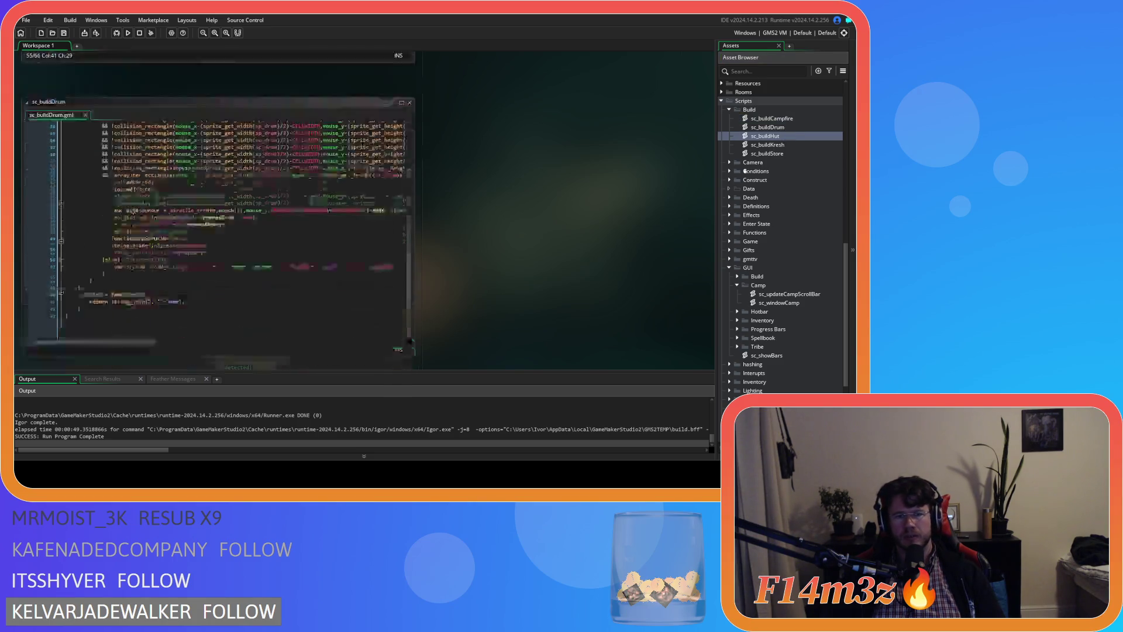
pyautogui.click(190, 221)
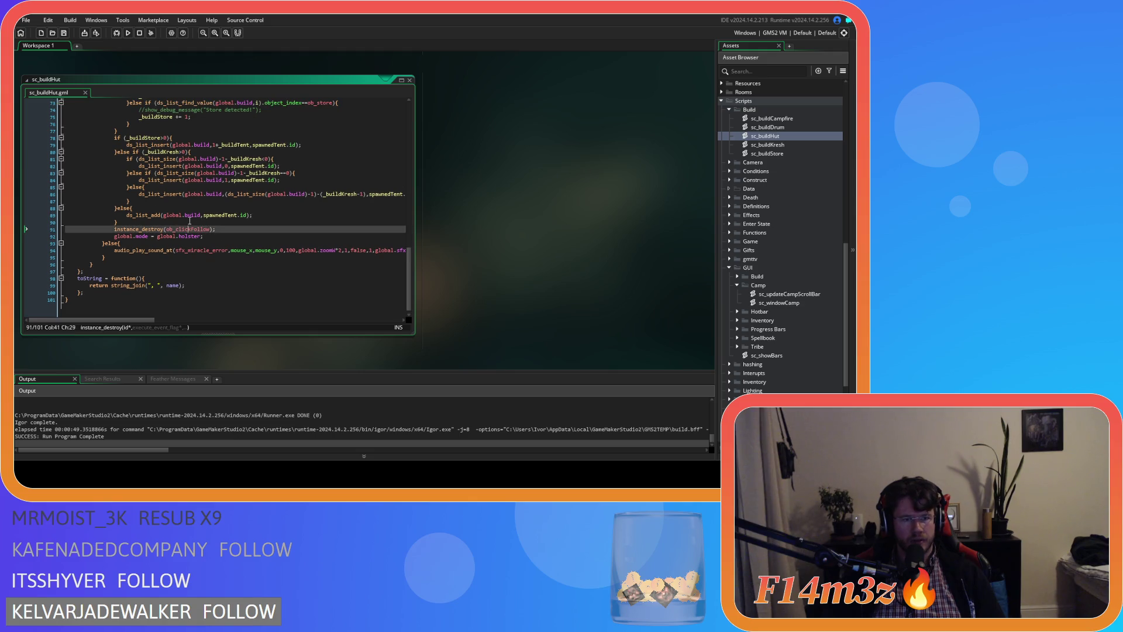
pyautogui.hotkey('ctrl', 'v')
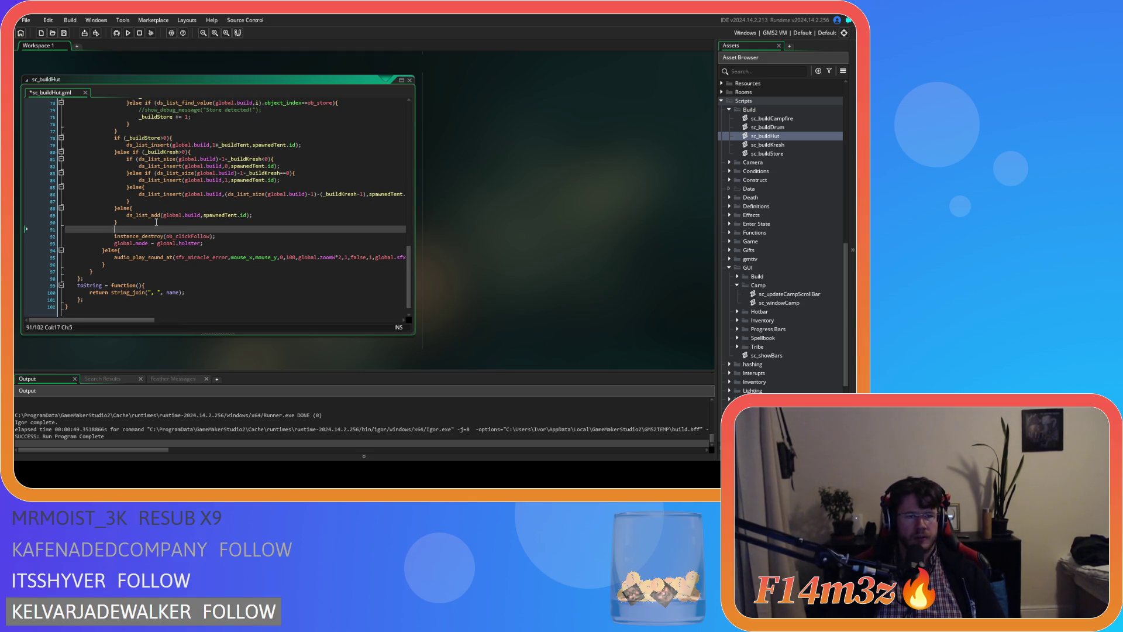
# Add updateCampScrollBar(id); after the ds_list_add line in sc_buildKresh.
pyautogui.doubleClick(831, 147)
pyautogui.scroll(-5, 174, 246)
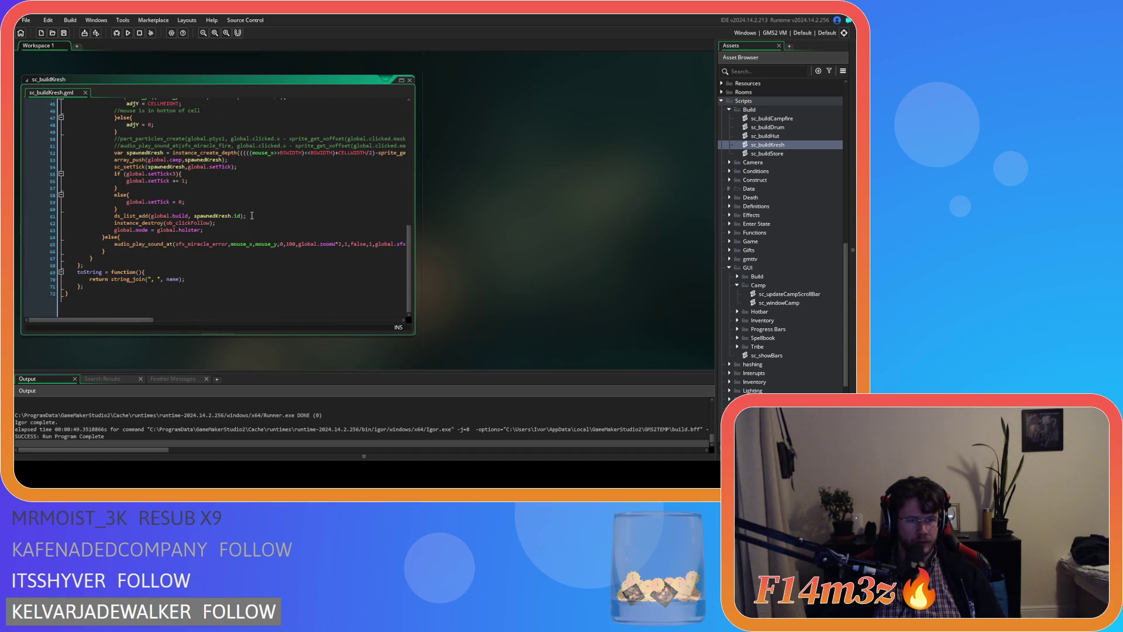
pyautogui.click(261, 216)
pyautogui.press('Return')
pyautogui.write('updateCampScrollBar(id);')
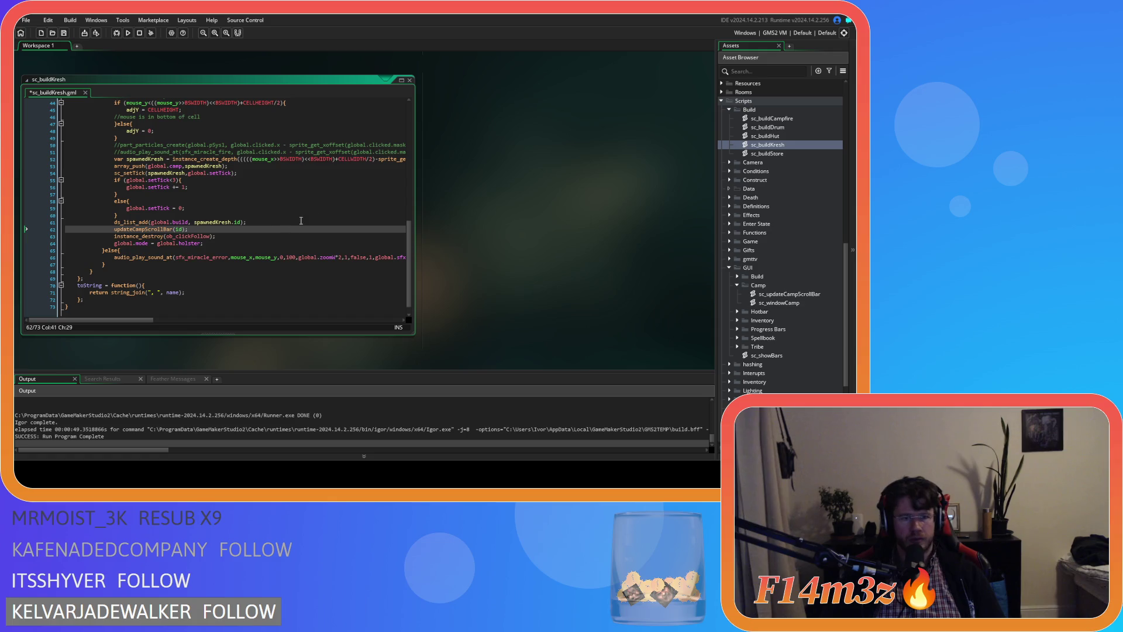
# Add updateCampScrollBar(id); after the ds_list_insert line in sc_buildStore and save all scripts.
pyautogui.doubleClick(768, 153)
pyautogui.scroll(-5, 219, 221)
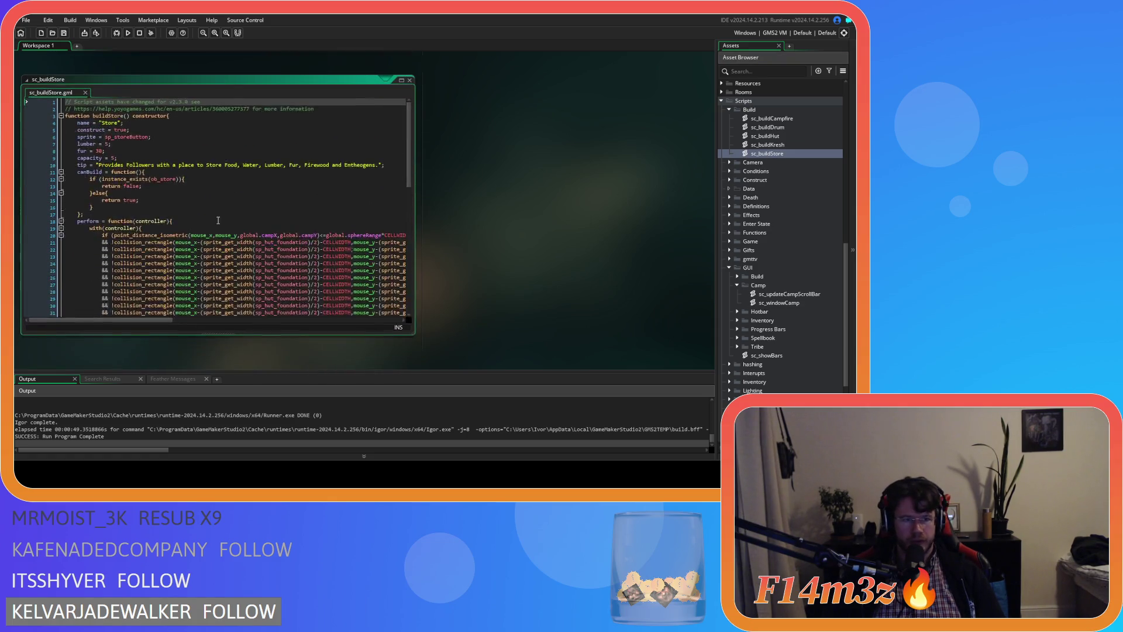
pyautogui.scroll(-5, 218, 221)
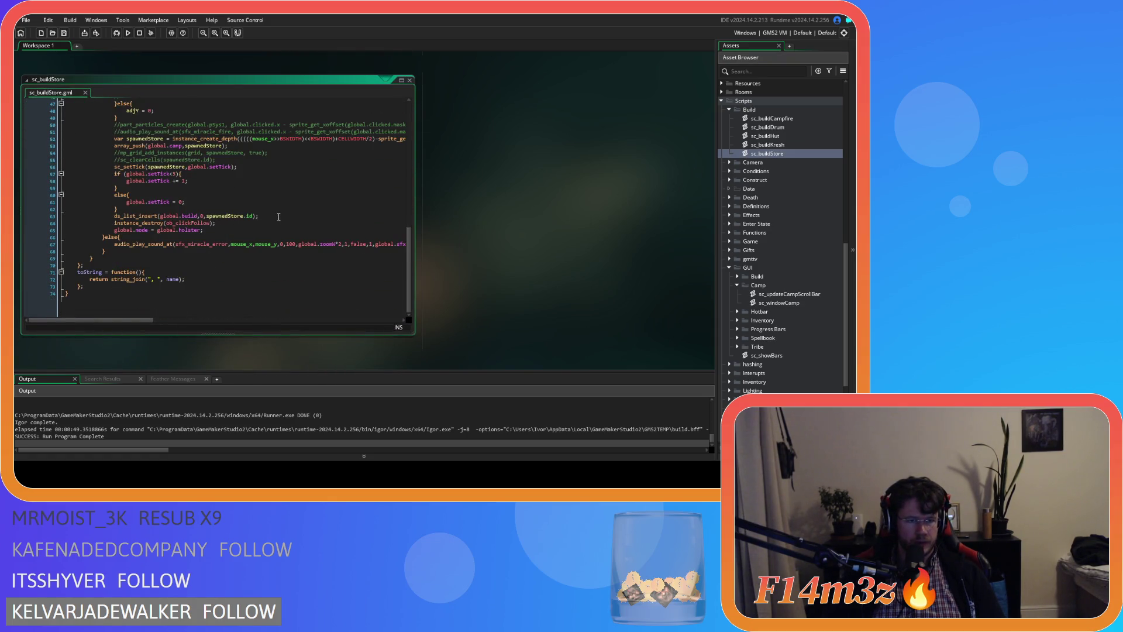
pyautogui.click(275, 216)
pyautogui.press('Return')
pyautogui.write('updateCampScrollBar(id);')
pyautogui.hotkey('ctrl', 's')
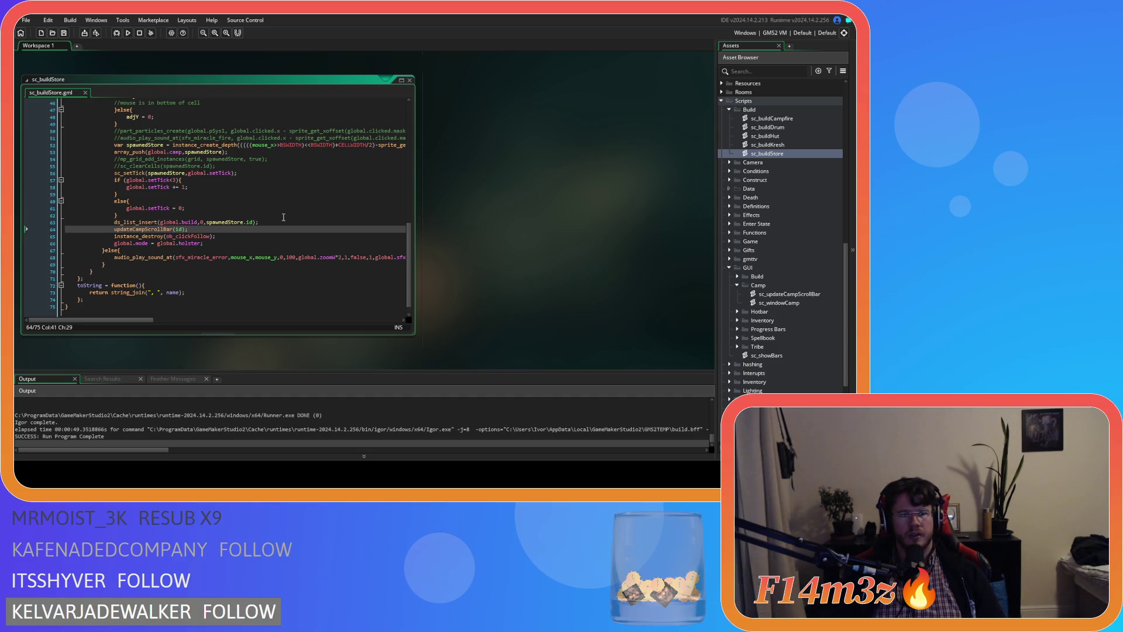
pyautogui.rightClick(475, 196)
# Close all script editors and collapse the Build, Camp and GUI folders.
pyautogui.moveTo(498, 207)
pyautogui.click(547, 292)
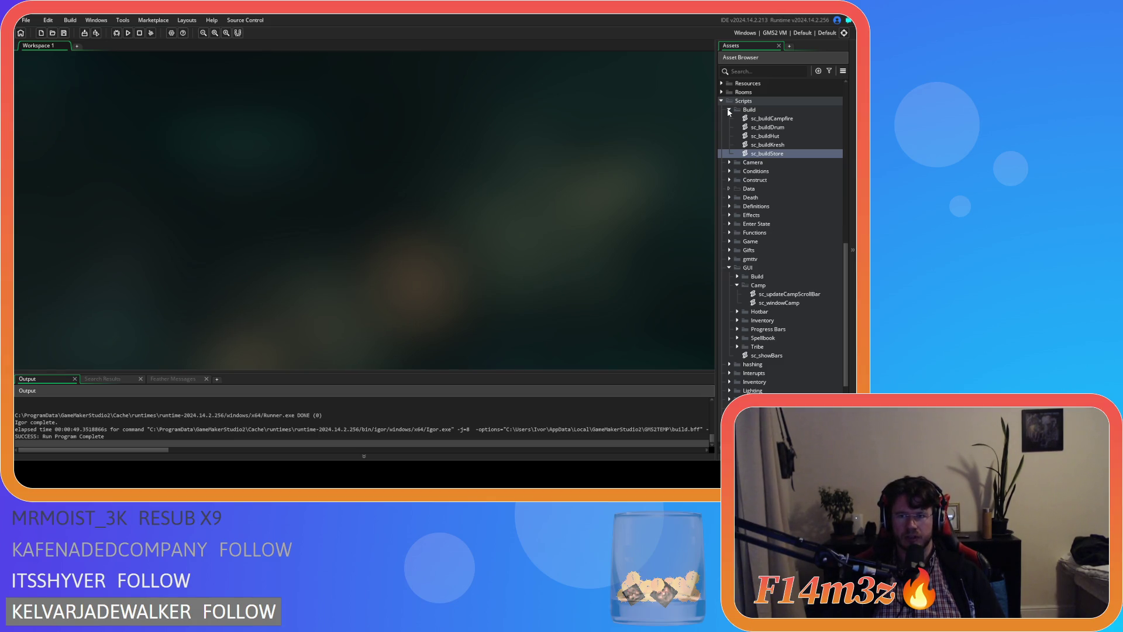
pyautogui.click(729, 110)
pyautogui.click(736, 240)
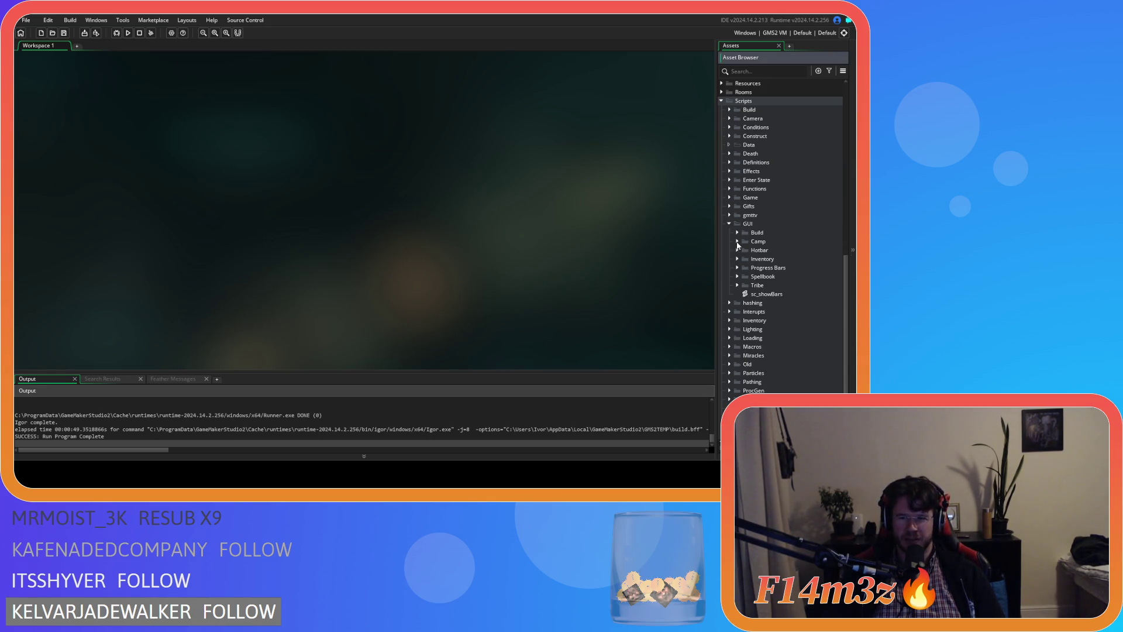
pyautogui.click(729, 224)
# Collapse the Scripts, Menu, Game, Camera and Objects folders in the Asset Browser.
pyautogui.click(721, 102)
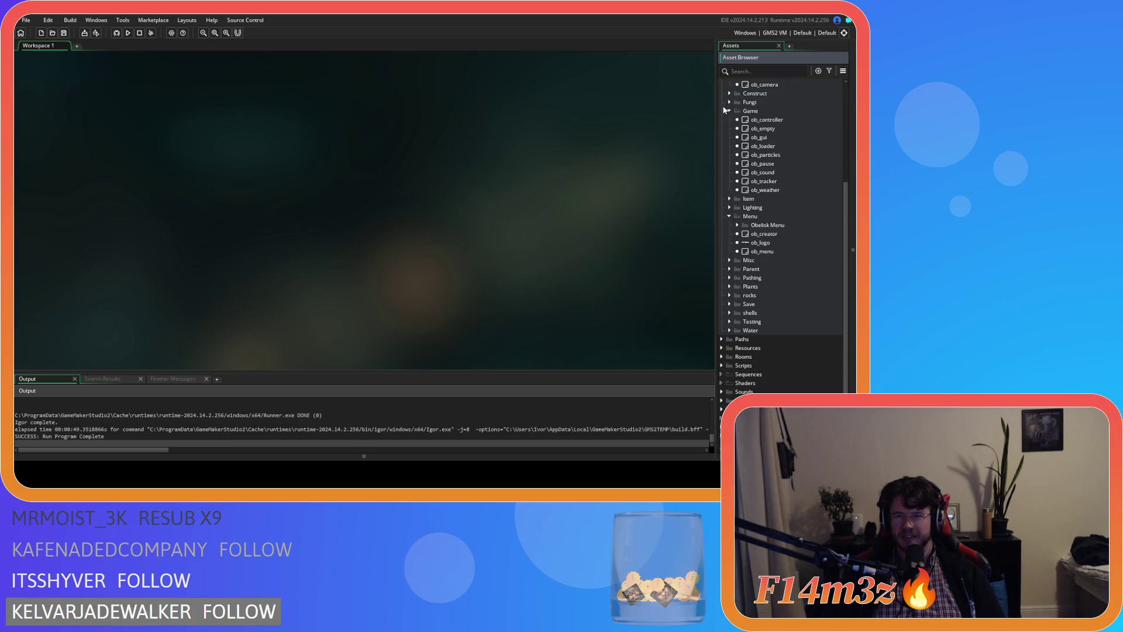
pyautogui.click(727, 217)
pyautogui.scroll(3, 730, 228)
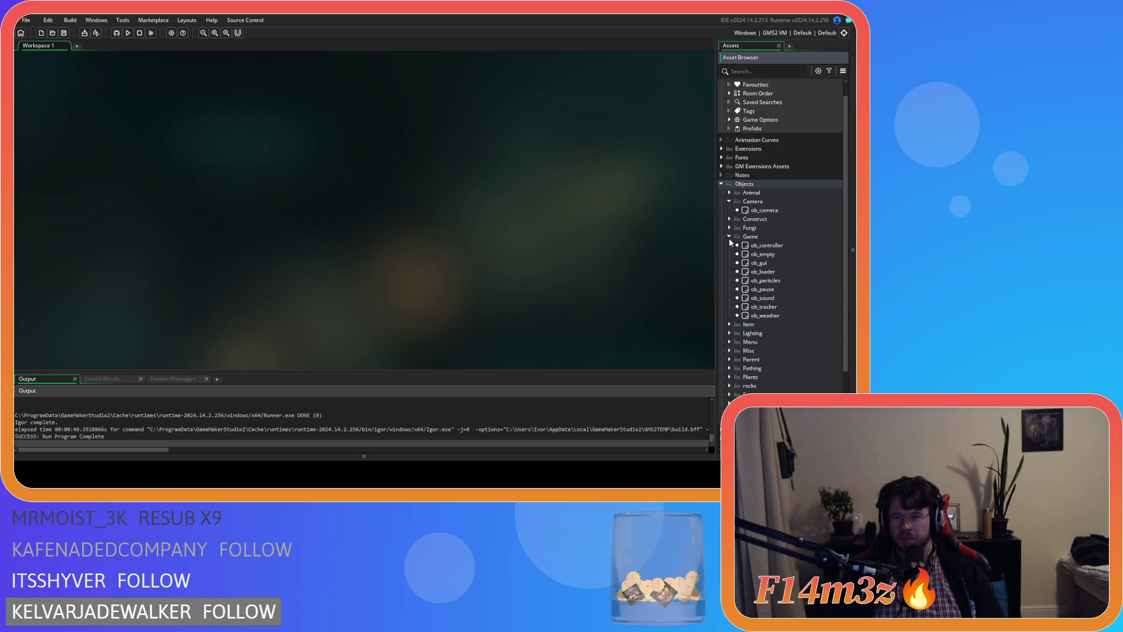
pyautogui.click(728, 236)
pyautogui.click(730, 201)
pyautogui.click(721, 184)
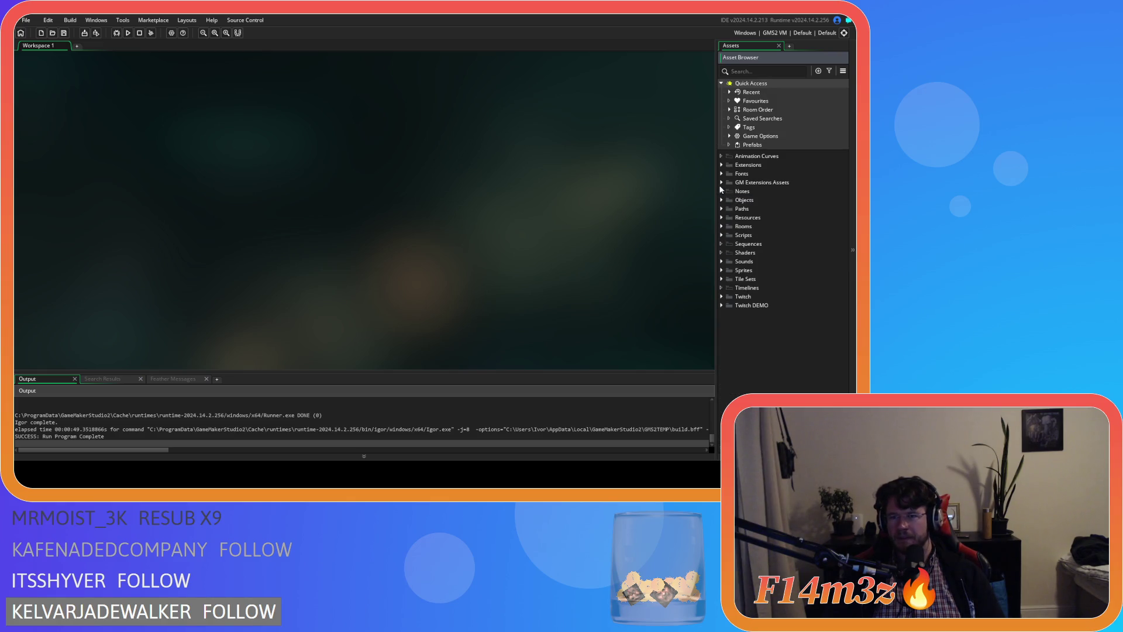
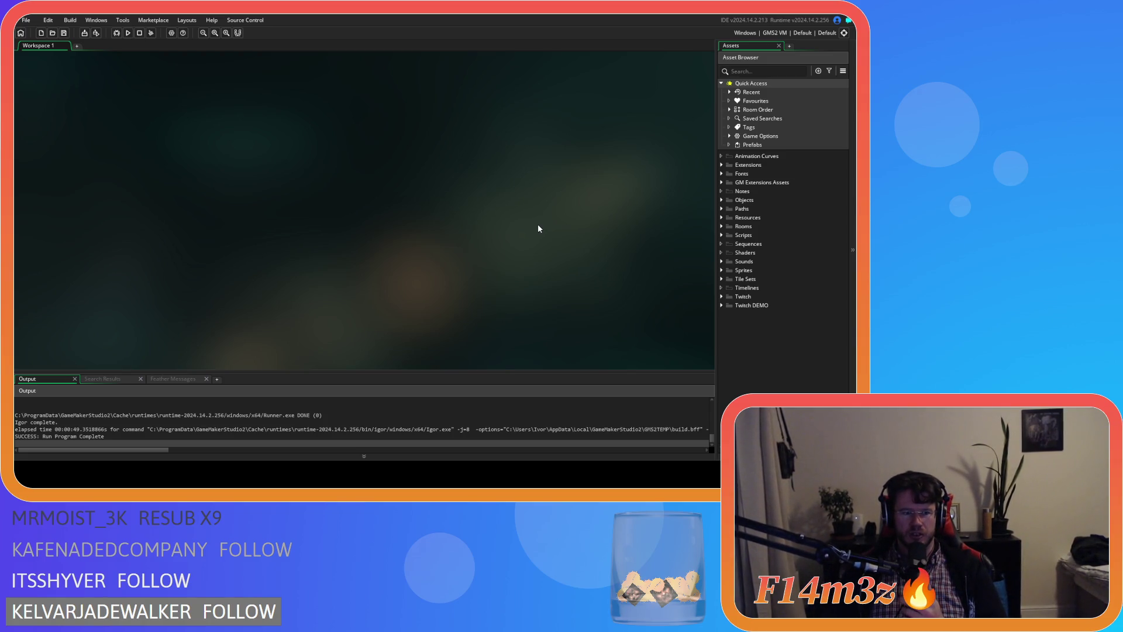
# Expand Scripts > Construct in the Asset Browser and open the sc_portal script.
pyautogui.click(721, 200)
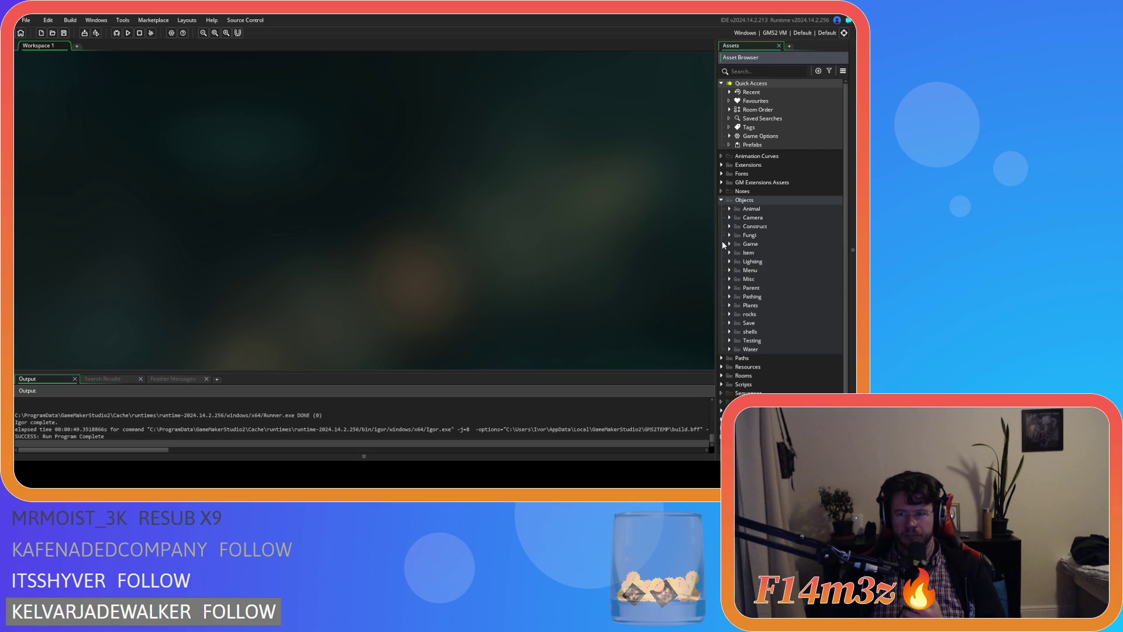
pyautogui.click(721, 200)
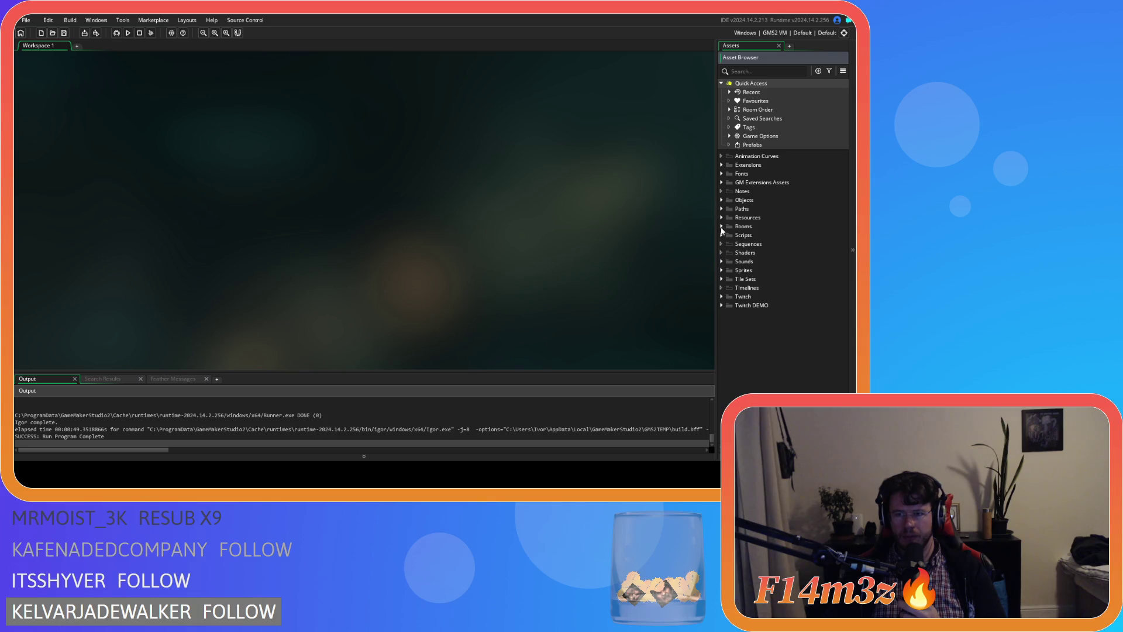
pyautogui.click(723, 235)
pyautogui.scroll(-2, 722, 240)
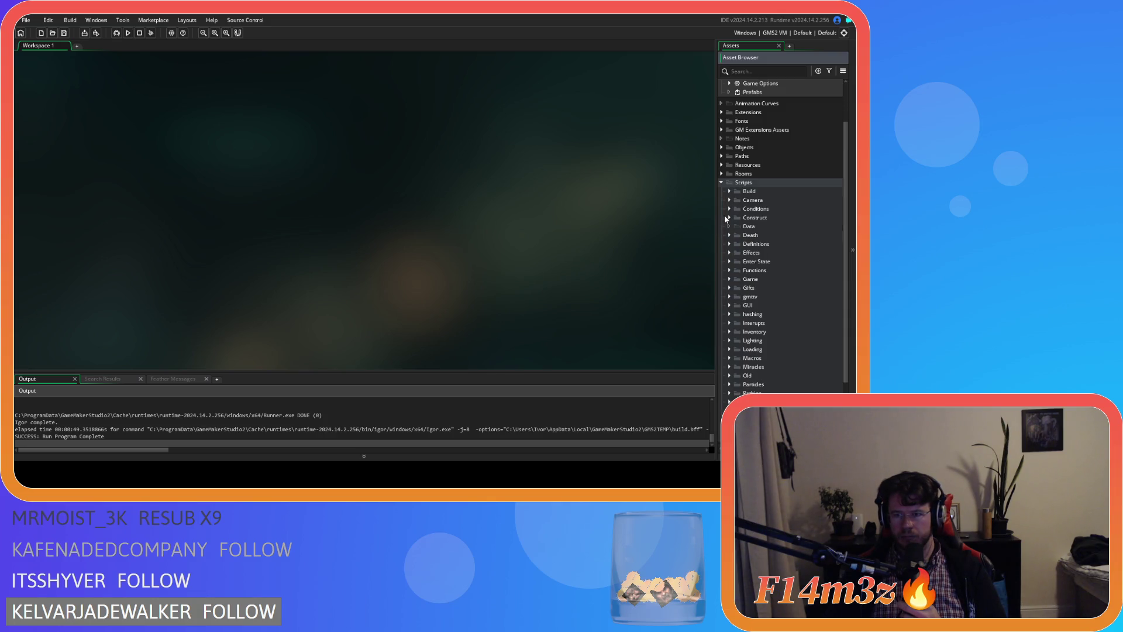
pyautogui.click(729, 218)
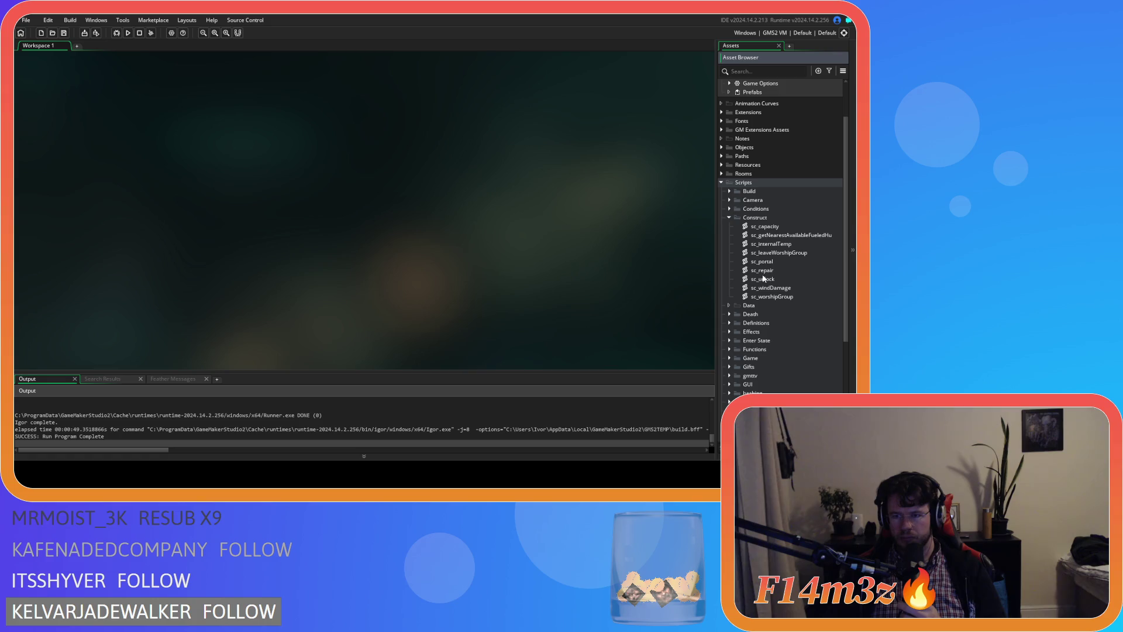
pyautogui.doubleClick(778, 262)
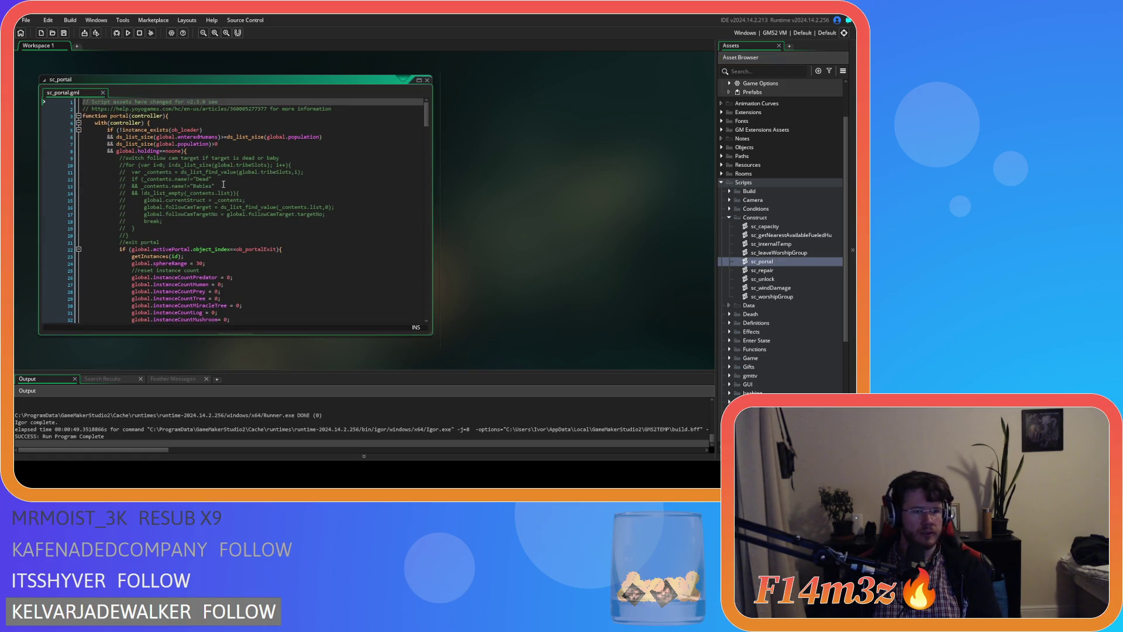
# Read through sc_portal's level-transition code and put the cursor after 'global.previousLevel = room;'.
pyautogui.scroll(-20, 223, 185)
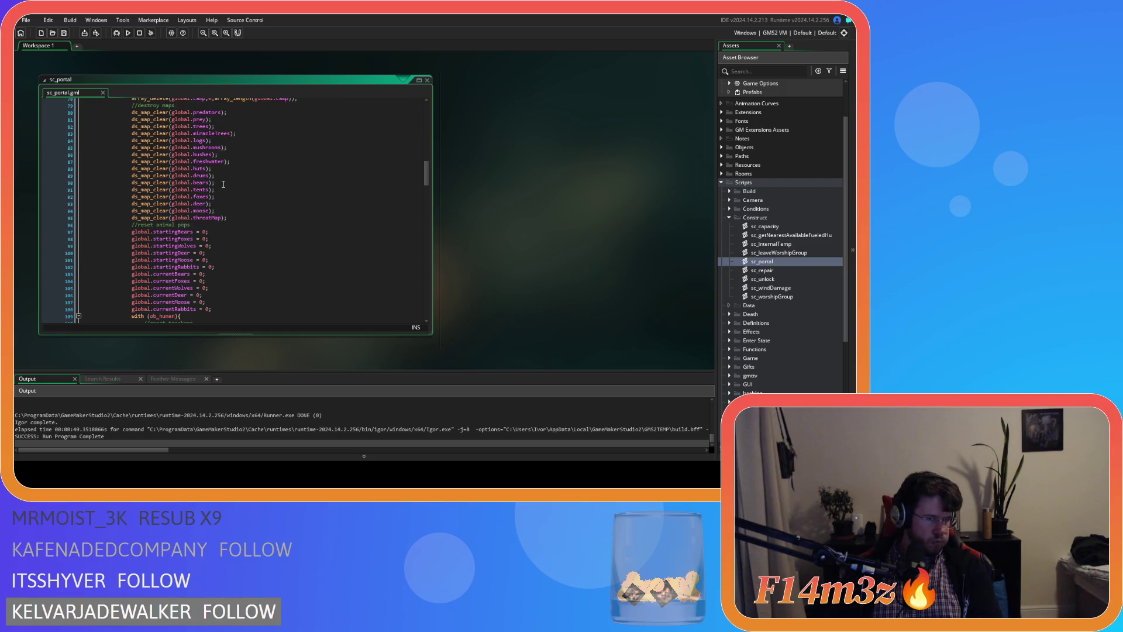
pyautogui.scroll(-2, 224, 184)
pyautogui.scroll(-14, 224, 184)
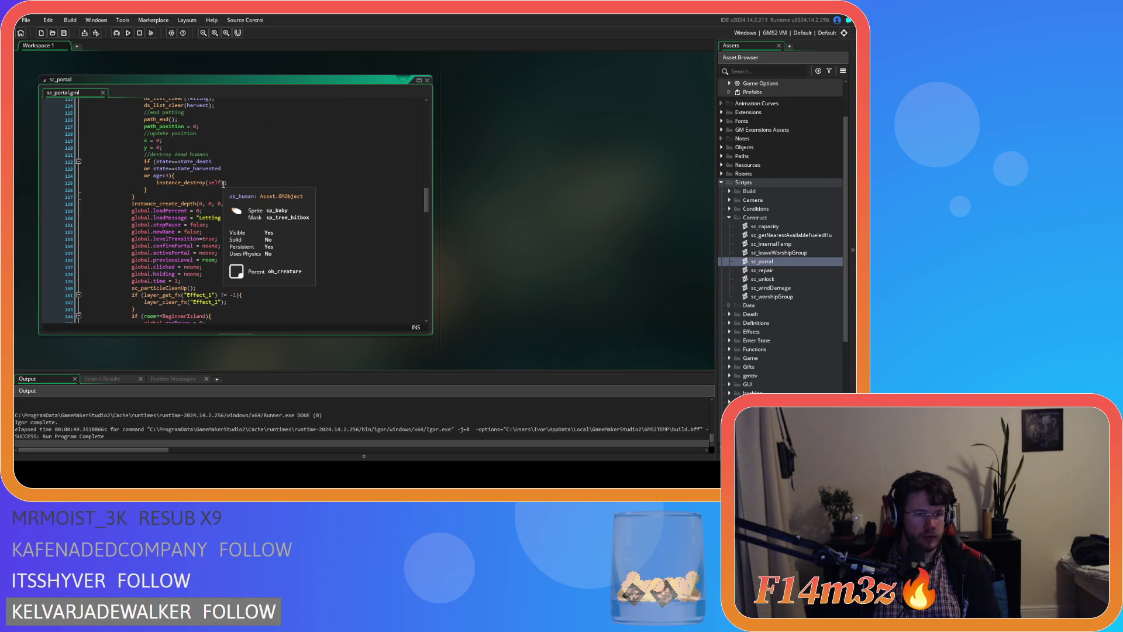
pyautogui.scroll(18, 279, 223)
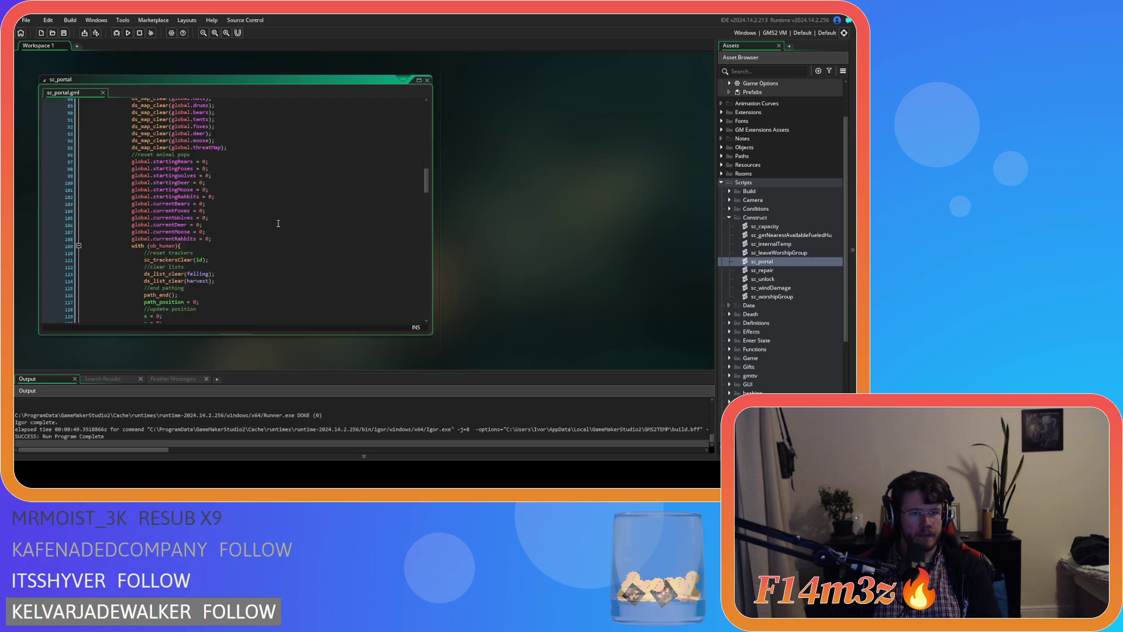
pyautogui.scroll(4, 279, 223)
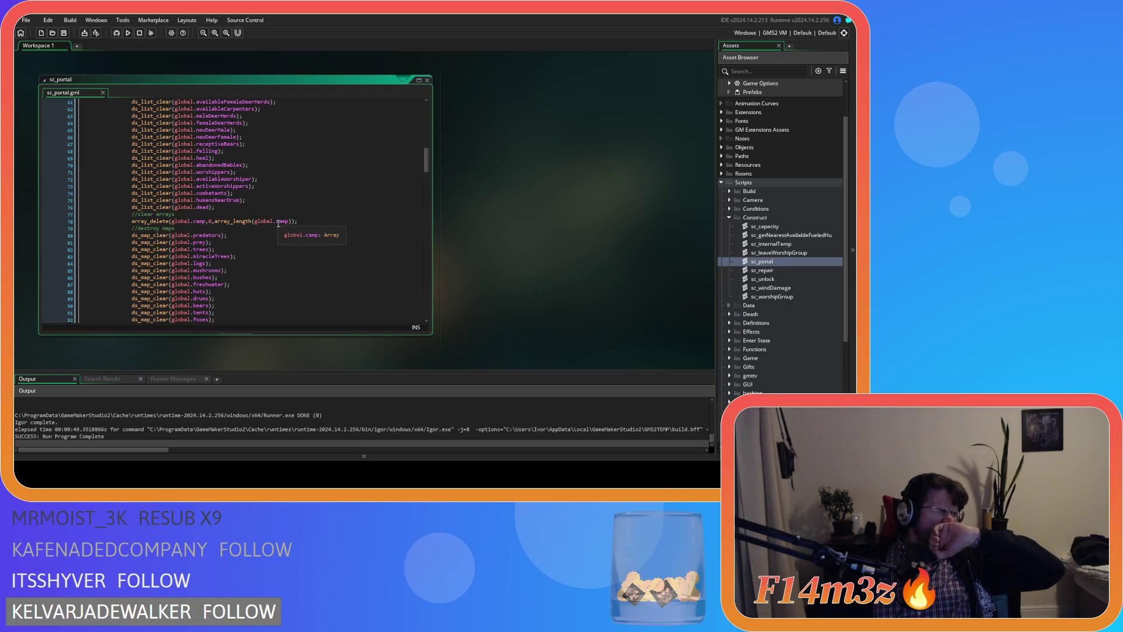
pyautogui.scroll(13, 291, 236)
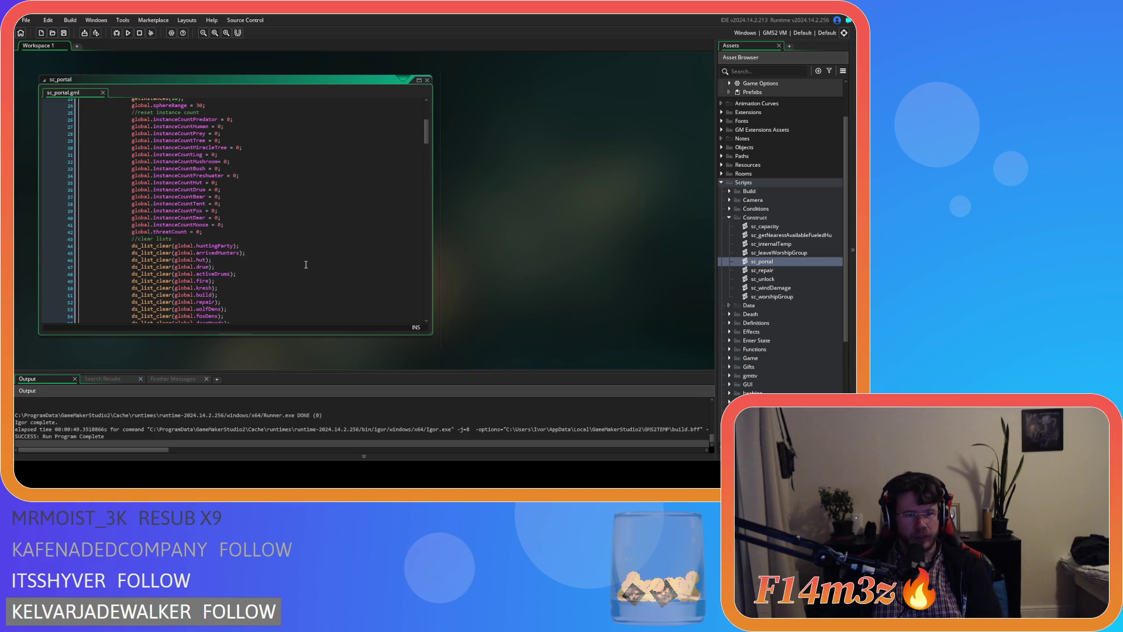
pyautogui.scroll(3, 264, 255)
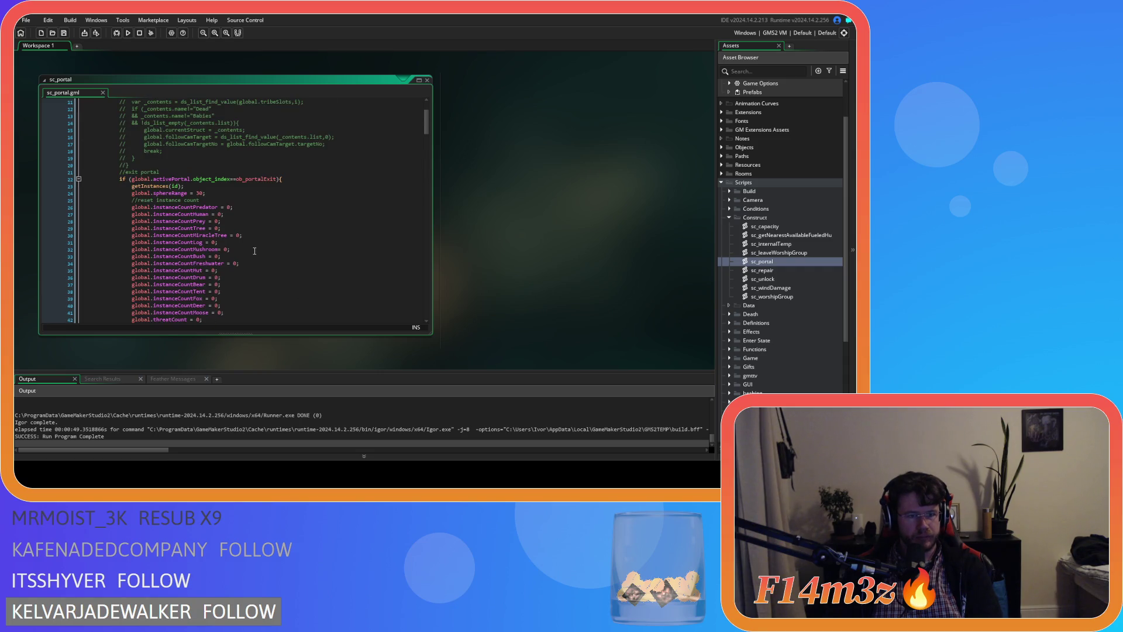
pyautogui.scroll(-20, 254, 251)
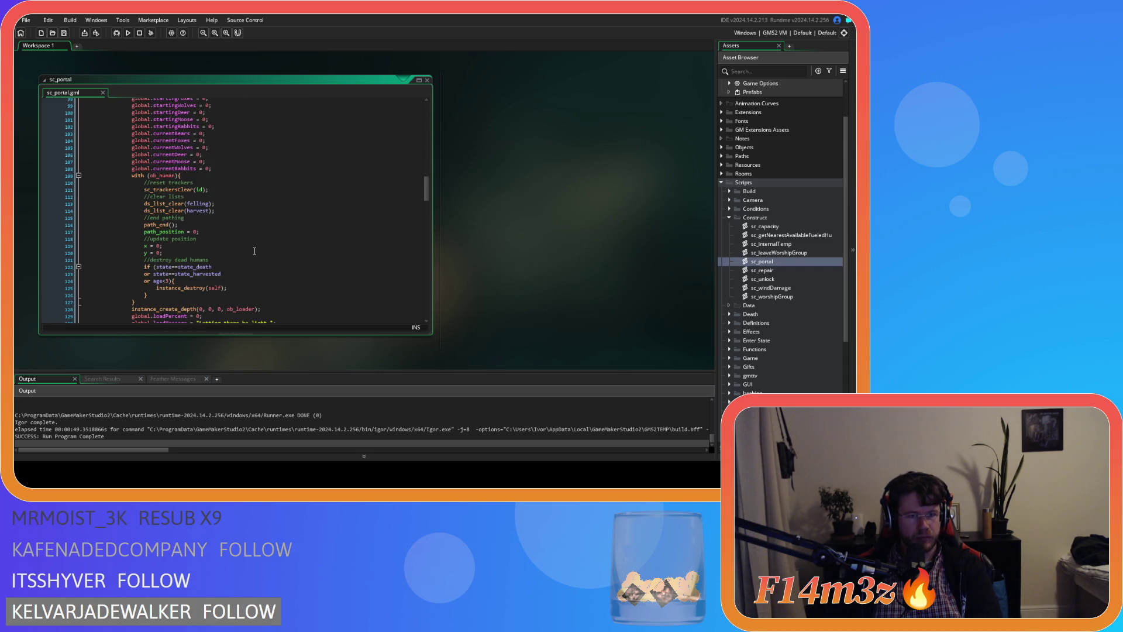
pyautogui.scroll(-6, 254, 251)
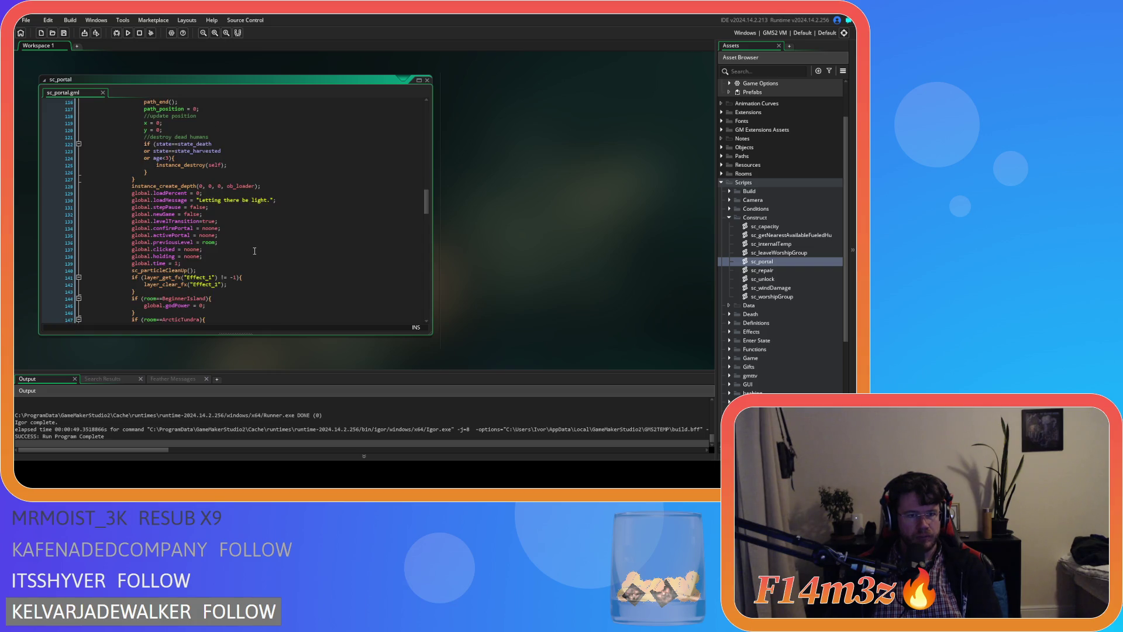
pyautogui.scroll(-1, 254, 251)
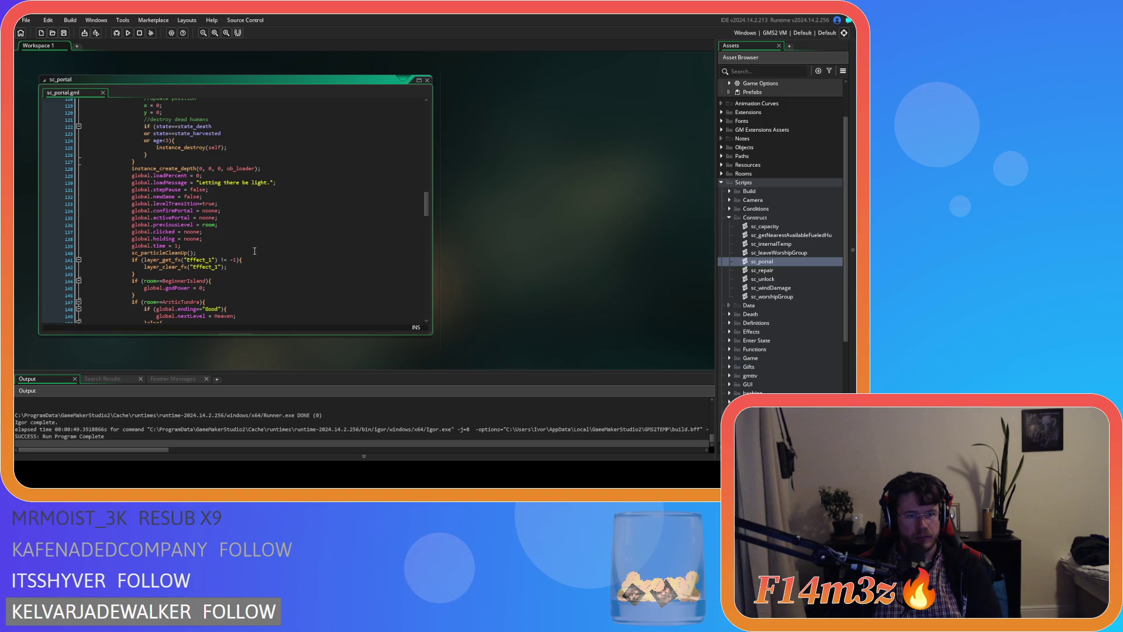
pyautogui.scroll(-4, 254, 251)
pyautogui.scroll(2, 254, 251)
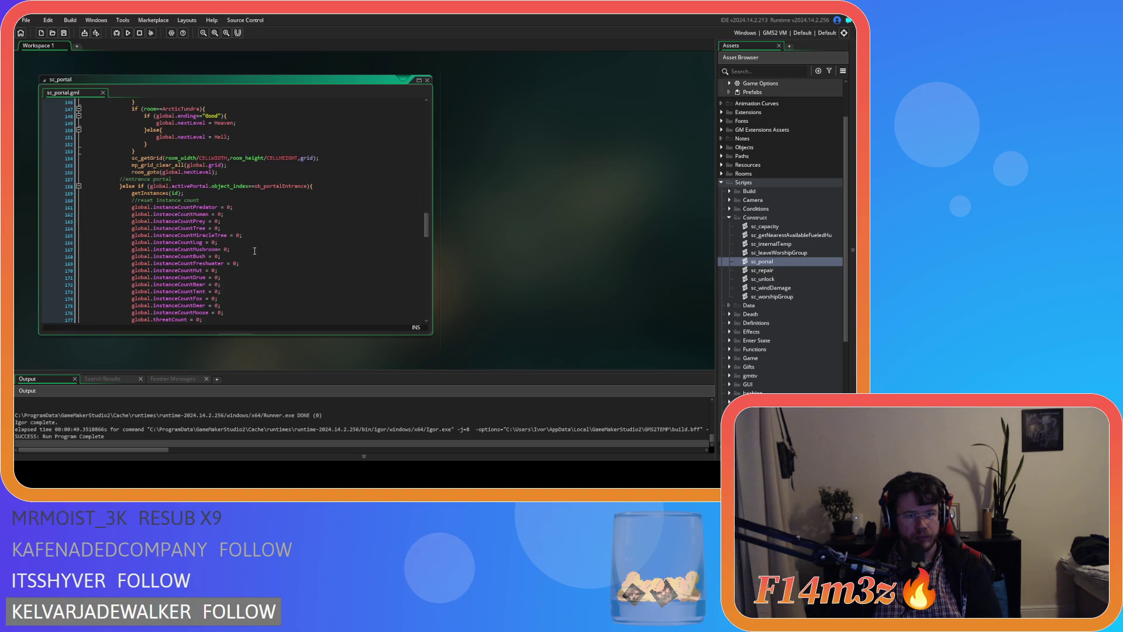
pyautogui.scroll(1, 255, 251)
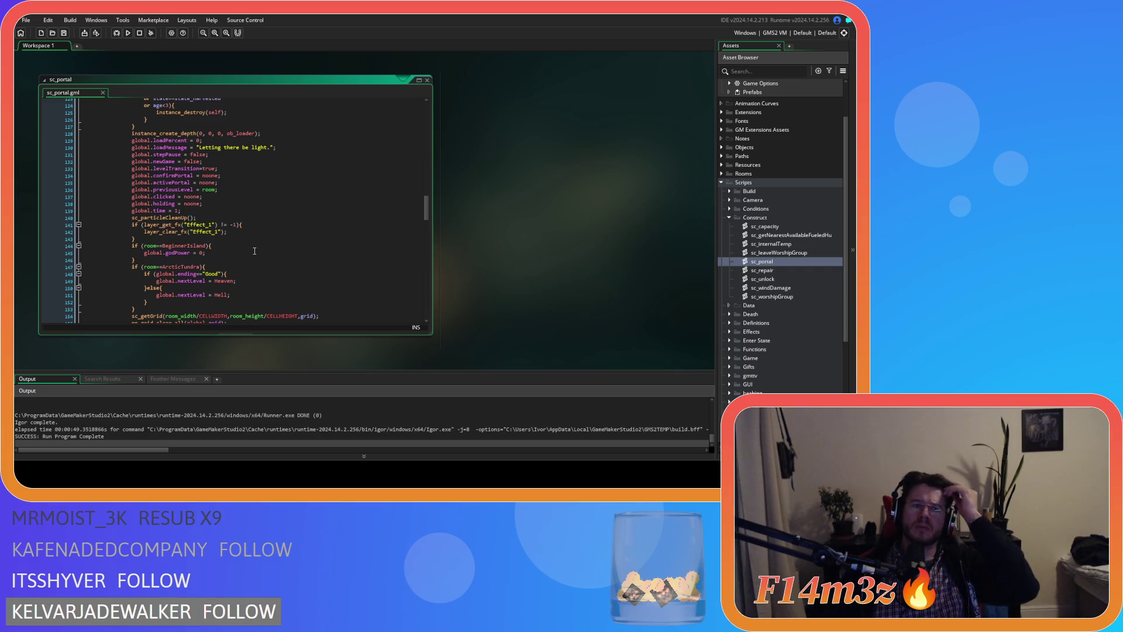
pyautogui.click(232, 191)
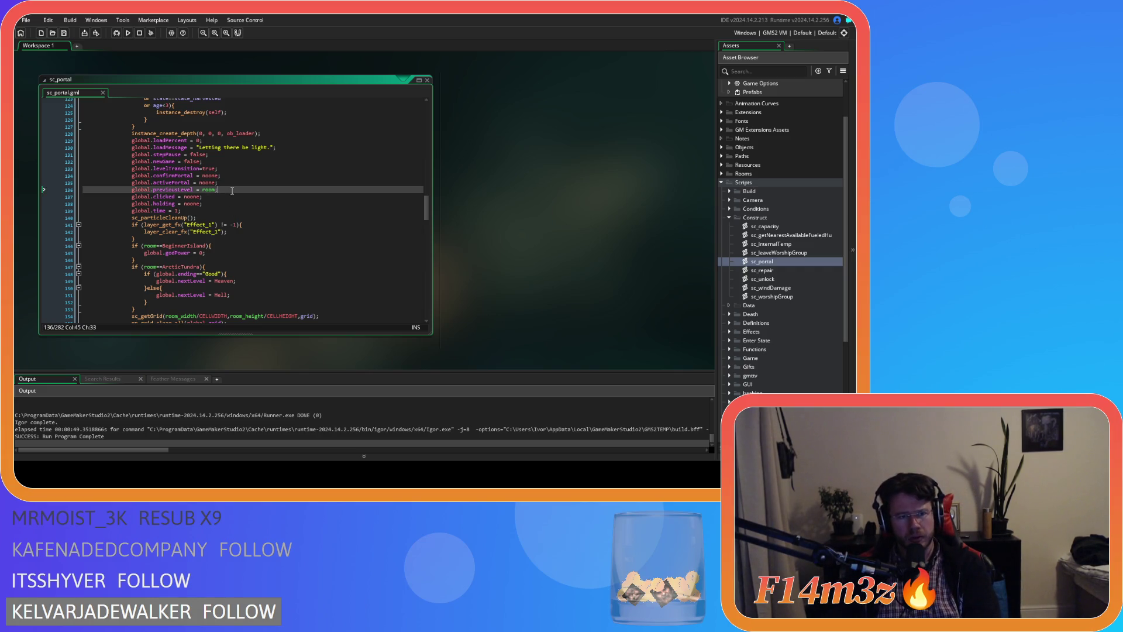
# Add 'global.campScrollBarY = 0;' and 'global.campScroll = 0;' lines below 'global.time = 1;'.
pyautogui.press('Down')
pyautogui.press('Down')
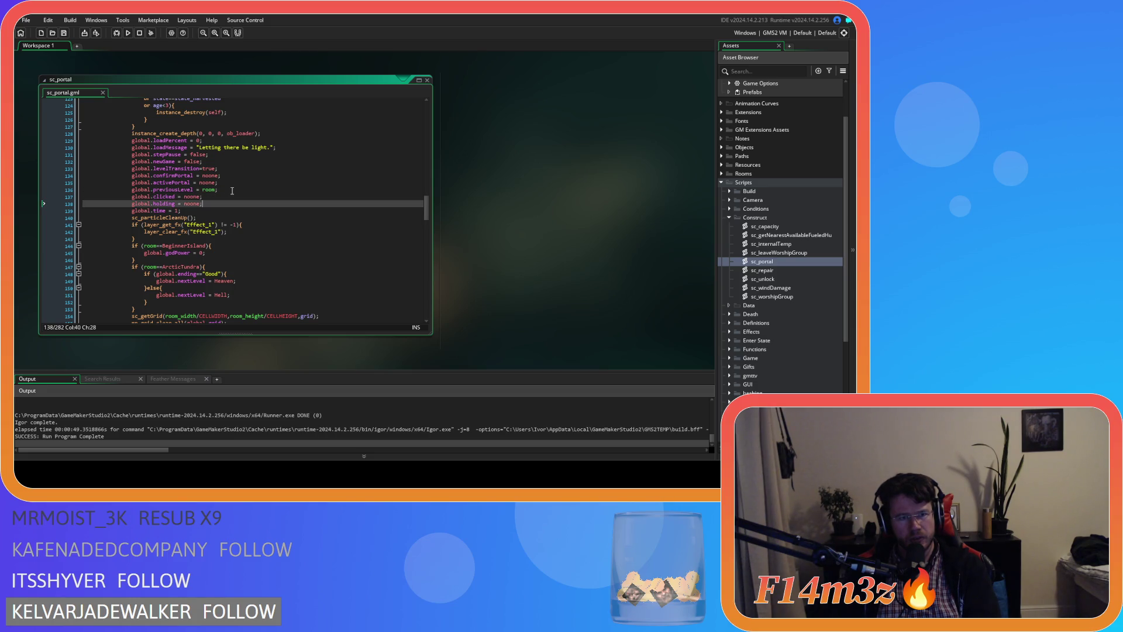
pyautogui.press('Up')
pyautogui.press('Up')
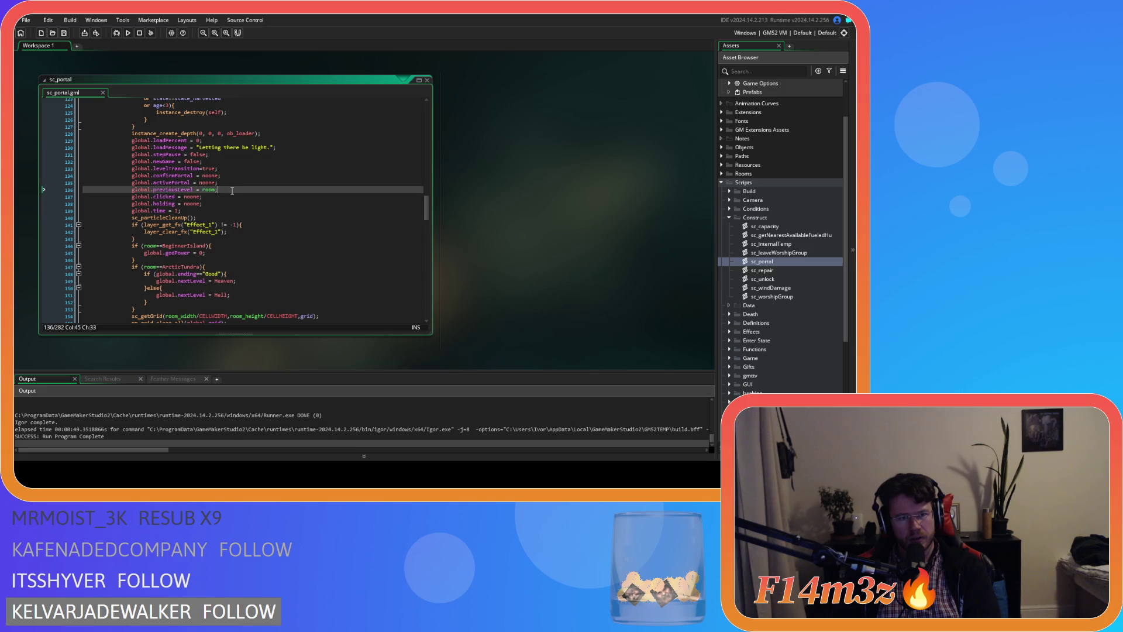
pyautogui.press('Up')
pyautogui.press('Up')
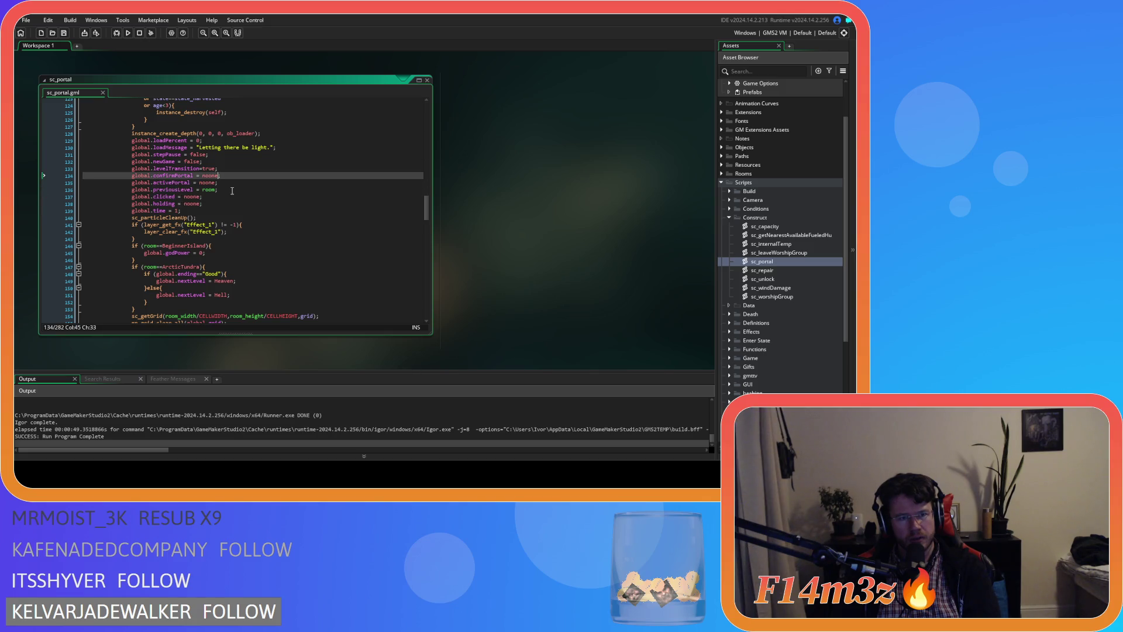
pyautogui.press('Up')
pyautogui.press('Up')
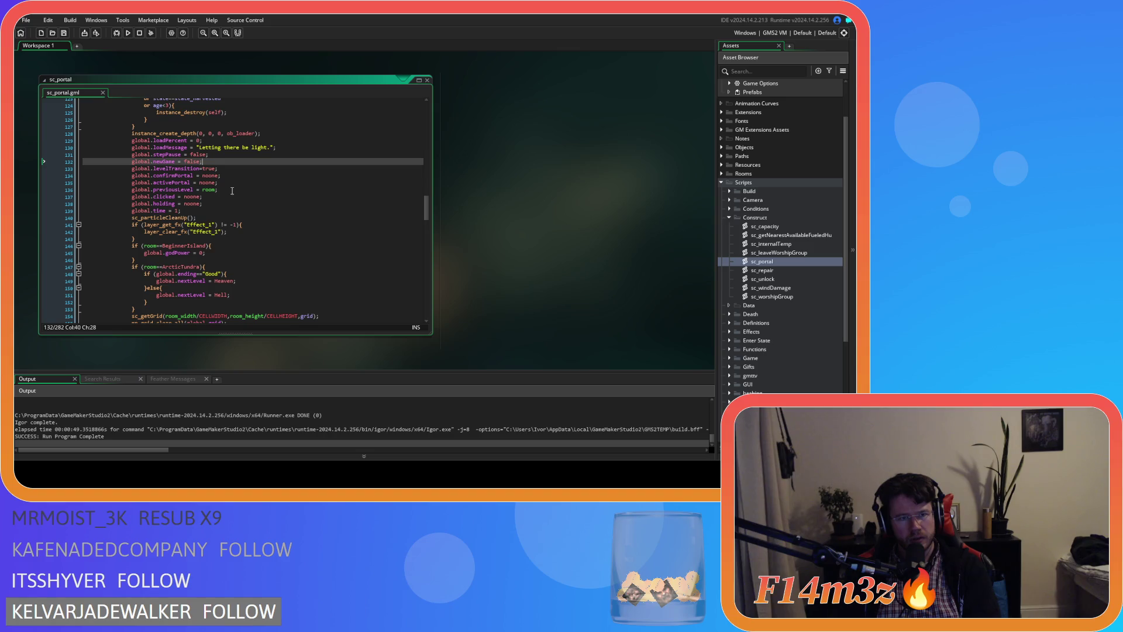
pyautogui.press('Down')
pyautogui.press('Down')
pyautogui.press('Down')
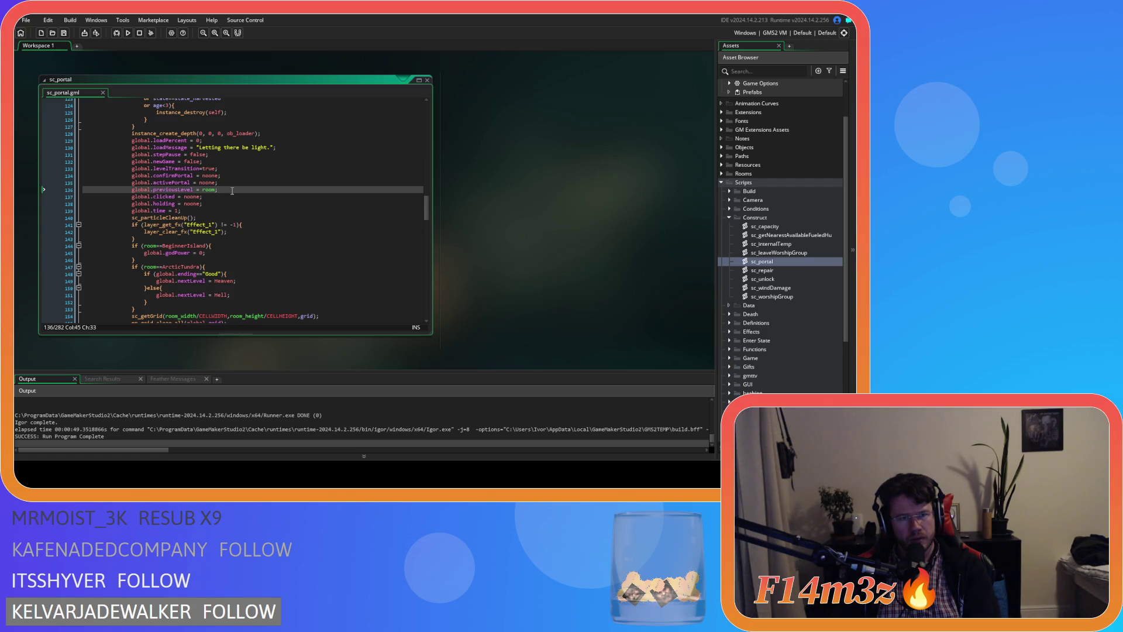
pyautogui.press('Down')
pyautogui.press('Down')
pyautogui.press('Down')
pyautogui.press('Return')
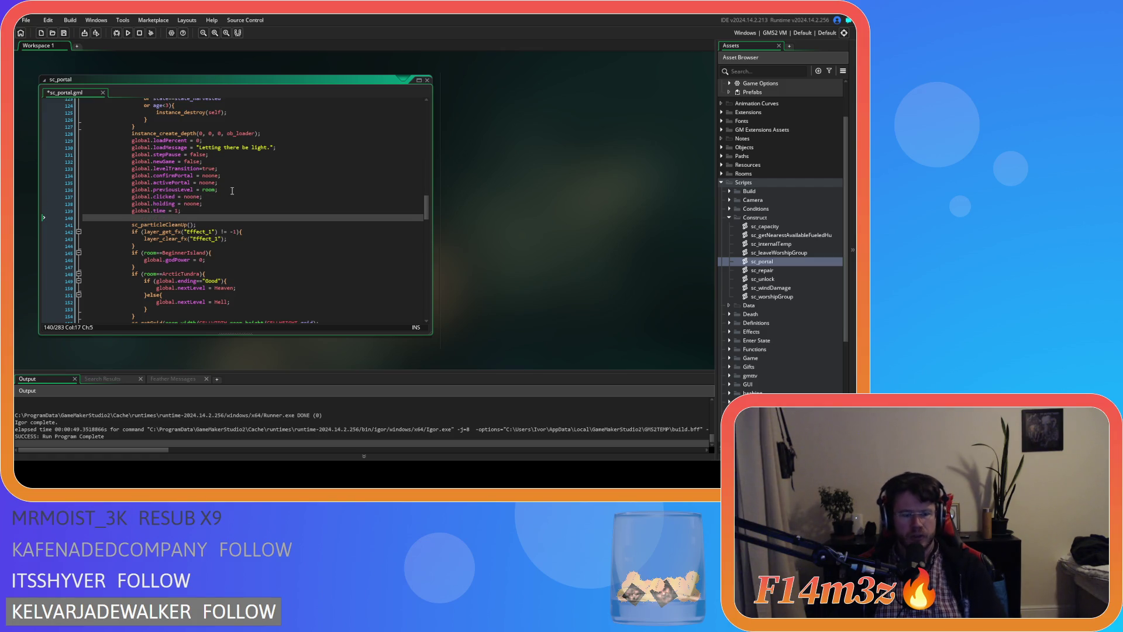
pyautogui.write('global.')
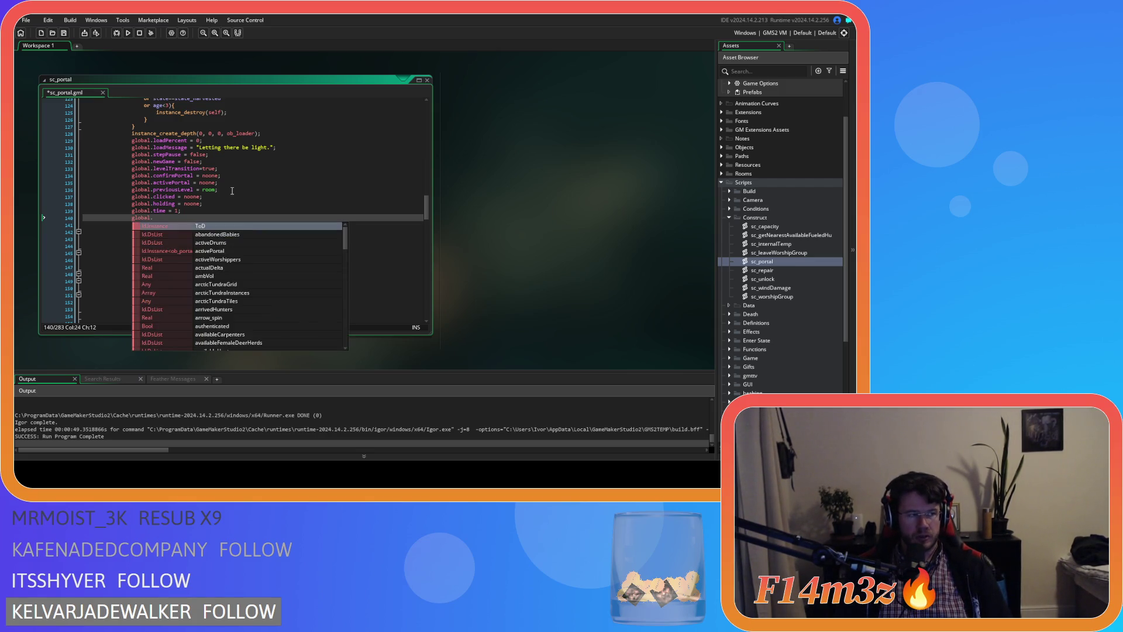
pyautogui.write('camp')
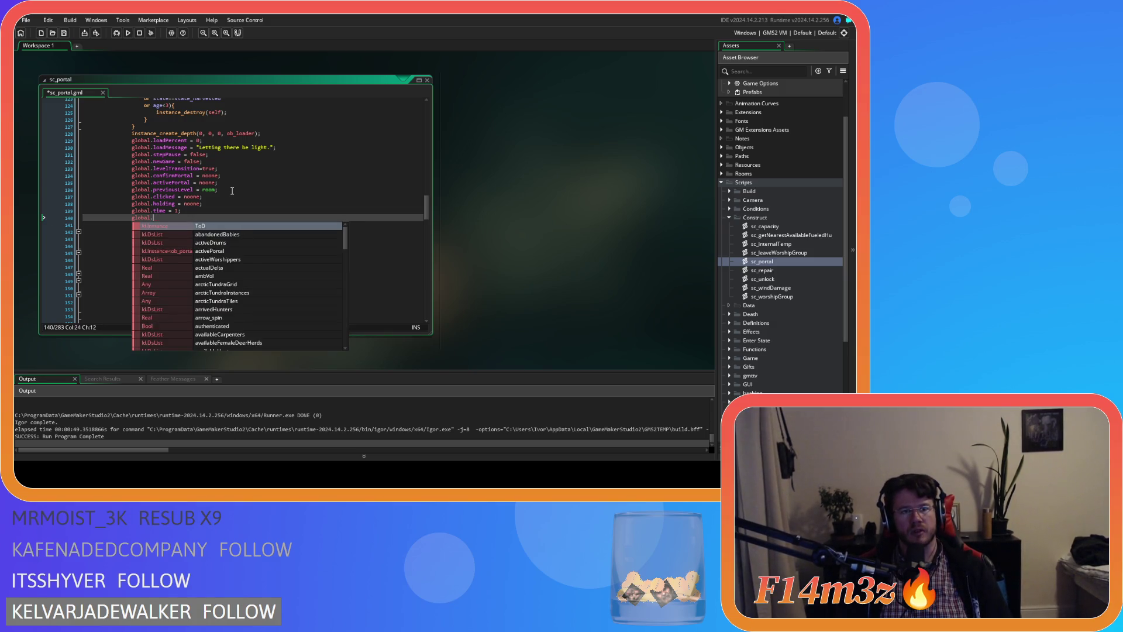
pyautogui.write('Sc')
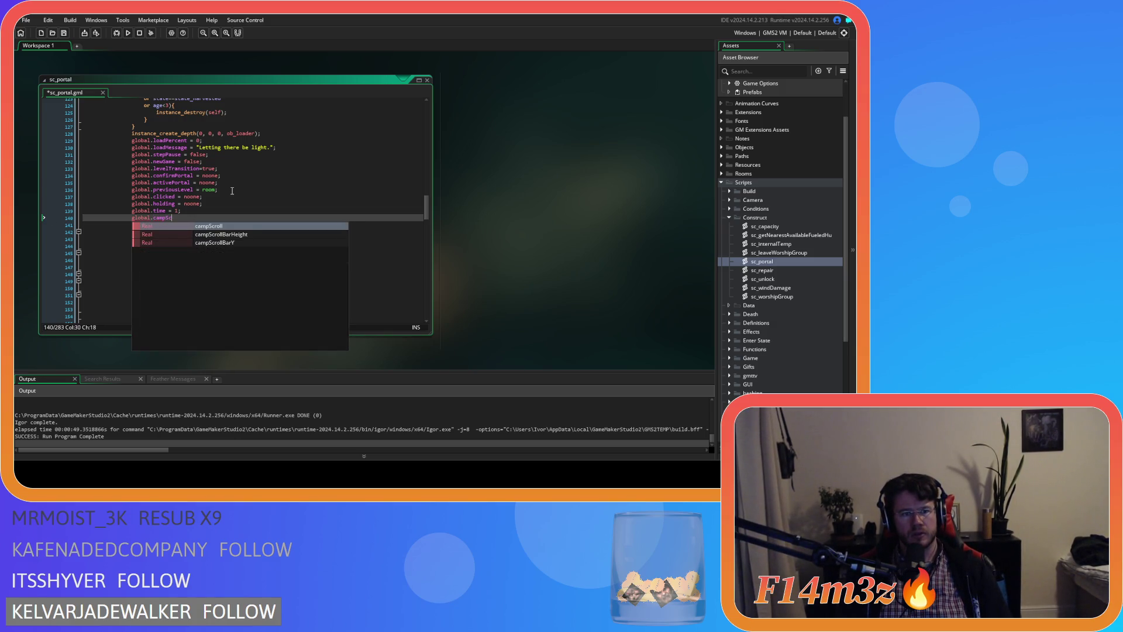
pyautogui.write('rollBarY')
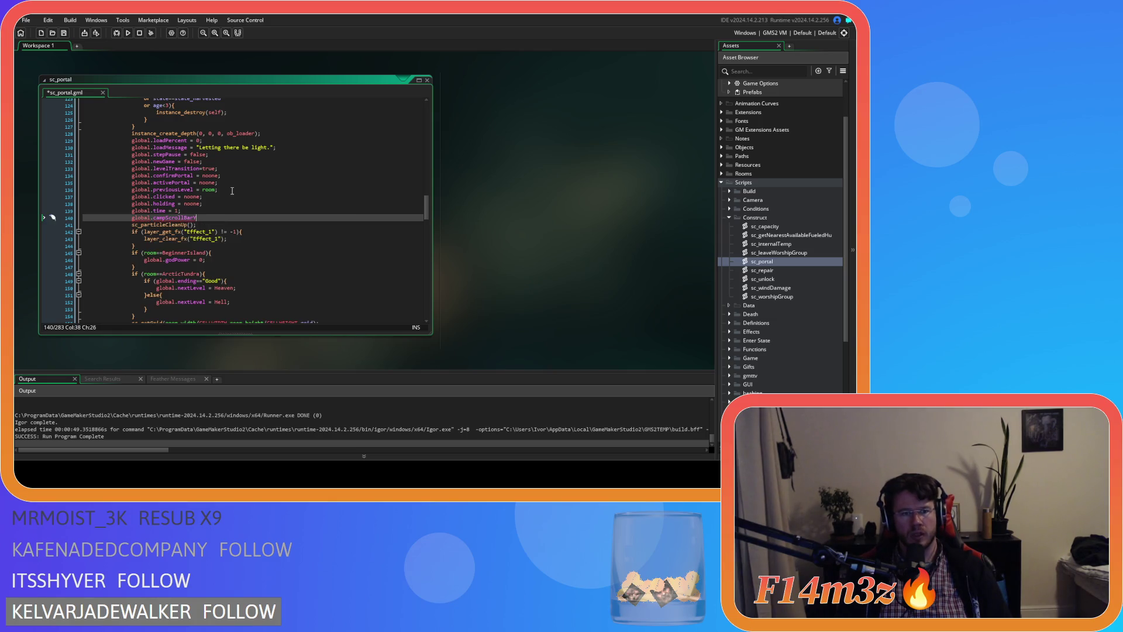
pyautogui.write(' = 0;')
pyautogui.press('Return')
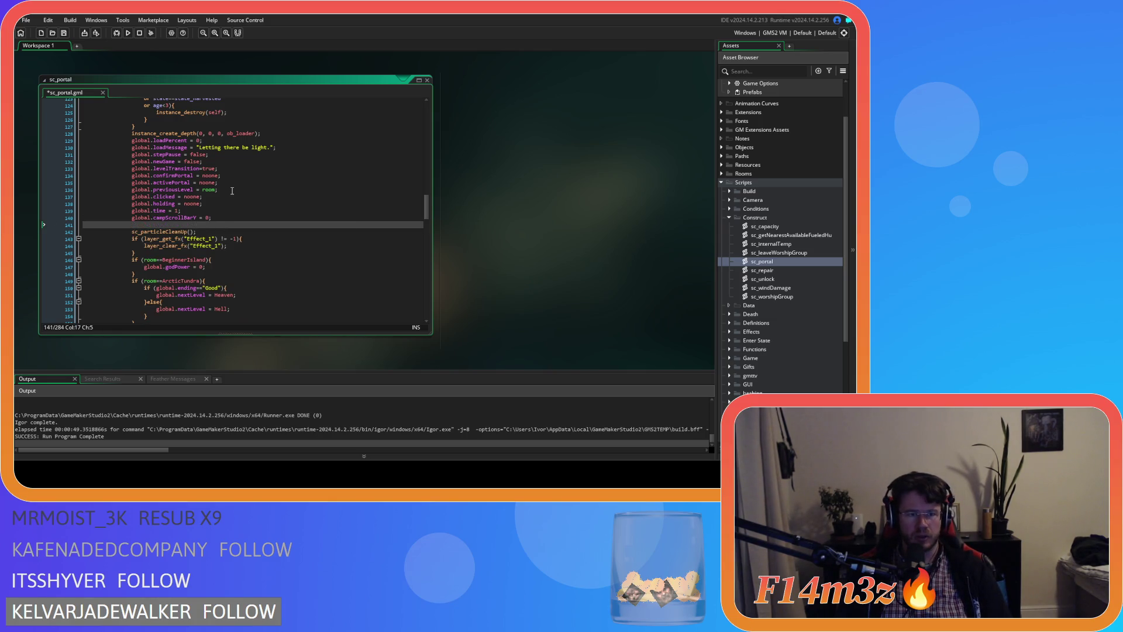
pyautogui.write('global.')
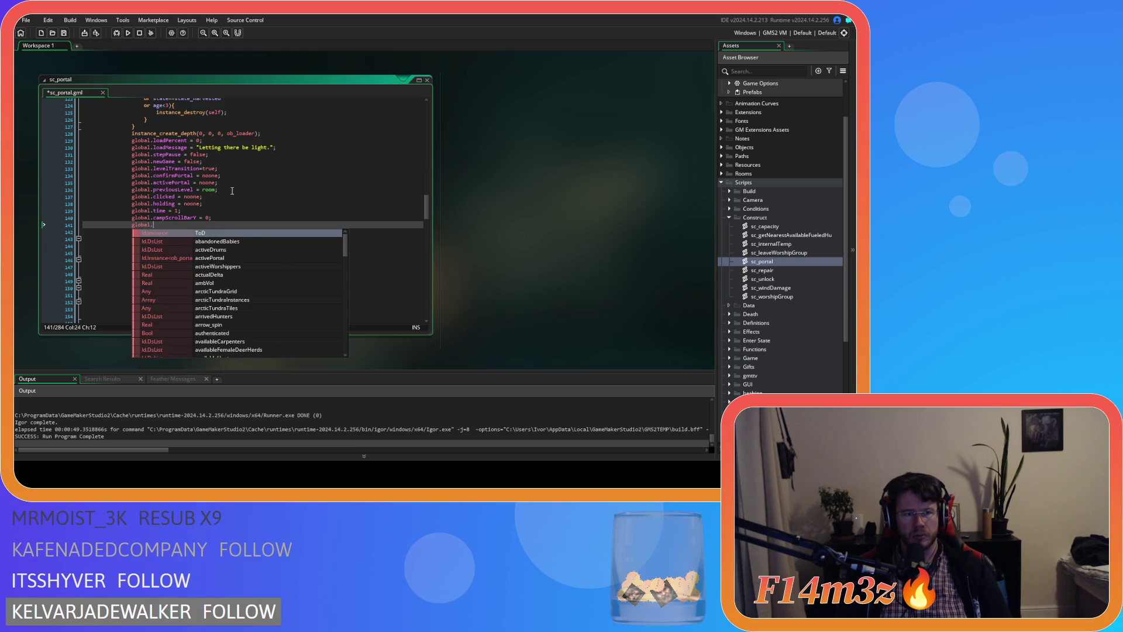
pyautogui.write('campScro')
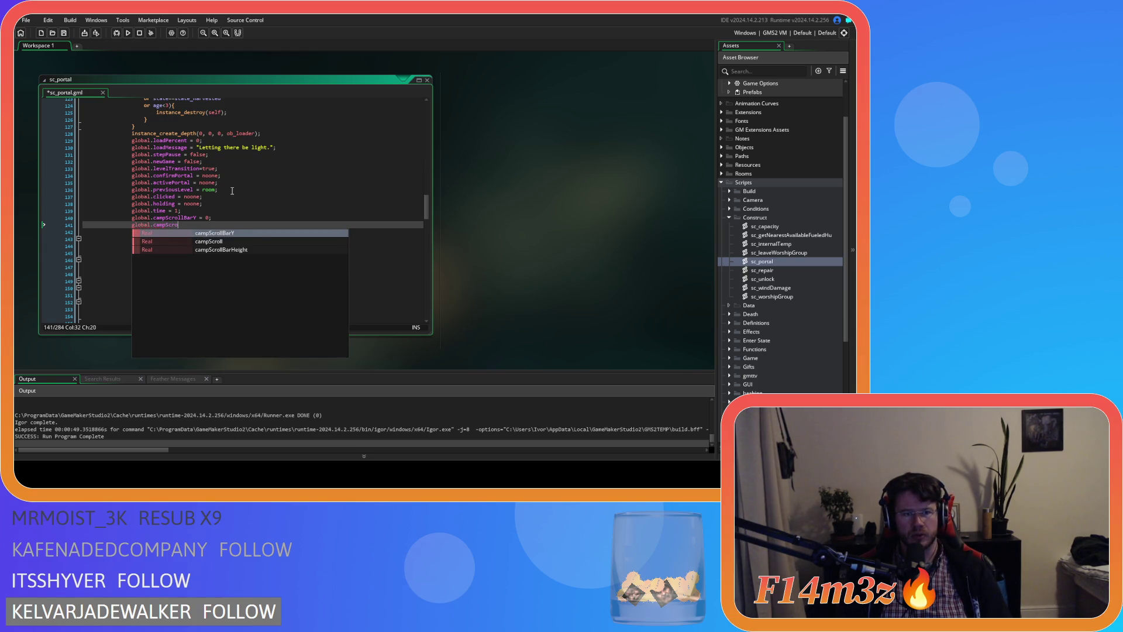
pyautogui.write('ll = 0;')
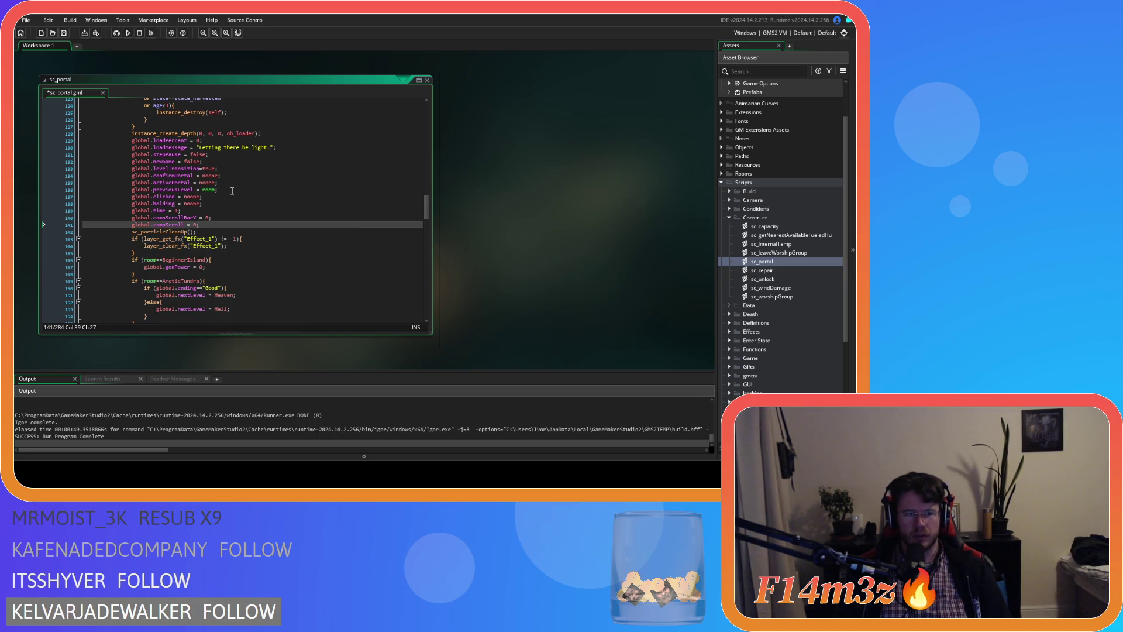
pyautogui.press('BackSpace')
# Copy the two camp scroll reset lines into the later loading block after its global.time line.
pyautogui.moveTo(214, 223); pyautogui.dragTo(130, 216)
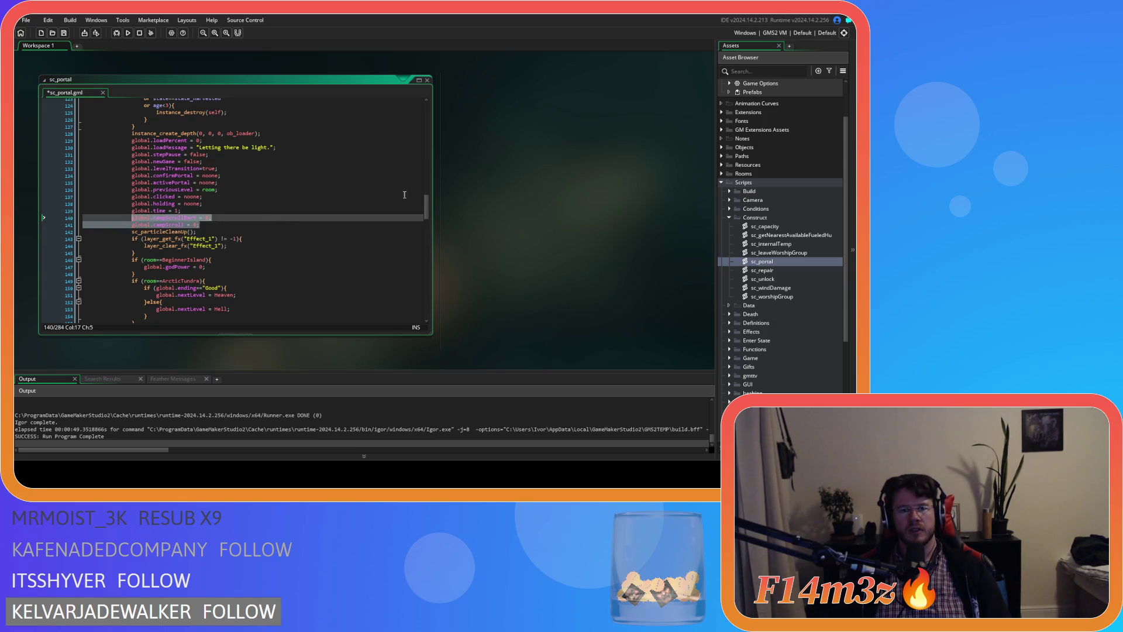
pyautogui.moveTo(425, 204); pyautogui.dragTo(429, 219)
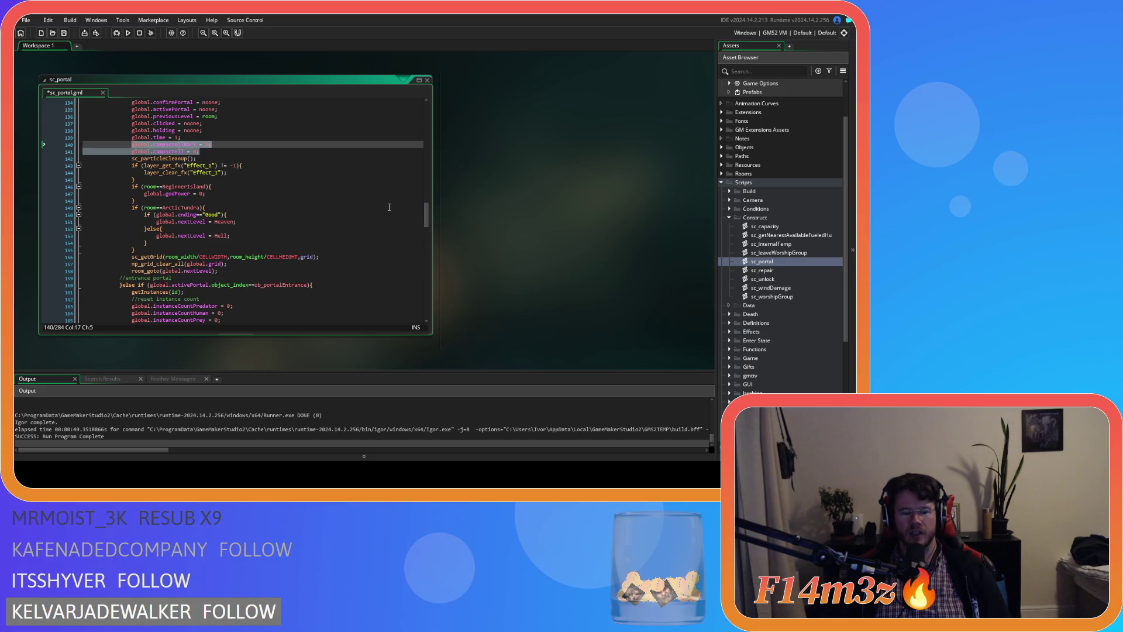
pyautogui.moveTo(426, 214); pyautogui.dragTo(426, 288)
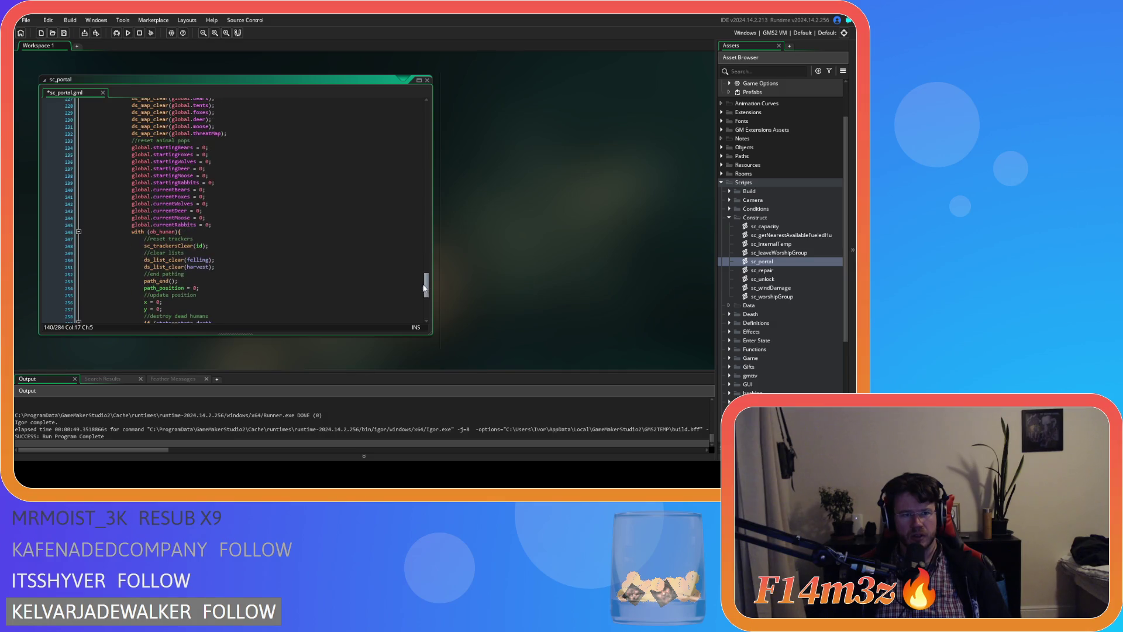
pyautogui.scroll(-9, 226, 228)
pyautogui.click(227, 228)
pyautogui.press('Return')
pyautogui.write('global.campScrollBarY = 0; \t\t\t\tglobal.campScroll = 0;')
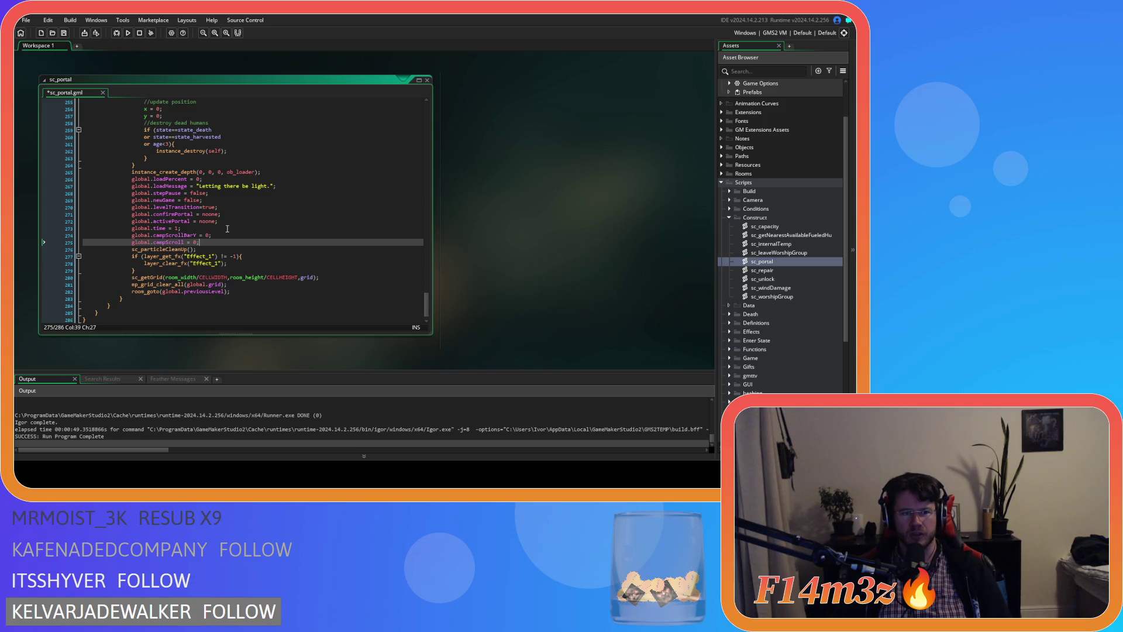
# Save the sc_portal script and close its editor.
pyautogui.hotkey('ctrl', 's')
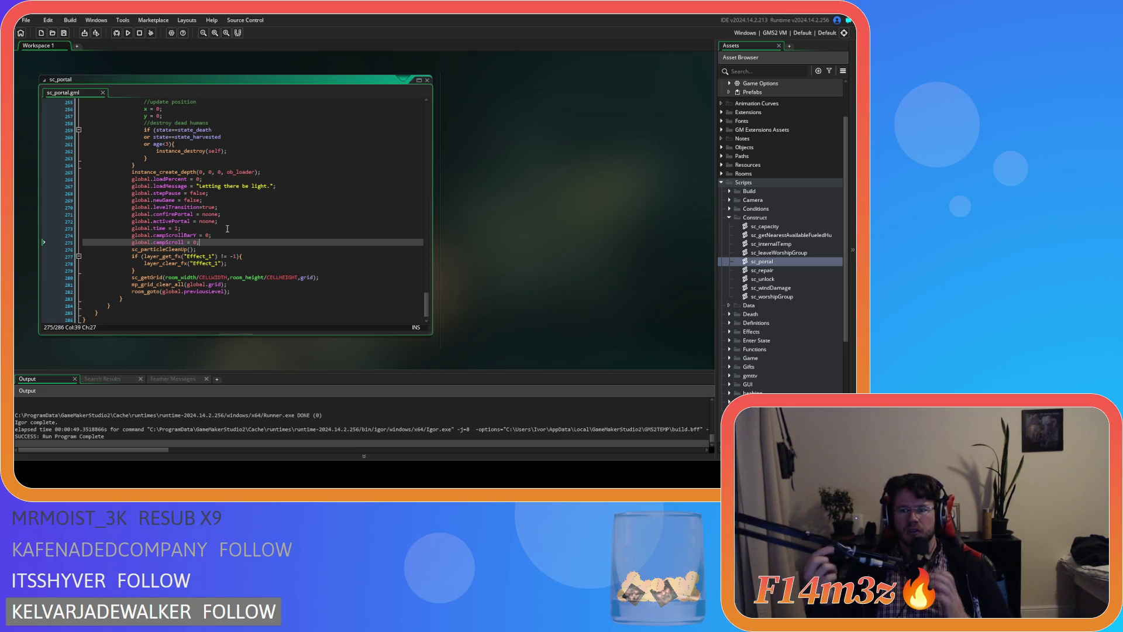
pyautogui.click(61, 59)
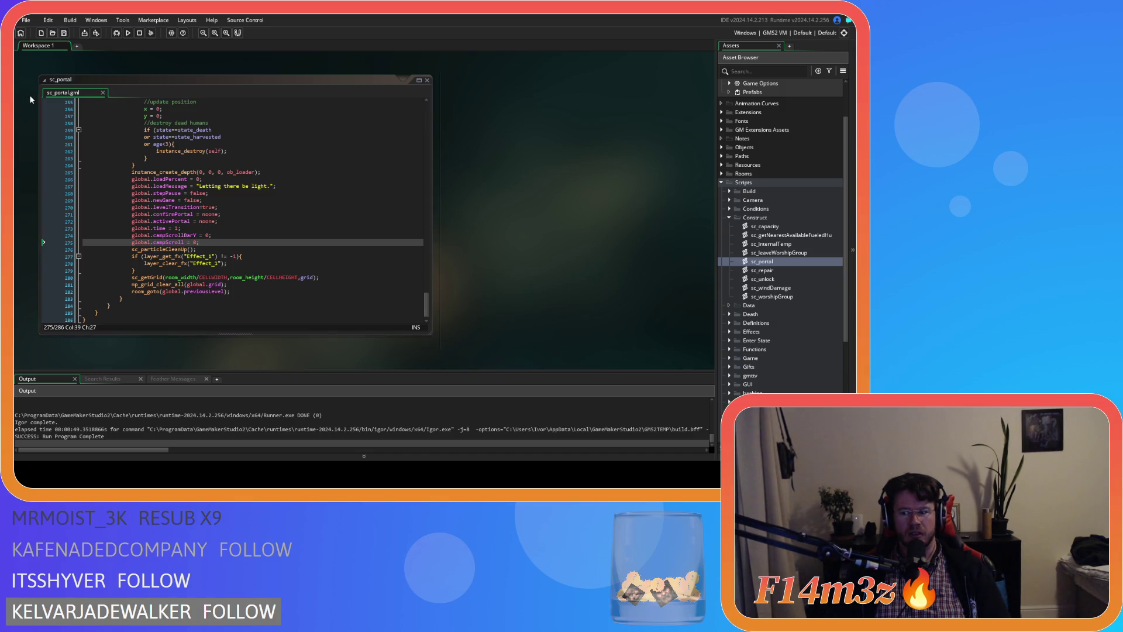
pyautogui.click(213, 242)
pyautogui.scroll(3, 517, 262)
pyautogui.scroll(-3, 493, 255)
pyautogui.scroll(2, 483, 244)
pyautogui.click(427, 159)
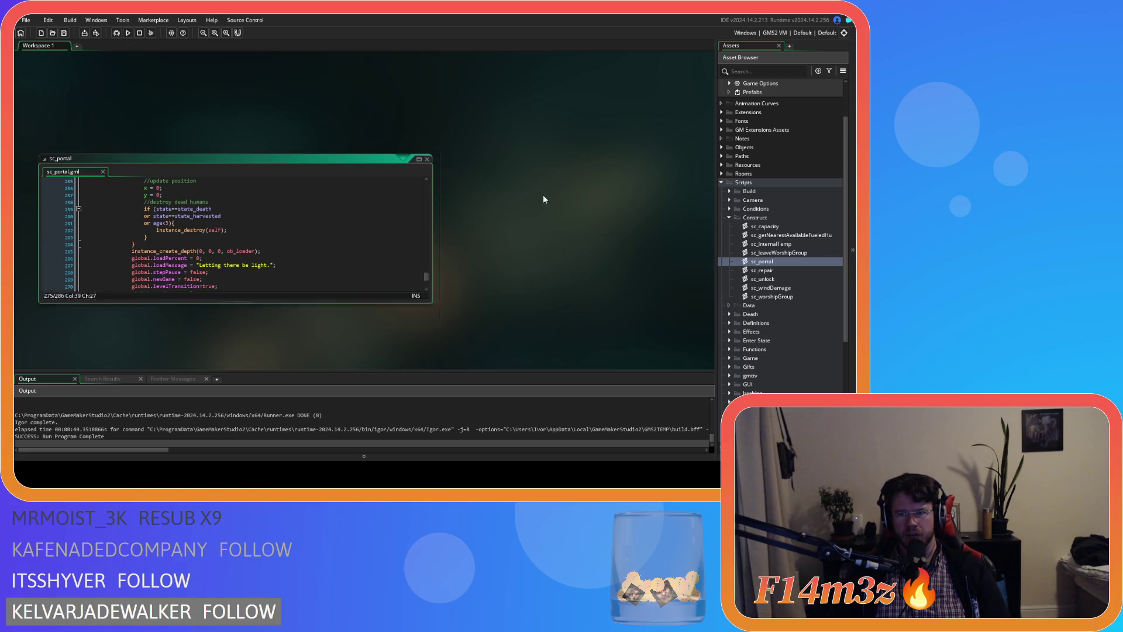
# Collapse Construct, browse GUI, expand the Game folder and open sc_endGame.
pyautogui.click(730, 218)
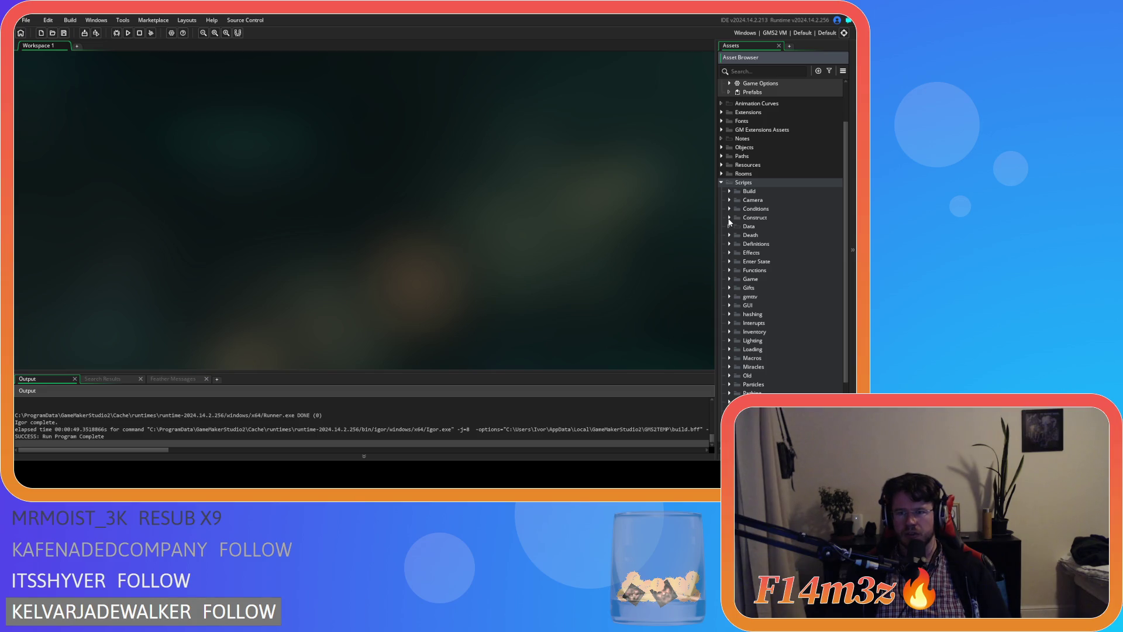
pyautogui.click(728, 305)
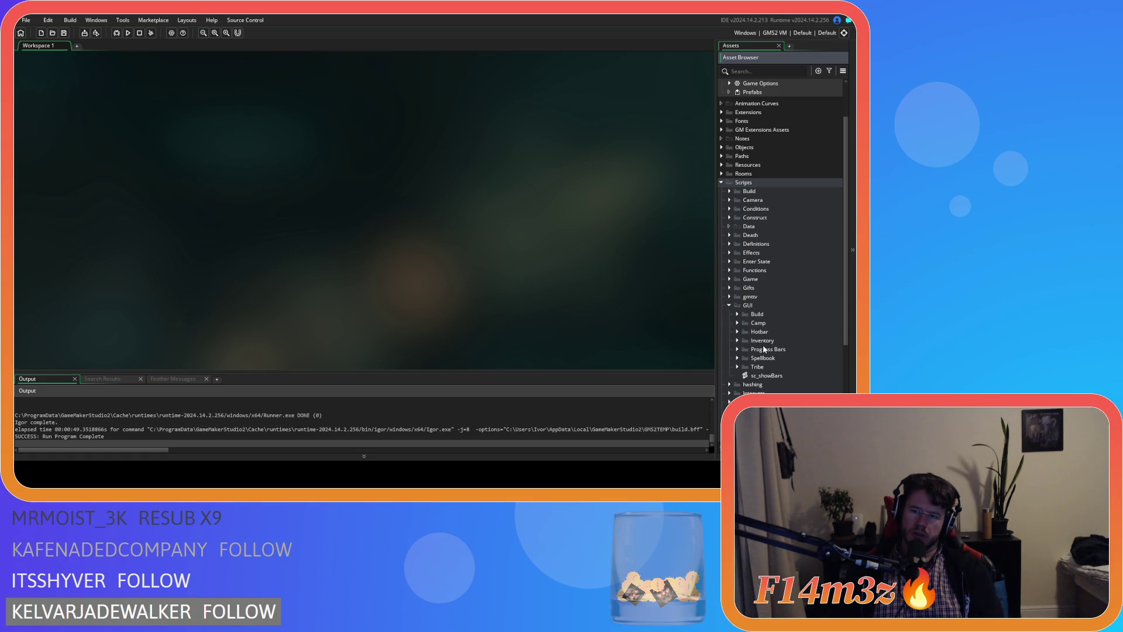
pyautogui.click(771, 324)
pyautogui.press('Down')
pyautogui.press('Down')
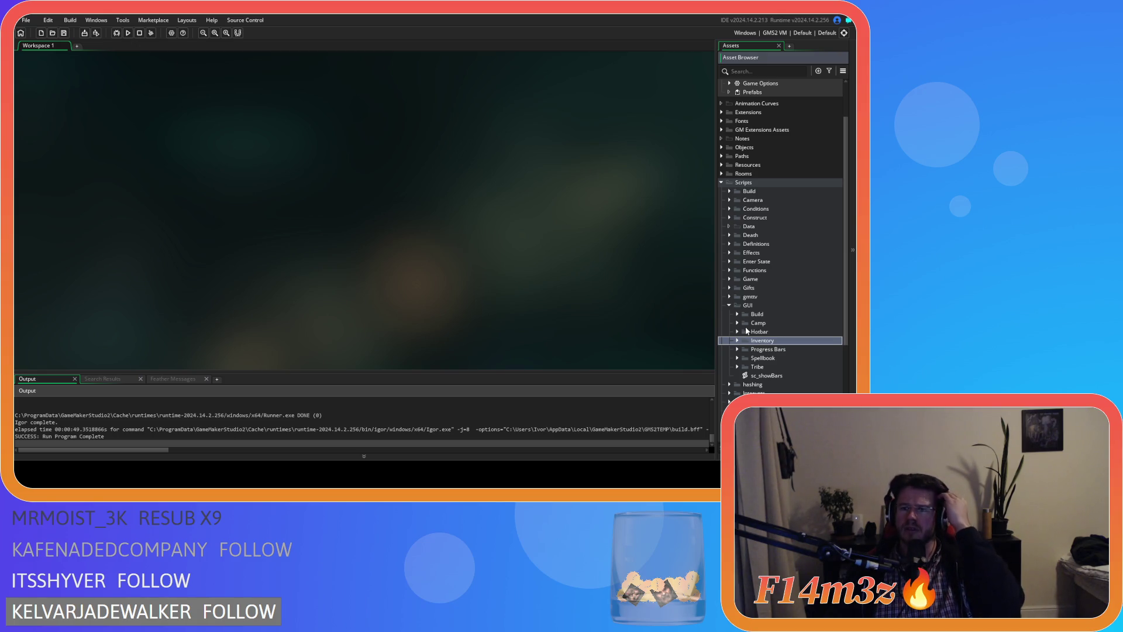
pyautogui.click(729, 304)
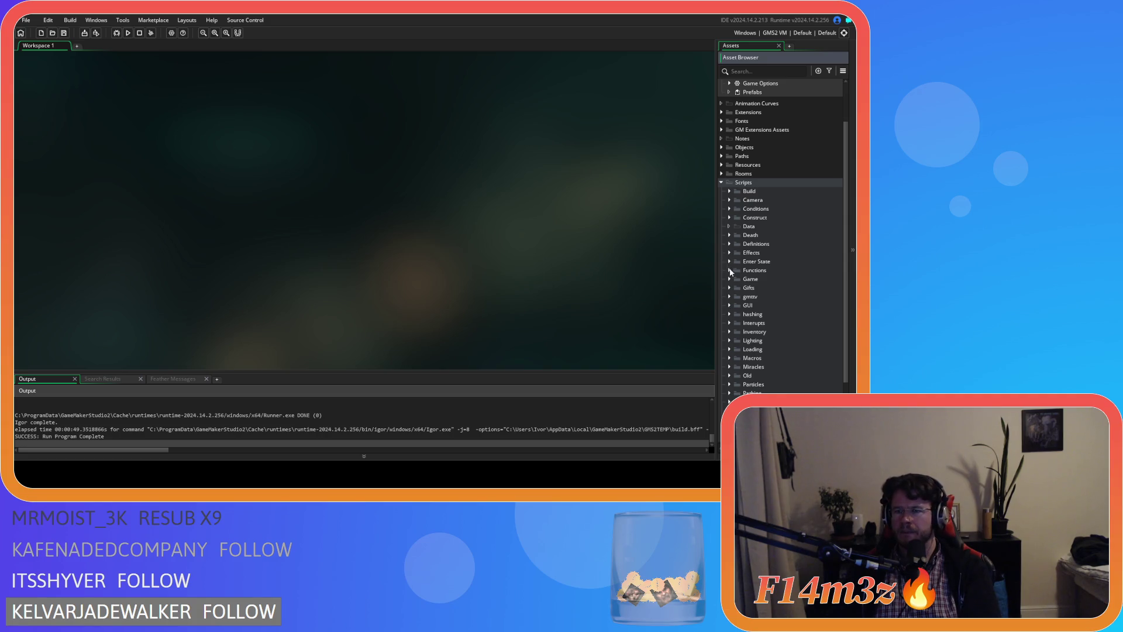
pyautogui.click(730, 279)
pyautogui.scroll(-3, 741, 310)
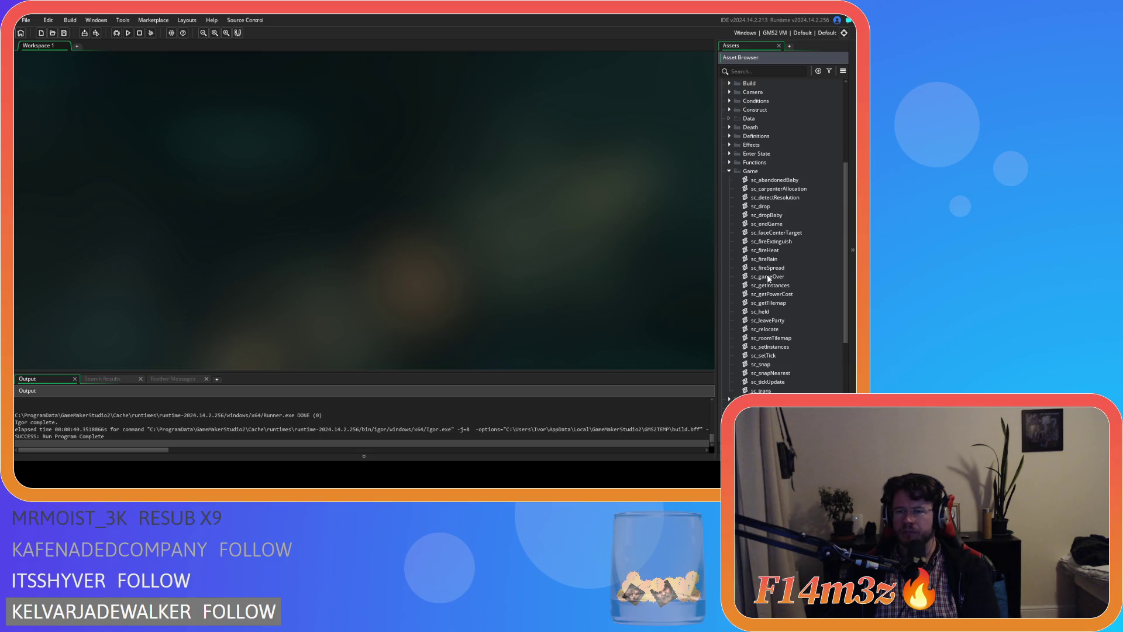
pyautogui.doubleClick(767, 223)
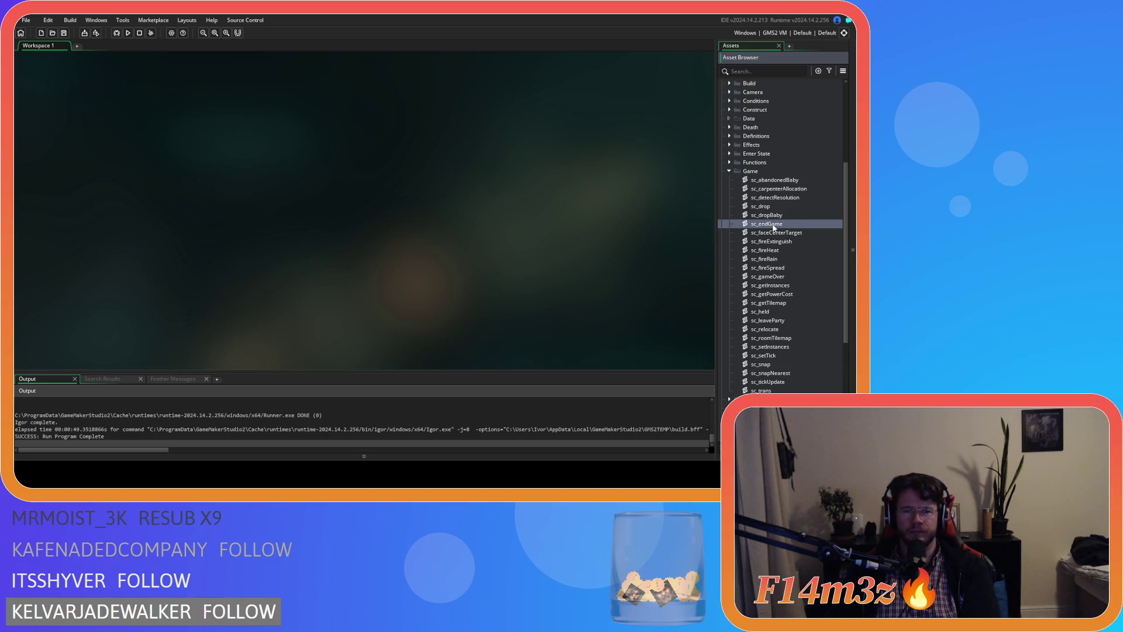
pyautogui.click(273, 165)
pyautogui.moveTo(430, 182); pyautogui.dragTo(420, 274)
# Paste the campScrollBarY and campScroll resets after the hellInstances line, fix the indent, and save.
pyautogui.click(346, 273)
pyautogui.press('Return')
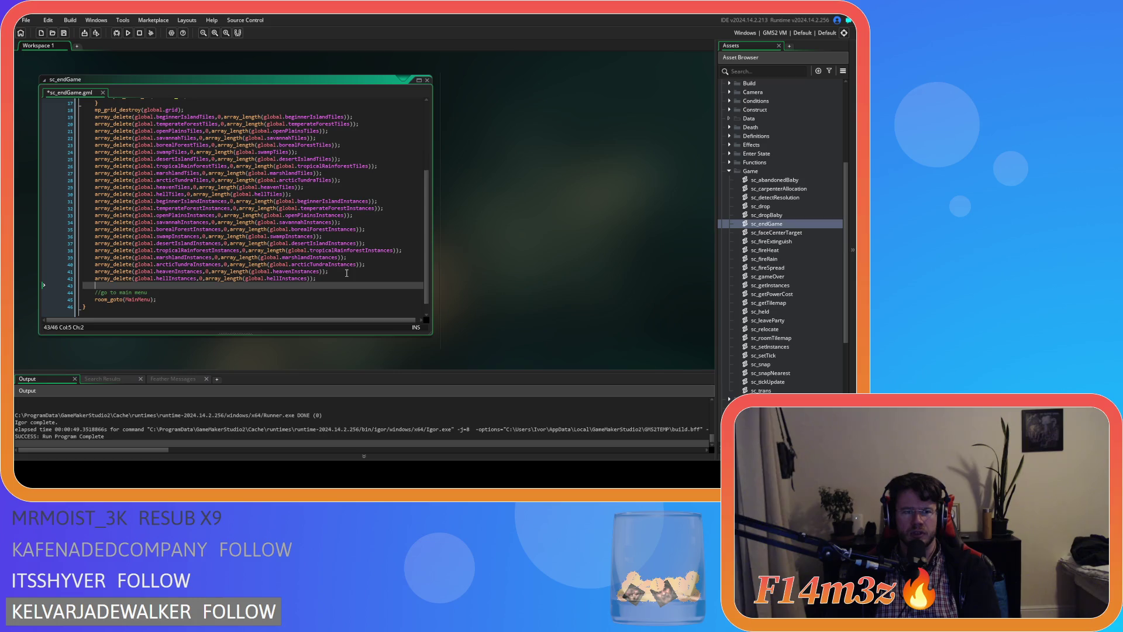
pyautogui.write('global.campScrollBarY = 0; \t\t\t\tglobal.campScroll = 0;')
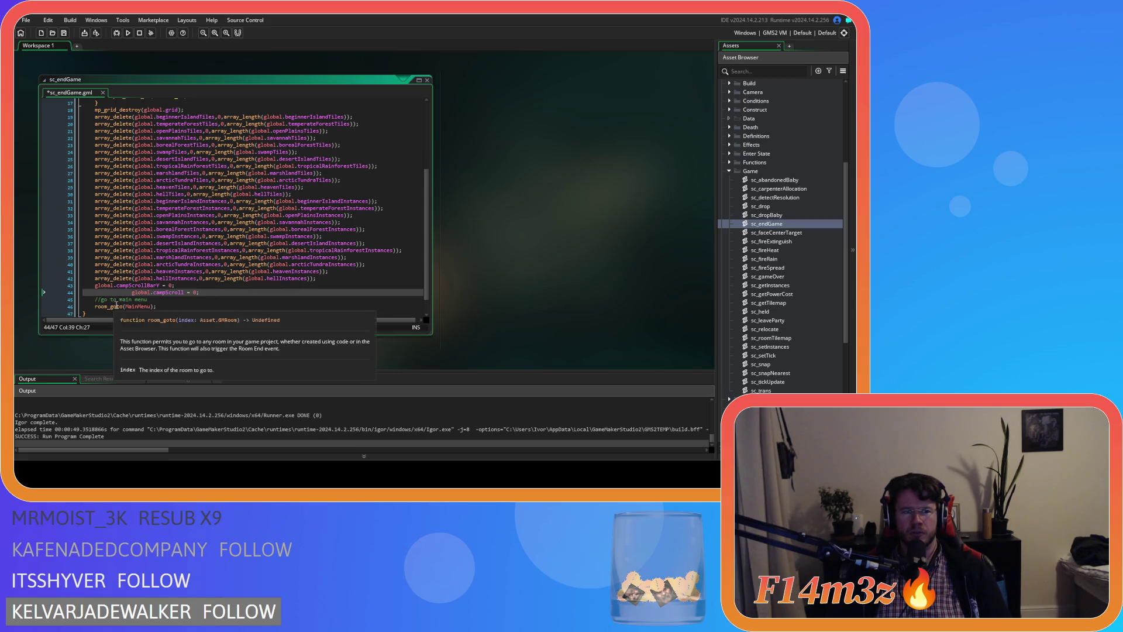
pyautogui.click(132, 292)
pyautogui.press('BackSpace')
pyautogui.press('BackSpace')
pyautogui.press('BackSpace')
pyautogui.hotkey('ctrl', 's')
# Review the updated sc_endGame code and collapse the Game scripts folder.
pyautogui.scroll(2, 228, 300)
pyautogui.scroll(-3, 228, 300)
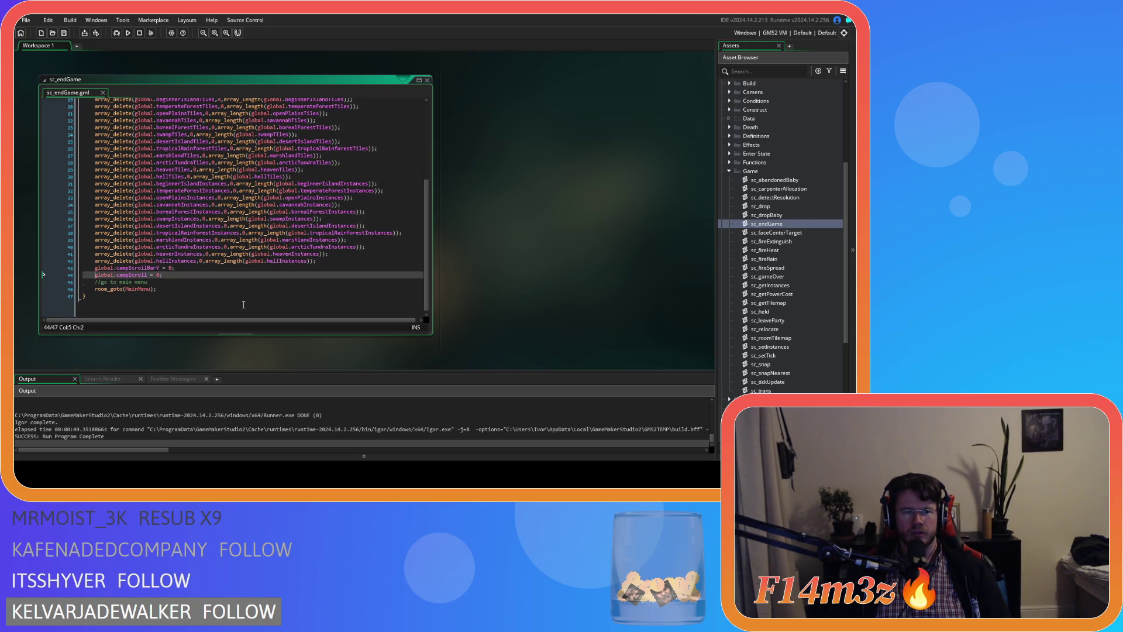
pyautogui.scroll(6, 243, 304)
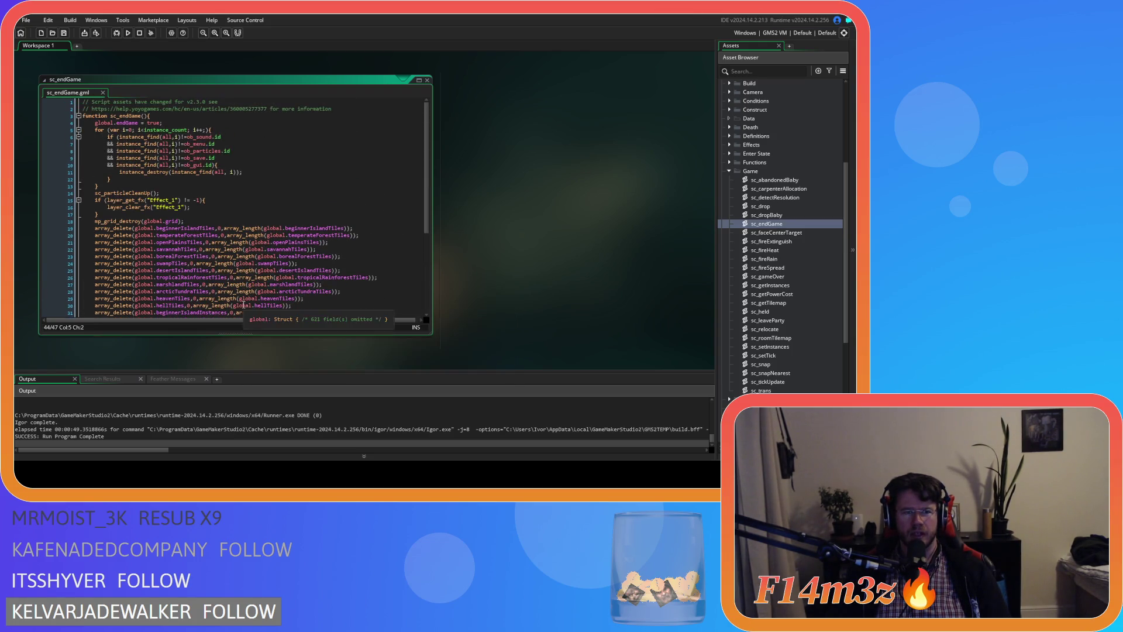
pyautogui.scroll(-6, 353, 218)
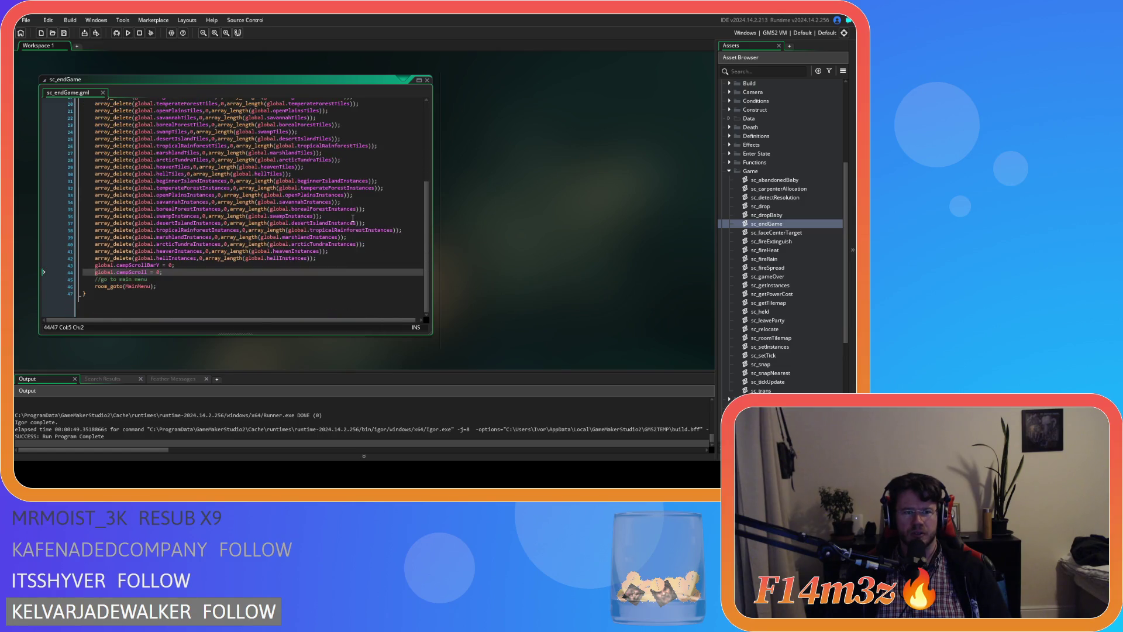
pyautogui.scroll(6, 353, 218)
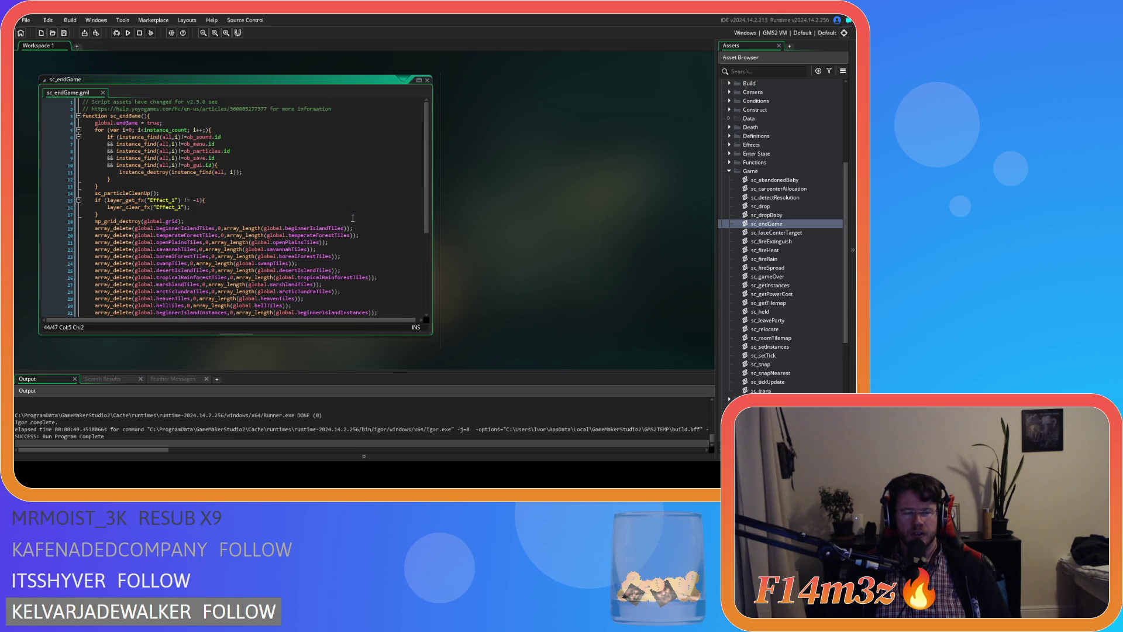
pyautogui.scroll(-6, 352, 218)
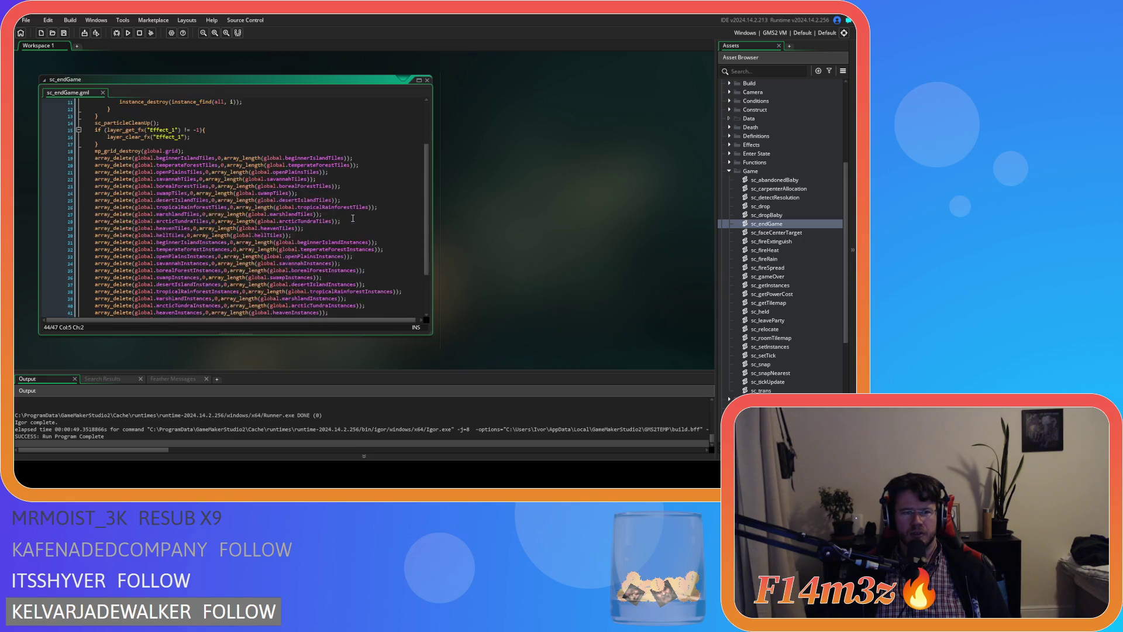
pyautogui.scroll(6, 353, 218)
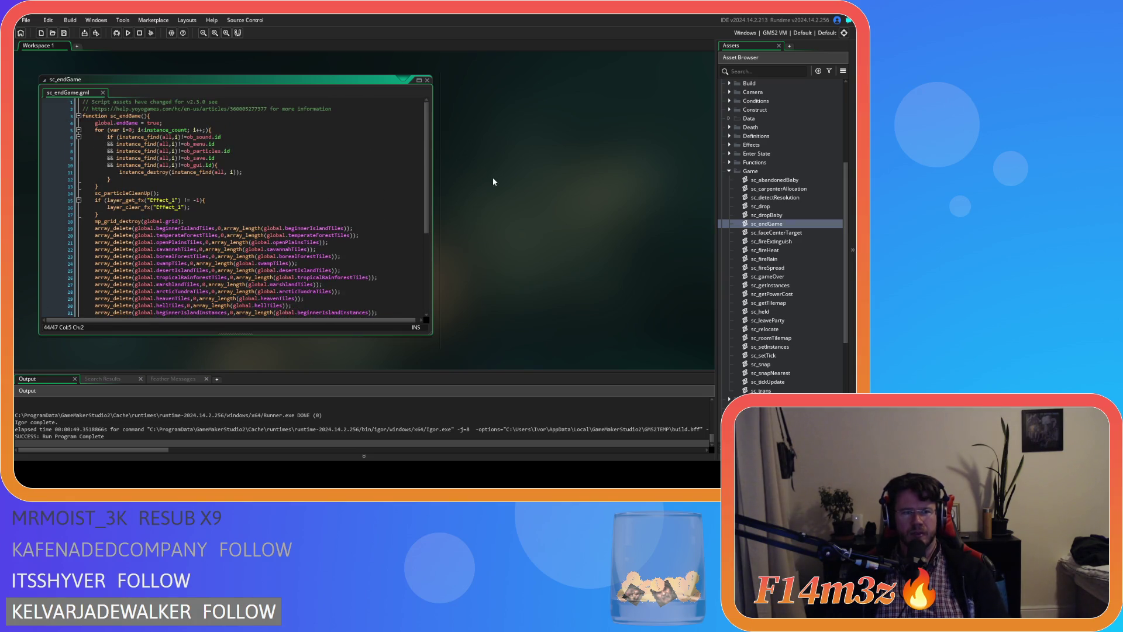
pyautogui.click(730, 171)
# Expand Scripts > GUI > Camp and open the sc_windowCamp script.
pyautogui.click(720, 103)
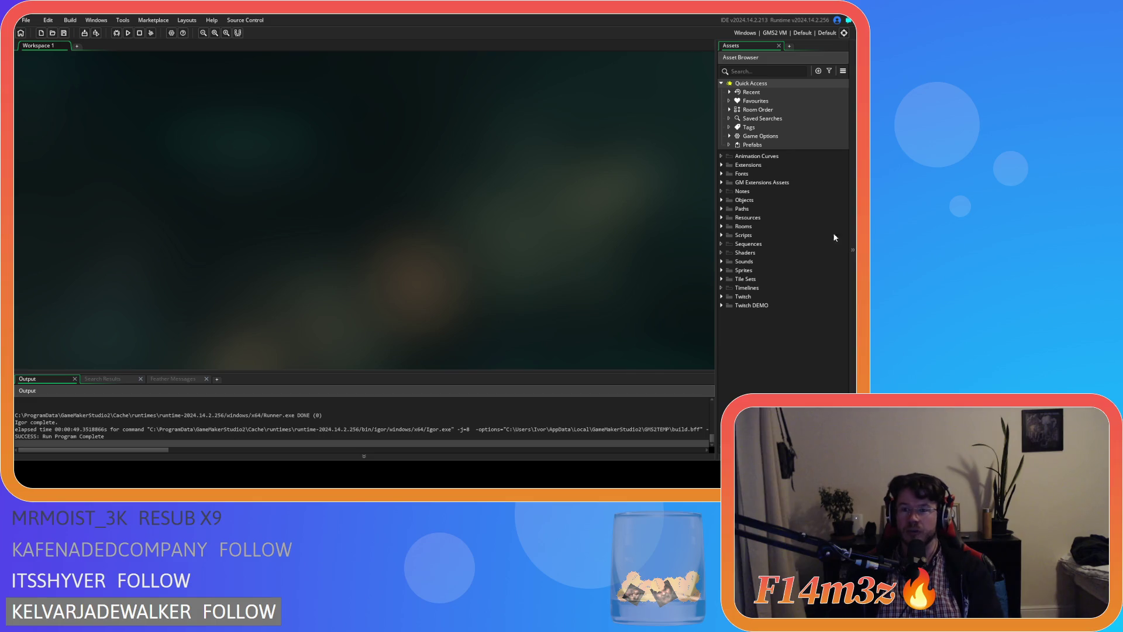
pyautogui.click(721, 235)
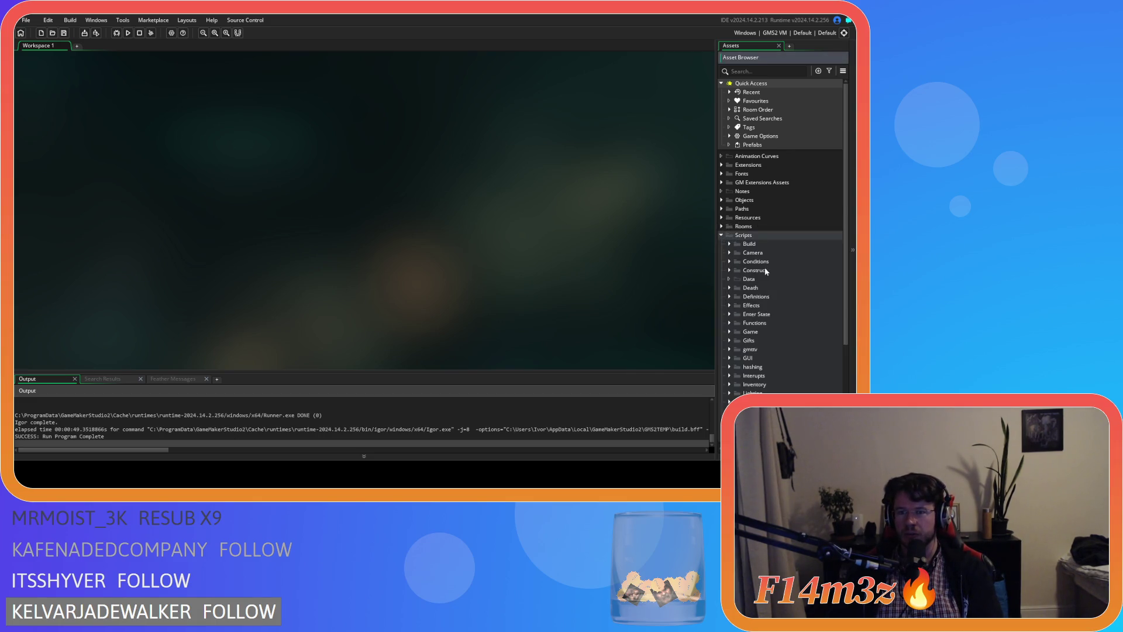
pyautogui.scroll(-3, 784, 263)
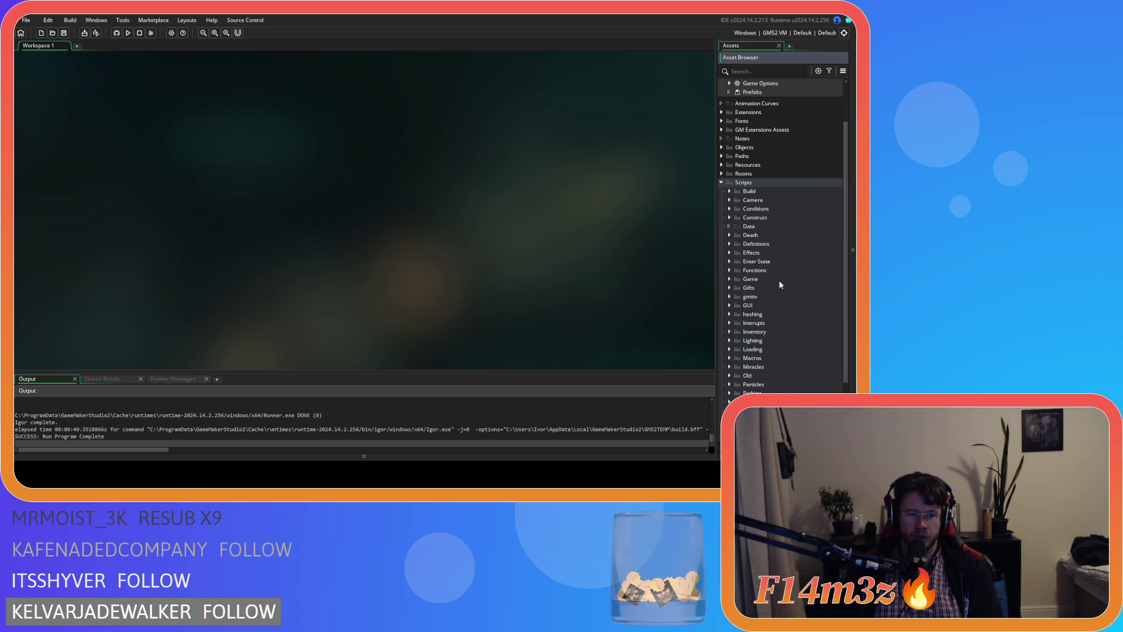
pyautogui.click(730, 305)
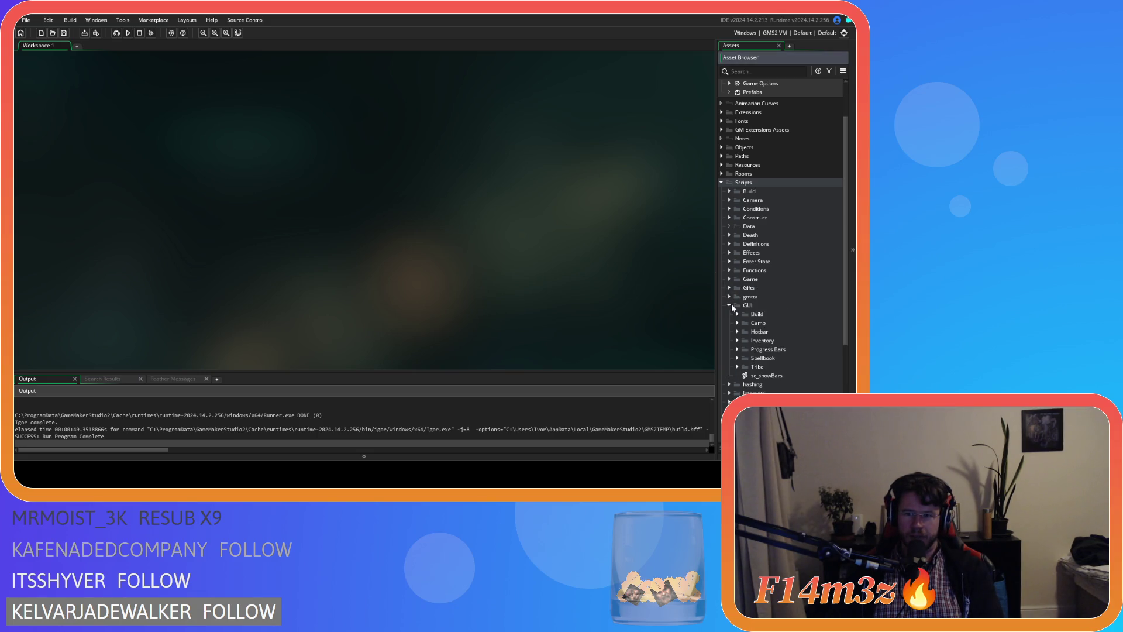
pyautogui.click(737, 322)
pyautogui.click(737, 321)
pyautogui.click(736, 323)
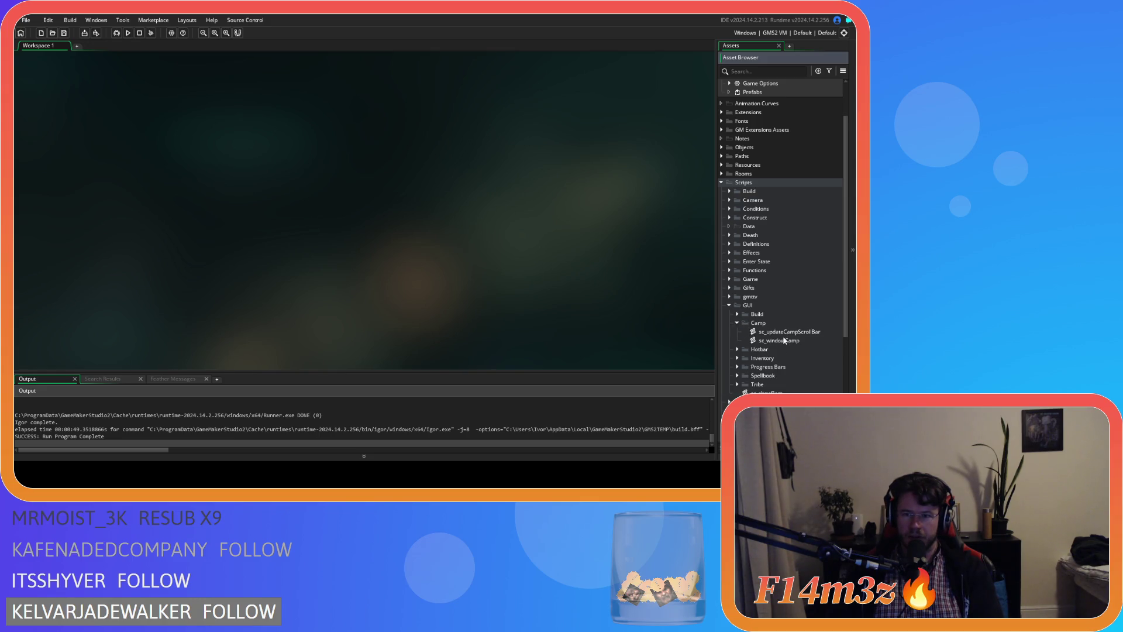
pyautogui.doubleClick(797, 342)
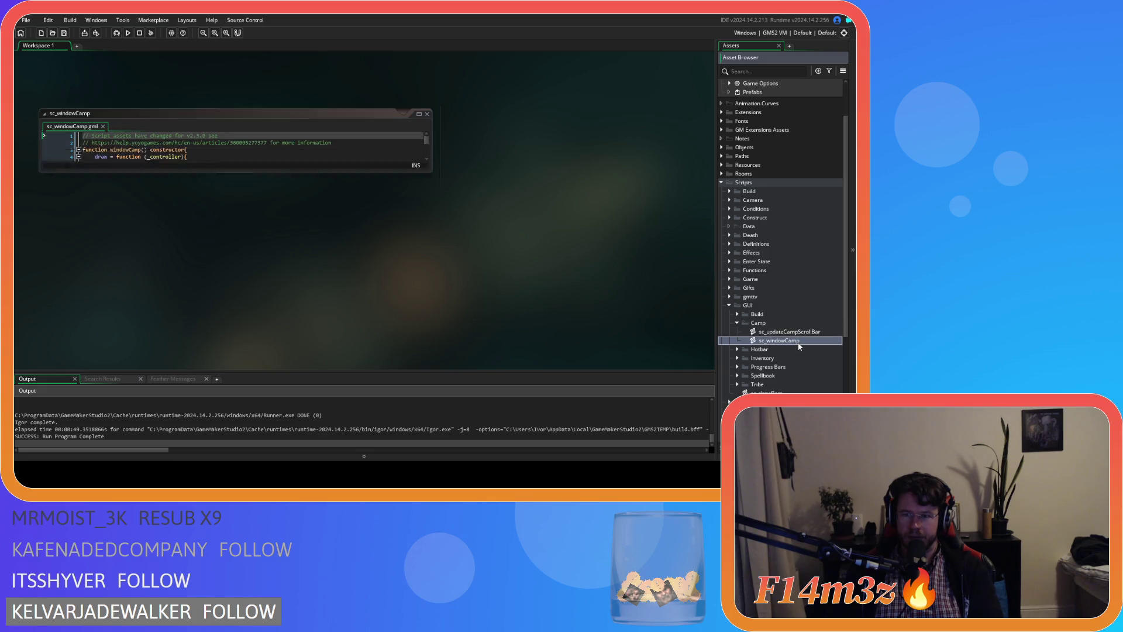
# Scroll sc_windowCamp to the campScrolling drag-scroll code that clamps campScrollBarY.
pyautogui.scroll(-20, 231, 176)
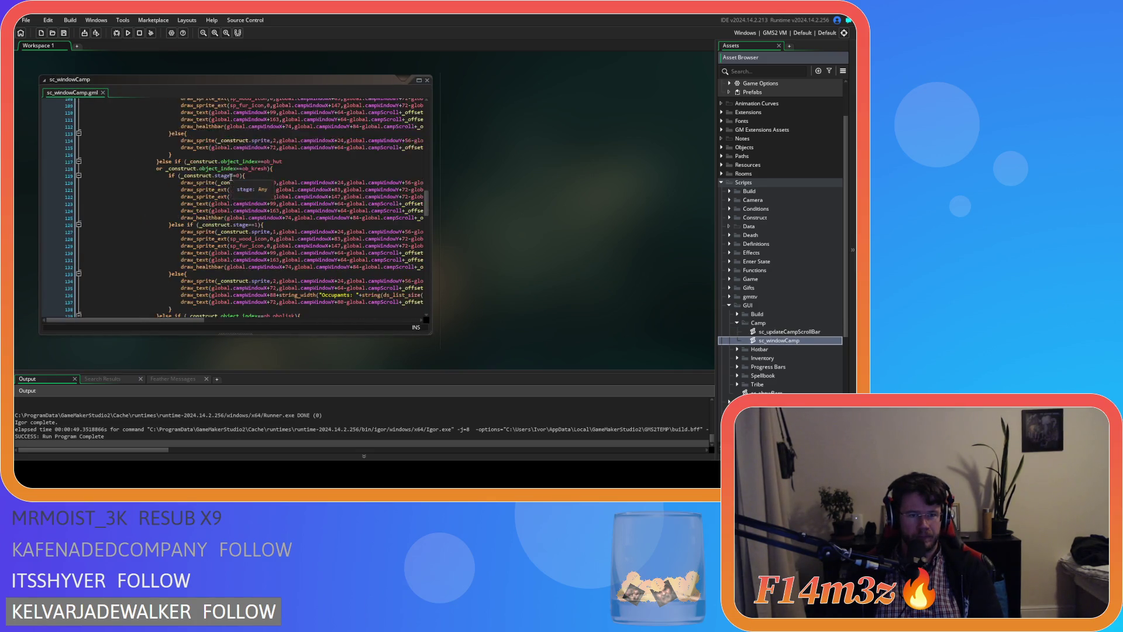
pyautogui.scroll(-4, 249, 186)
pyautogui.scroll(15, 293, 222)
pyautogui.scroll(-8, 328, 257)
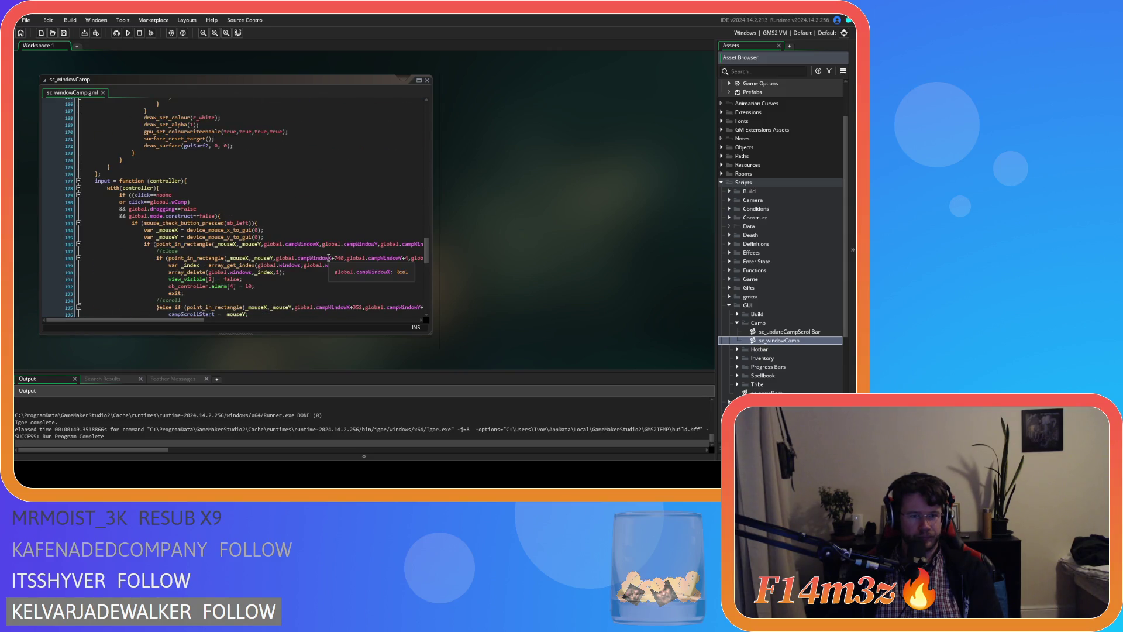
pyautogui.scroll(-3, 329, 257)
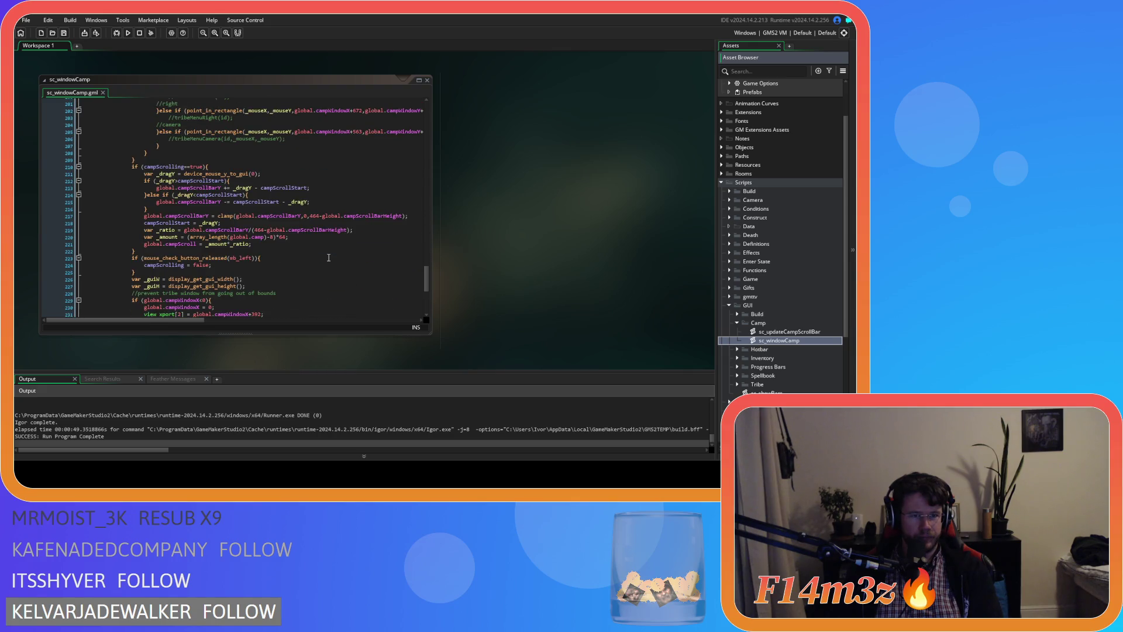
pyautogui.scroll(-2, 329, 257)
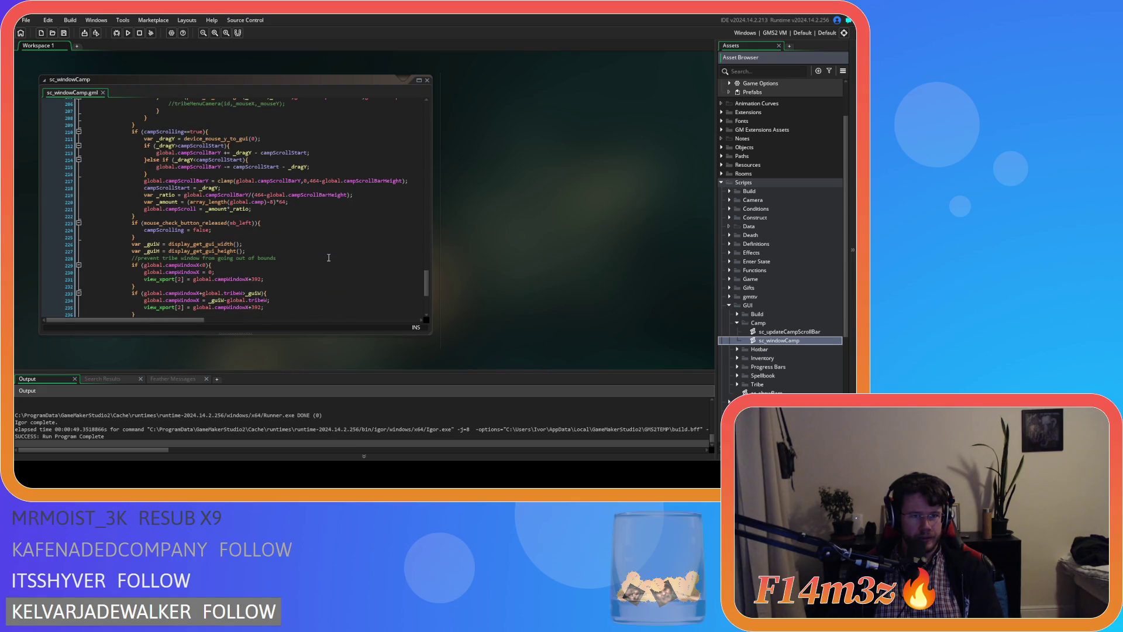
pyautogui.scroll(4, 329, 257)
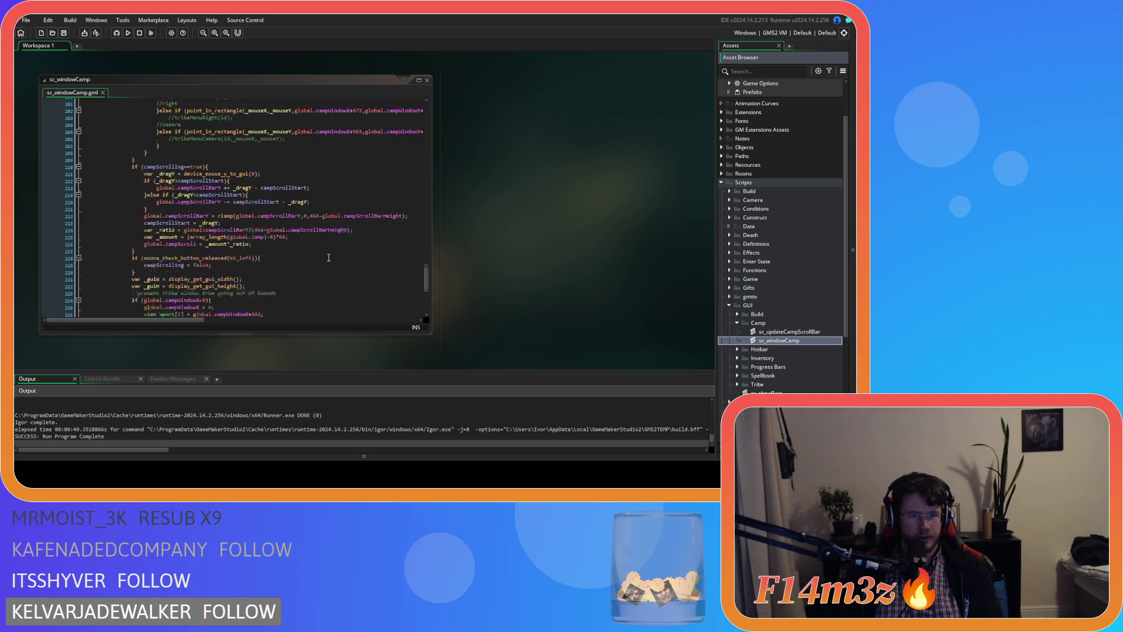
pyautogui.scroll(2, 329, 257)
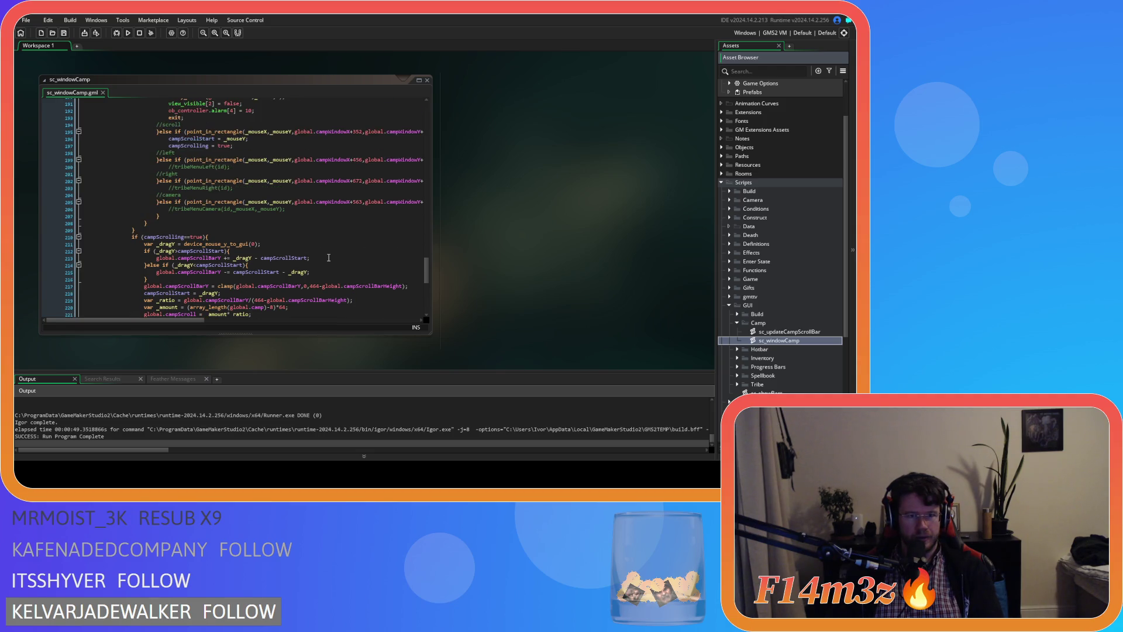
pyautogui.scroll(-3, 329, 258)
pyautogui.scroll(-2, 329, 258)
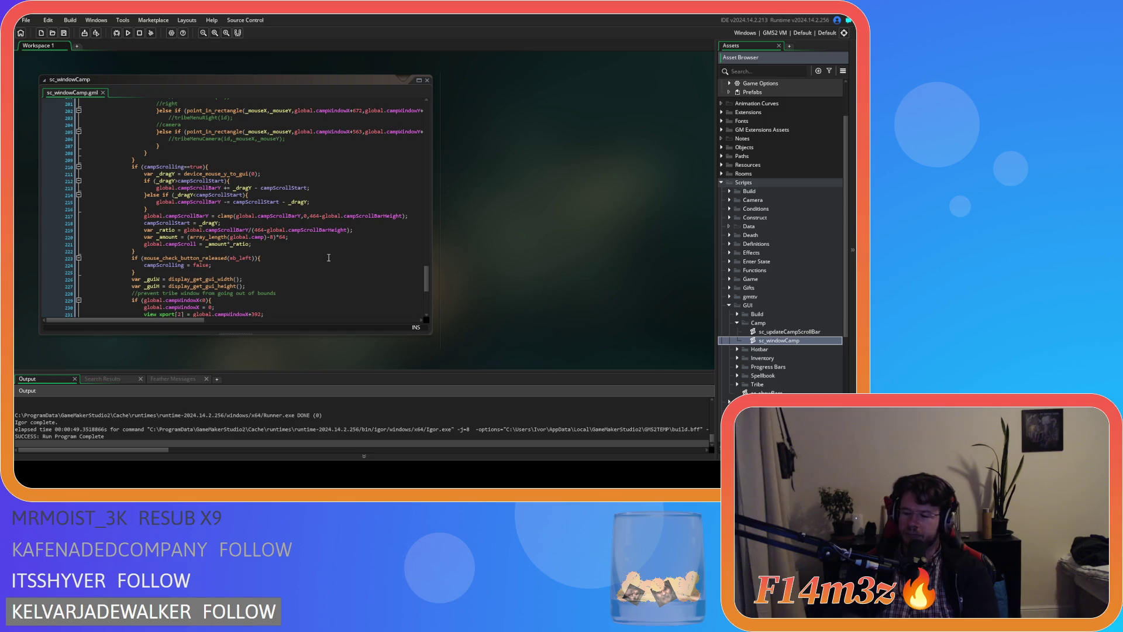
pyautogui.scroll(-2, 359, 272)
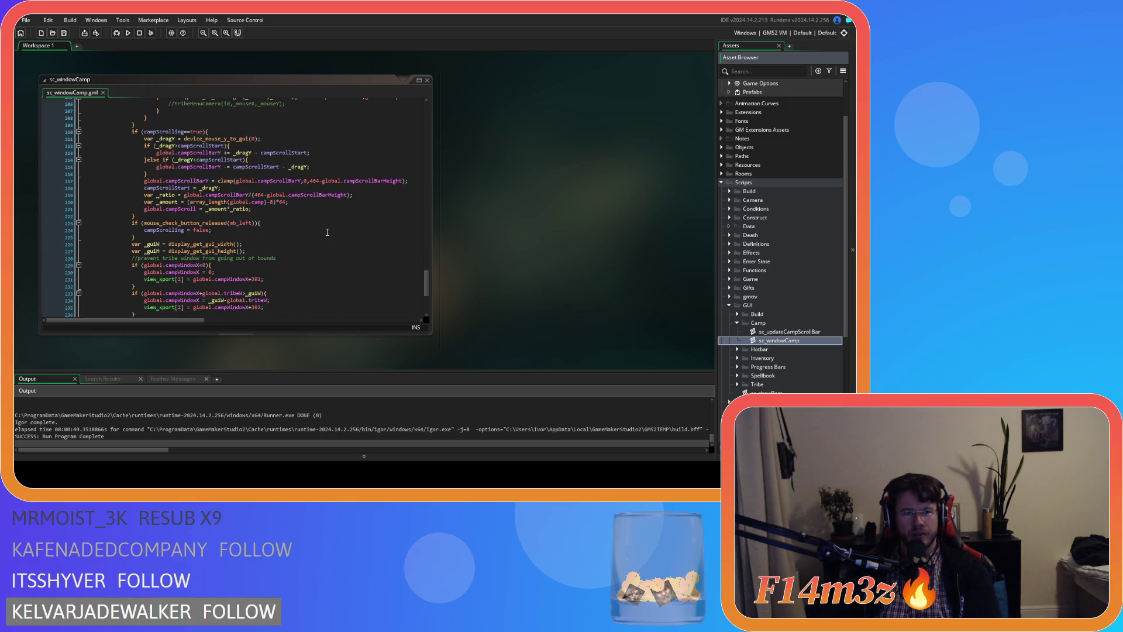
pyautogui.scroll(7, 327, 232)
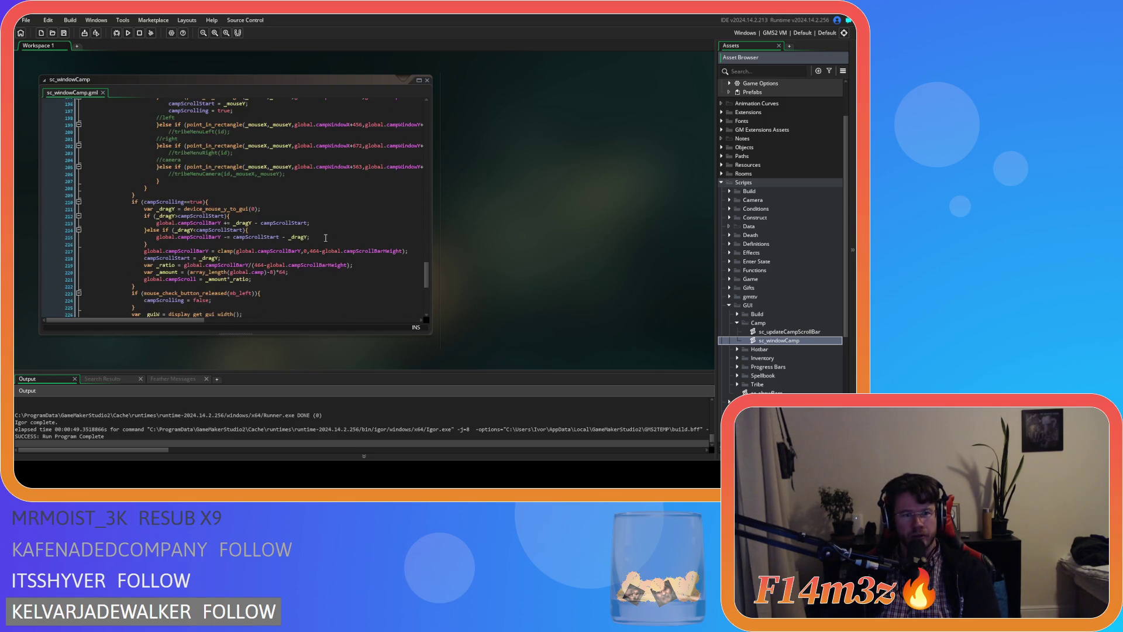
pyautogui.scroll(-3, 321, 241)
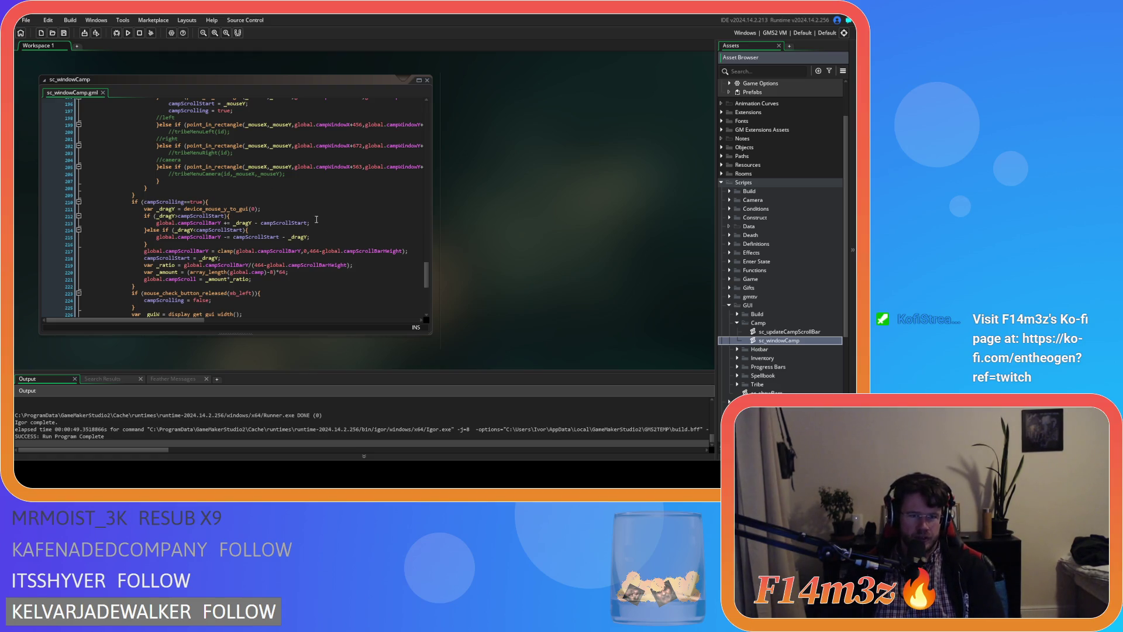
pyautogui.scroll(5, 267, 193)
pyautogui.scroll(-7, 266, 213)
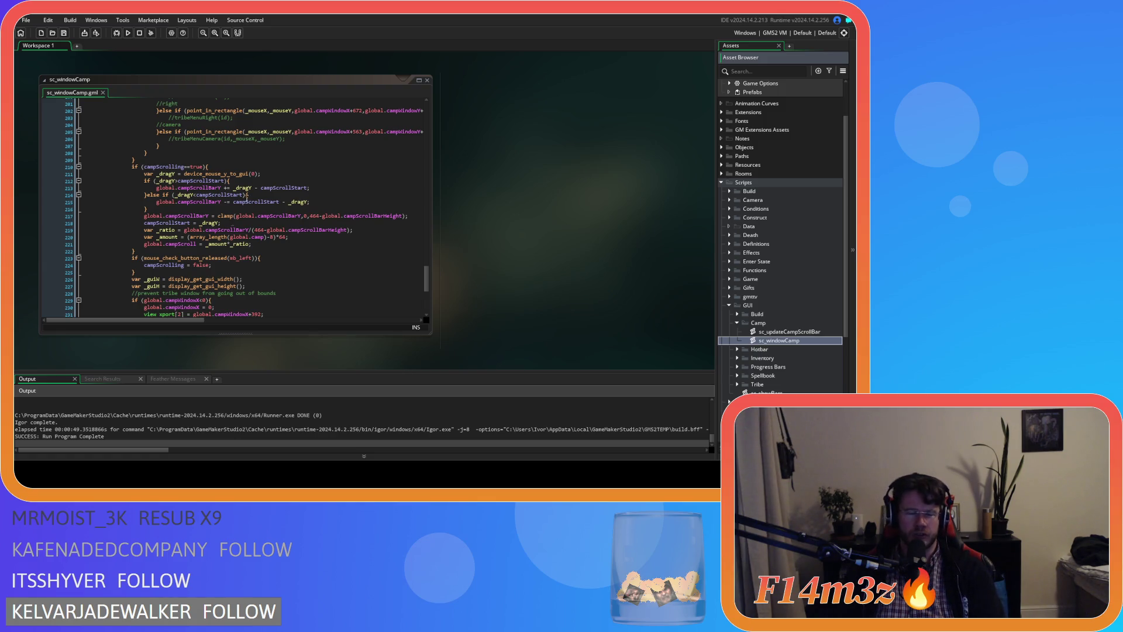
pyautogui.scroll(1, 267, 193)
pyautogui.scroll(-6, 265, 238)
pyautogui.scroll(7, 265, 238)
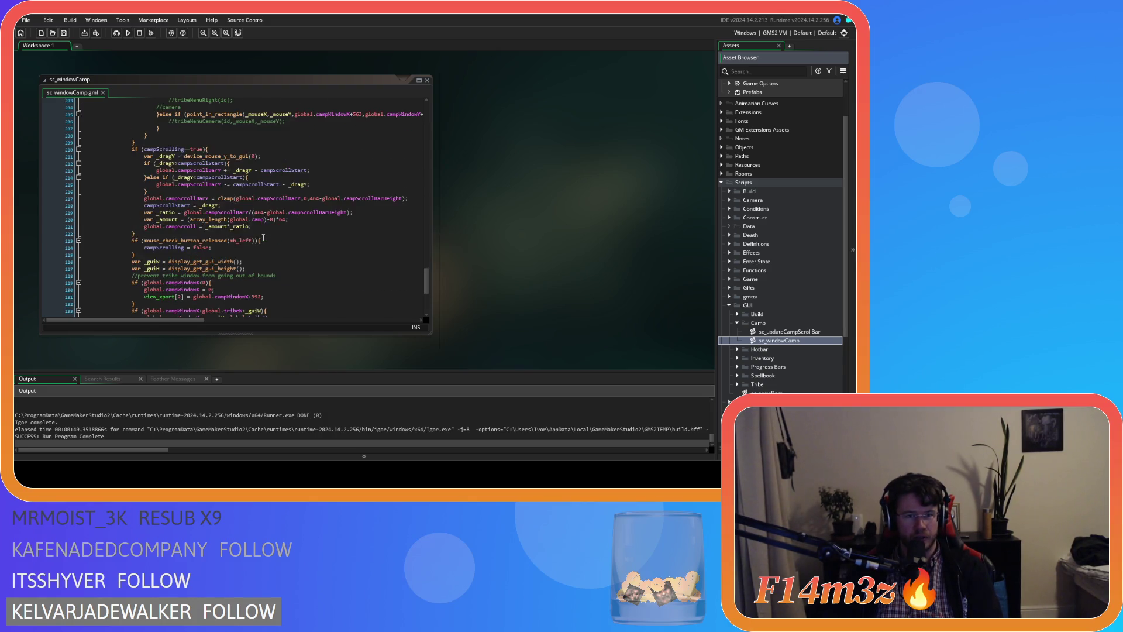
pyautogui.scroll(8, 264, 238)
pyautogui.scroll(-3, 265, 238)
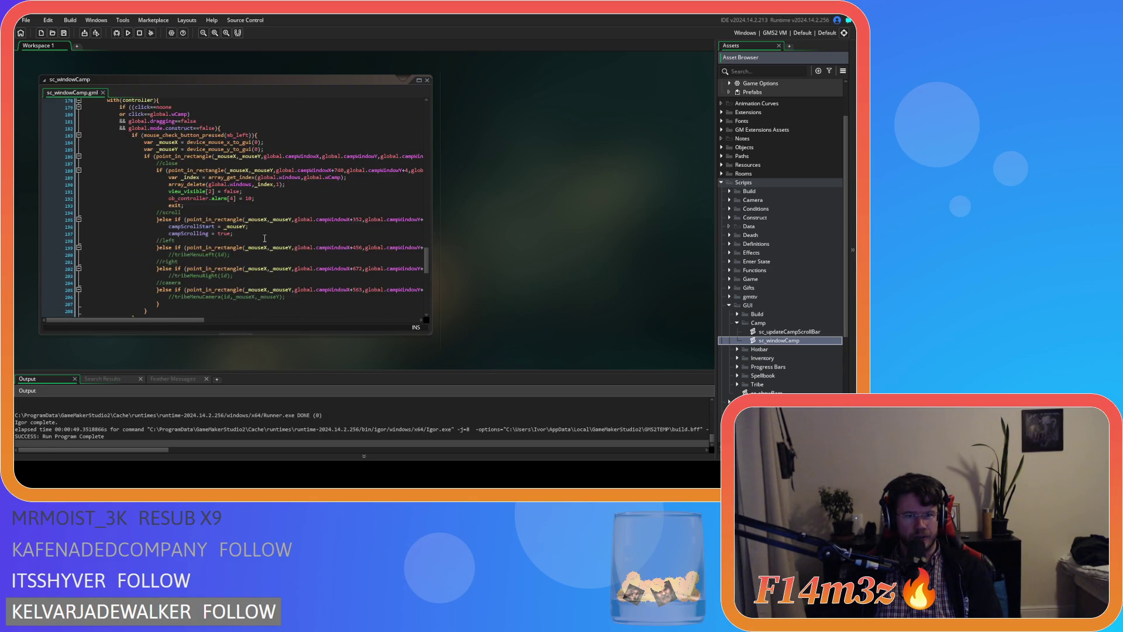
pyautogui.moveTo(278, 170)
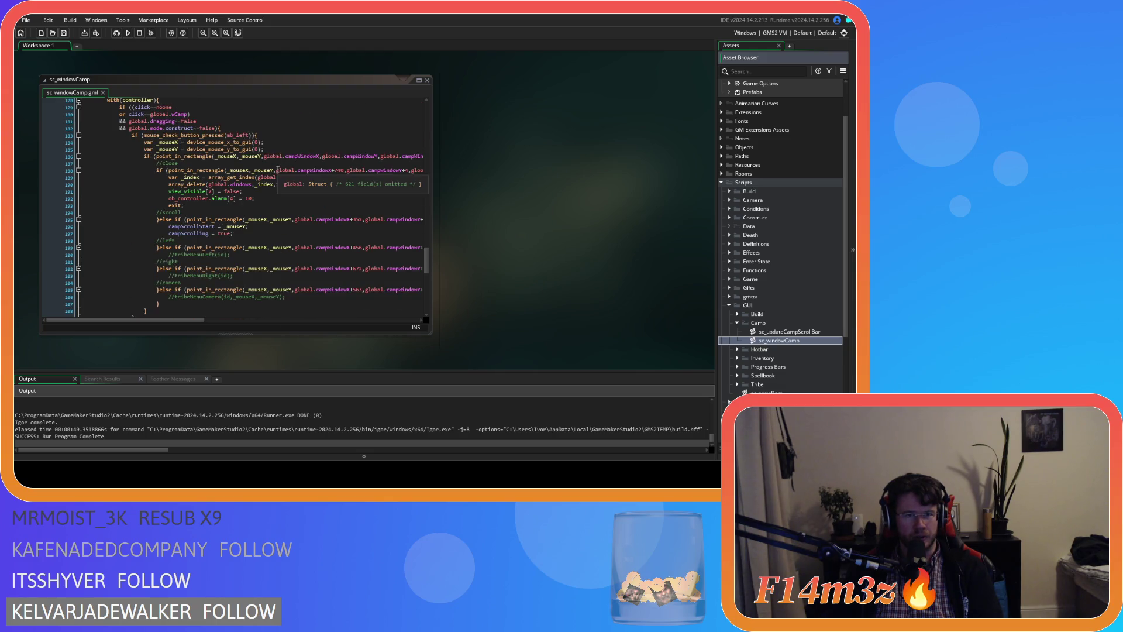
pyautogui.scroll(-7, 278, 170)
pyautogui.scroll(6, 274, 176)
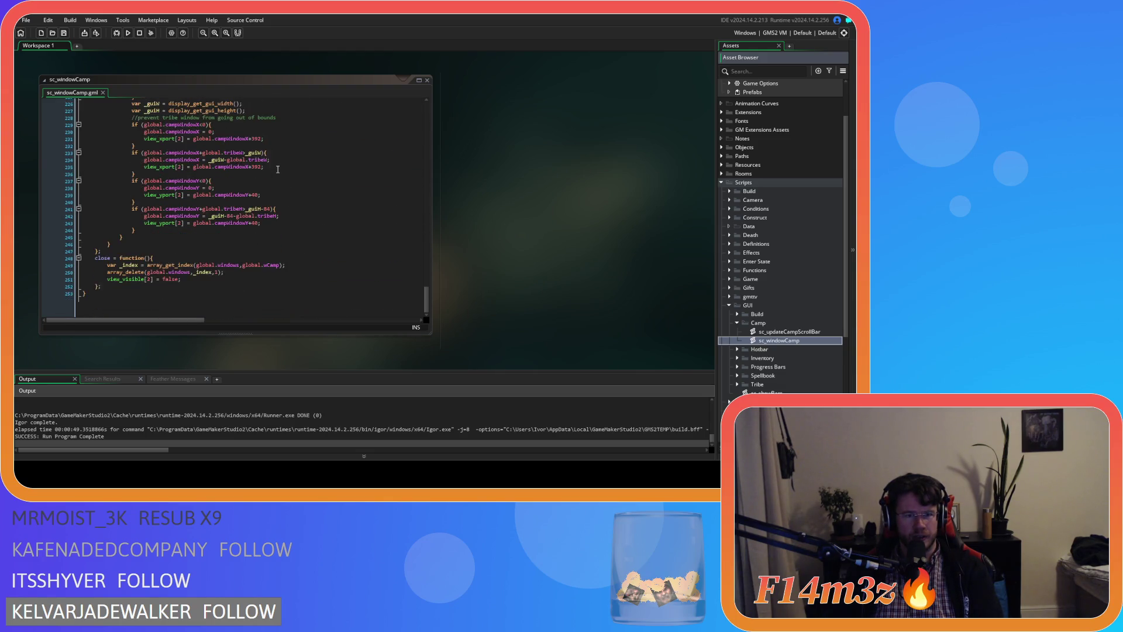
pyautogui.scroll(8, 262, 234)
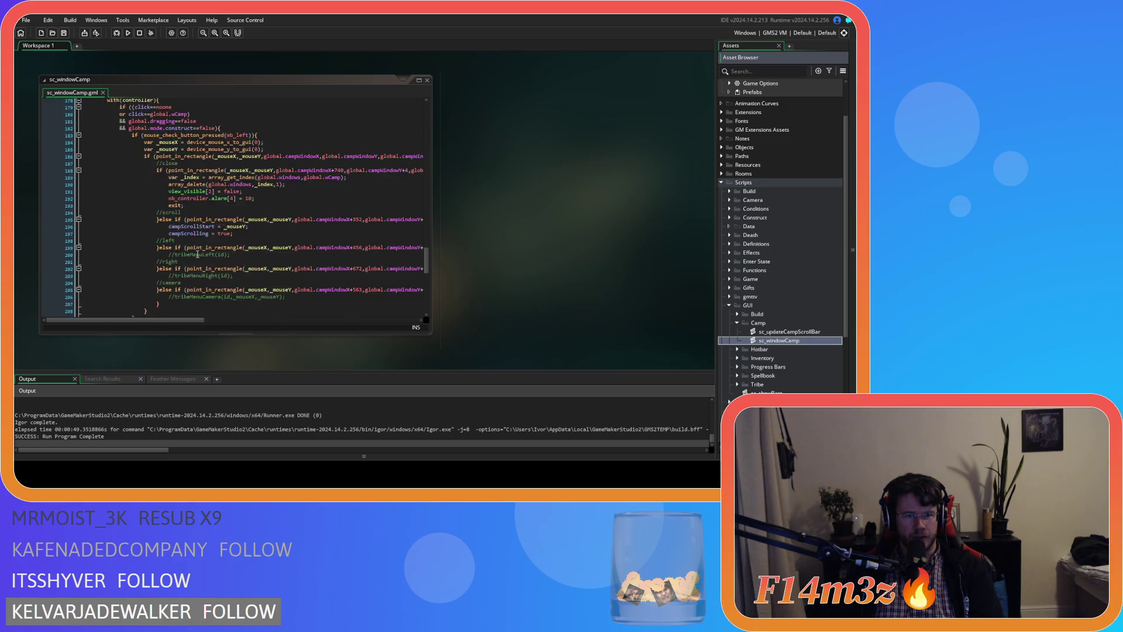
pyautogui.click(263, 204)
pyautogui.scroll(-6, 275, 229)
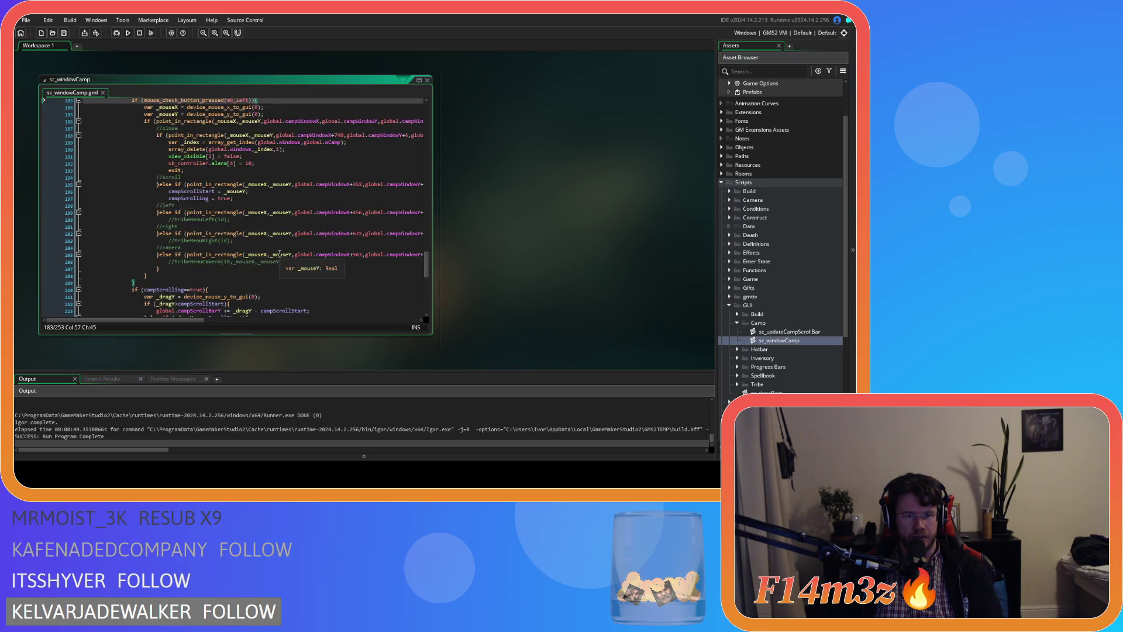
pyautogui.scroll(-3, 209, 251)
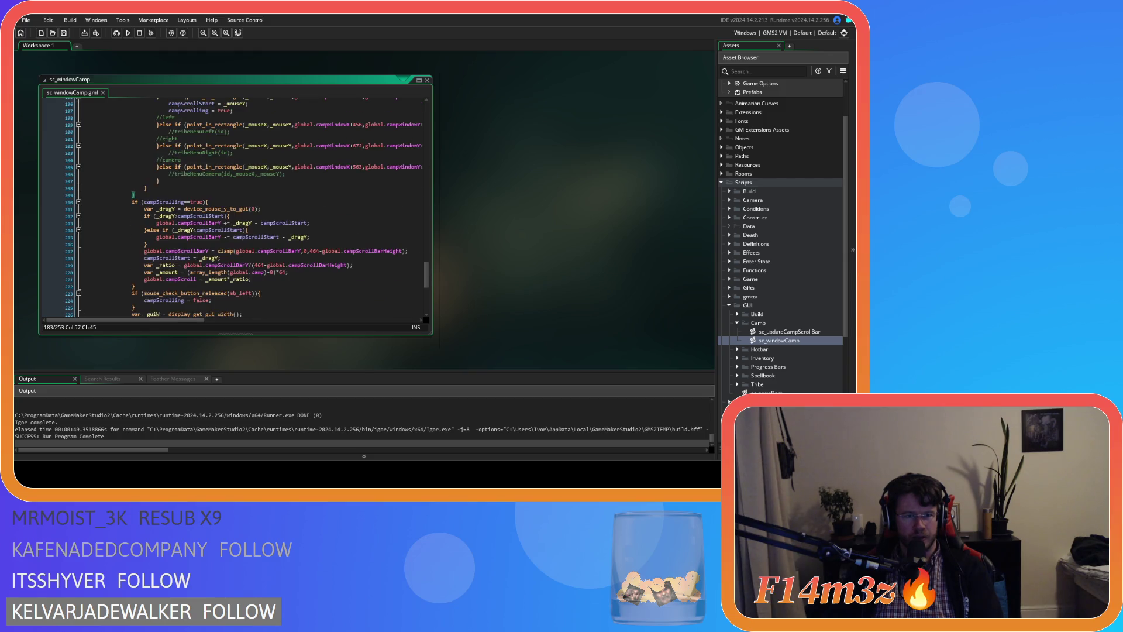
pyautogui.scroll(-2, 197, 256)
pyautogui.click(168, 236)
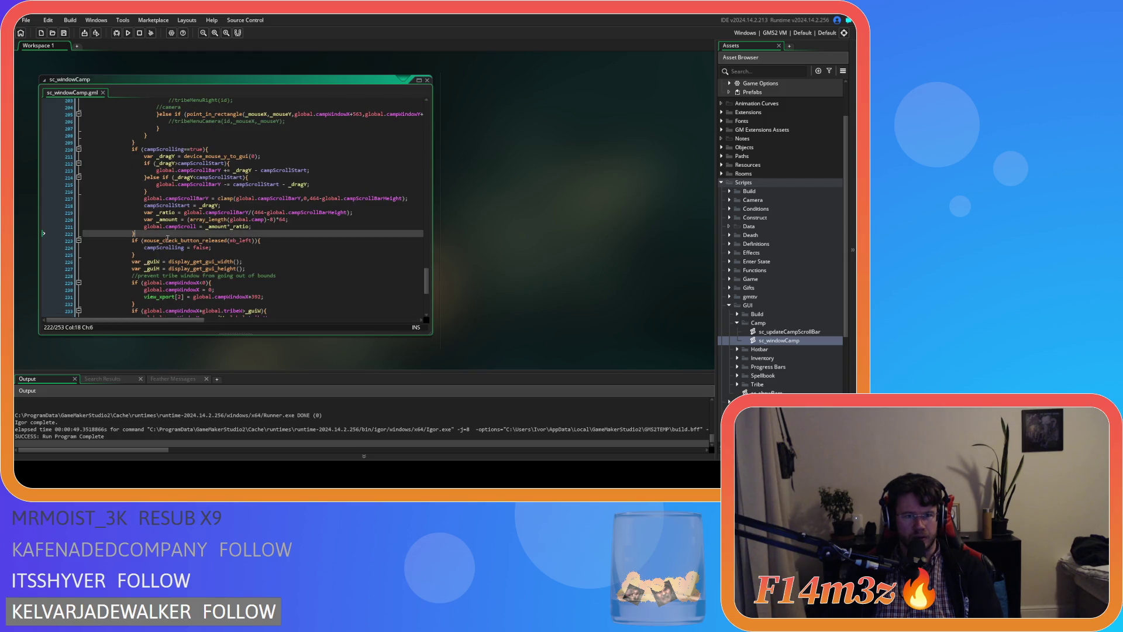
pyautogui.click(220, 254)
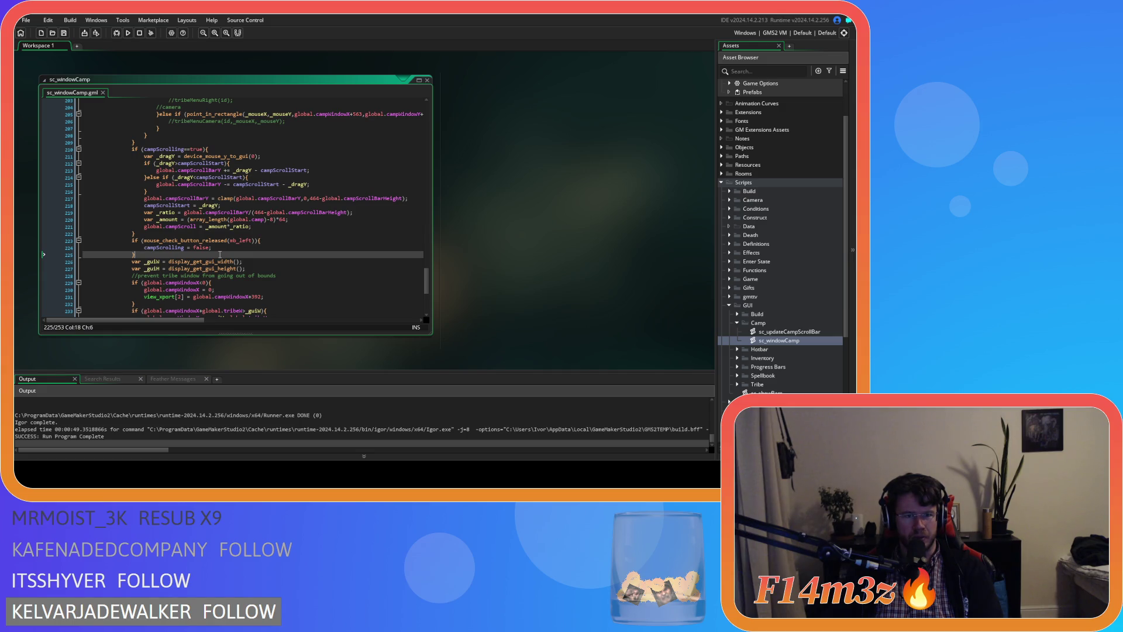
# Duplicate the mouse_check_button_released if block directly below itself.
pyautogui.press('Return')
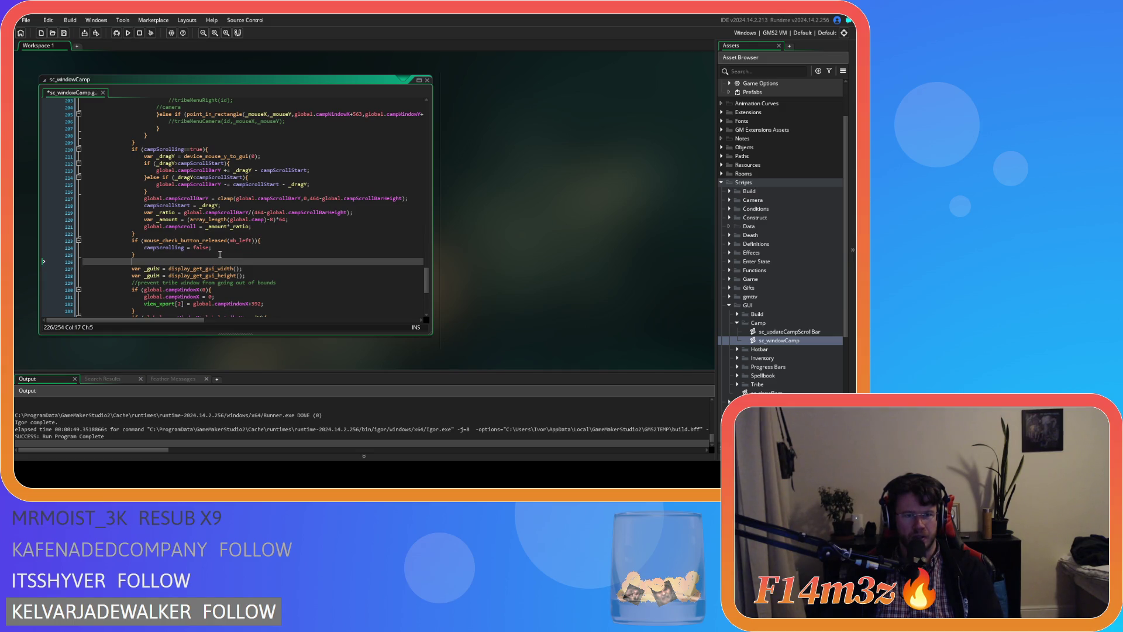
pyautogui.hotkey('ctrl', 'z')
pyautogui.moveTo(133, 251); pyautogui.dragTo(133, 242)
pyautogui.hotkey('ctrl', 'd')
pyautogui.click(211, 269)
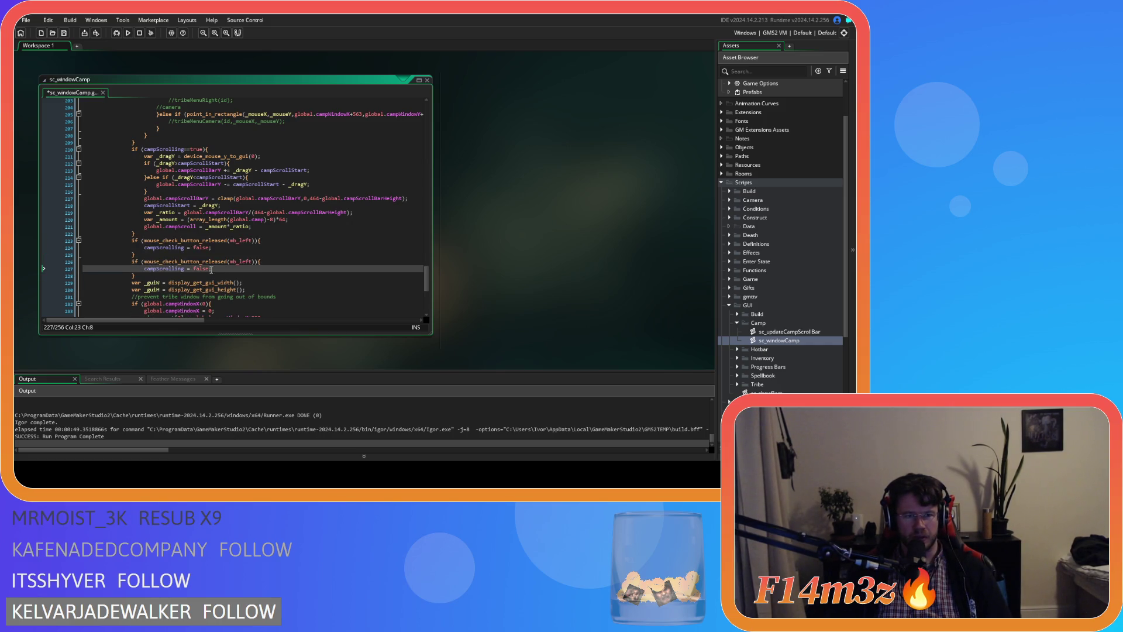
# Change the copied condition to mouse_check_button_pressed.
pyautogui.moveTo(253, 262); pyautogui.dragTo(228, 263)
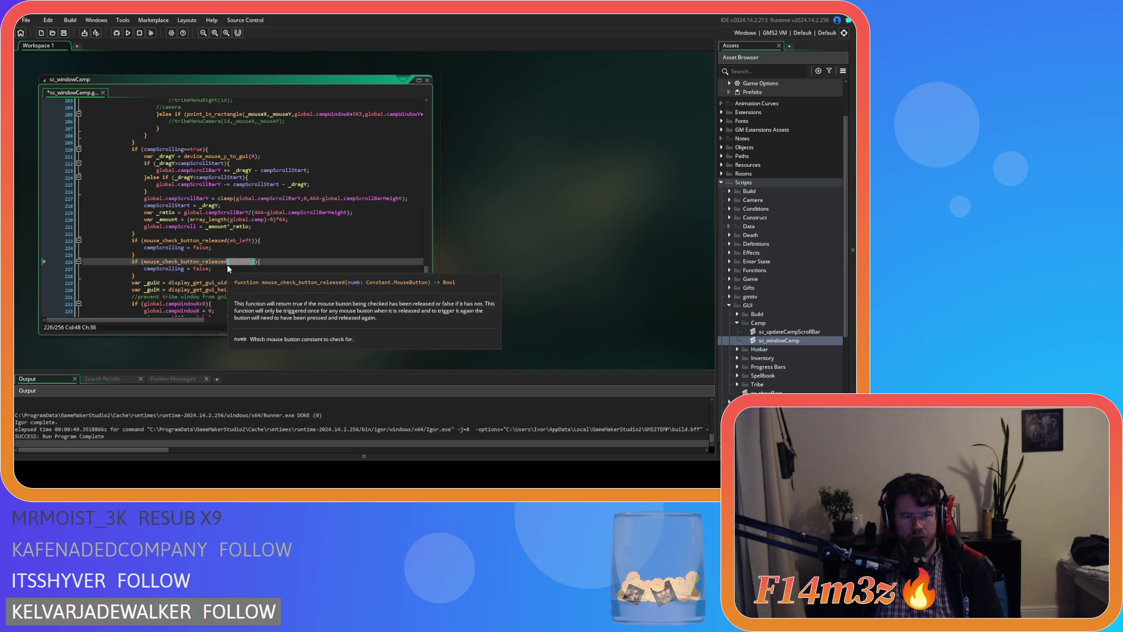
pyautogui.press('Left')
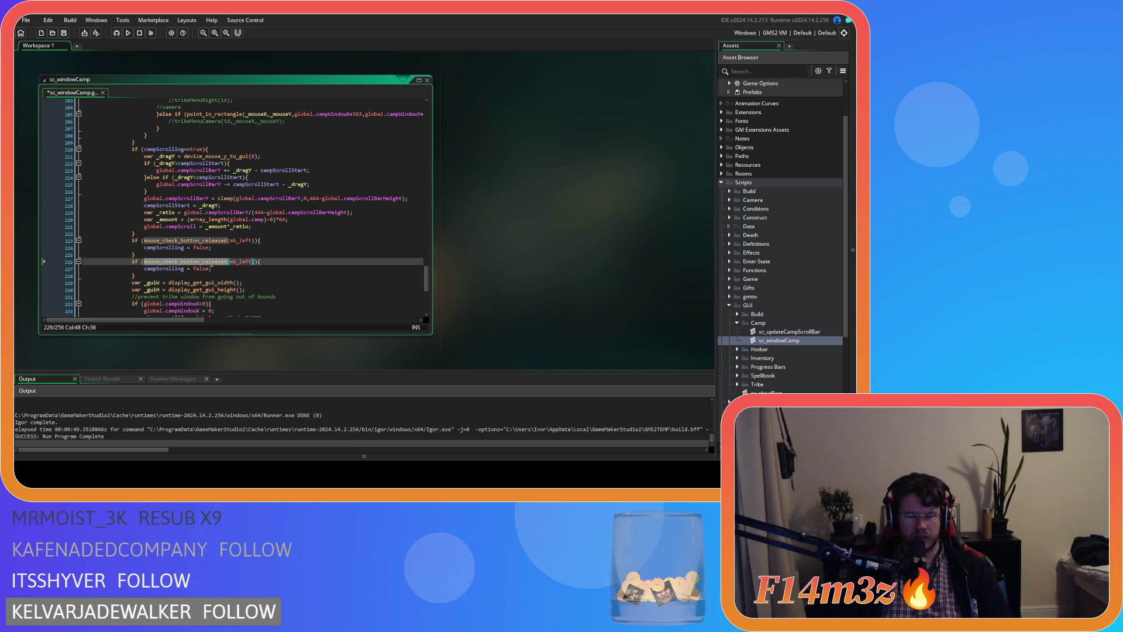
pyautogui.moveTo(203, 262); pyautogui.dragTo(227, 262)
pyautogui.write('pre')
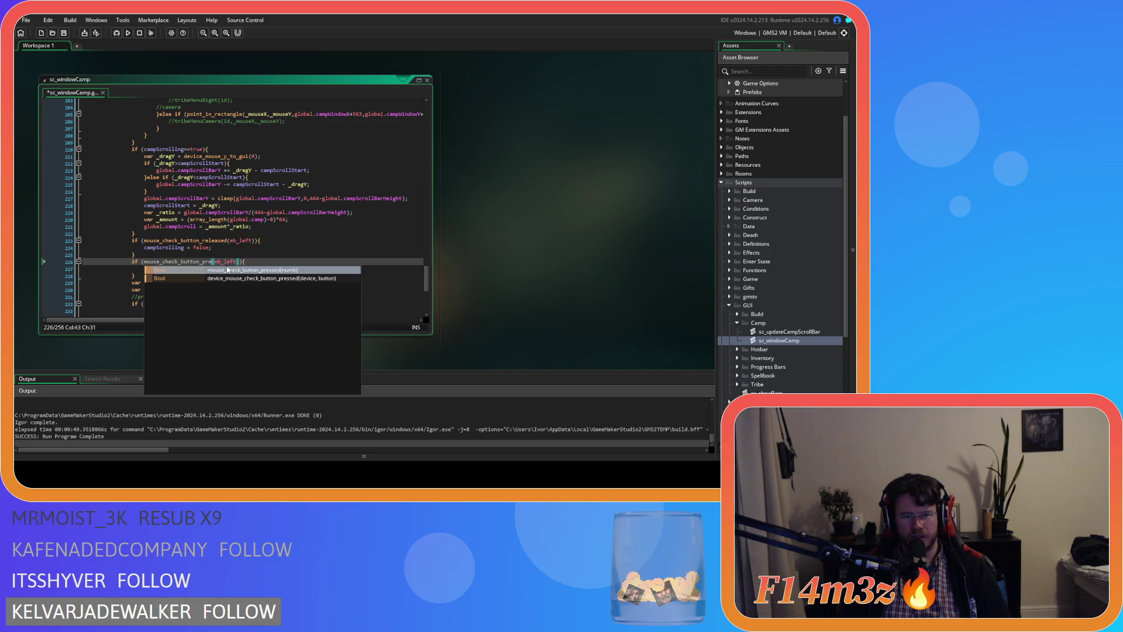
pyautogui.press('Return')
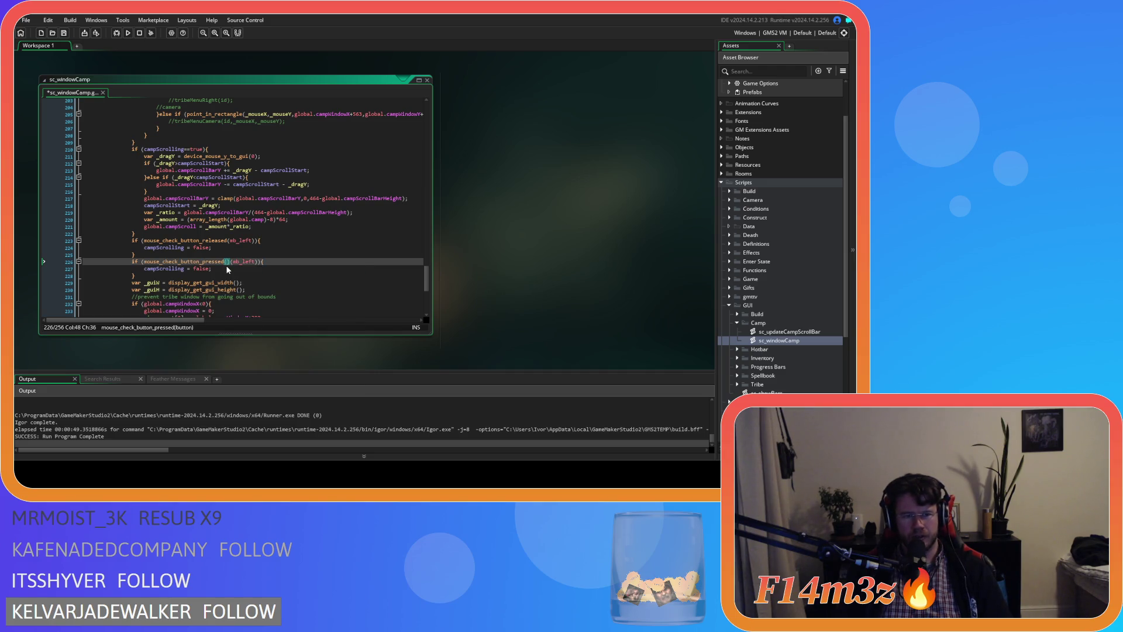
# Replace the mouse_check_button_pressed call name in the copied condition with 'scroll'.
pyautogui.click(145, 263)
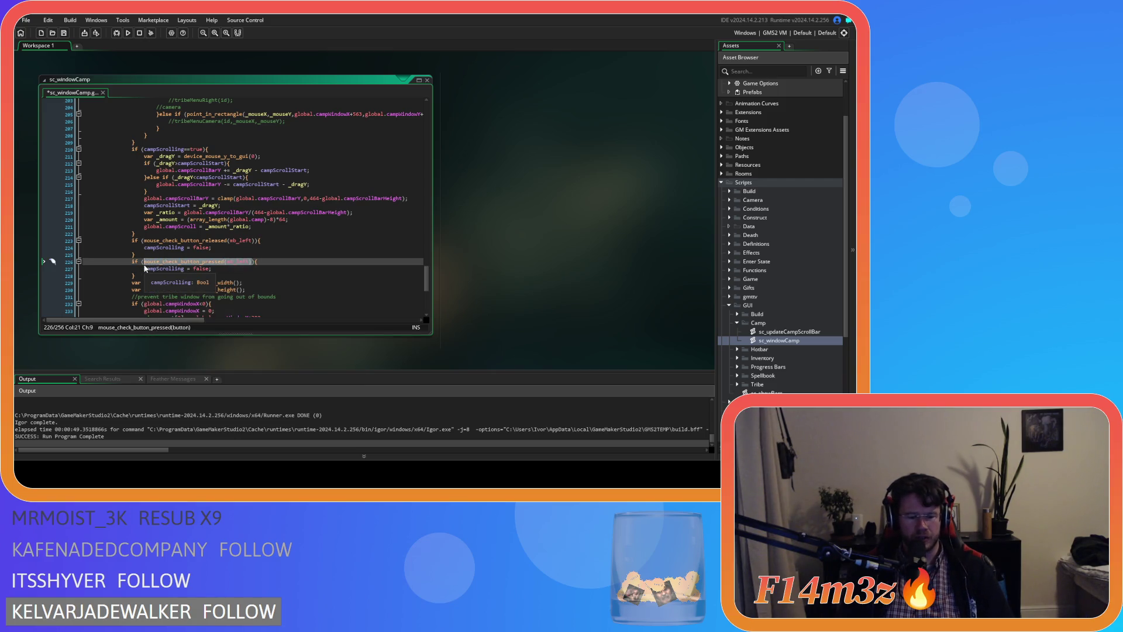
pyautogui.write('scrol')
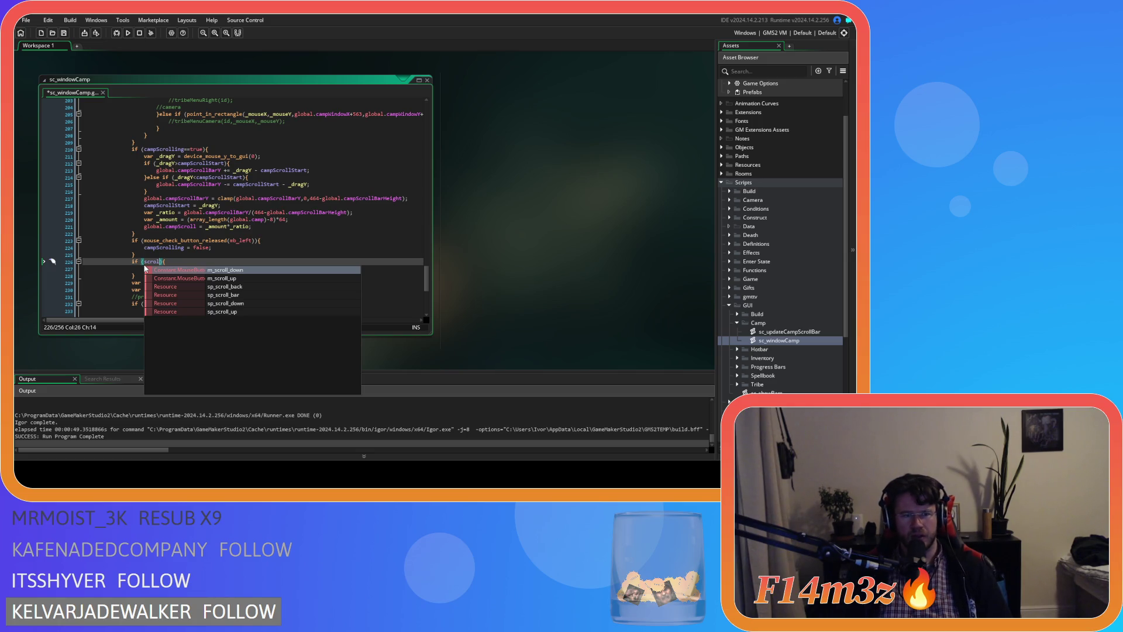
pyautogui.hotkey('ctrl', 'z')
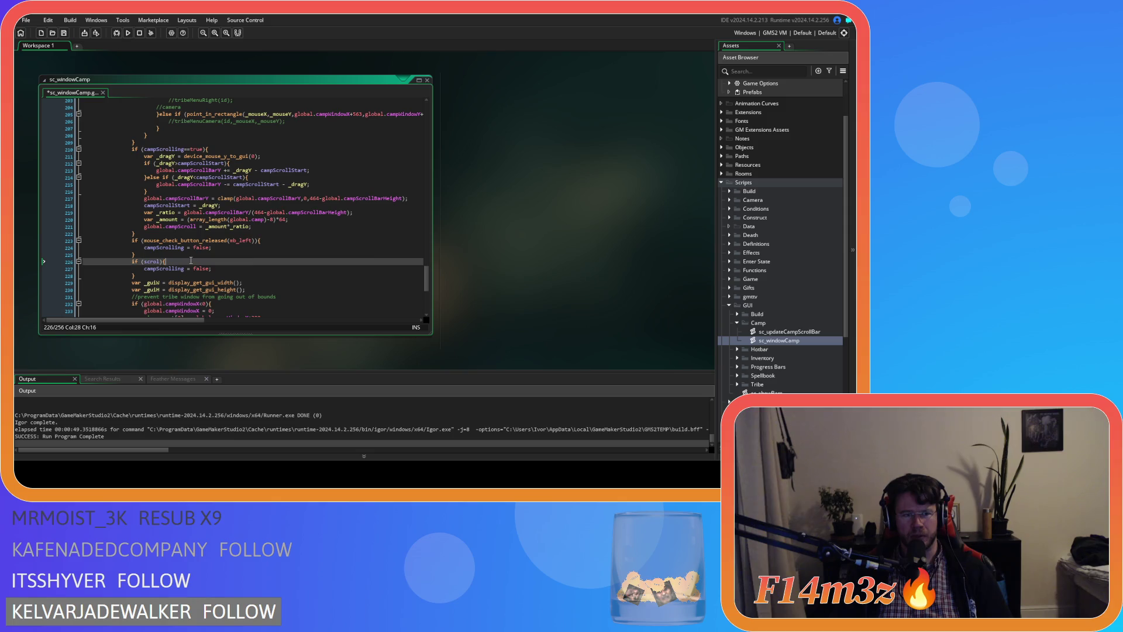
pyautogui.click(232, 261)
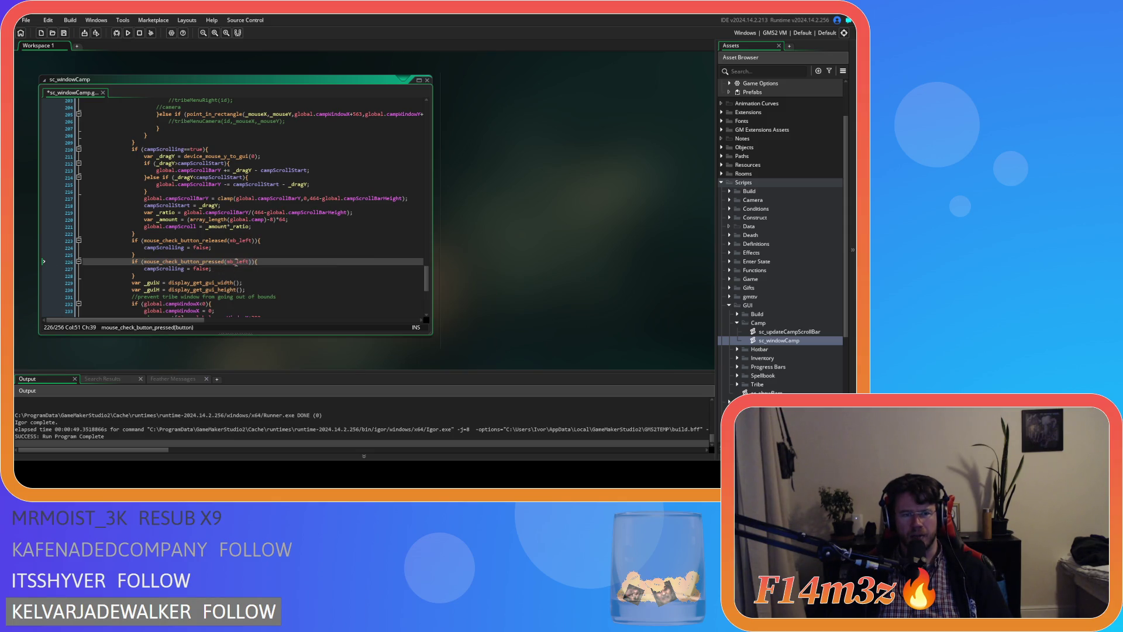
pyautogui.click(223, 262)
pyautogui.press('Right')
pyautogui.click(226, 265)
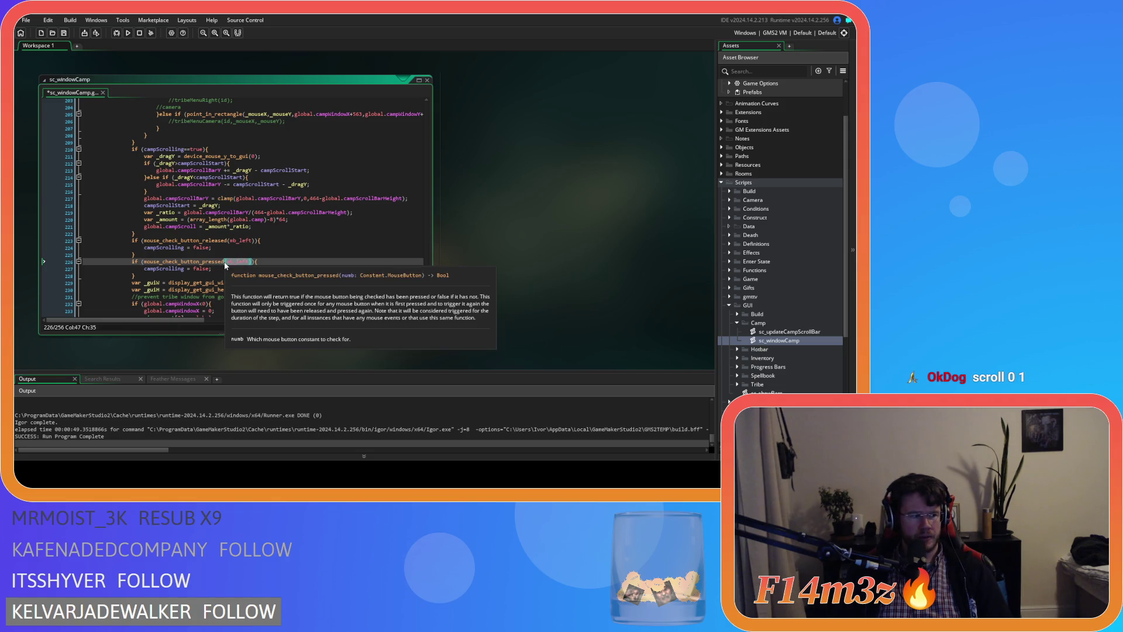
pyautogui.moveTo(225, 265); pyautogui.dragTo(148, 264)
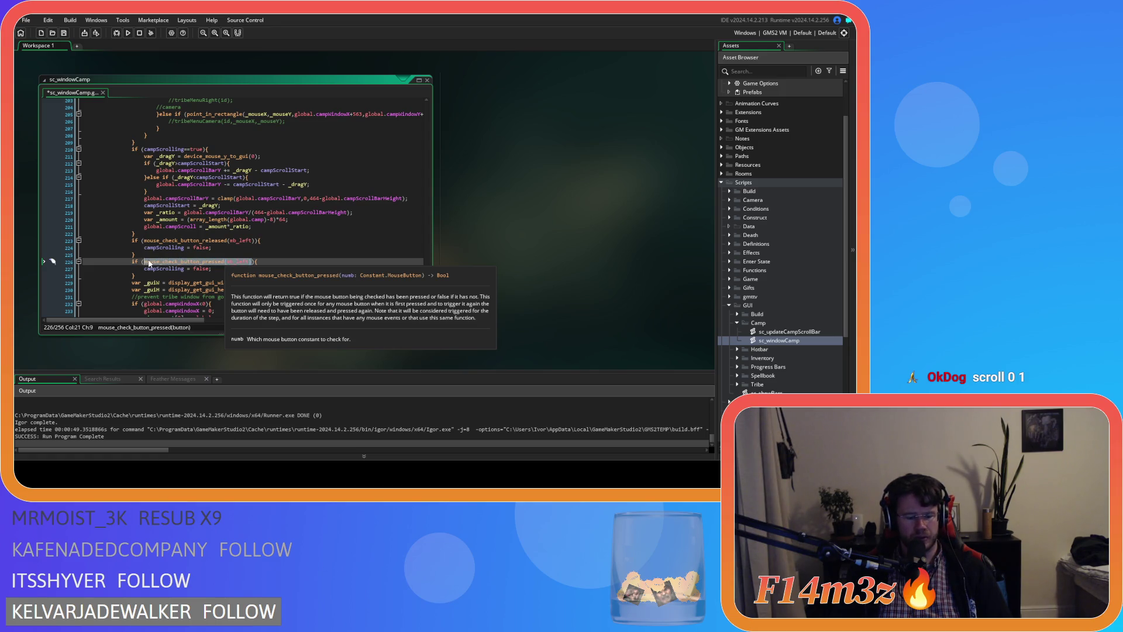
pyautogui.write('scroll')
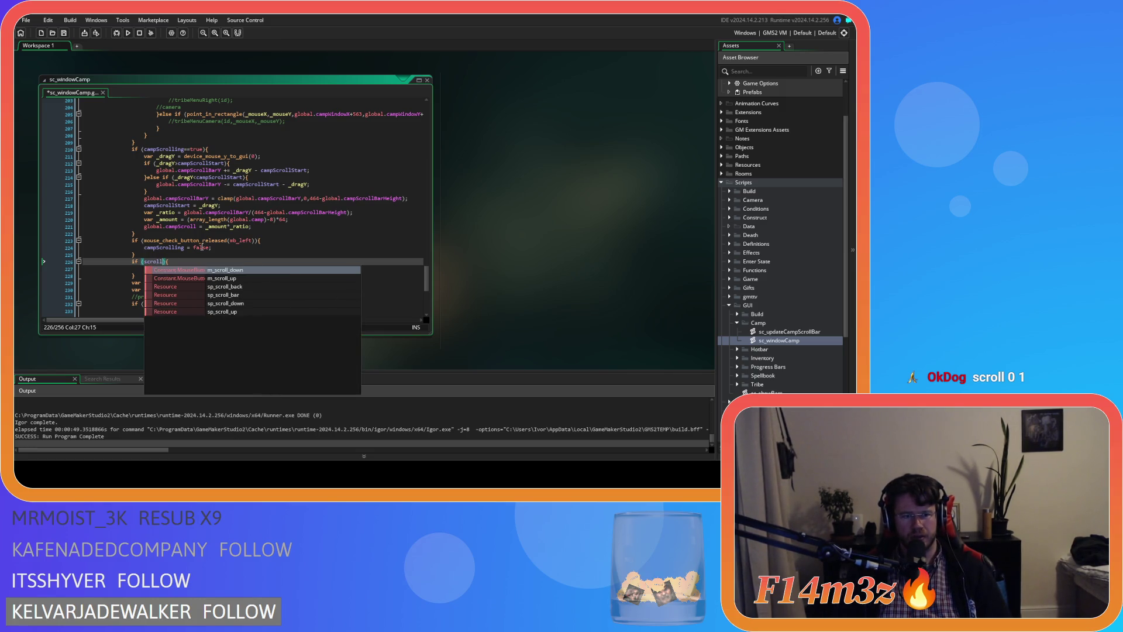
# Replace 'scroll' on line 226 with mouse_wheel_down() from autocomplete.
pyautogui.hotkey('ctrl', 'shift', 'End')
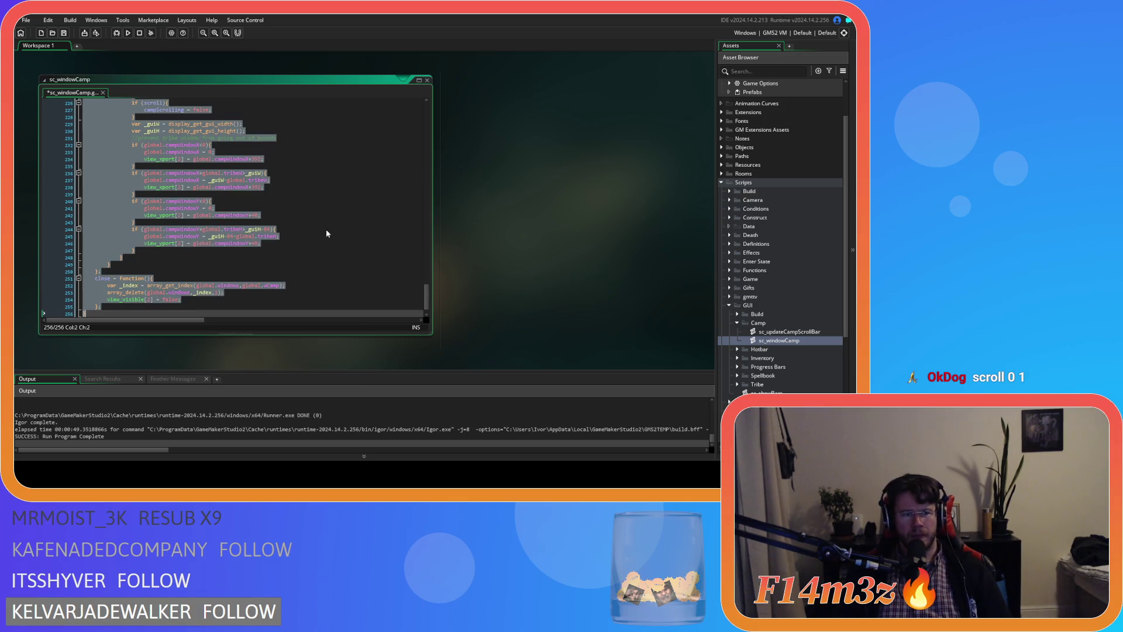
pyautogui.click(314, 234)
pyautogui.scroll(4, 426, 294)
pyautogui.scroll(6, 426, 294)
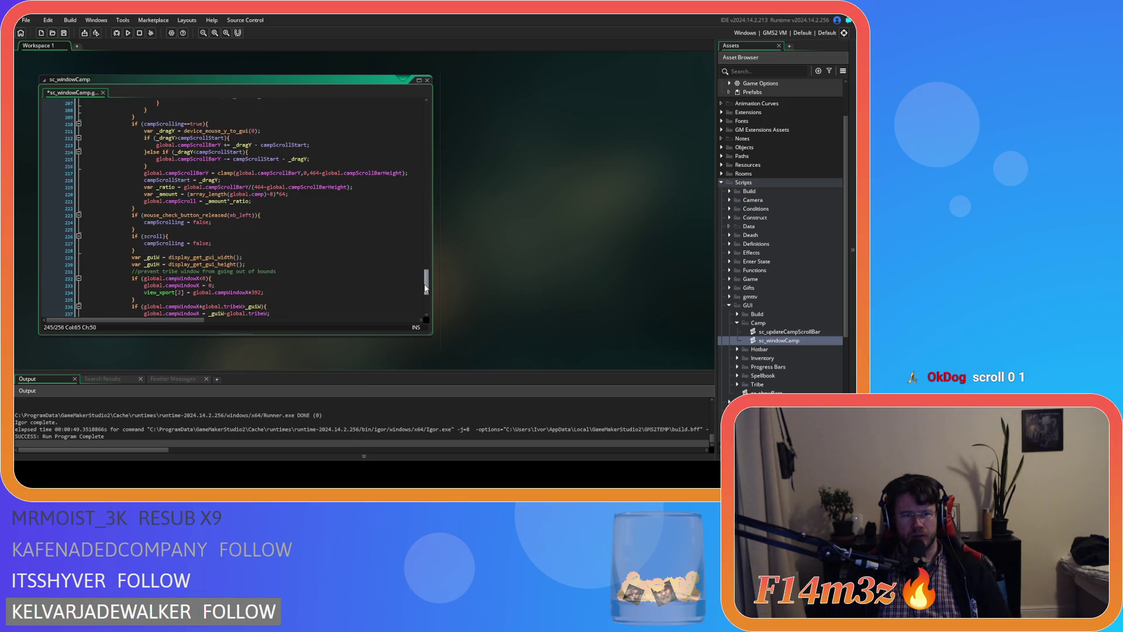
pyautogui.doubleClick(153, 236)
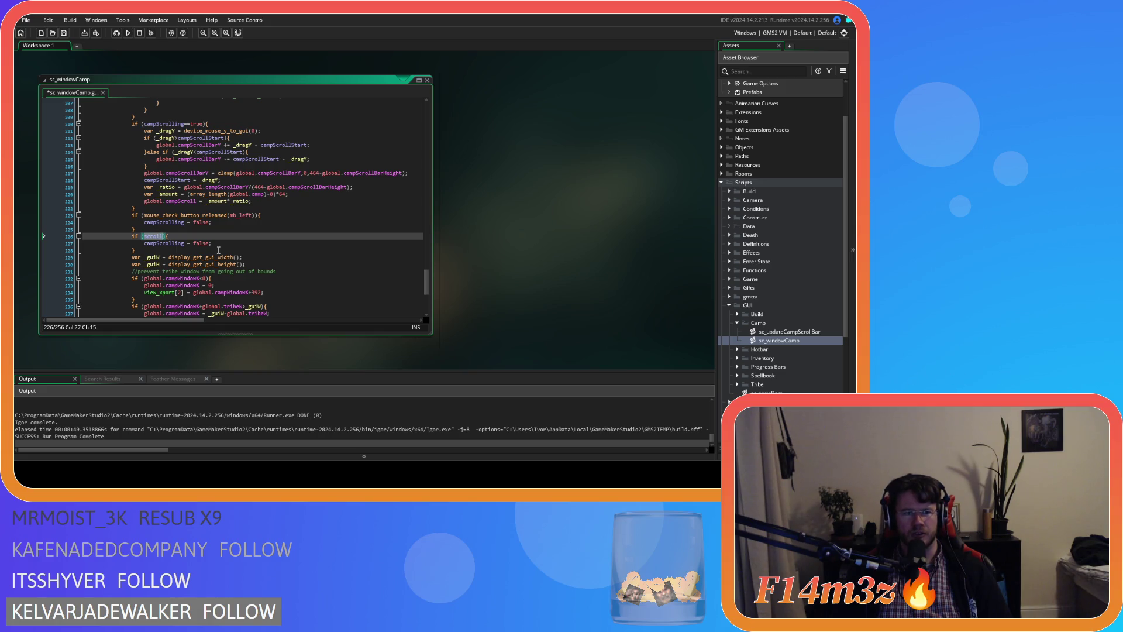
pyautogui.write('!mouse')
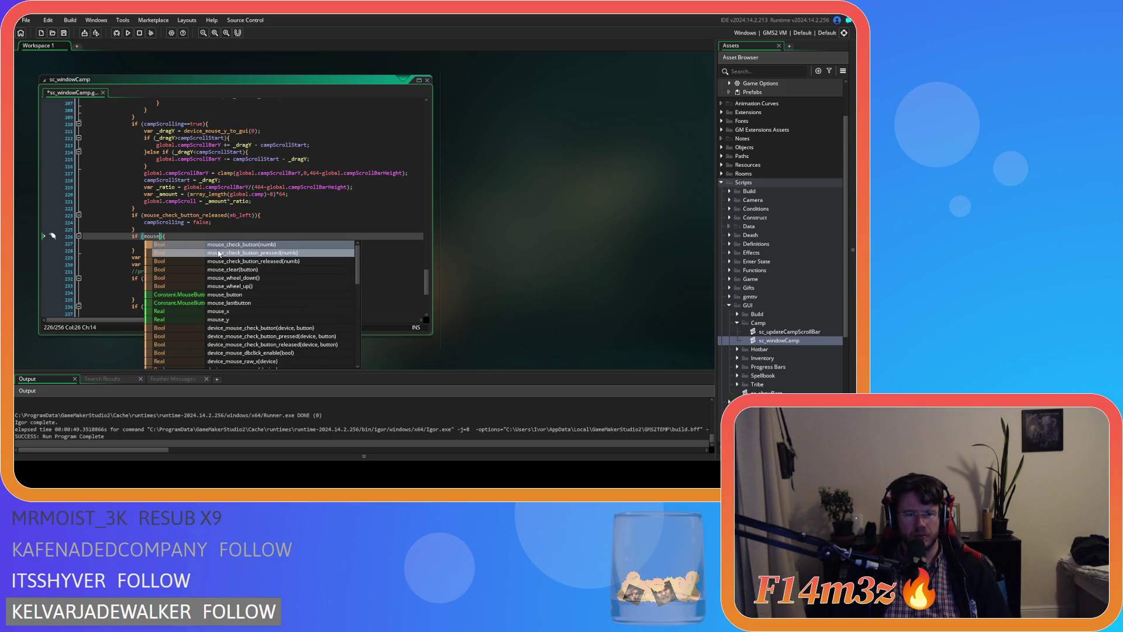
pyautogui.click(269, 278)
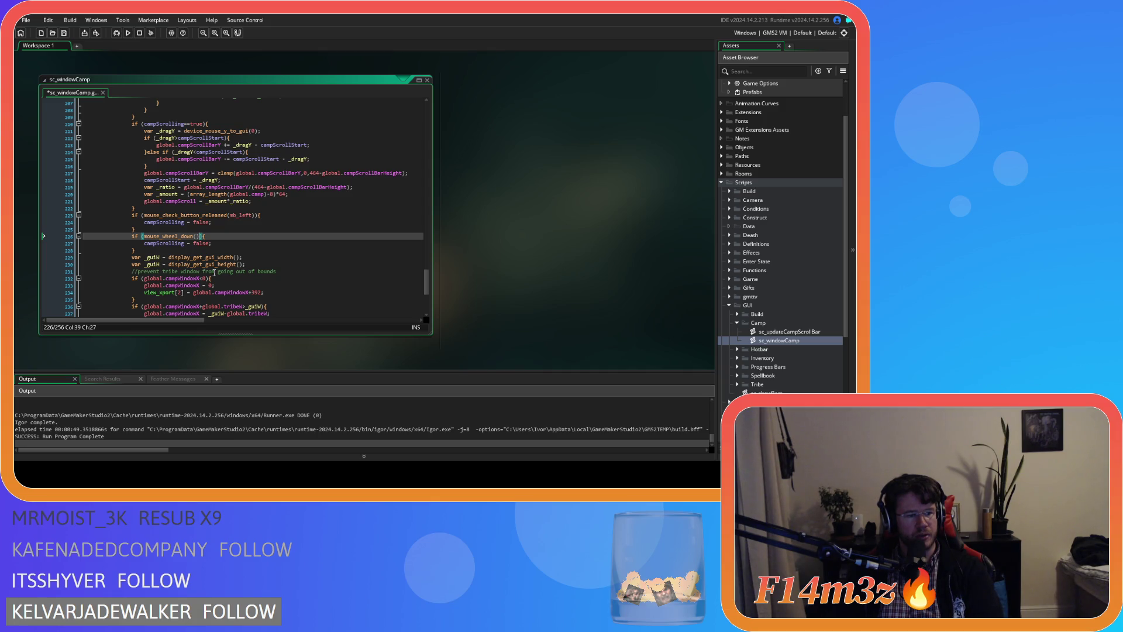
pyautogui.click(174, 236)
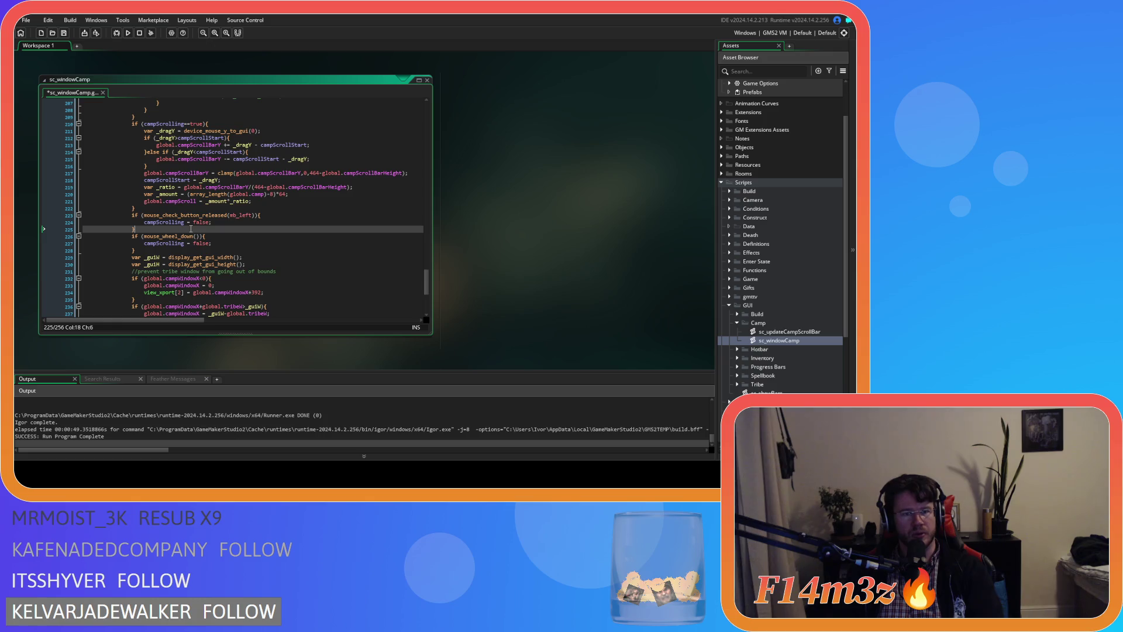
pyautogui.moveTo(175, 235)
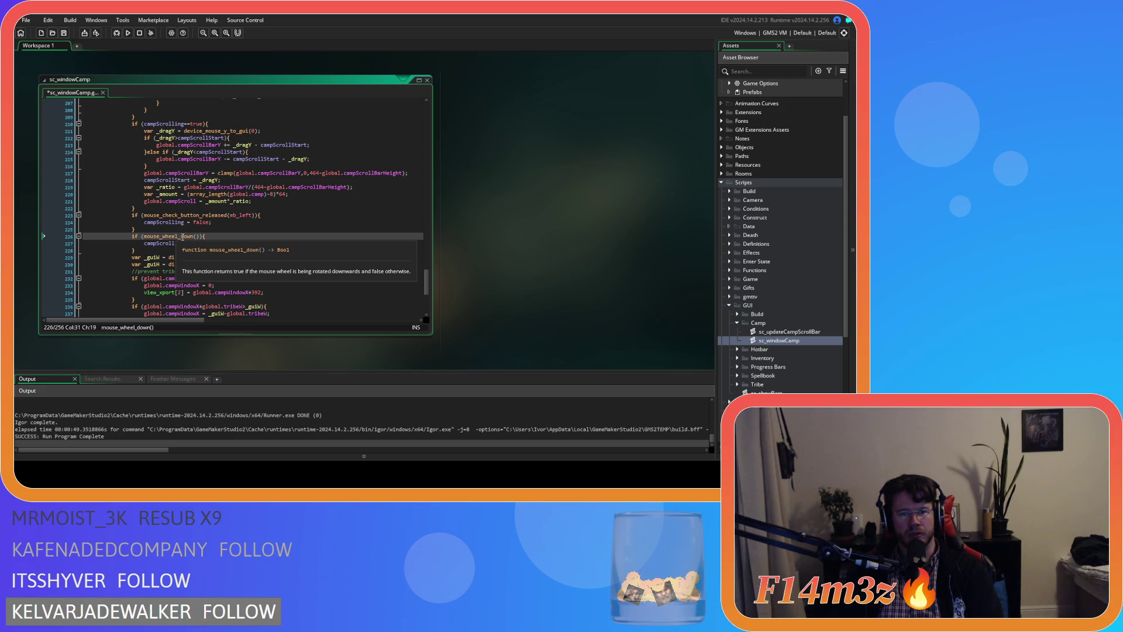
# Break the condition before its closing parenthesis and start an && clause.
pyautogui.click(223, 239)
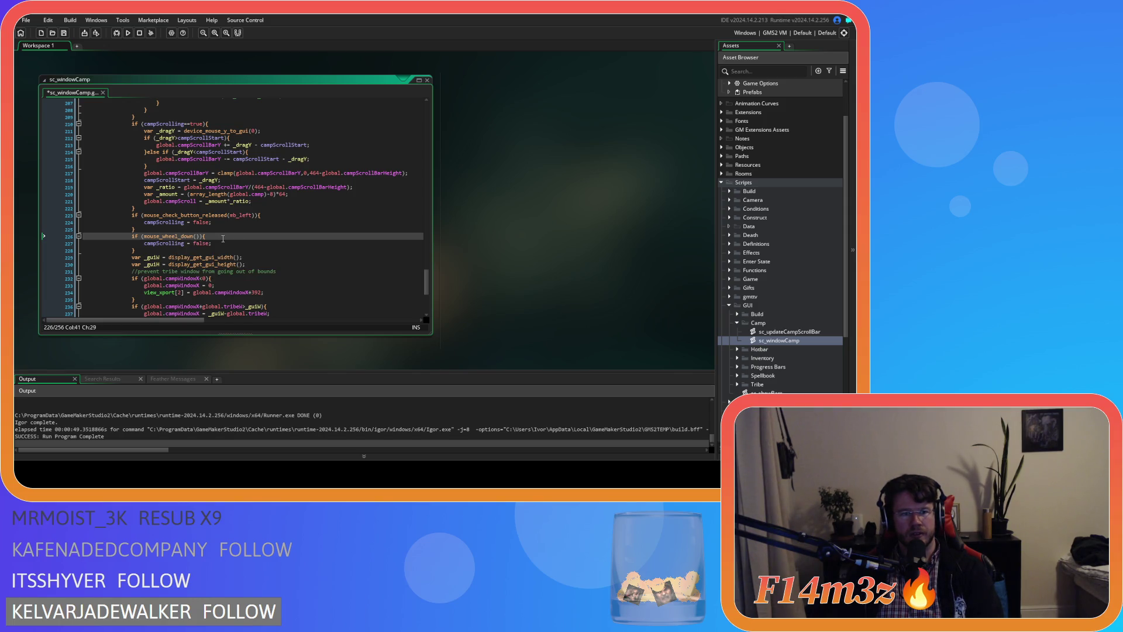
pyautogui.moveTo(218, 264)
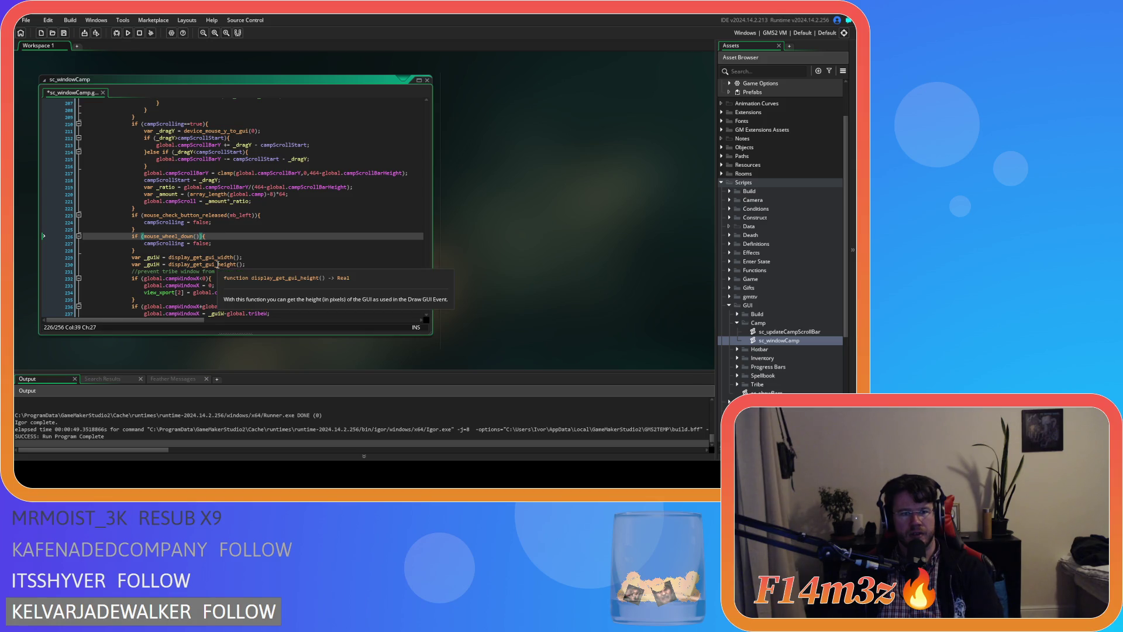
pyautogui.press('Return')
pyautogui.write('&& ){')
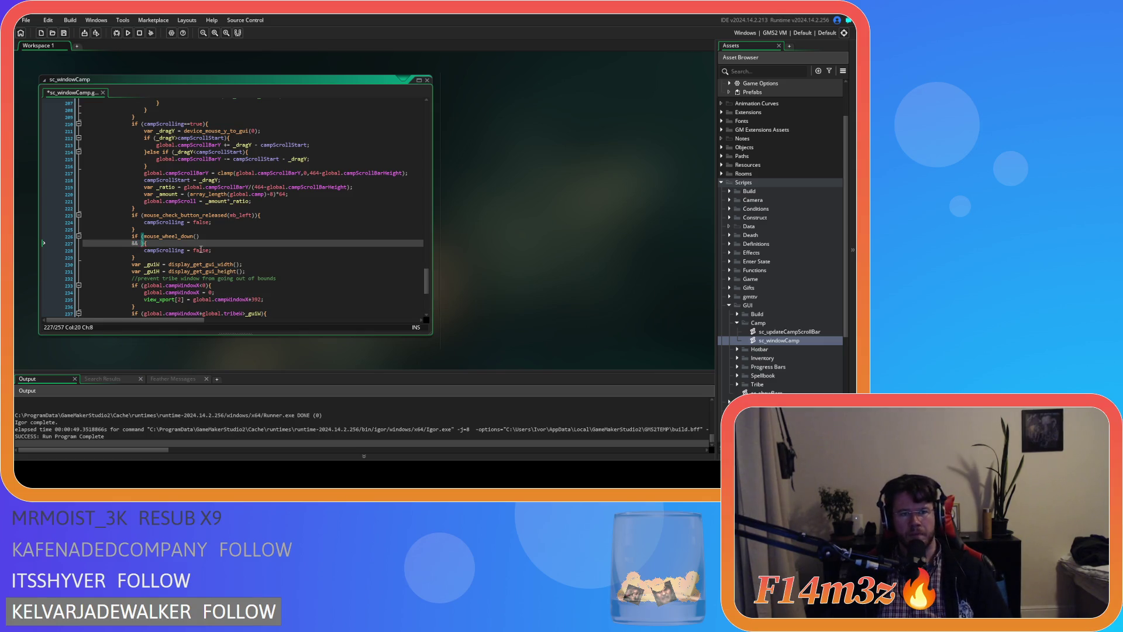
# Copy the point_in_rectangle window-area condition from line 186.
pyautogui.scroll(9, 215, 261)
pyautogui.moveTo(156, 148)
pyautogui.mouseDown()
pyautogui.moveTo(419, 150)
pyautogui.moveTo(378, 150)
pyautogui.mouseUp()
pyautogui.rightClick(378, 151)
pyautogui.click(378, 168)
# Paste the point_in_rectangle condition after && on line 227.
pyautogui.moveTo(242, 322); pyautogui.dragTo(153, 322)
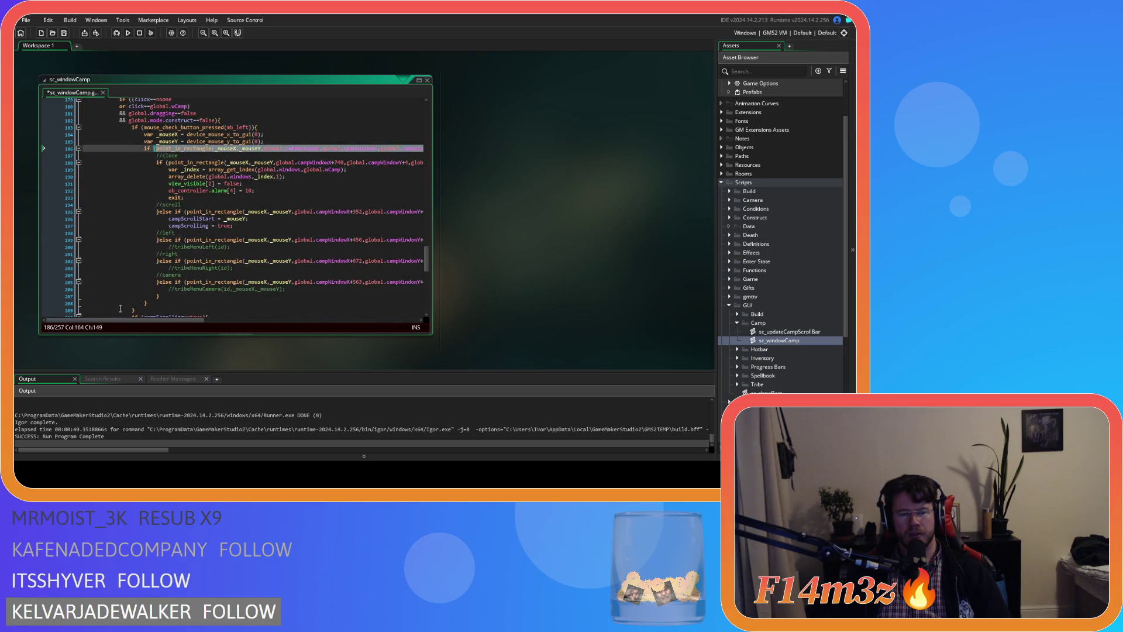
pyautogui.scroll(-10, 180, 254)
pyautogui.scroll(-1, 181, 254)
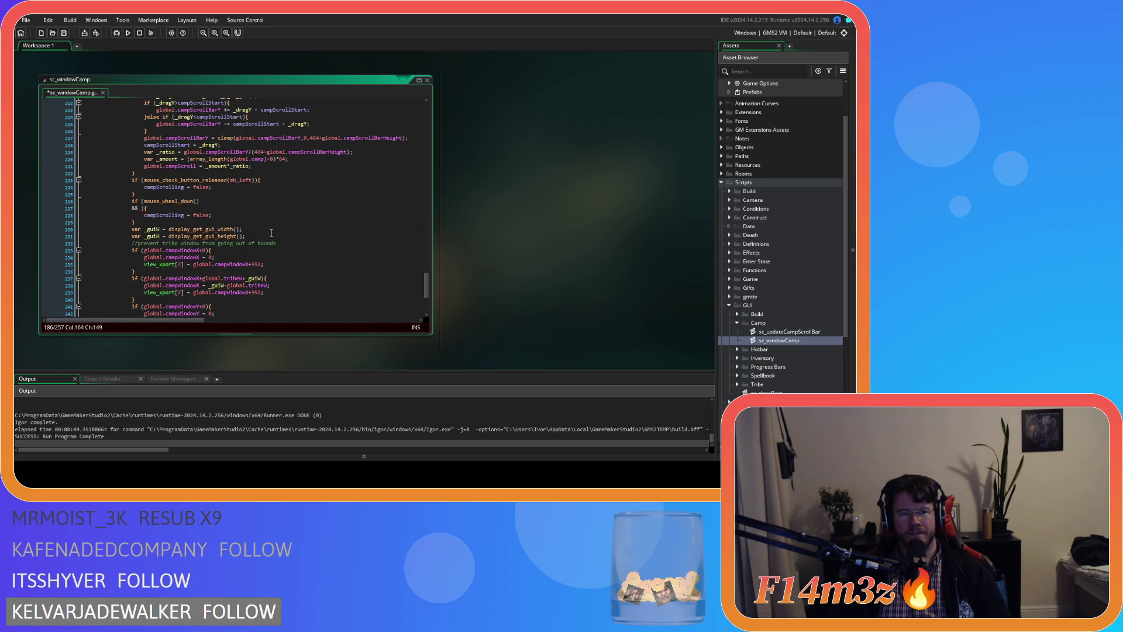
pyautogui.hotkey('ctrl', 'v')
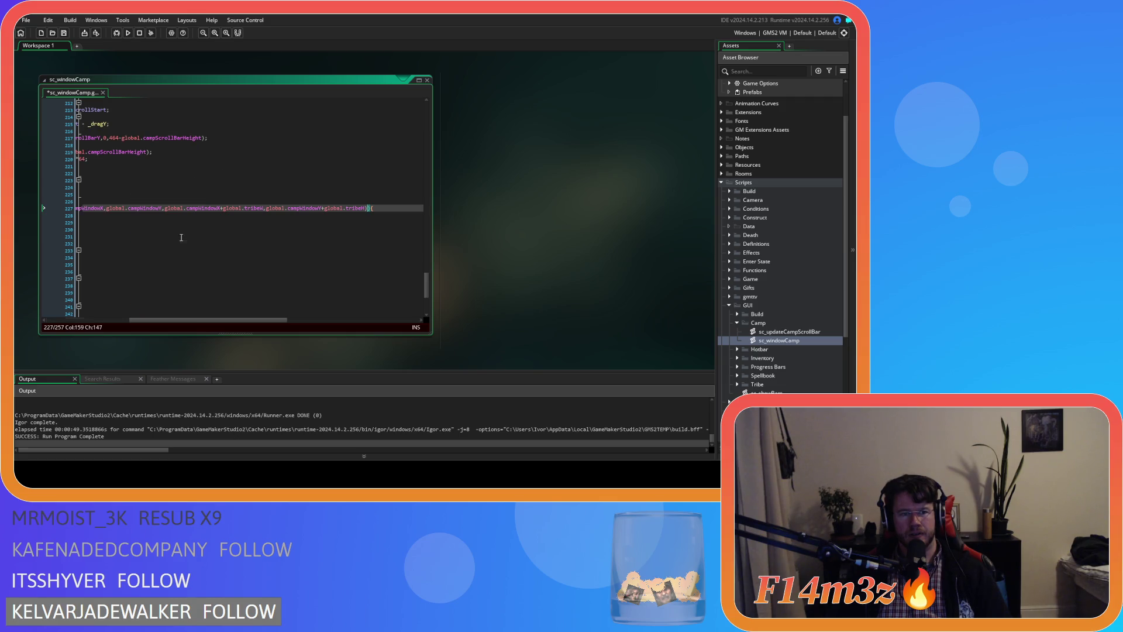
pyautogui.moveTo(178, 319); pyautogui.dragTo(131, 320)
pyautogui.scroll(4, 320, 299)
pyautogui.scroll(5, 320, 299)
pyautogui.moveTo(427, 261)
pyautogui.mouseDown()
pyautogui.moveTo(416, 130)
pyautogui.moveTo(392, 260)
pyautogui.mouseUp()
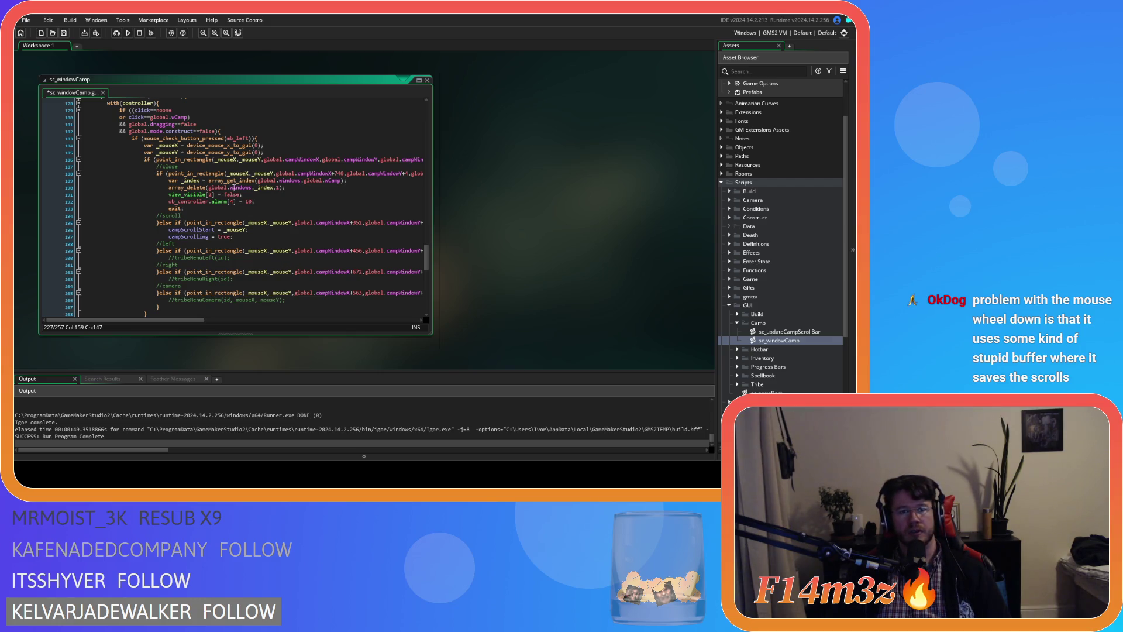
pyautogui.moveTo(228, 178)
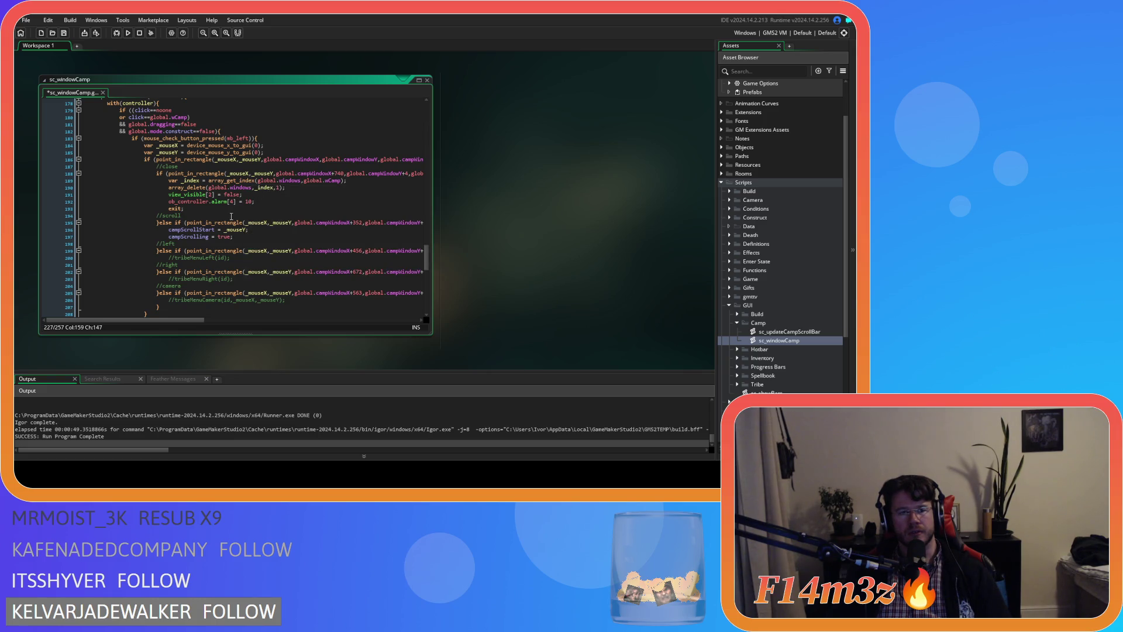
pyautogui.scroll(-3, 262, 192)
pyautogui.scroll(3, 234, 210)
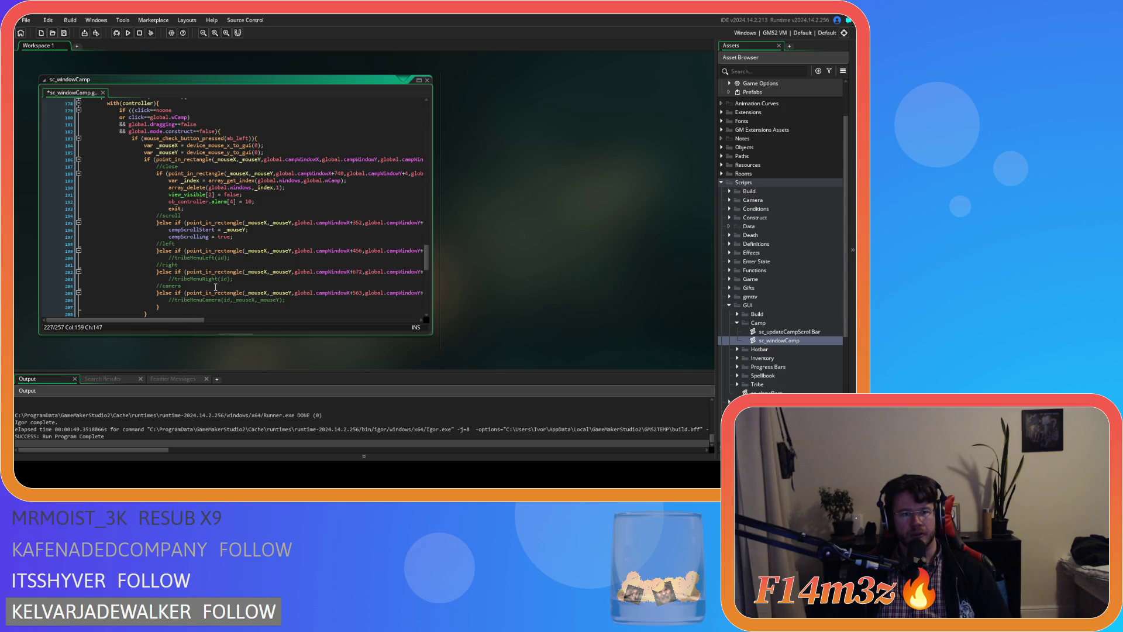
pyautogui.scroll(-7, 254, 227)
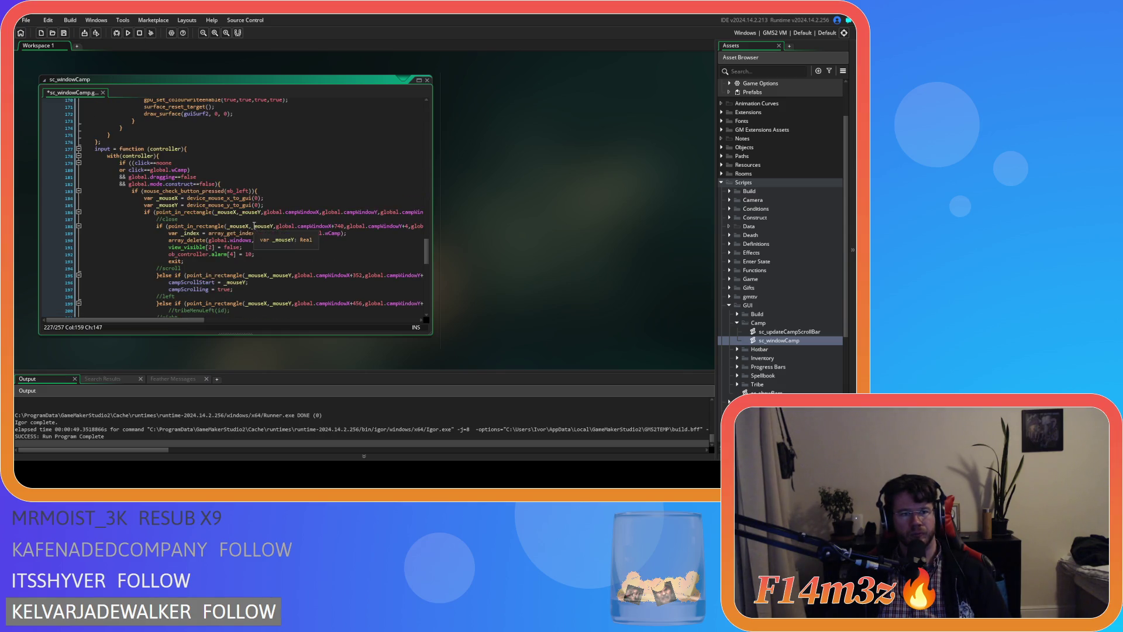
pyautogui.scroll(20, 257, 248)
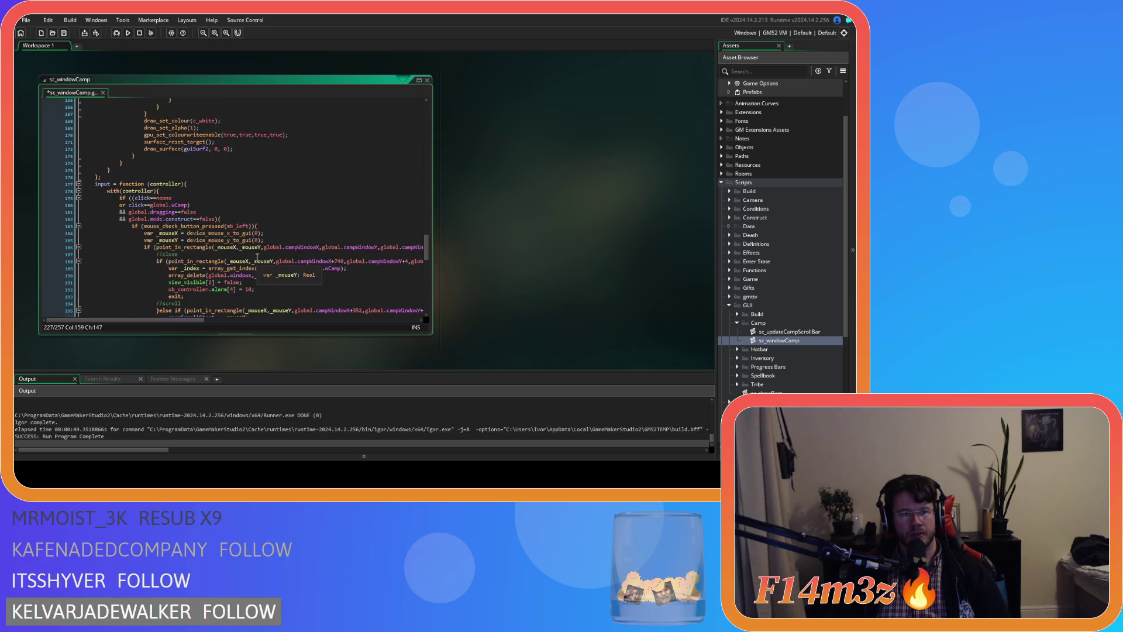
pyautogui.scroll(18, 256, 257)
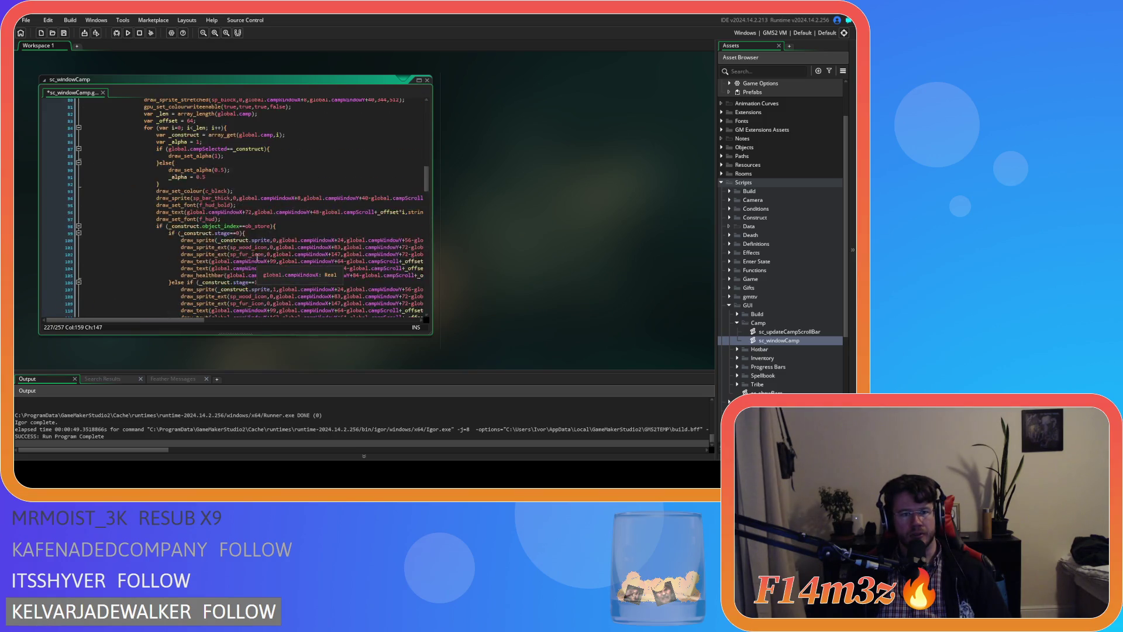
pyautogui.scroll(-3, 257, 257)
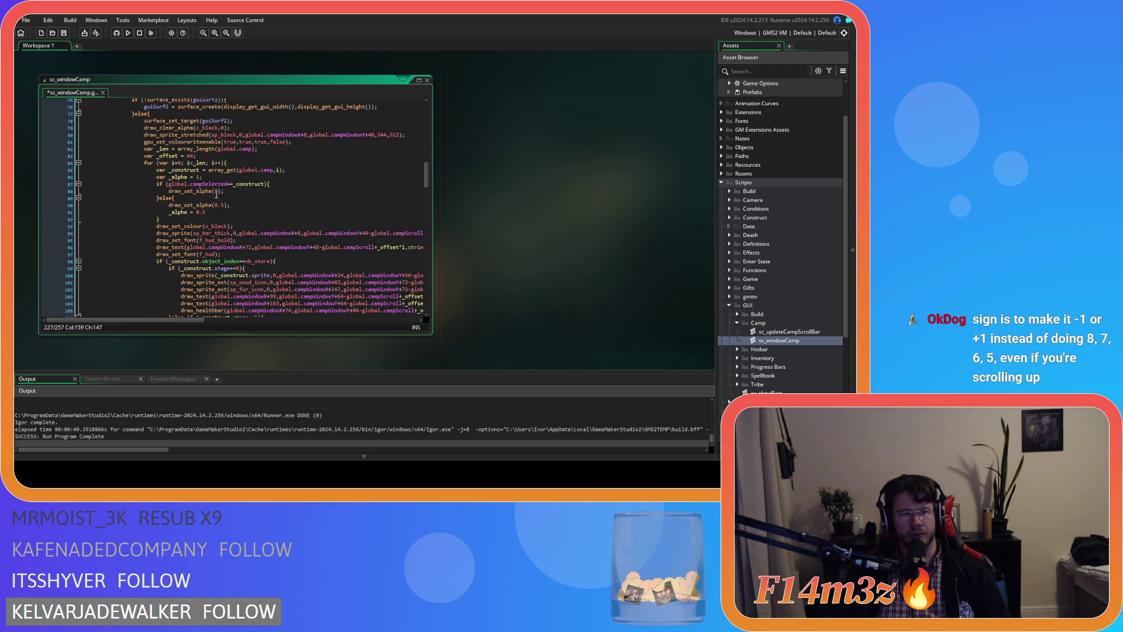
pyautogui.scroll(-2, 216, 195)
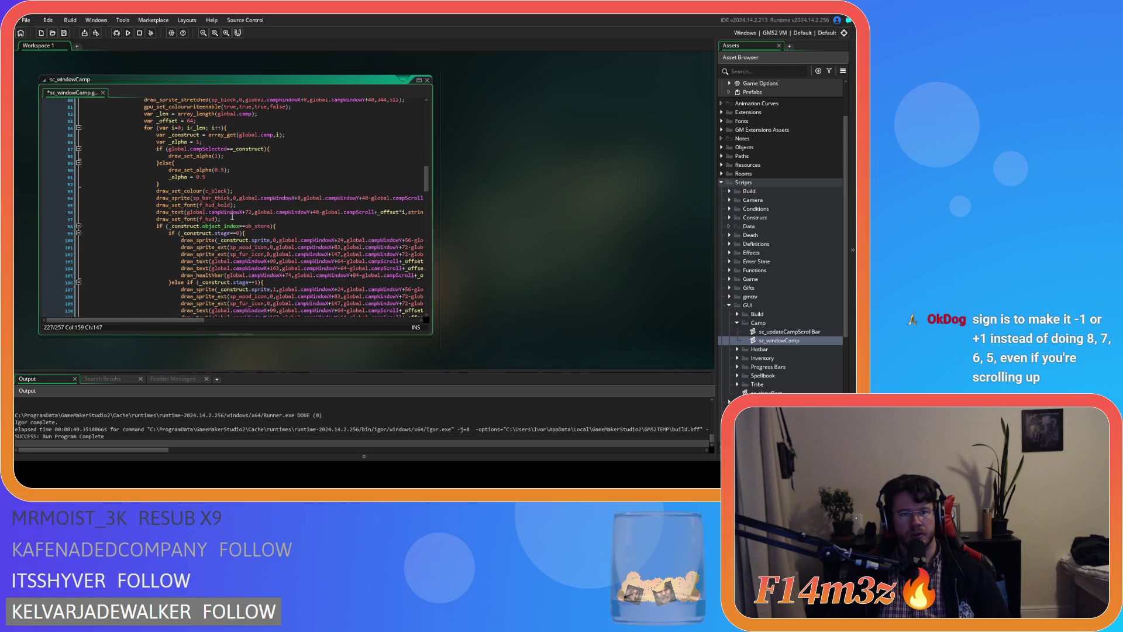
pyautogui.scroll(2, 256, 178)
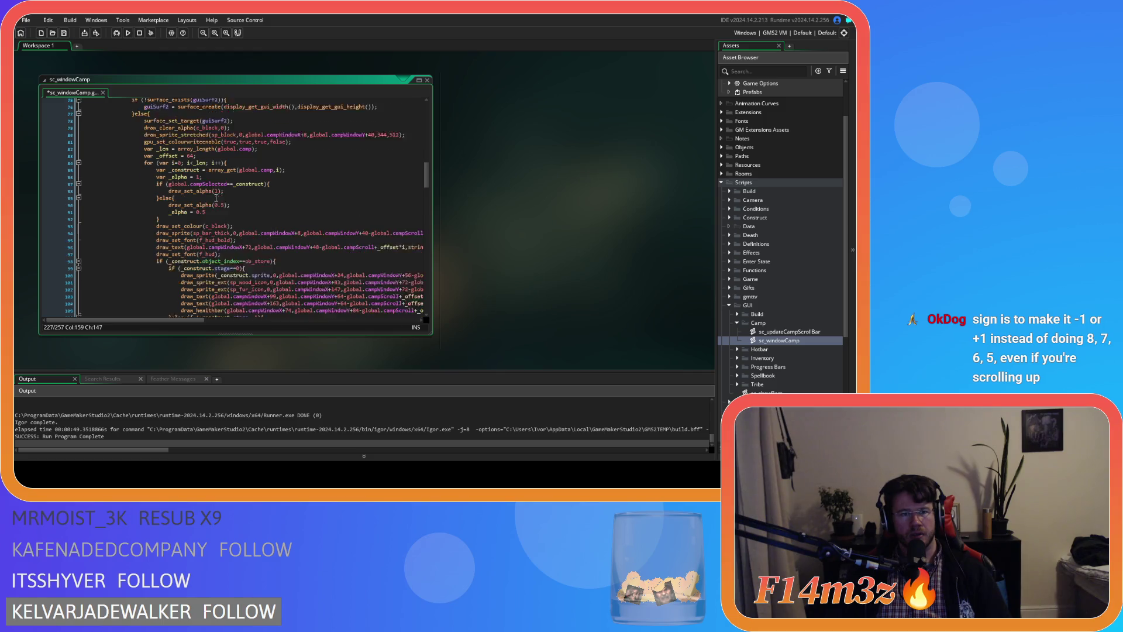
pyautogui.moveTo(221, 154)
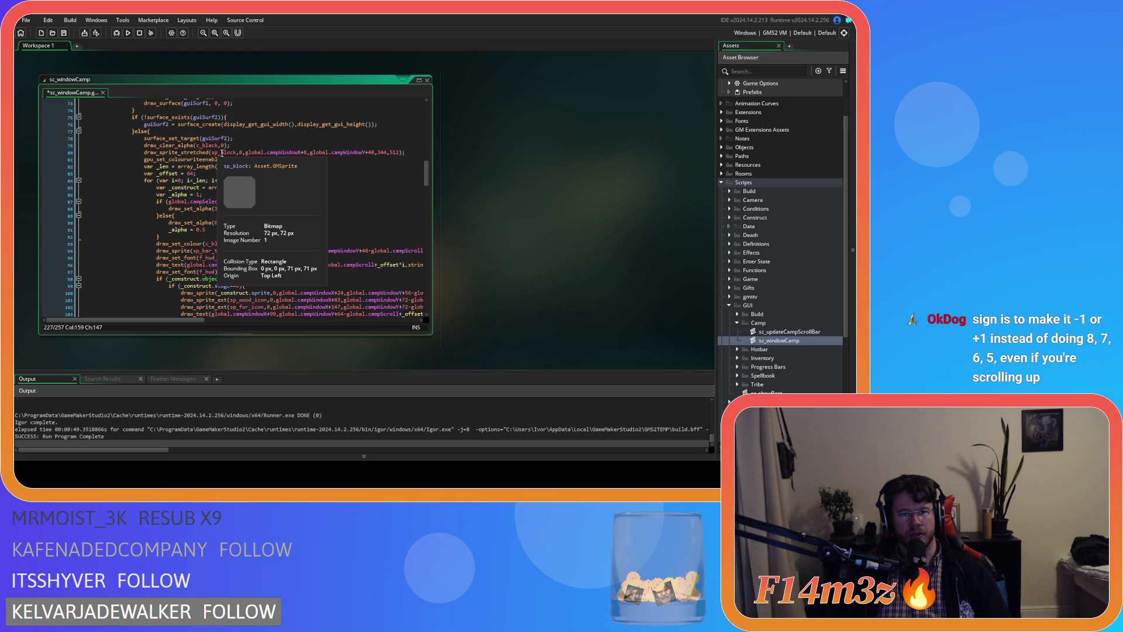
pyautogui.moveTo(268, 153); pyautogui.dragTo(375, 157)
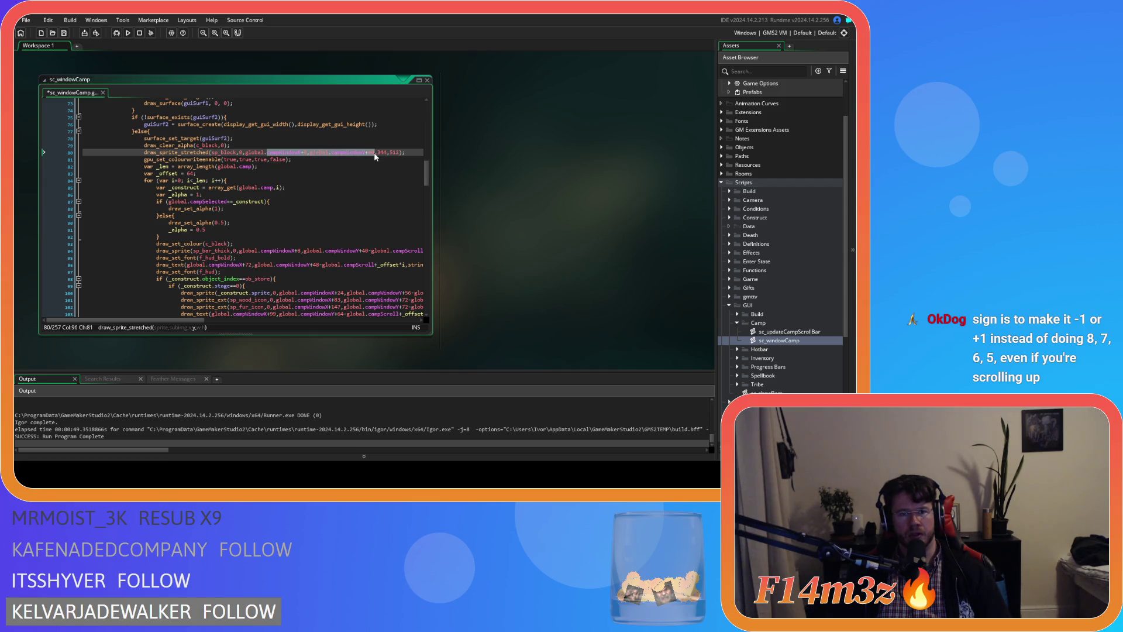
pyautogui.scroll(-15, 290, 272)
pyautogui.scroll(-16, 289, 272)
pyautogui.scroll(5, 290, 272)
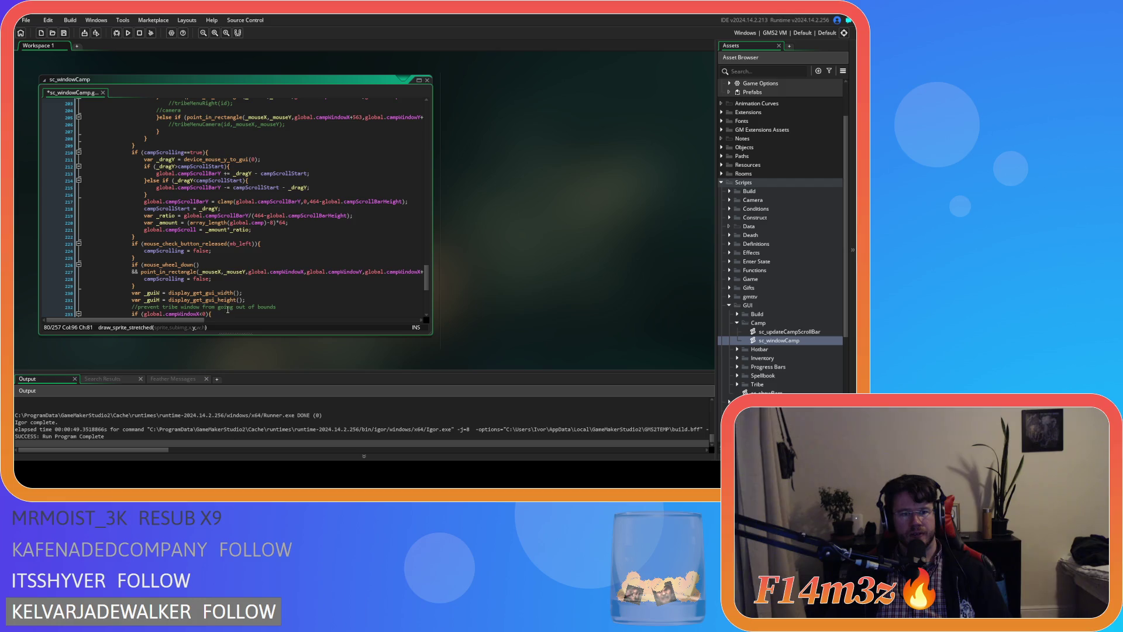
# Paste the Camp window bounds into point_in_rectangle on line 227 and add the missing global. prefix.
pyautogui.moveTo(202, 323); pyautogui.dragTo(223, 322)
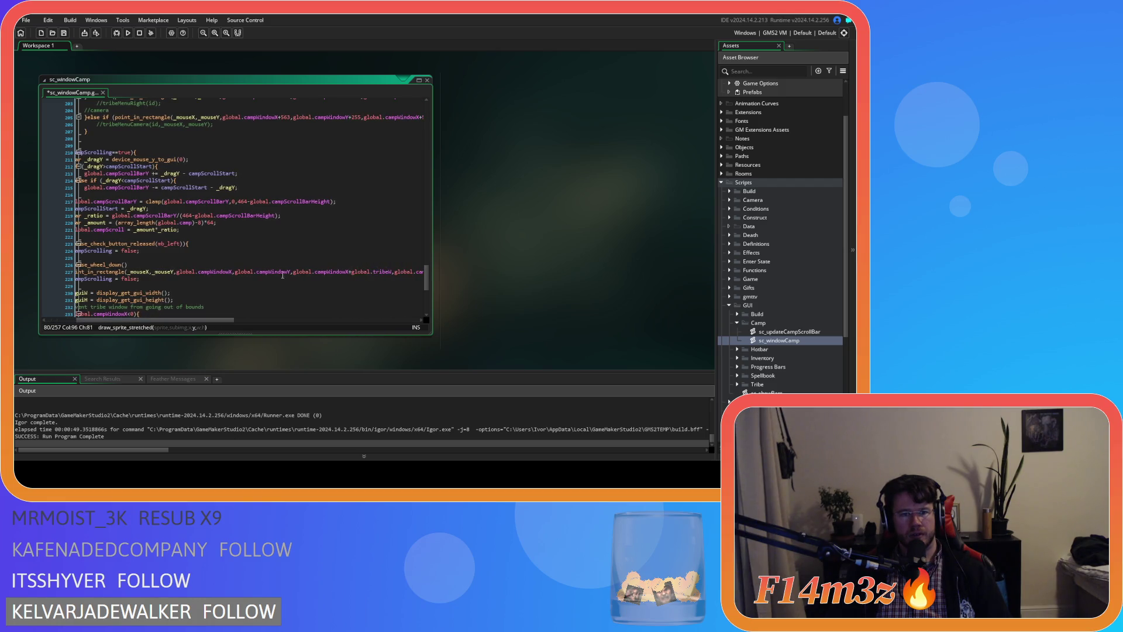
pyautogui.moveTo(291, 274); pyautogui.dragTo(177, 273)
pyautogui.write('campWindowX+8,global.campWindowY+40')
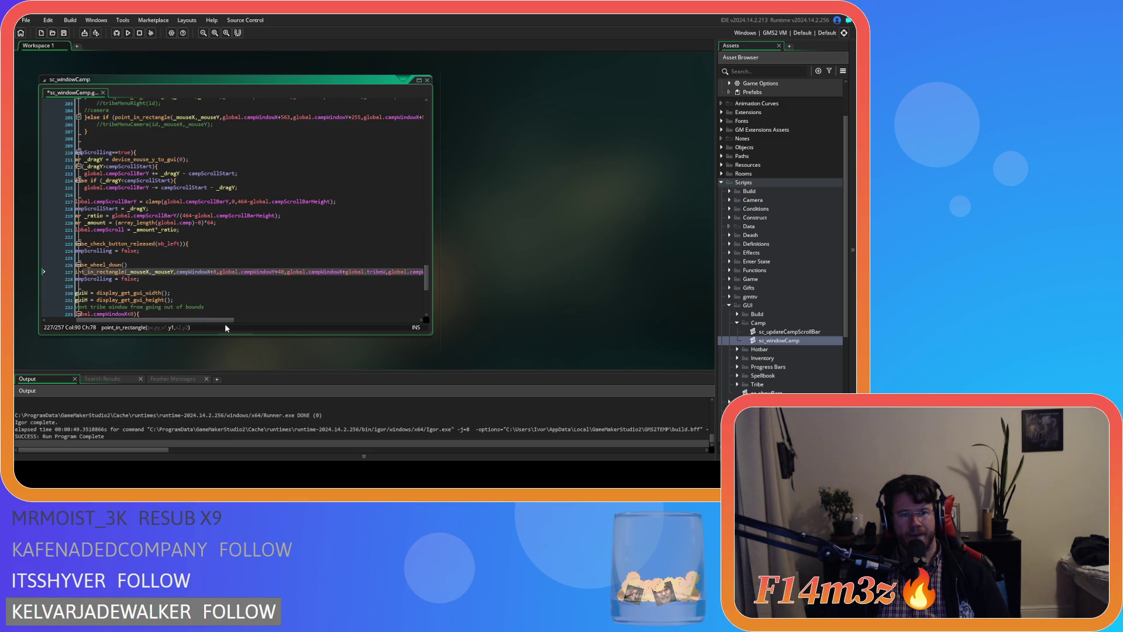
pyautogui.click(177, 272)
pyautogui.write('global.')
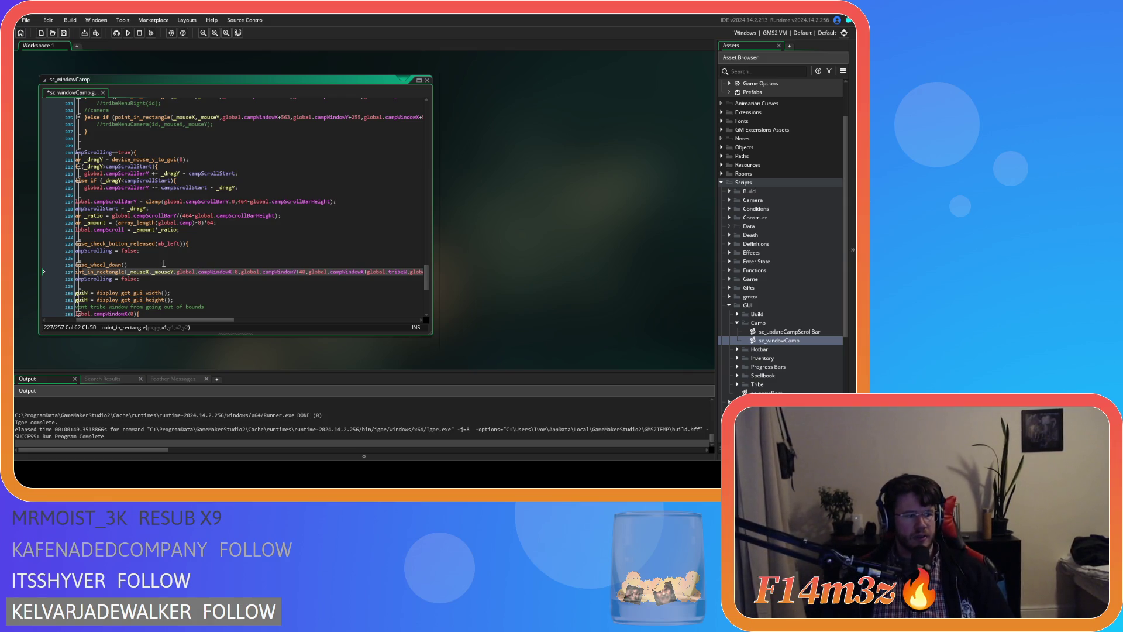
# Change the rectangle offsets to 322 and 552 and save the script.
pyautogui.scroll(8, 418, 265)
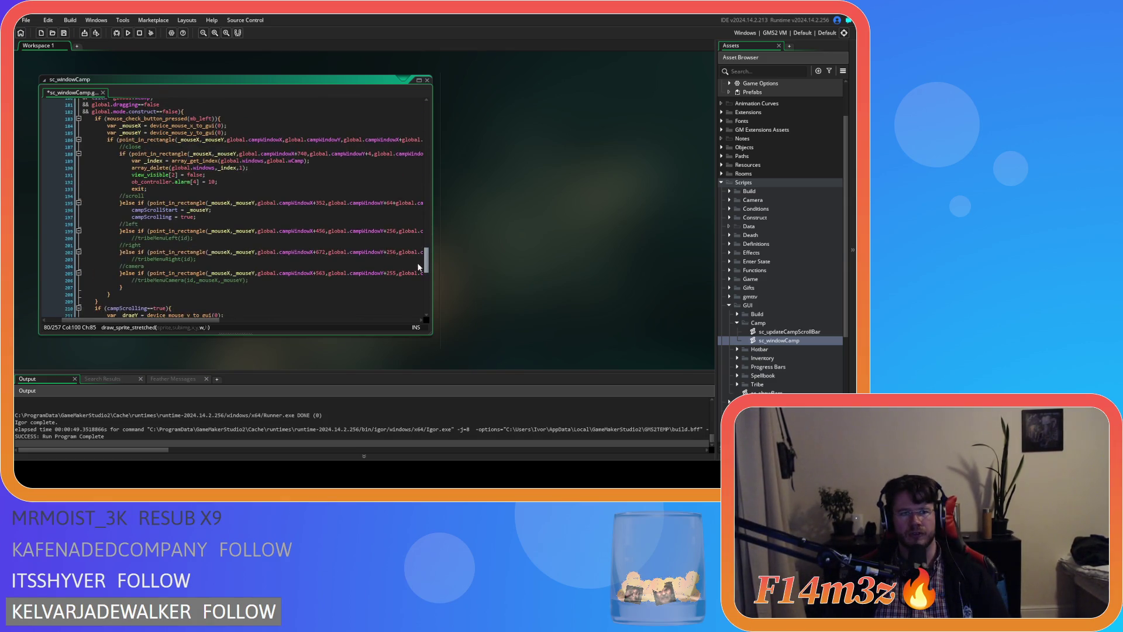
pyautogui.scroll(-9, 417, 266)
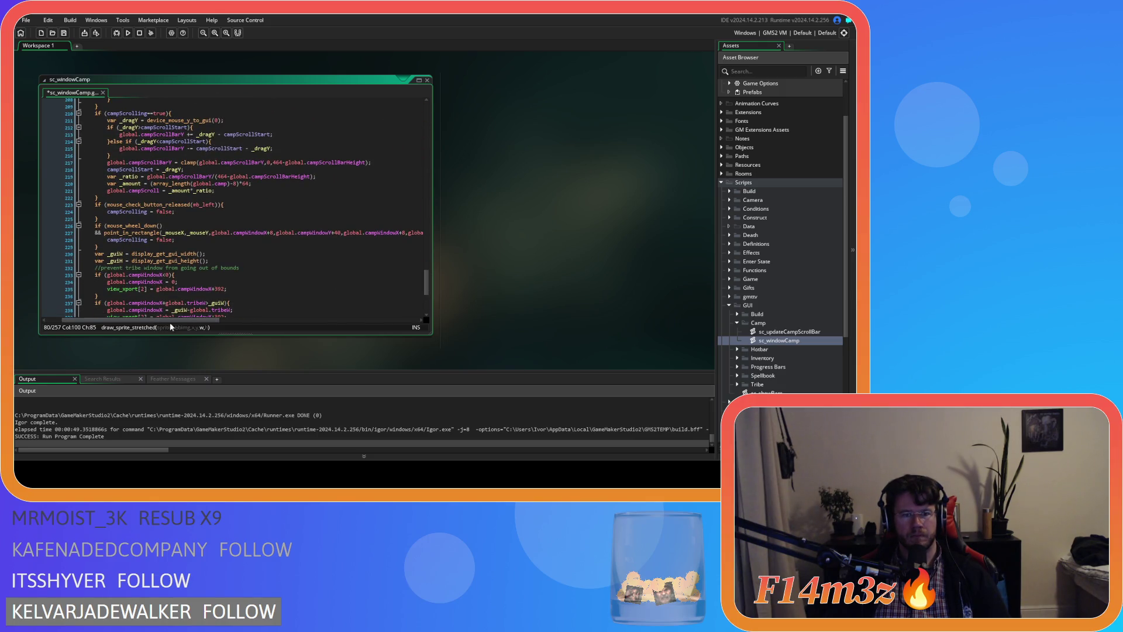
pyautogui.moveTo(178, 323); pyautogui.dragTo(244, 323)
pyautogui.click(245, 232)
pyautogui.write('32')
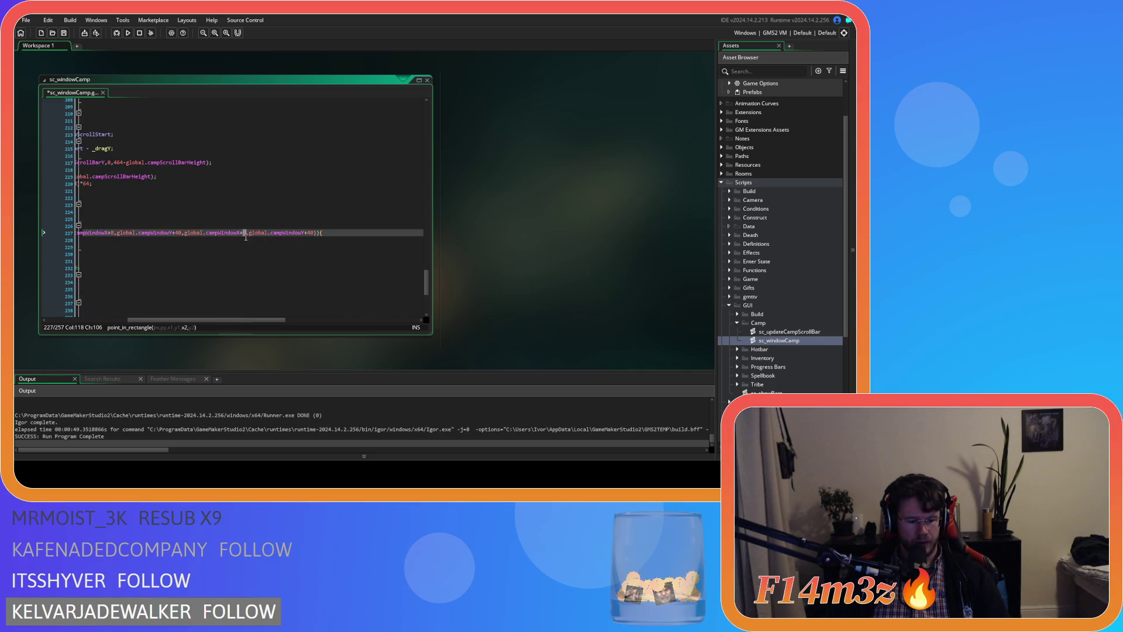
pyautogui.write('2')
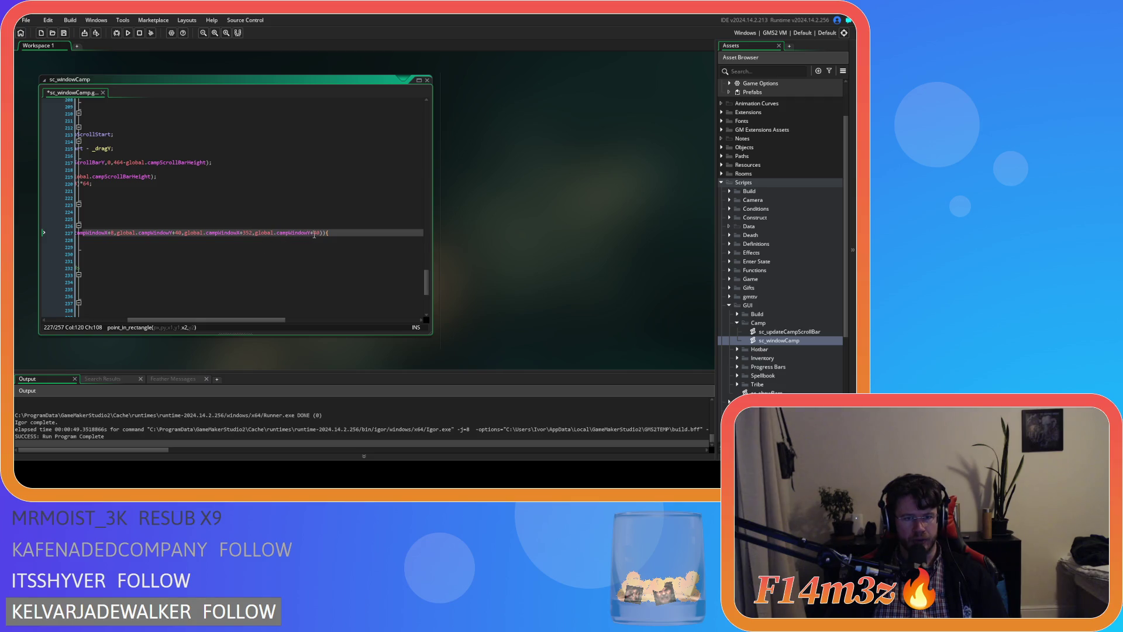
pyautogui.doubleClick(315, 232)
pyautogui.write('552')
pyautogui.hotkey('ctrl', 's')
# Make the wheel check read mouse_wheel_down()==true and save the script.
pyautogui.moveTo(275, 319); pyautogui.dragTo(193, 319)
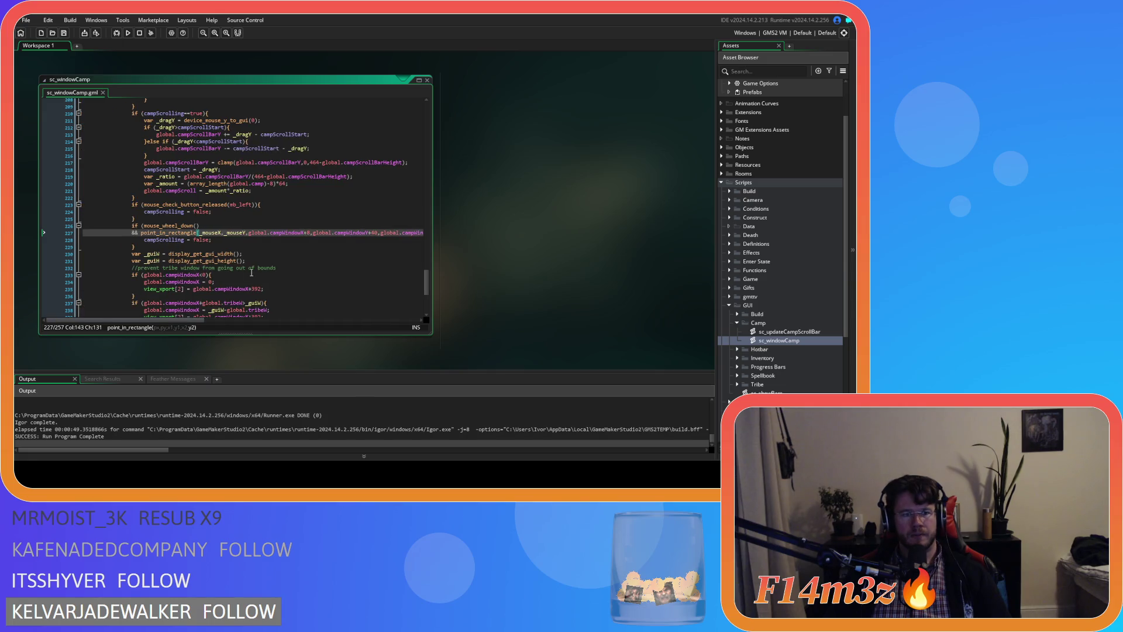
pyautogui.scroll(-1, 252, 272)
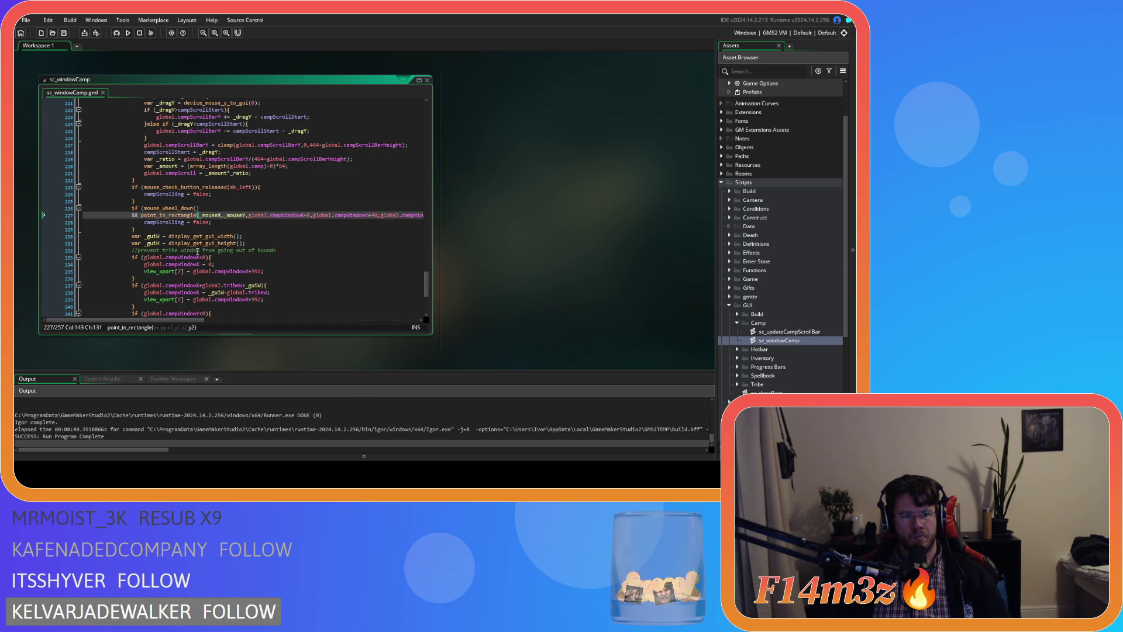
pyautogui.click(204, 210)
pyautogui.write('==true')
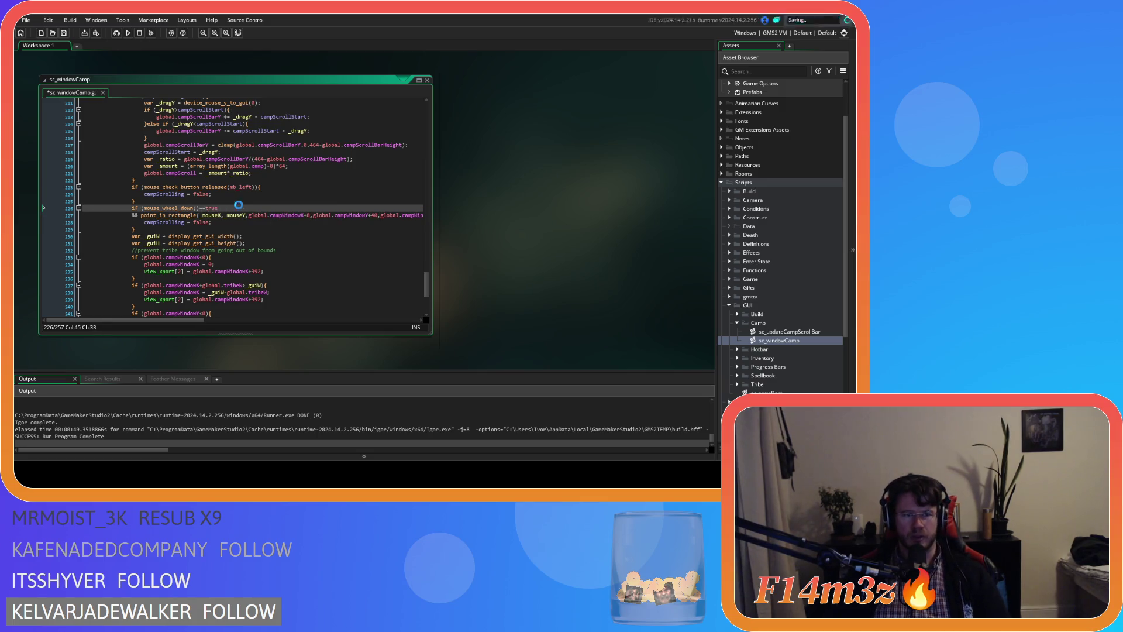
pyautogui.hotkey('ctrl', 's')
pyautogui.click(175, 215)
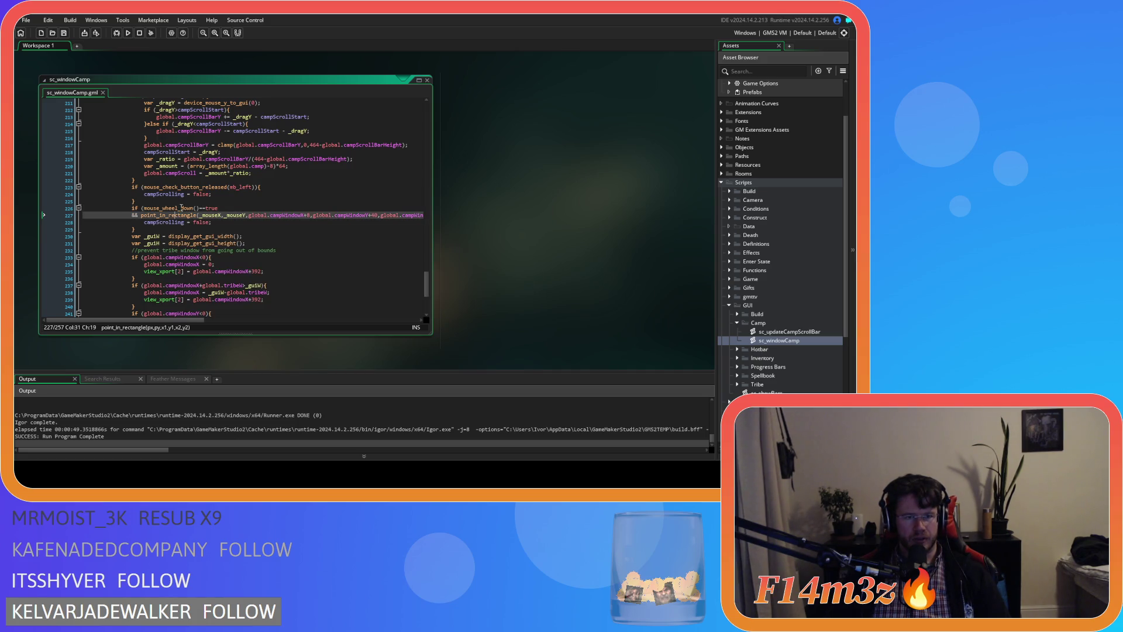
pyautogui.click(206, 222)
pyautogui.click(220, 223)
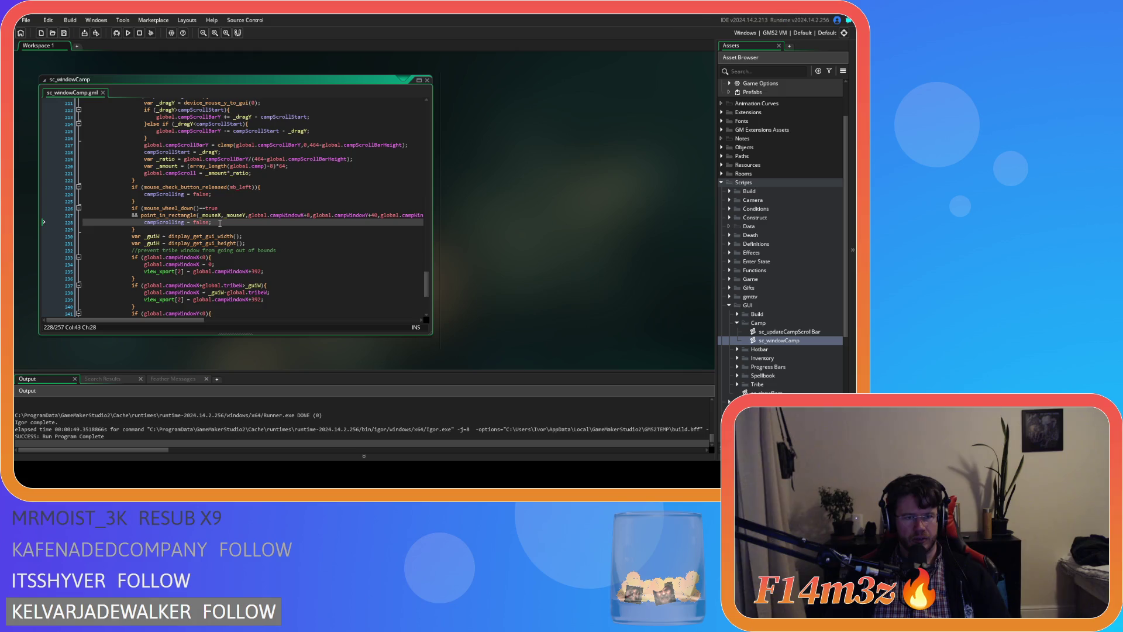
# Replace campScrolling = false on line 228 with global.campScroll += 16; and delete the stray character.
pyautogui.moveTo(144, 222); pyautogui.dragTo(208, 223)
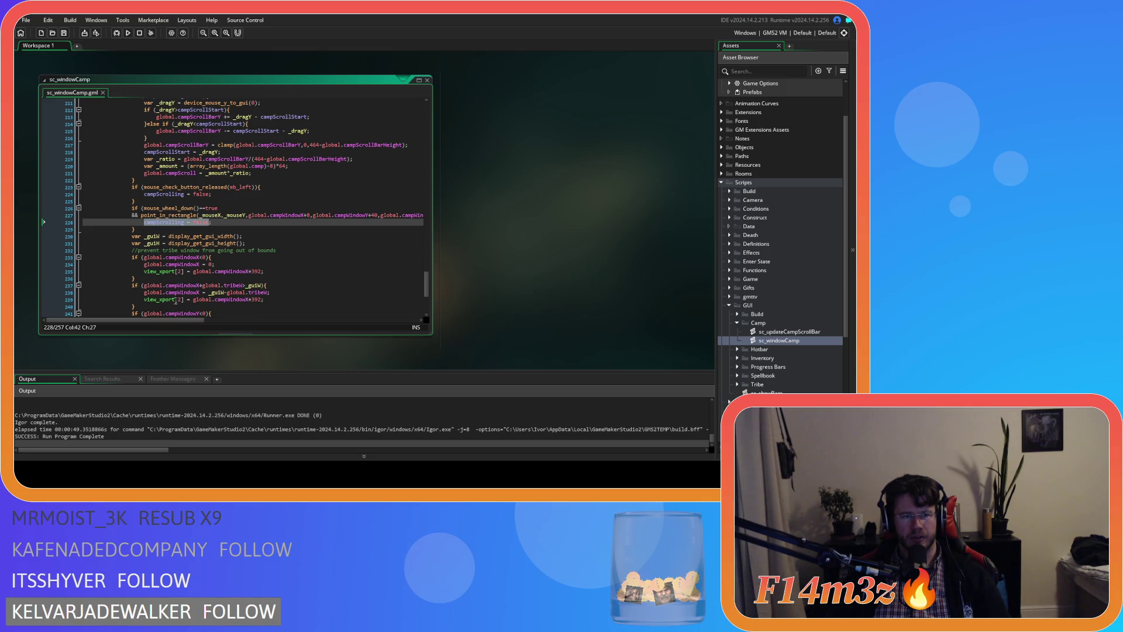
pyautogui.write('global.camp')
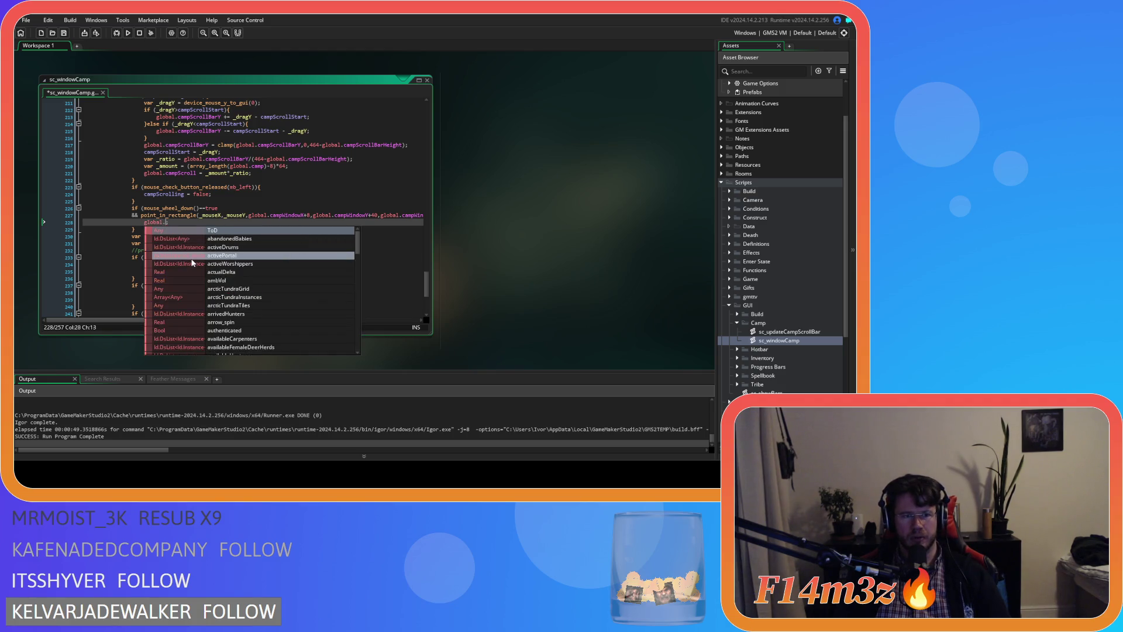
pyautogui.write('S')
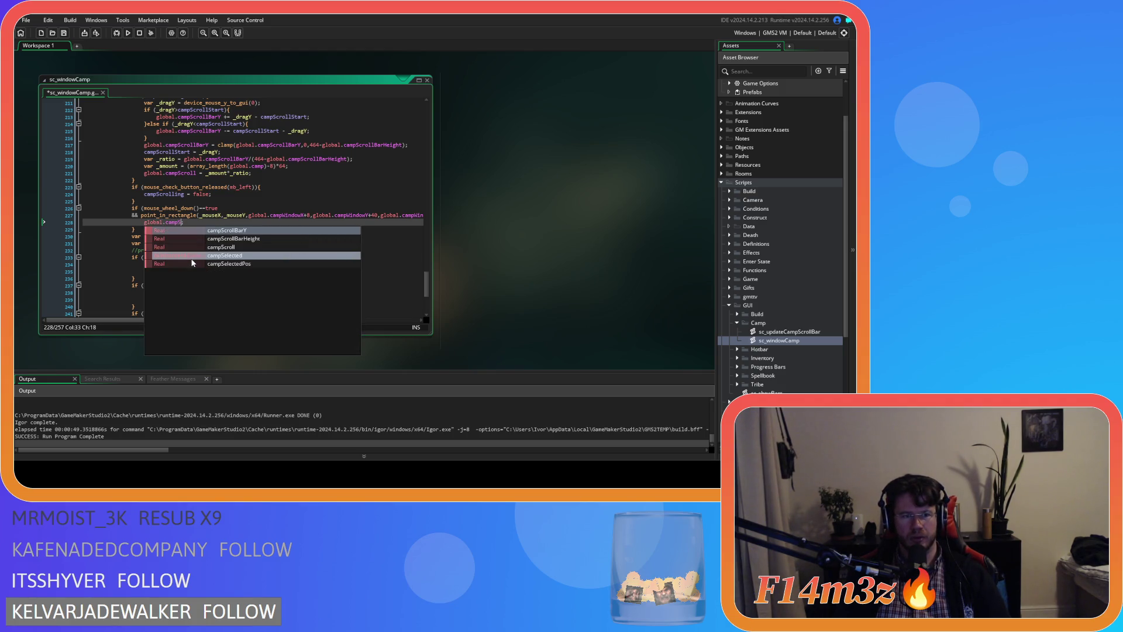
pyautogui.write('croll += ')
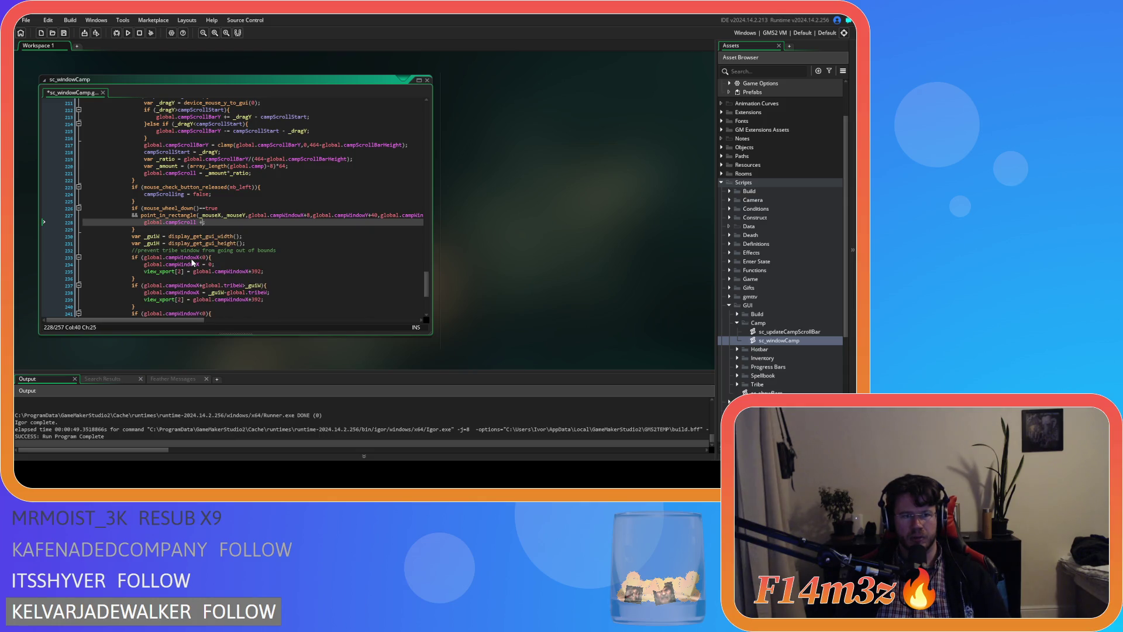
pyautogui.write('16;;')
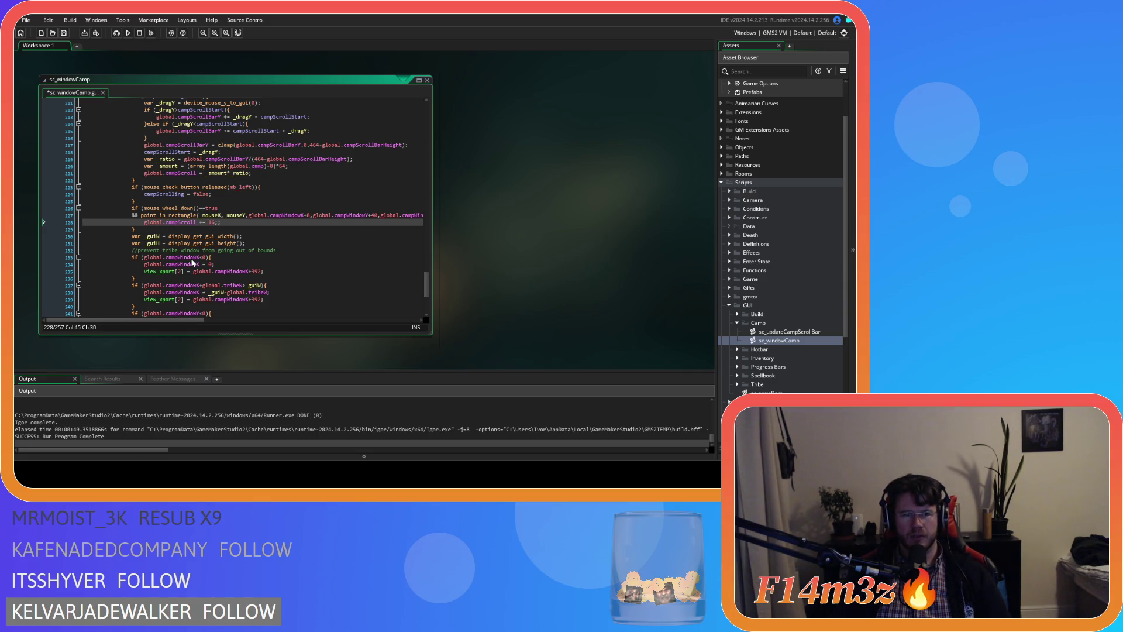
pyautogui.scroll(2, 282, 185)
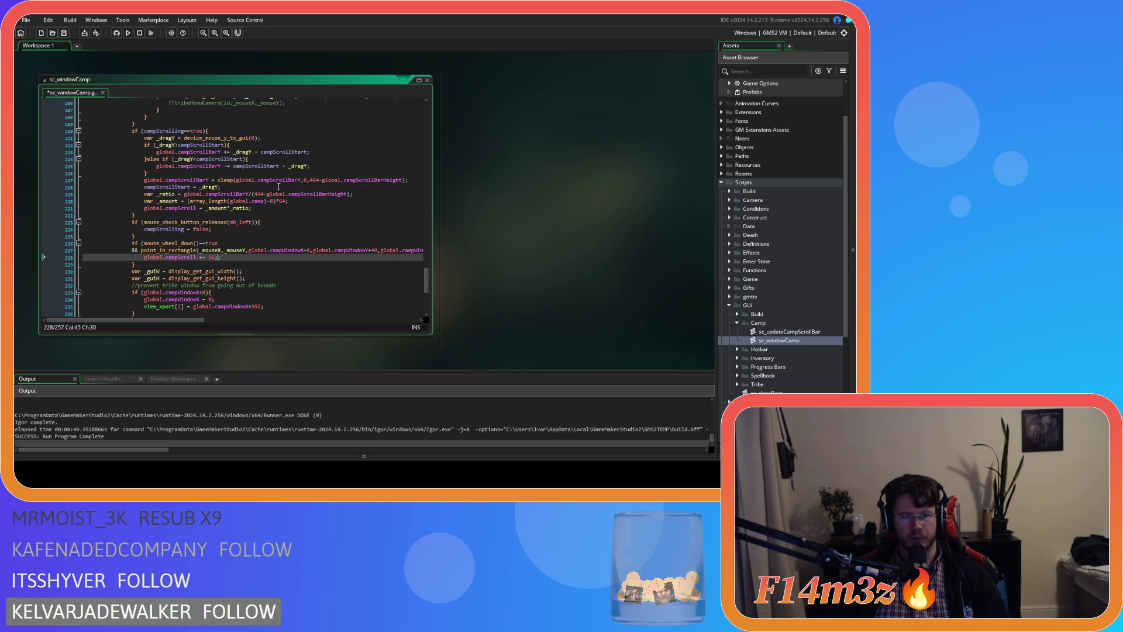
pyautogui.scroll(1, 258, 209)
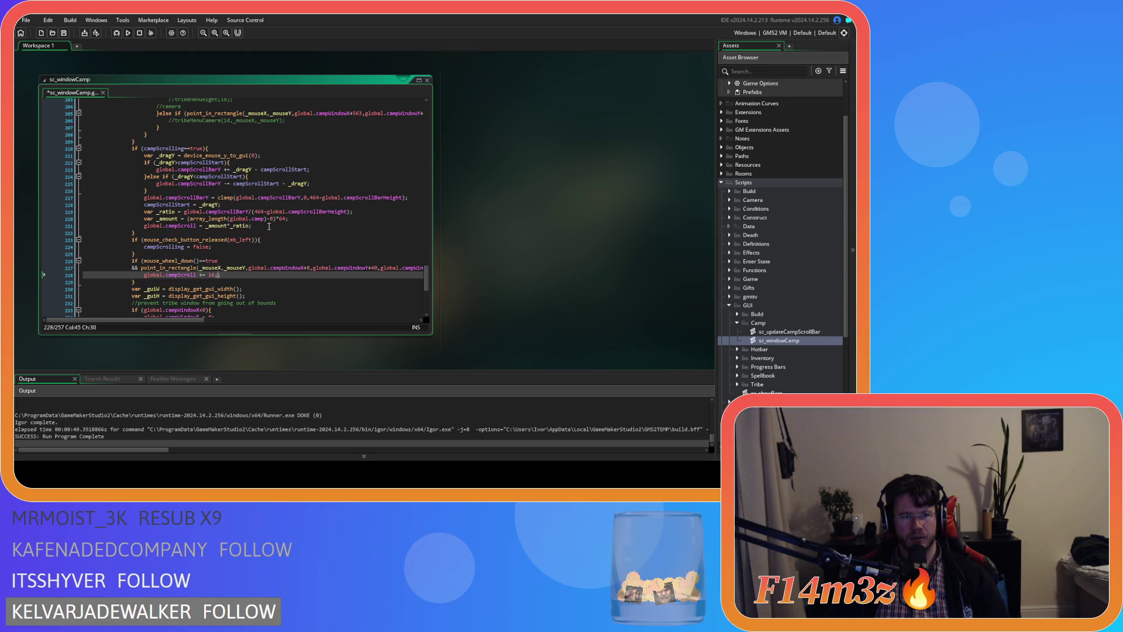
pyautogui.scroll(1, 269, 226)
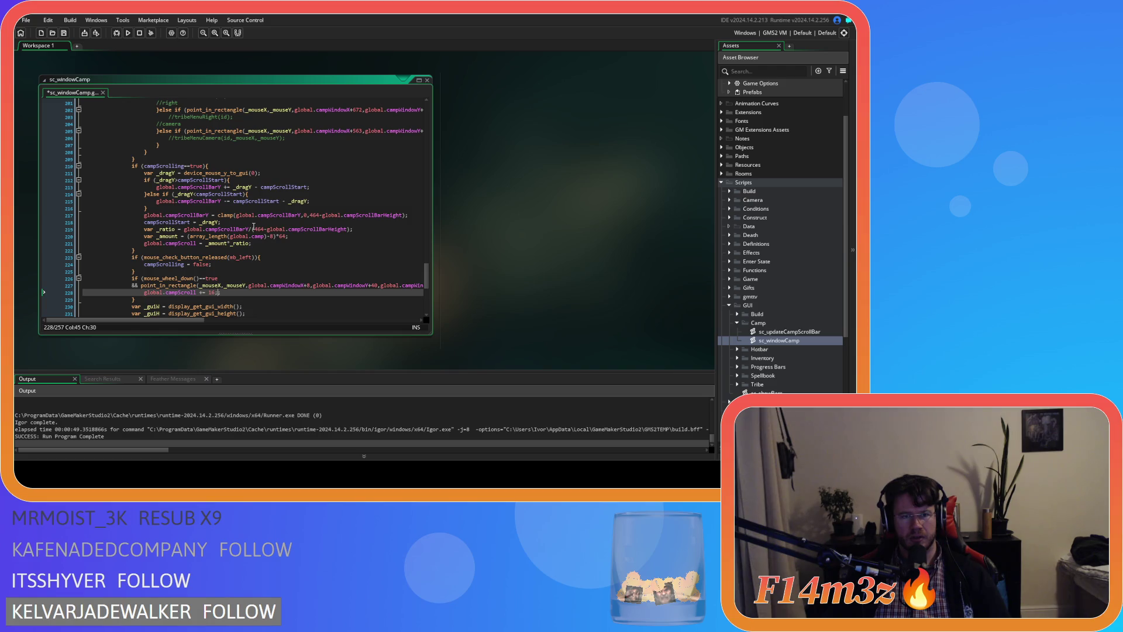
pyautogui.scroll(-2, 253, 227)
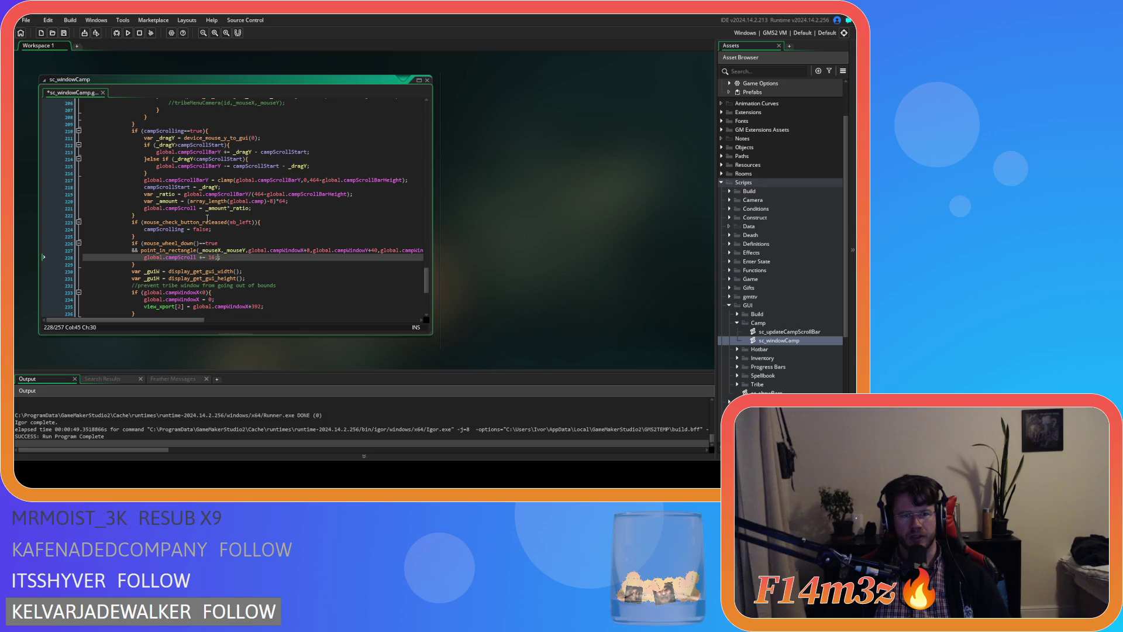
pyautogui.press('BackSpace')
pyautogui.scroll(1, 281, 206)
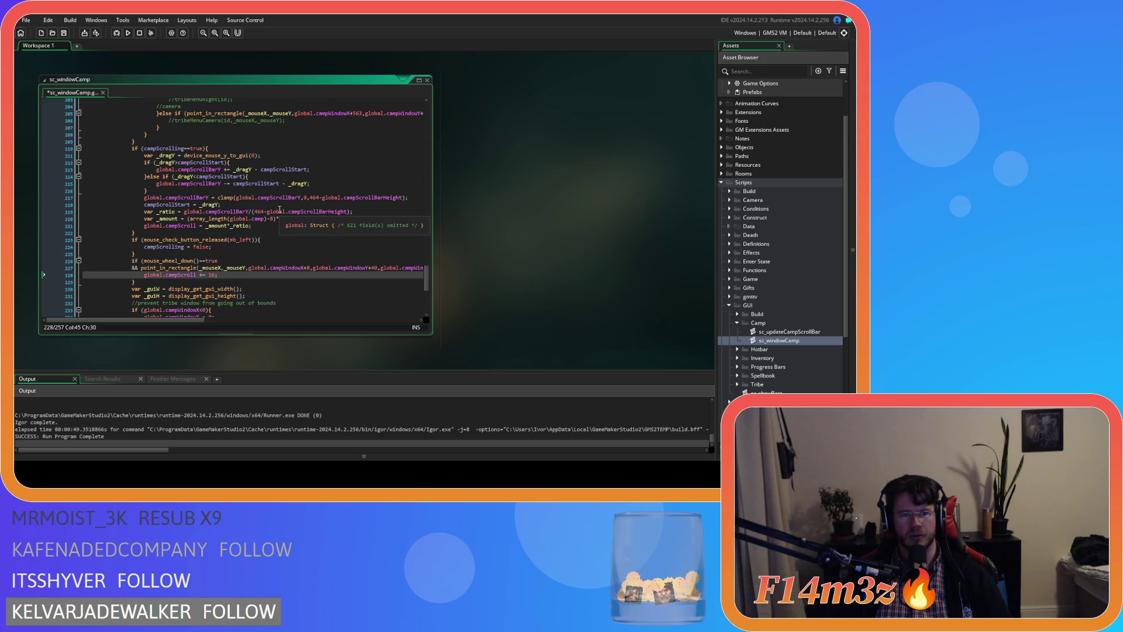
pyautogui.moveTo(288, 218); pyautogui.dragTo(187, 220)
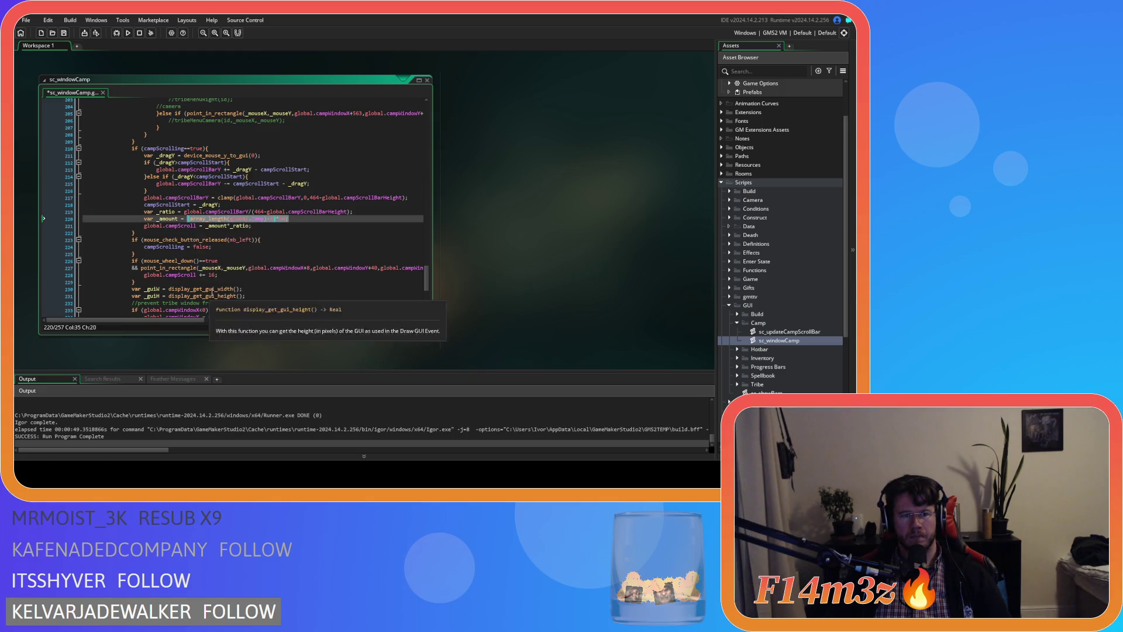
pyautogui.click(266, 275)
# Add a line global.campScroll = clamp((array_length(global.camp)-8)*64); below the scroll increment.
pyautogui.press('Return')
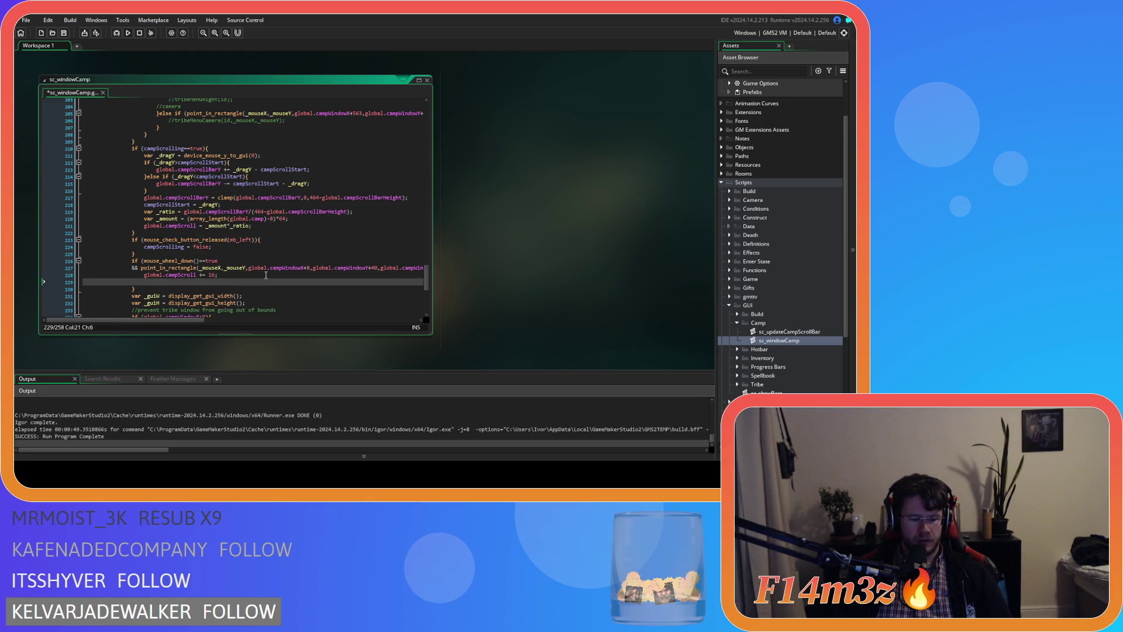
pyautogui.write('global.camp')
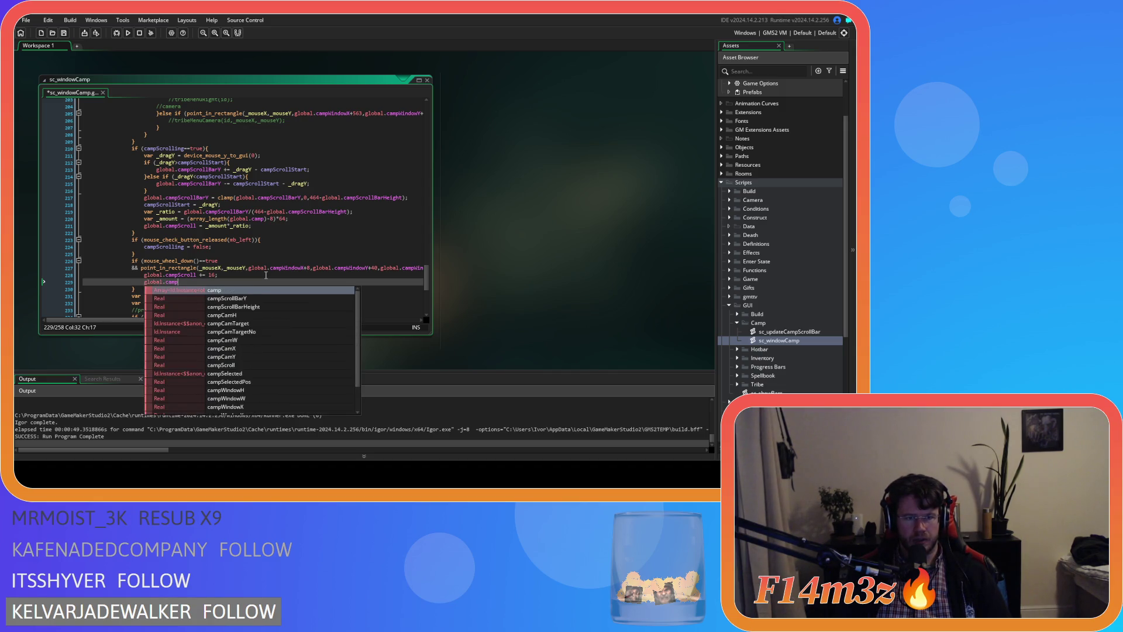
pyautogui.write('Scroll = cl')
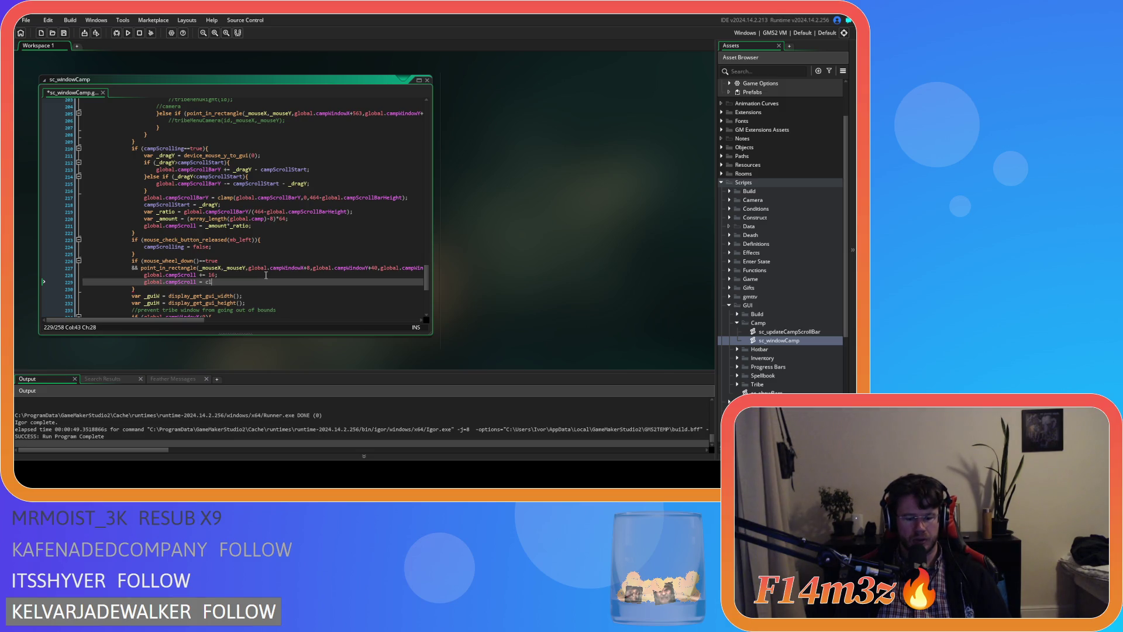
pyautogui.write('amp((array_length(global.camp)-8)*64;)')
pyautogui.press('BackSpace')
pyautogui.press('BackSpace')
pyautogui.write(');')
pyautogui.press('Left')
pyautogui.press('Left')
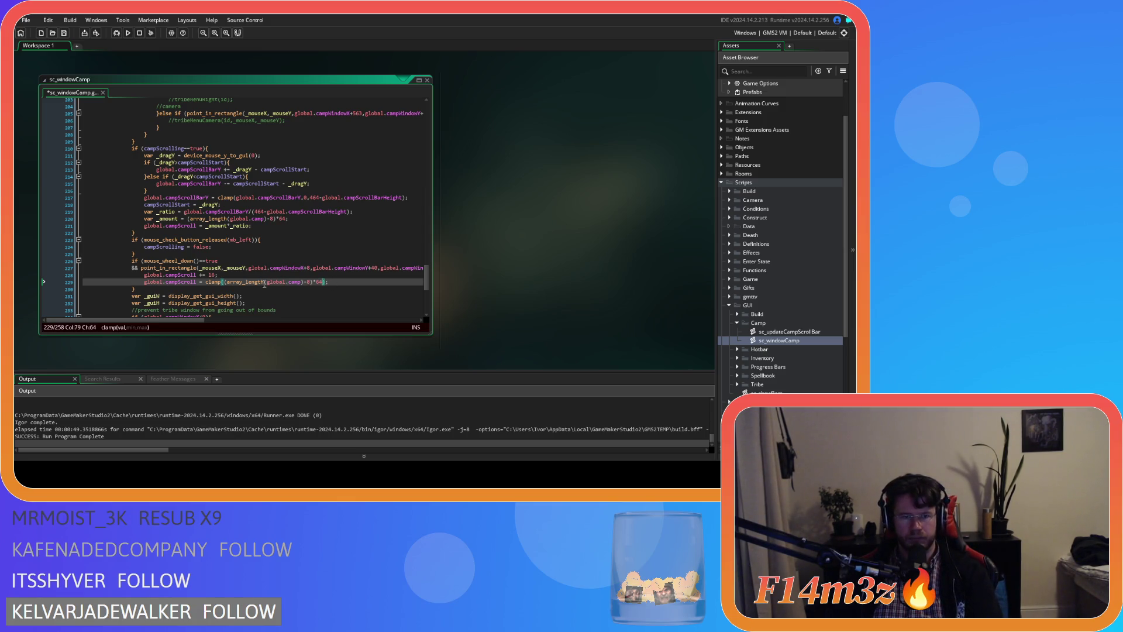
pyautogui.click(244, 283)
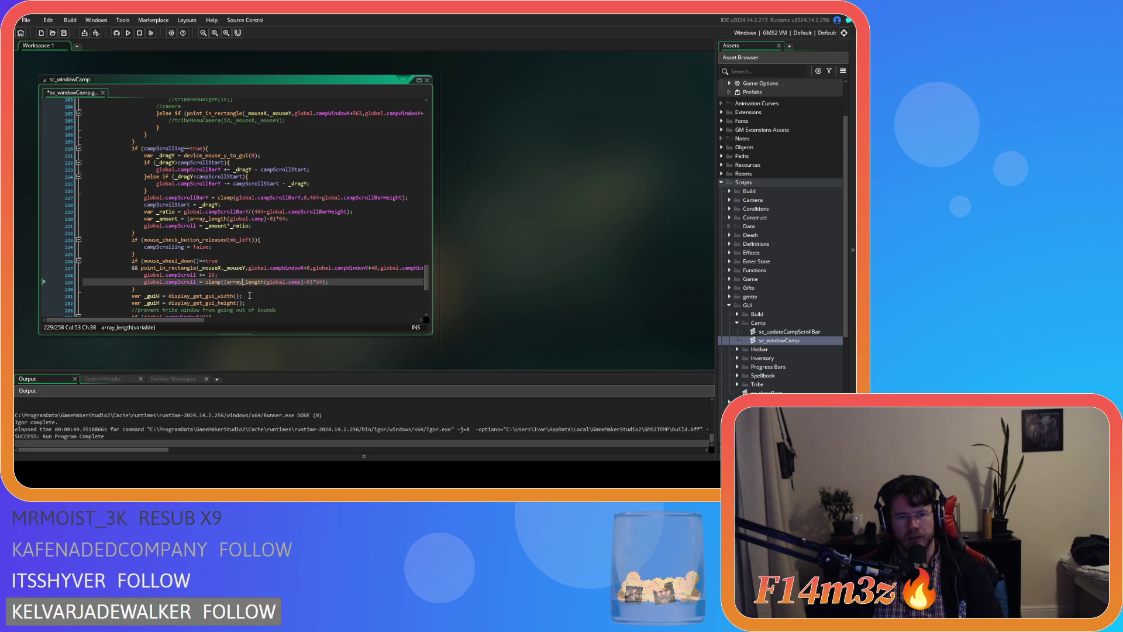
pyautogui.moveTo(230, 283)
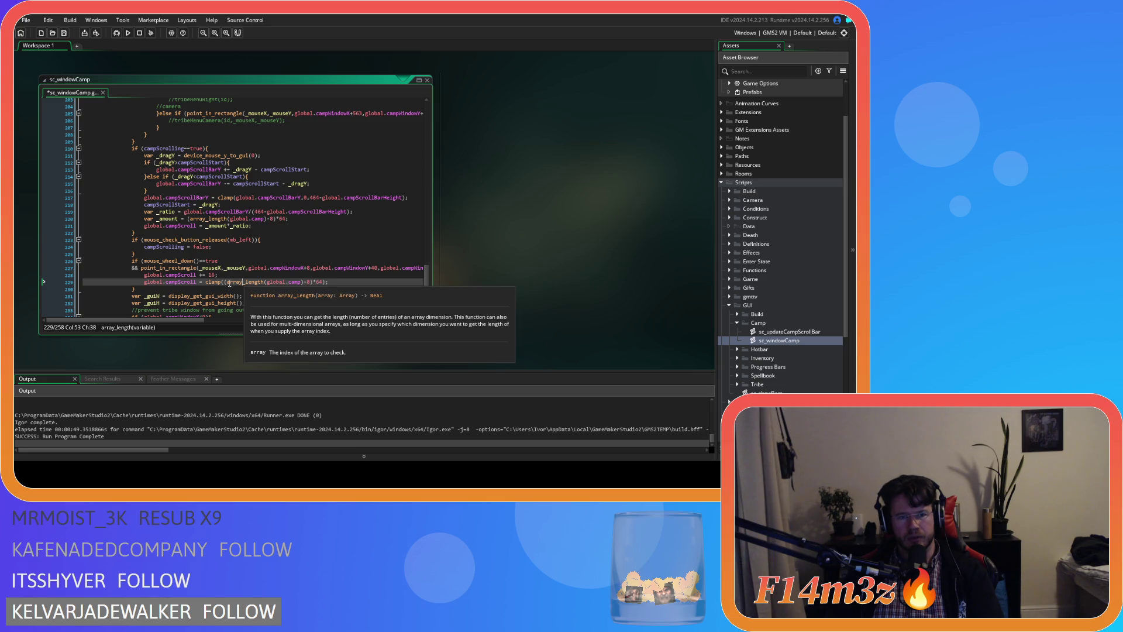
pyautogui.press('Left')
pyautogui.press('Left')
pyautogui.press('Left')
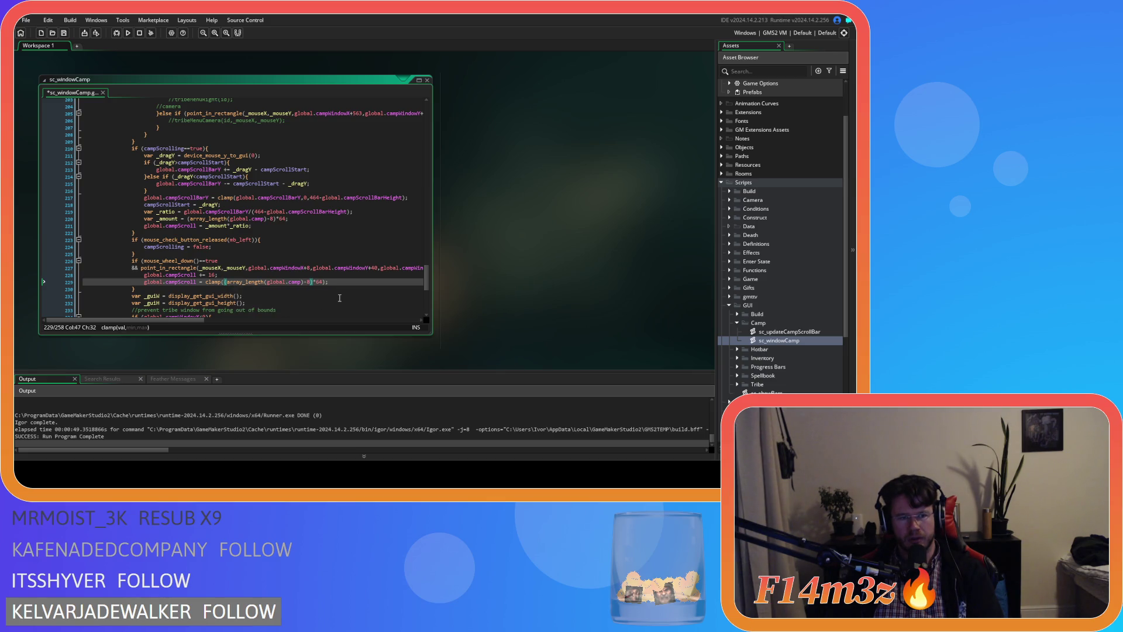
# Give clamp global.campScroll,0 as its first arguments, save, and duplicate the wheel-down block.
pyautogui.click(197, 282)
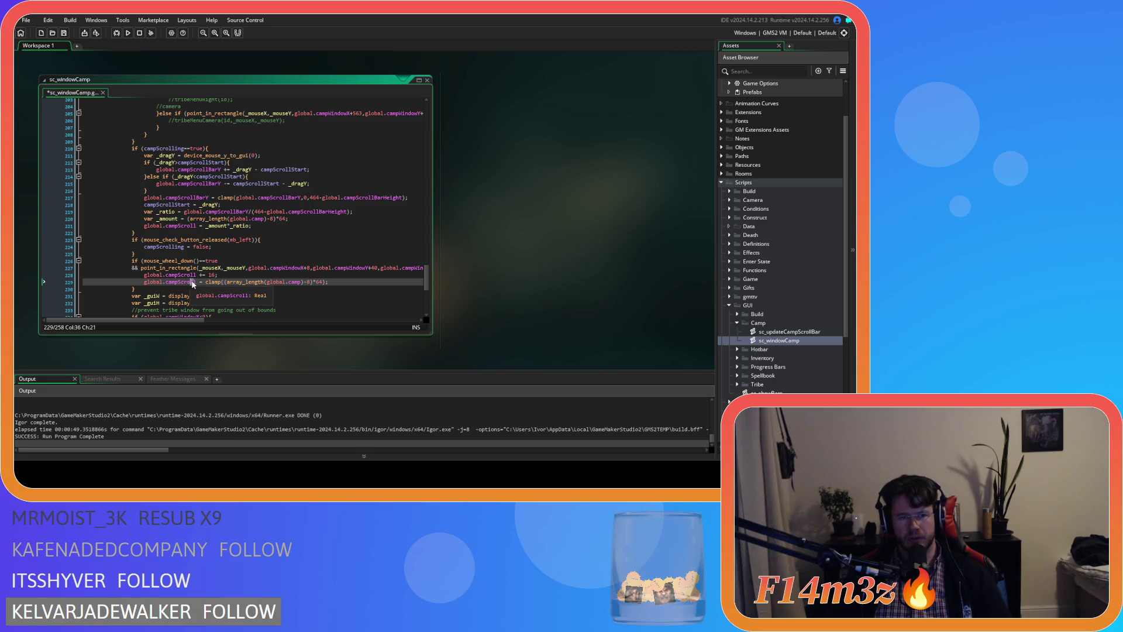
pyautogui.moveTo(198, 282); pyautogui.dragTo(145, 283)
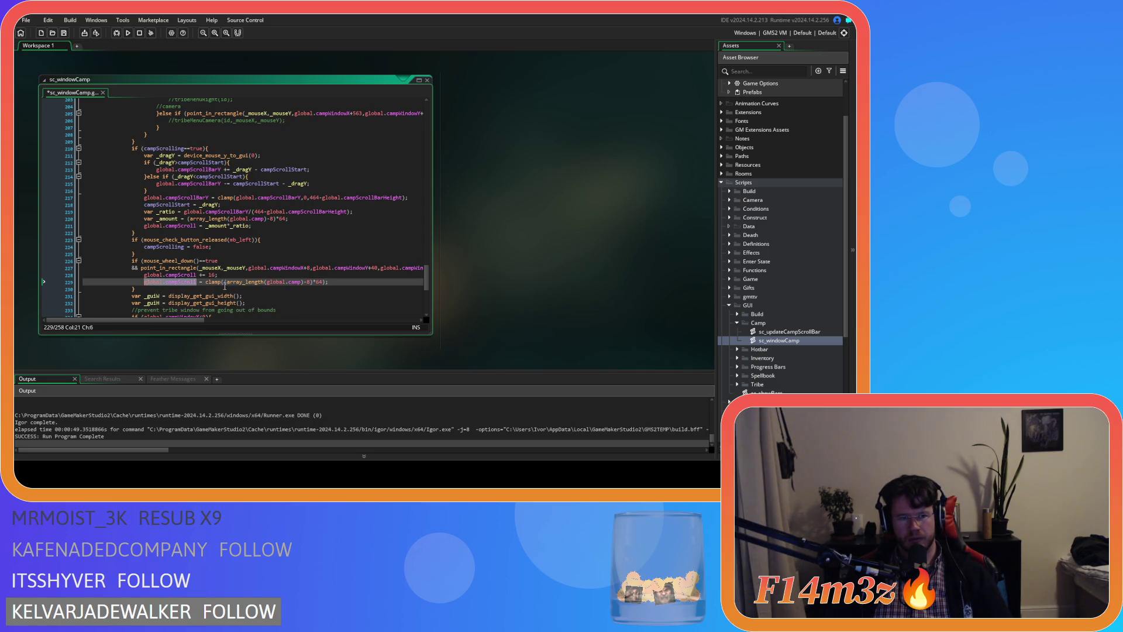
pyautogui.hotkey('ctrl', 'c')
pyautogui.click(224, 282)
pyautogui.hotkey('ctrl', 'v')
pyautogui.write(',')
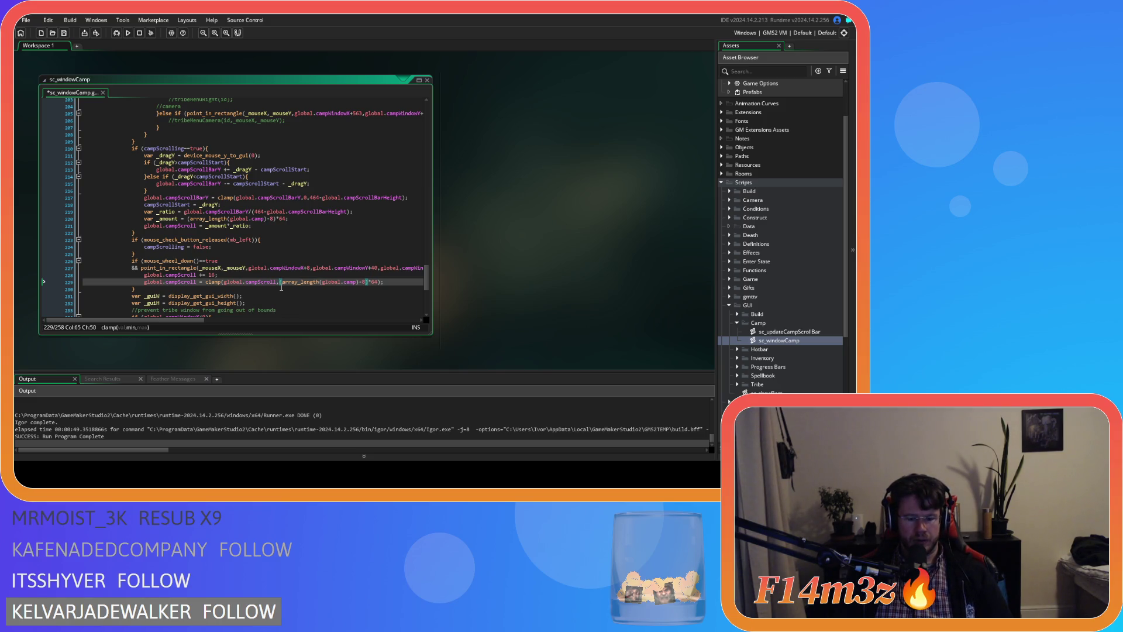
pyautogui.write('0,')
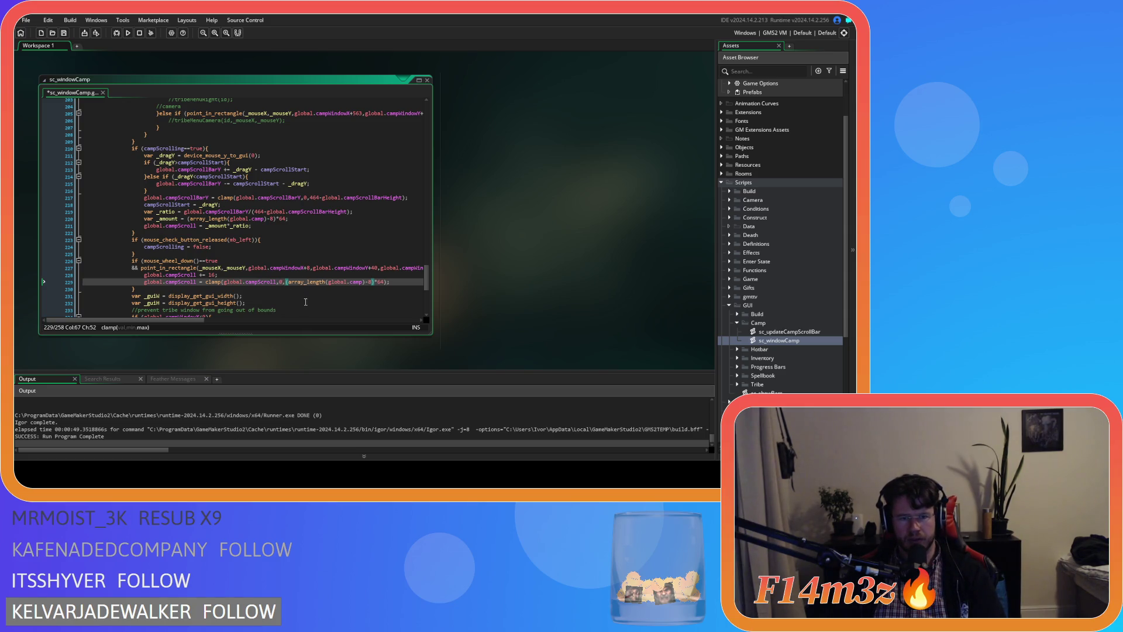
pyautogui.moveTo(355, 282)
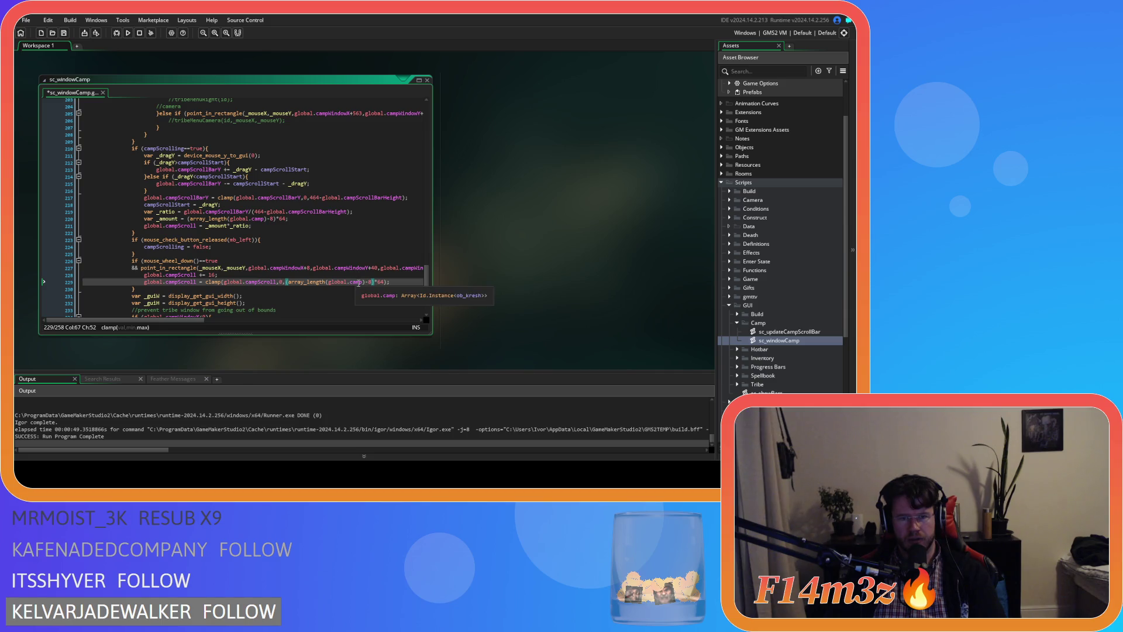
pyautogui.click(389, 283)
pyautogui.hotkey('ctrl', 's')
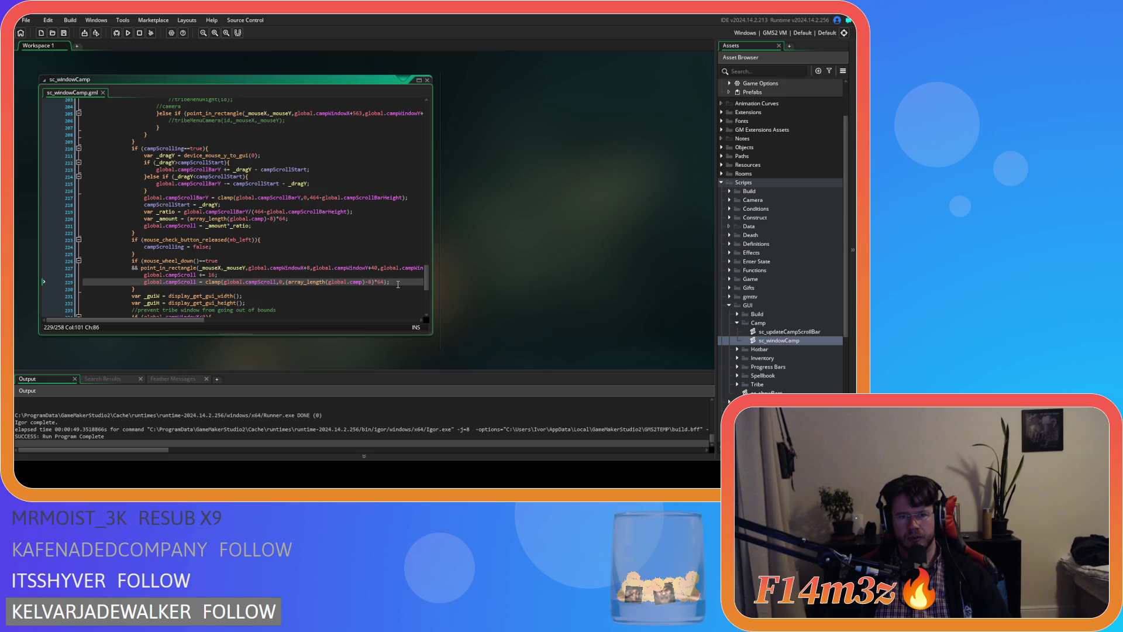
pyautogui.moveTo(135, 289); pyautogui.dragTo(132, 261)
pyautogui.hotkey('ctrl', 'd')
# Change mouse_wheel_down to mouse_wheel_up in the first copy of the block and save.
pyautogui.scroll(6, 221, 242)
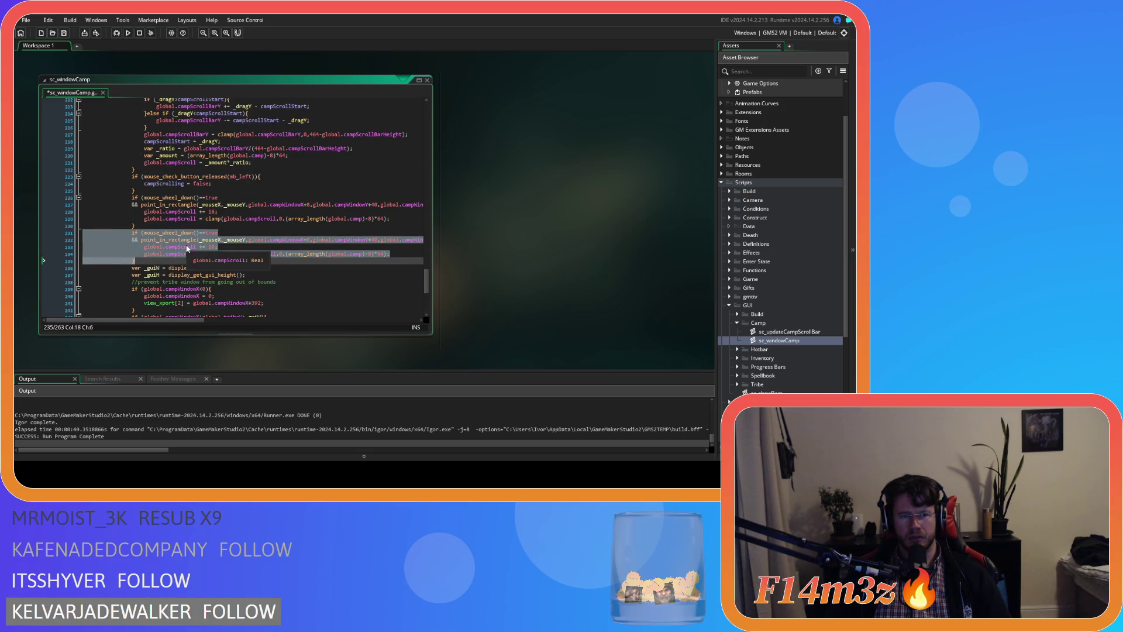
pyautogui.press('BackSpace')
pyautogui.press('BackSpace')
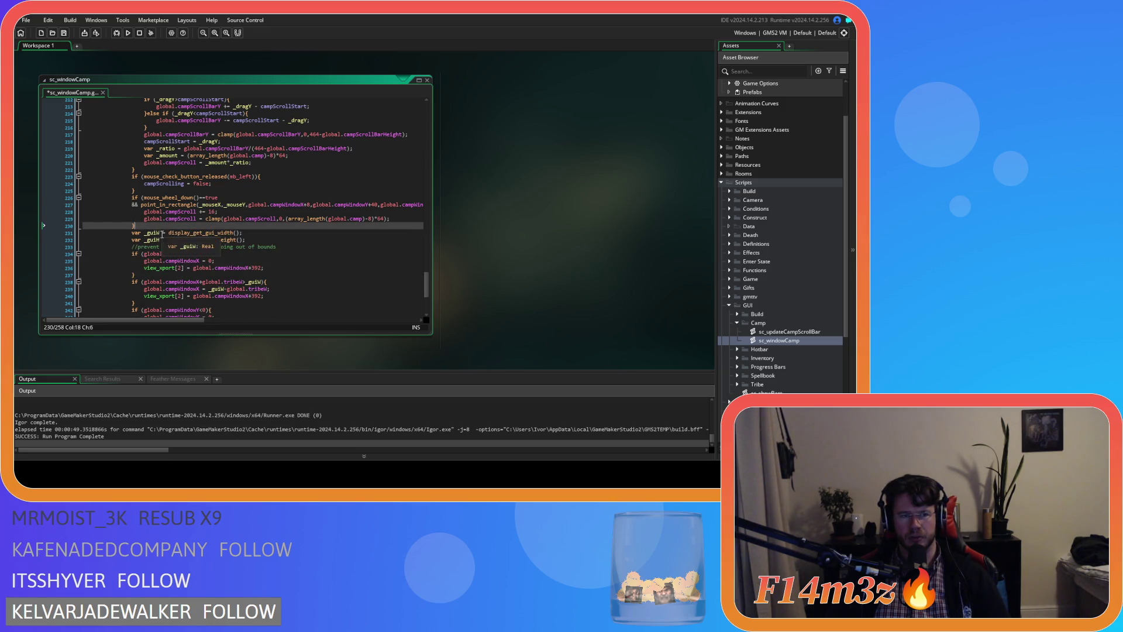
pyautogui.hotkey('ctrl', 'z')
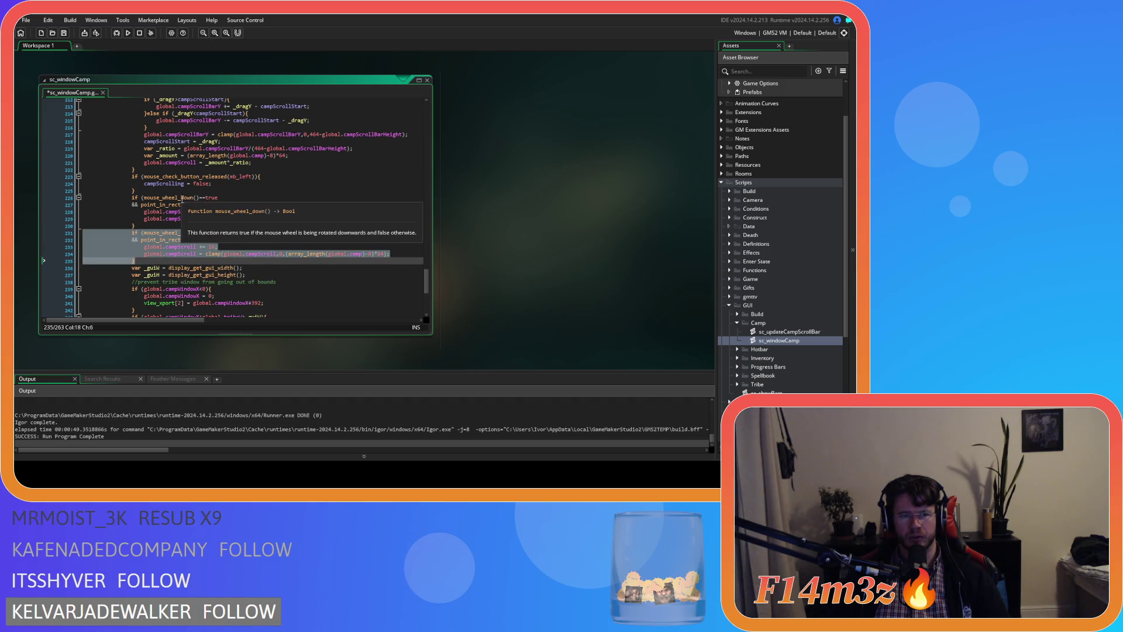
pyautogui.click(195, 199)
pyautogui.write('up')
pyautogui.click(234, 199)
pyautogui.hotkey('ctrl', 's')
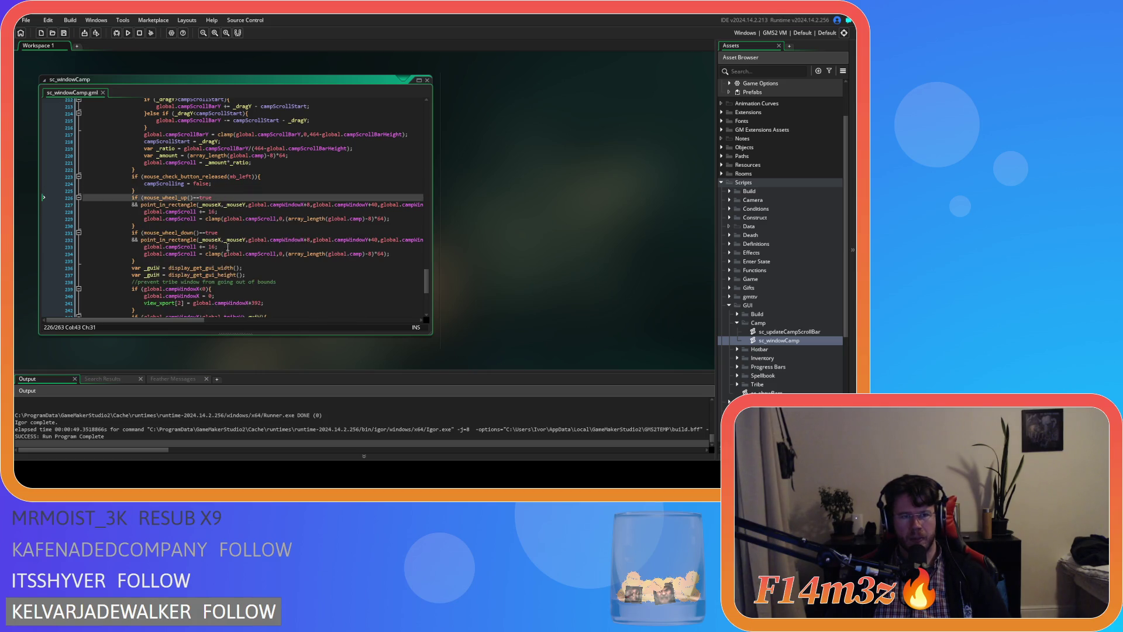
# Change += to -= on line 228 so wheel-up subtracts 16, and save.
pyautogui.click(203, 212)
pyautogui.press('BackSpace')
pyautogui.write('-')
pyautogui.press('End')
pyautogui.hotkey('ctrl', 's')
pyautogui.click(396, 220)
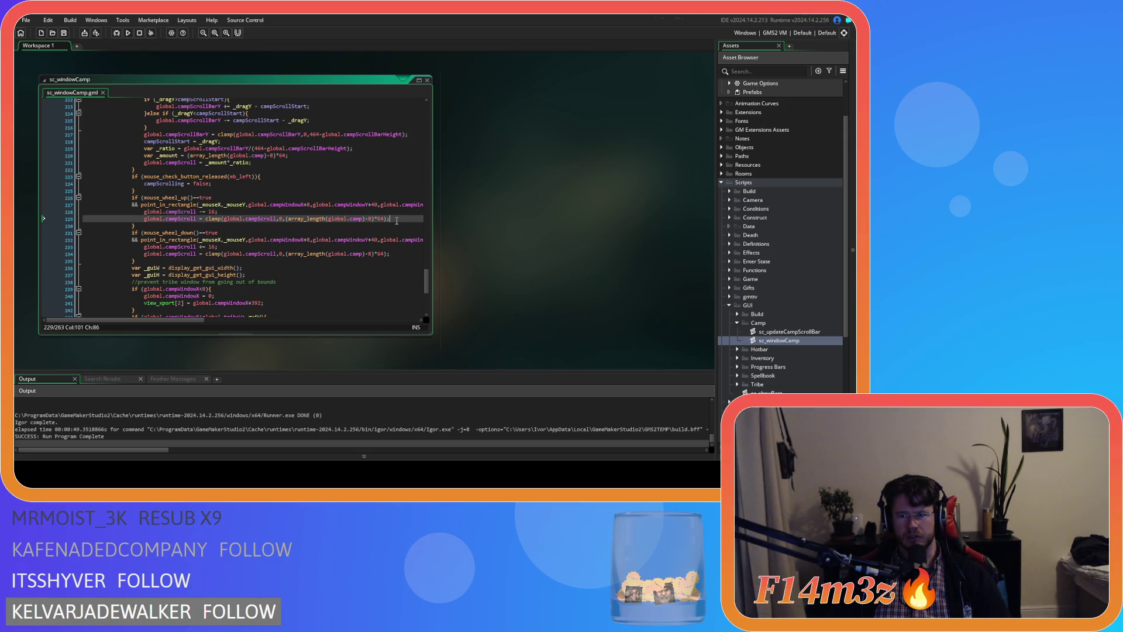
# Add updateCampScrollBar(id); below the clamp line using autocomplete.
pyautogui.press('Return')
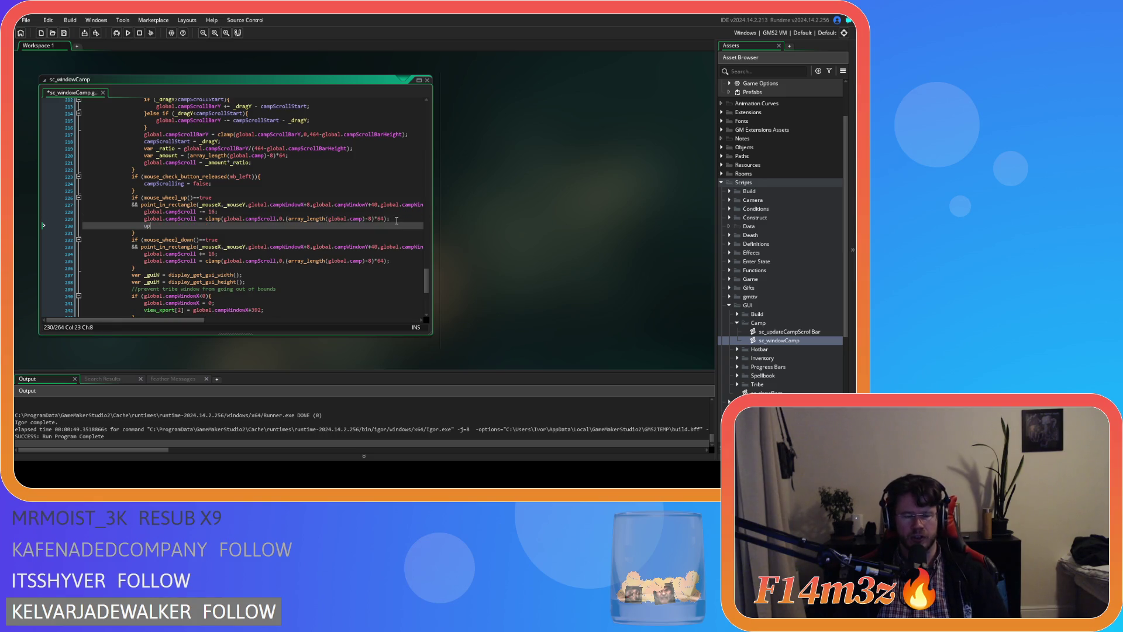
pyautogui.write('update')
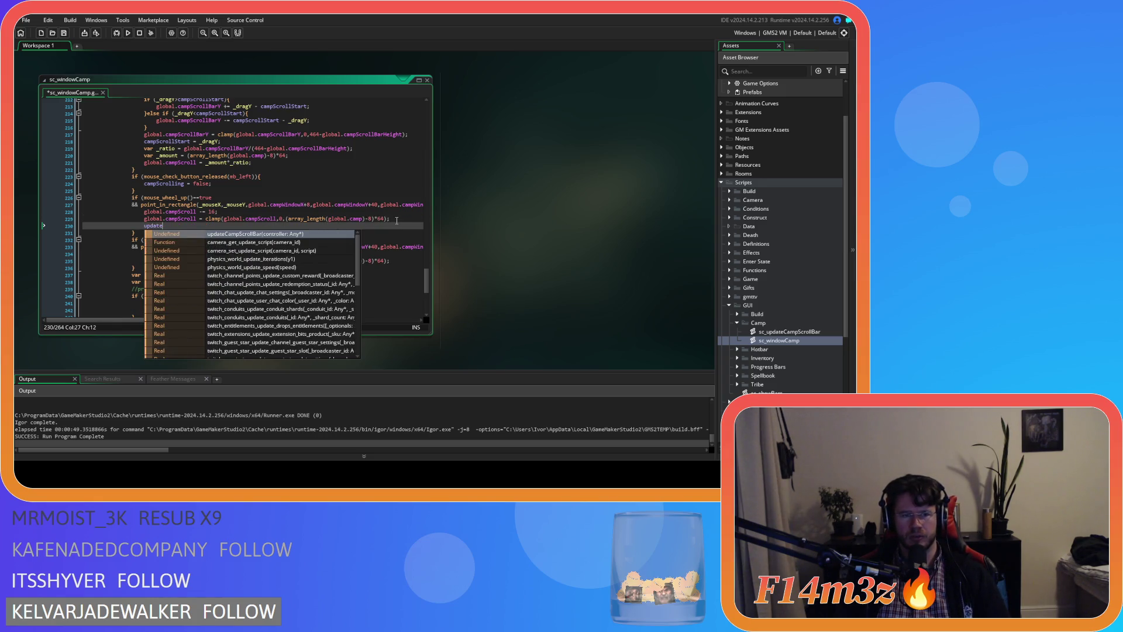
pyautogui.press('Return')
pyautogui.write('(id);')
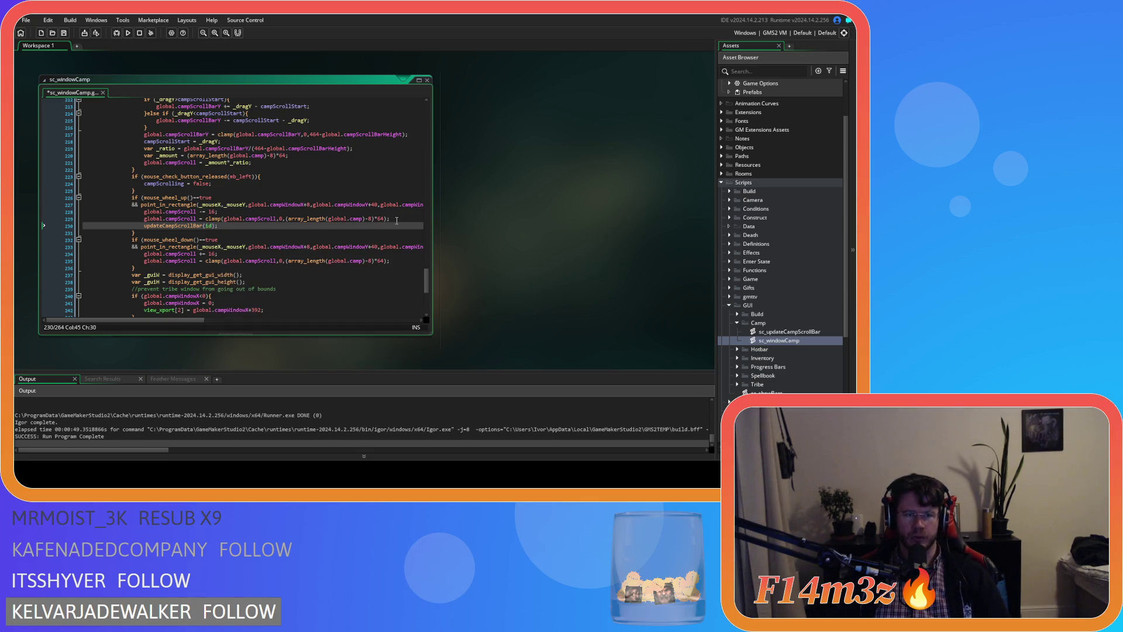
# Copy the updateCampScrollBar(id); call after the other block's clamp and save the script.
pyautogui.moveTo(226, 225); pyautogui.dragTo(144, 226)
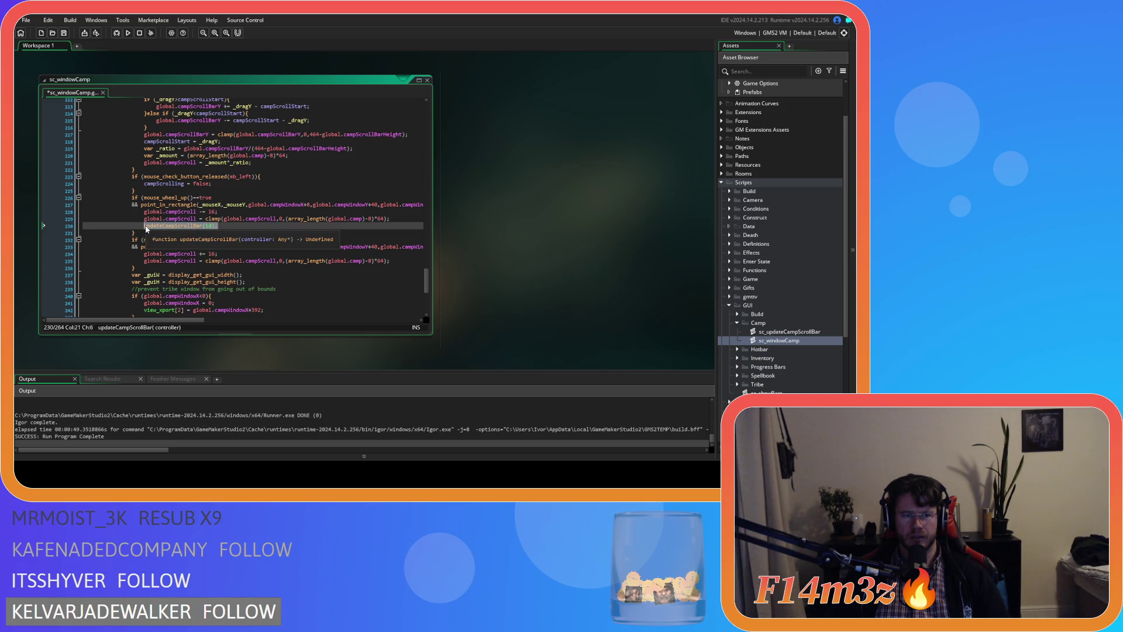
pyautogui.hotkey('ctrl', 'c')
pyautogui.click(390, 264)
pyautogui.press('Return')
pyautogui.hotkey('ctrl', 'v')
pyautogui.hotkey('ctrl', 's')
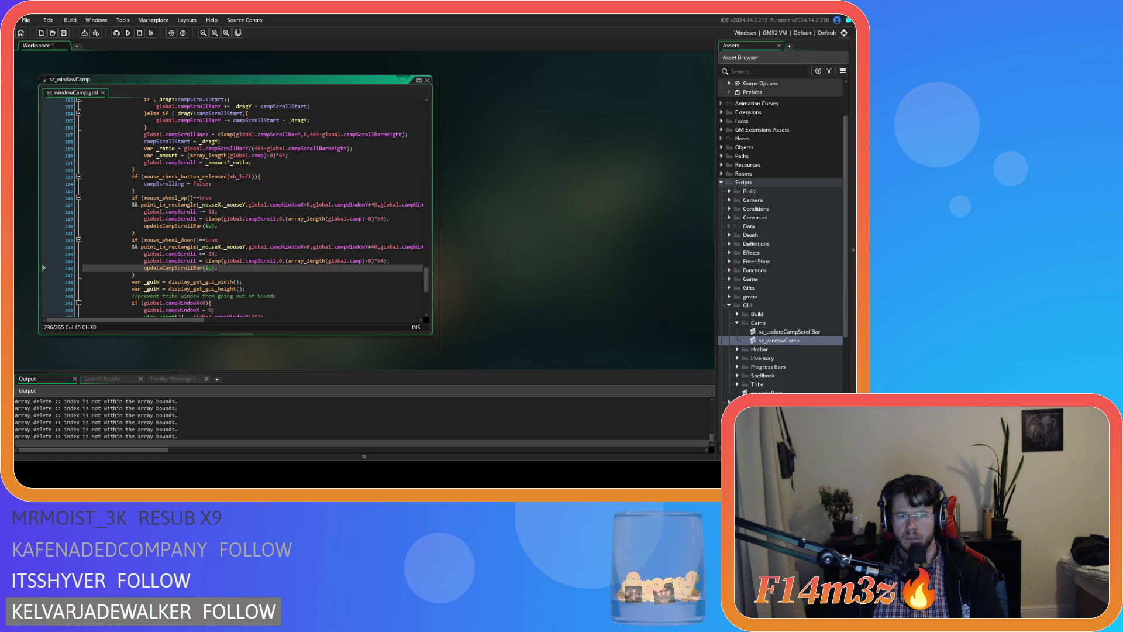
# Select the var _mouseX and var _mouseY lines around lines 184–185 and copy them.
pyautogui.click(198, 261)
pyautogui.scroll(10, 196, 265)
pyautogui.scroll(6, 195, 265)
pyautogui.moveTo(264, 261); pyautogui.dragTo(146, 256)
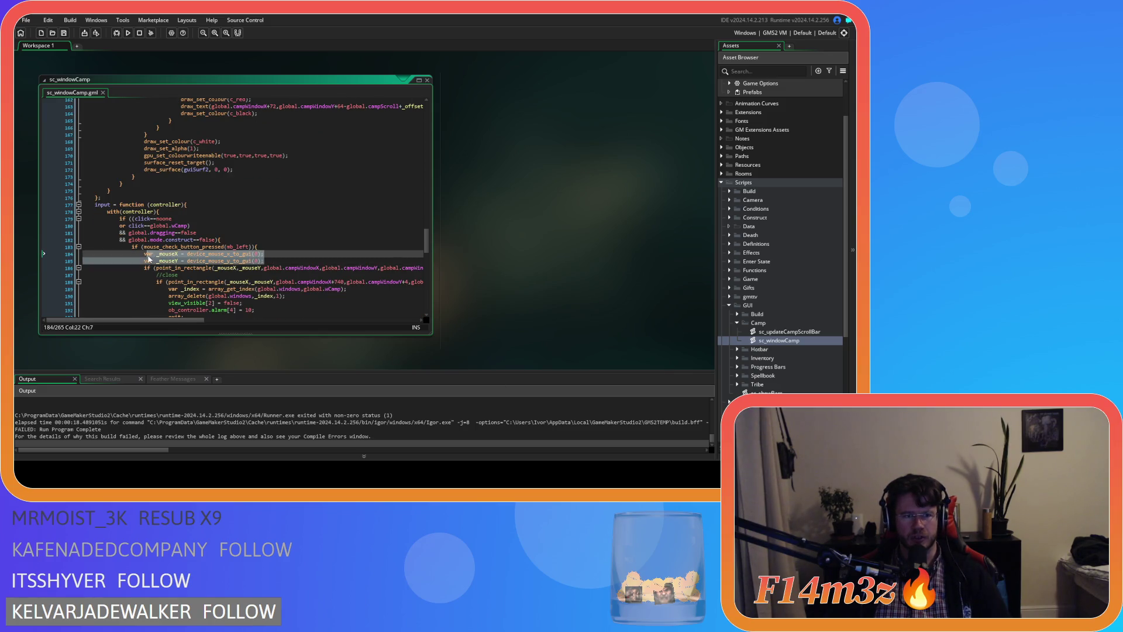
pyautogui.scroll(-10, 427, 252)
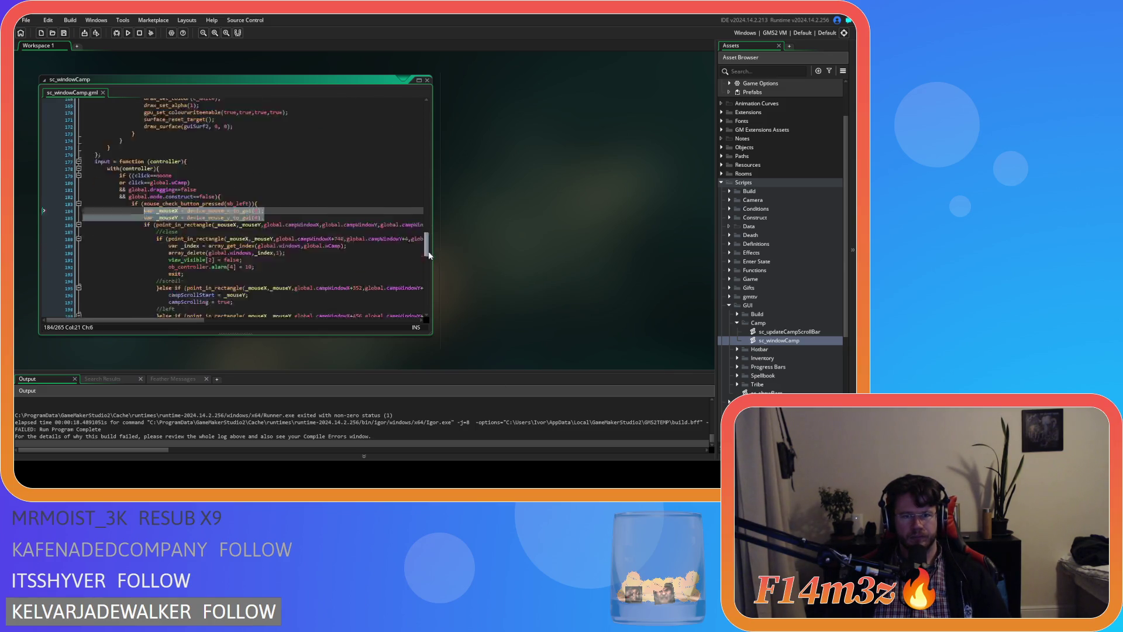
pyautogui.moveTo(429, 279); pyautogui.dragTo(430, 290)
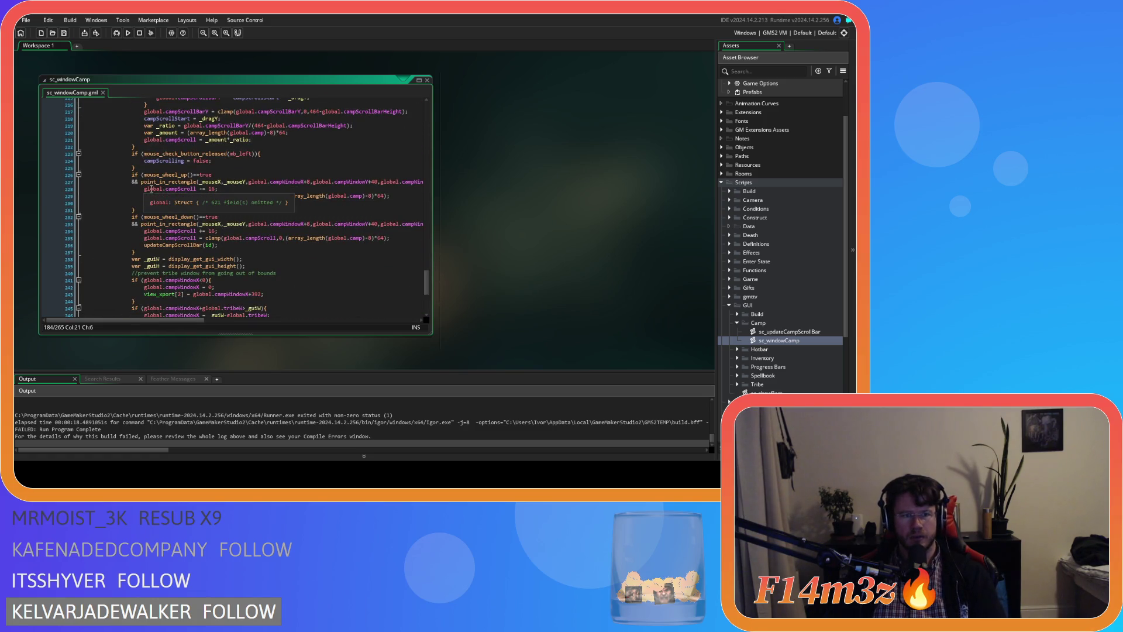
pyautogui.moveTo(426, 281)
pyautogui.mouseDown()
pyautogui.moveTo(410, 117)
pyautogui.moveTo(400, 295)
pyautogui.mouseUp()
pyautogui.scroll(7, 399, 298)
pyautogui.scroll(-2, 392, 282)
pyautogui.scroll(17, 391, 263)
pyautogui.rightClick(196, 244)
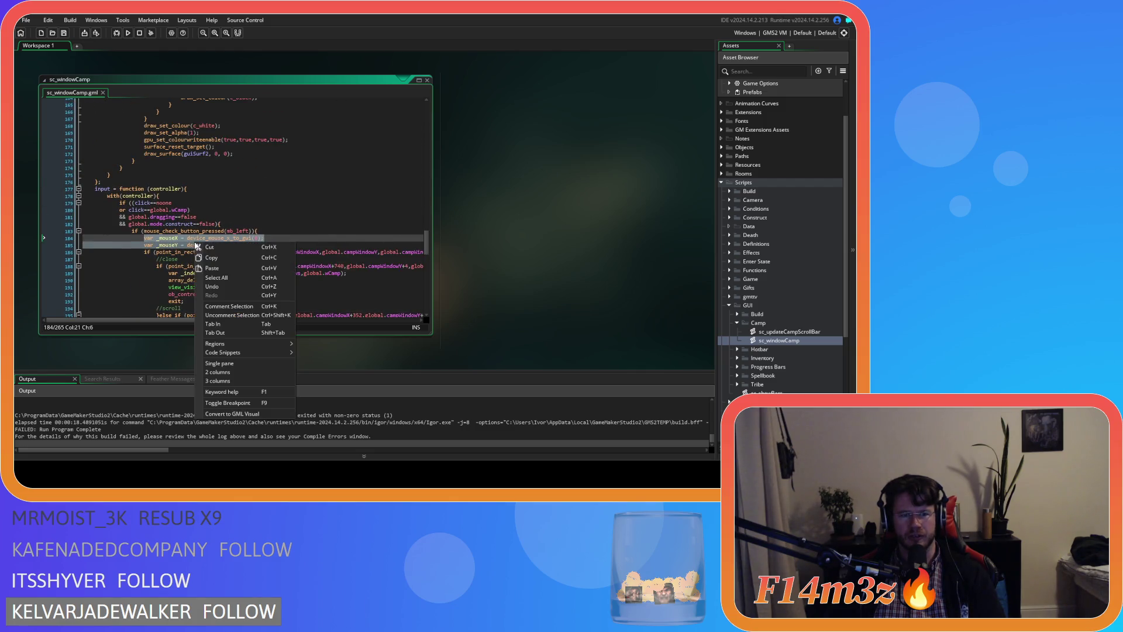
pyautogui.click(219, 258)
pyautogui.scroll(-15, 274, 288)
pyautogui.scroll(-5, 274, 289)
pyautogui.scroll(5, 273, 288)
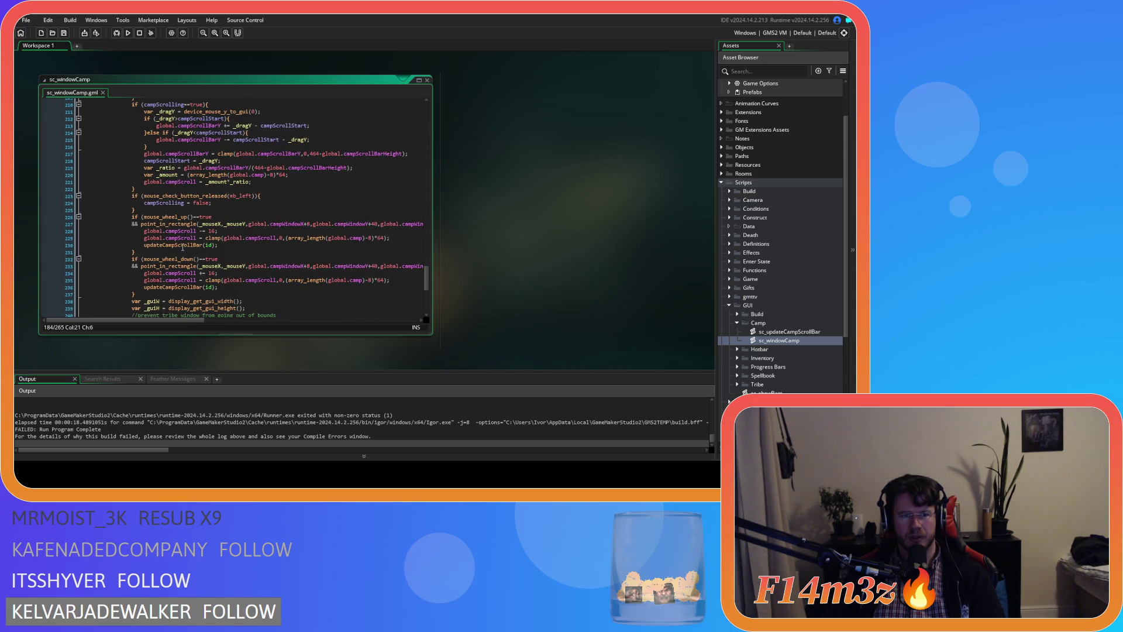
# Paste the _mouseX/_mouseY lines into both the wheel-up and wheel-down blocks.
pyautogui.click(144, 230)
pyautogui.press('Return')
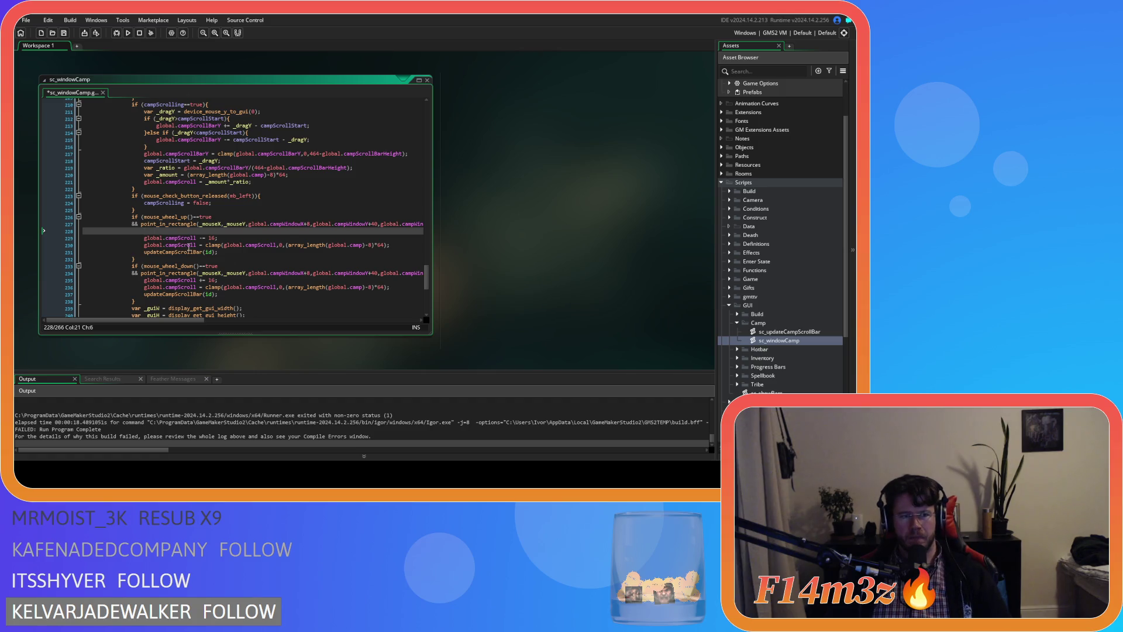
pyautogui.hotkey('ctrl', 'v')
pyautogui.click(142, 287)
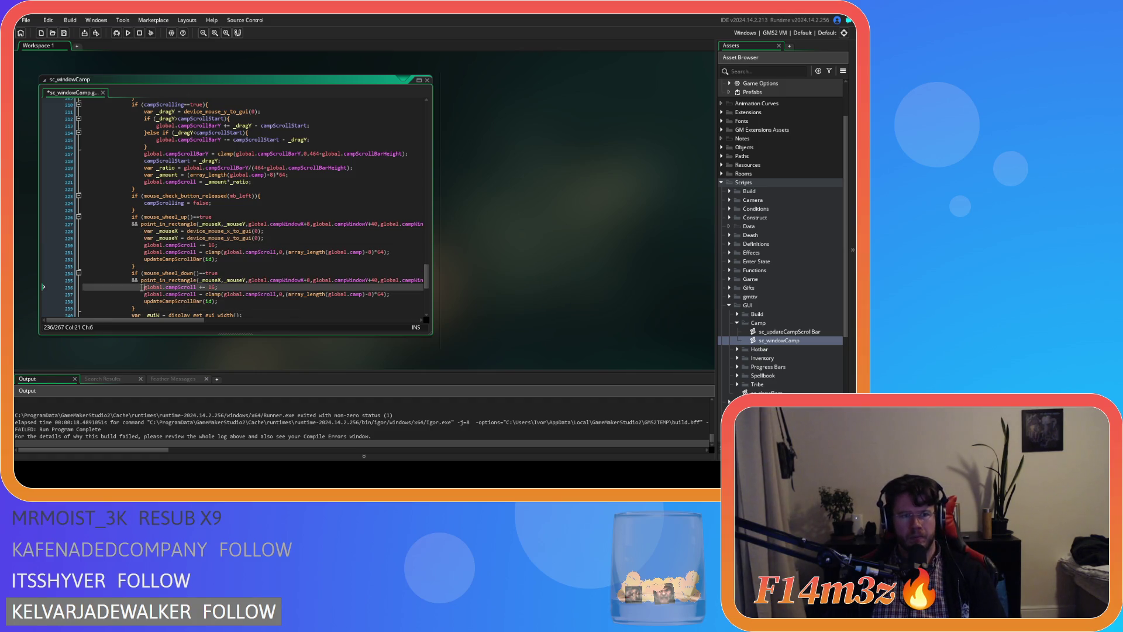
pyautogui.press('Return')
pyautogui.press('Up')
pyautogui.hotkey('ctrl', 'v')
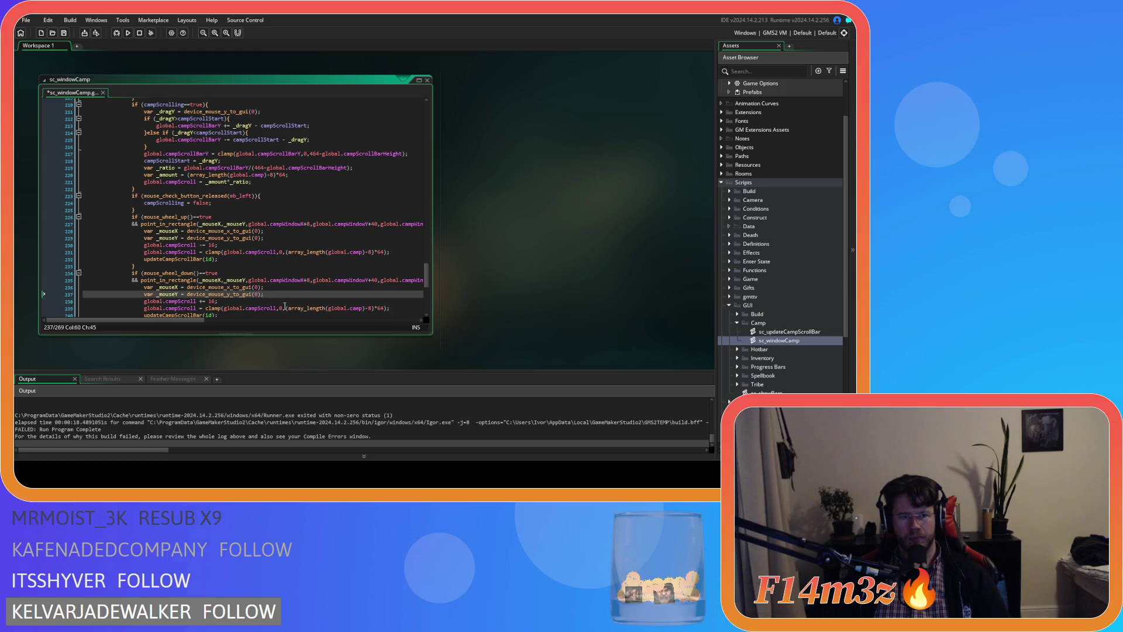
# Move the wheel-down point_in_rectangle clause into a nested if (...){ check inside its block.
pyautogui.moveTo(292, 280); pyautogui.dragTo(58, 279)
pyautogui.click(154, 281)
pyautogui.press('Delete')
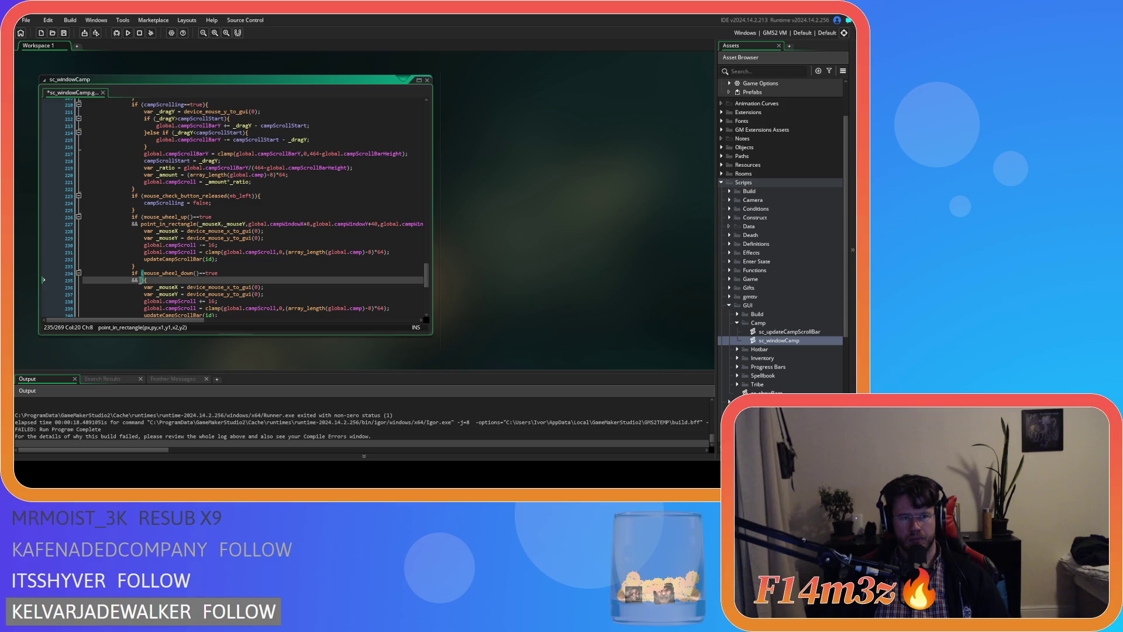
pyautogui.press('BackSpace')
pyautogui.press('BackSpace')
pyautogui.press('BackSpace')
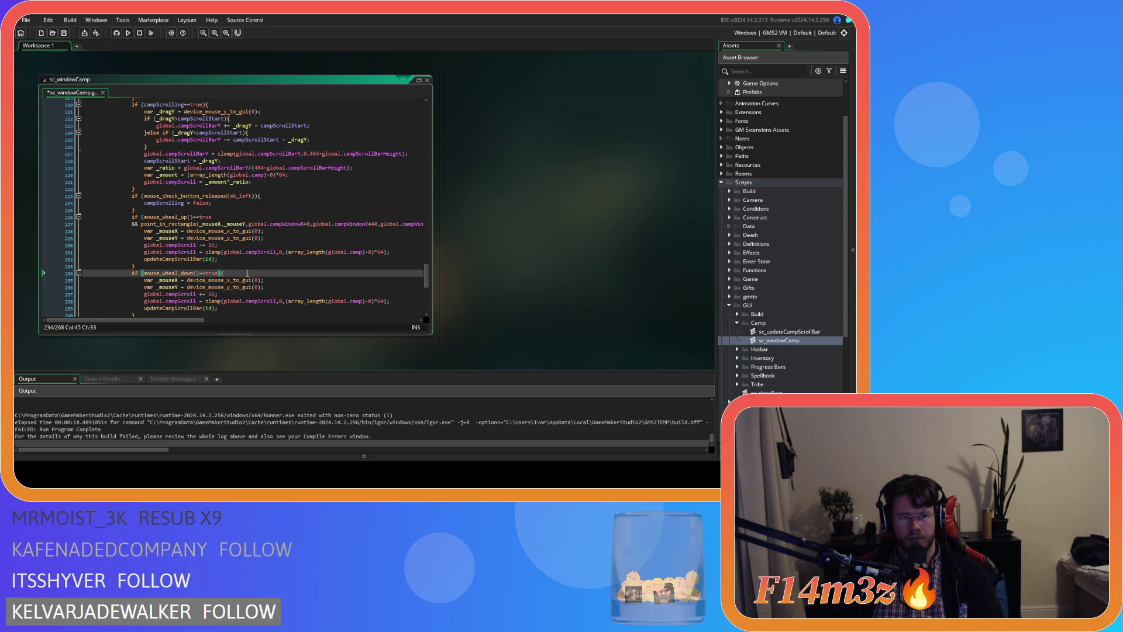
pyautogui.scroll(-1, 247, 273)
pyautogui.press('Return')
pyautogui.write('if (')
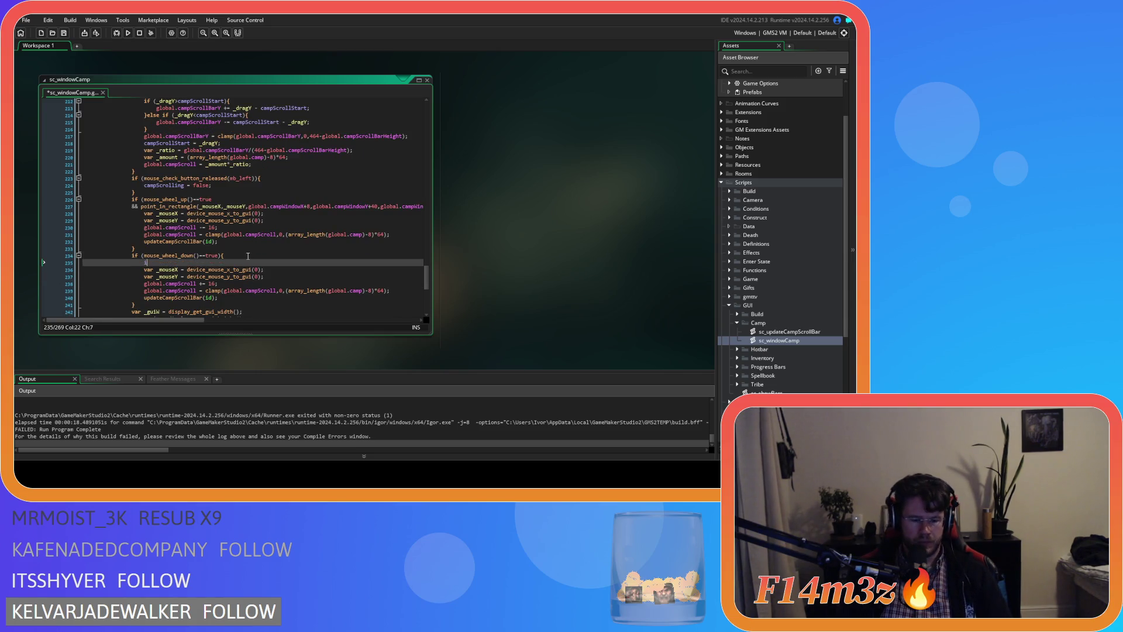
pyautogui.hotkey('ctrl', 'v')
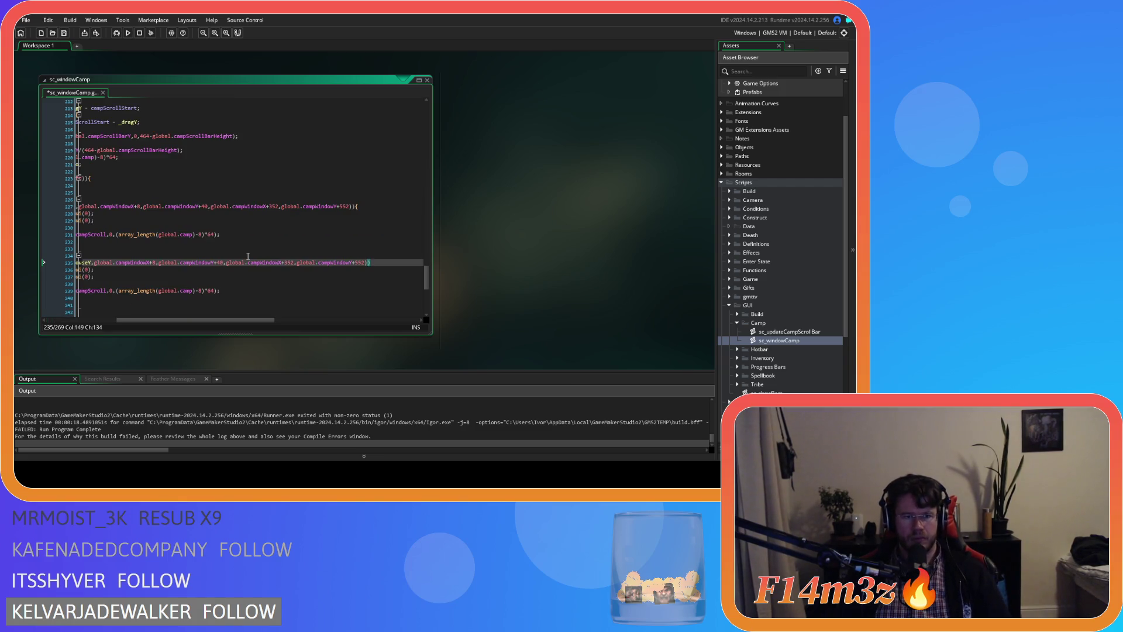
pyautogui.write('){')
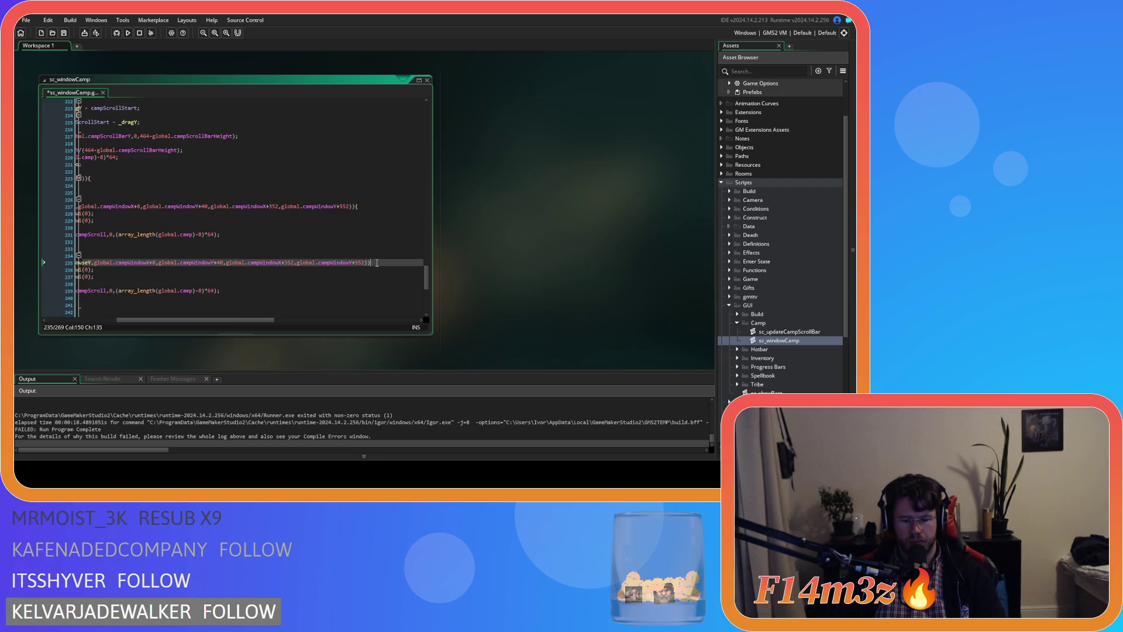
# Indent the wheel-down scroll lines and close the nested window-area block.
pyautogui.moveTo(270, 321); pyautogui.dragTo(187, 324)
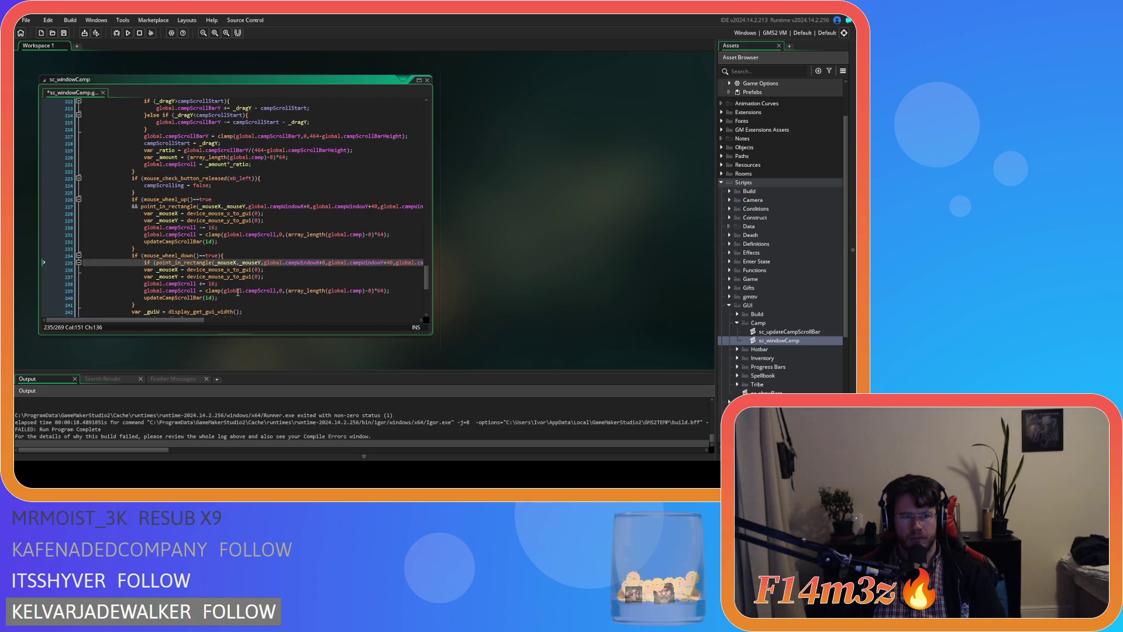
pyautogui.moveTo(238, 297); pyautogui.dragTo(151, 271)
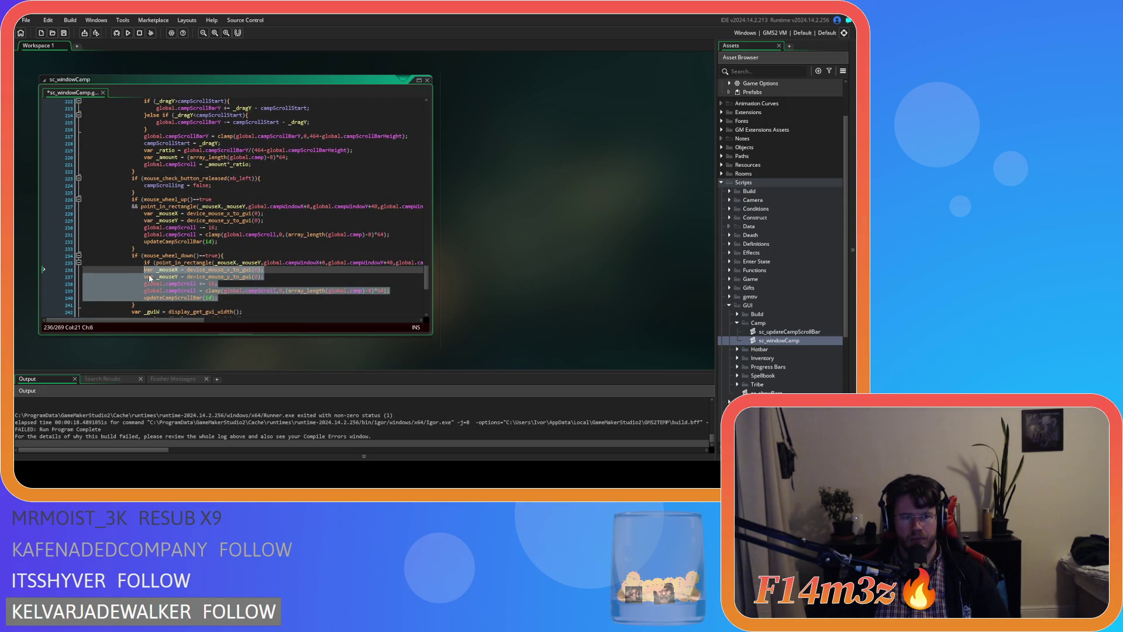
pyautogui.press('Tab')
pyautogui.click(245, 299)
pyautogui.press('Return')
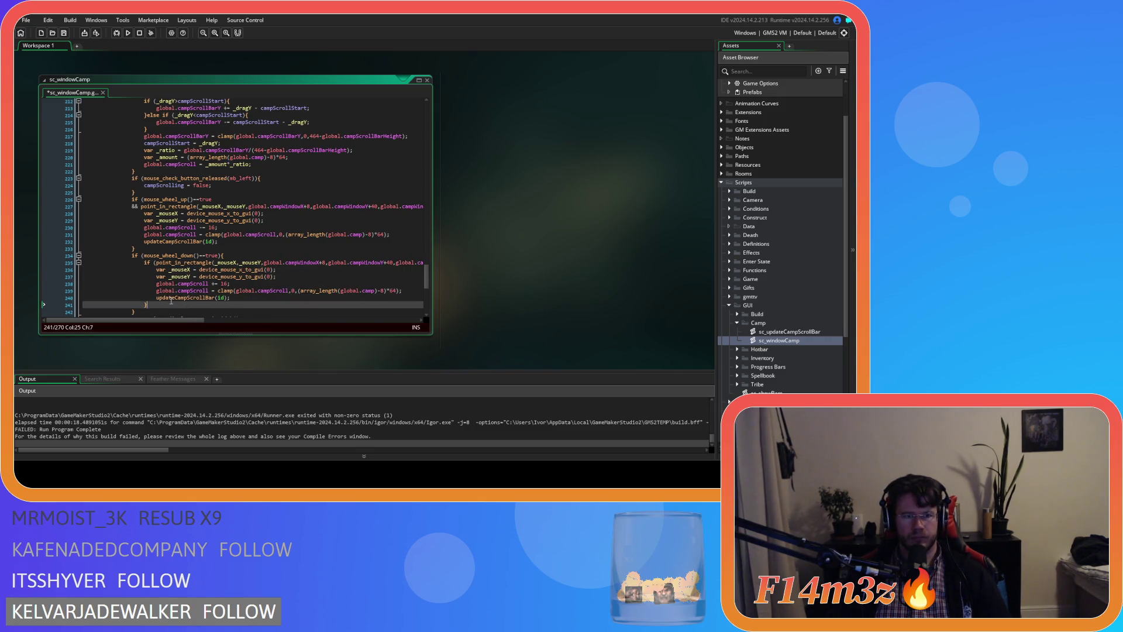
pyautogui.moveTo(152, 301); pyautogui.dragTo(147, 283)
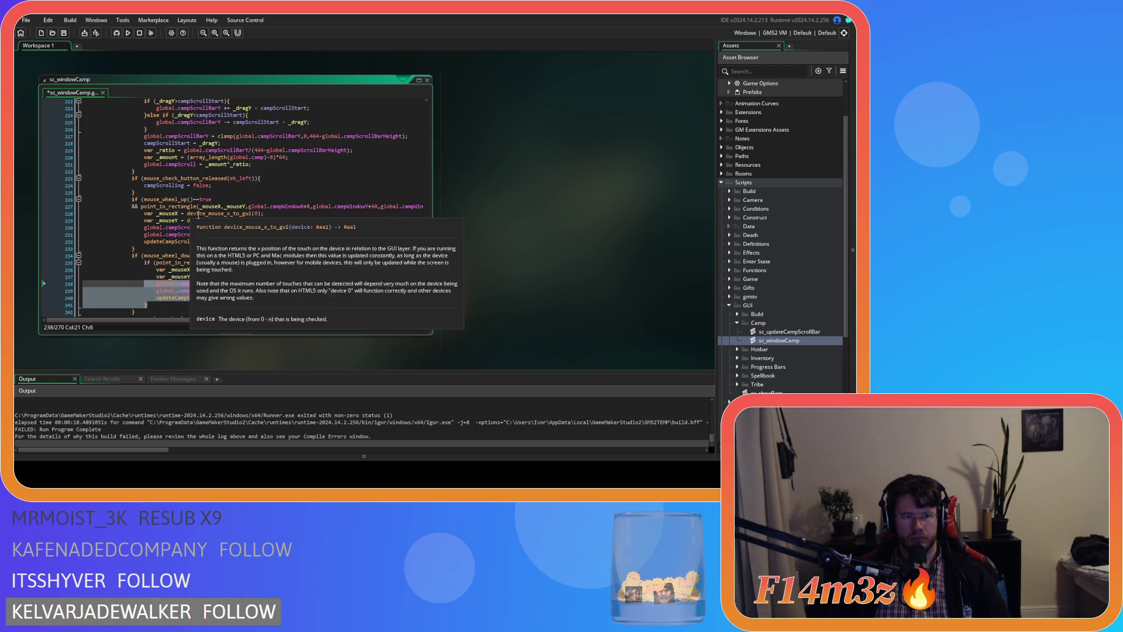
# Move the wheel-up window-area clause into its own nested if (...){ block and close it.
pyautogui.moveTo(414, 206)
pyautogui.mouseDown()
pyautogui.moveTo(81, 208)
pyautogui.moveTo(143, 209)
pyautogui.mouseUp()
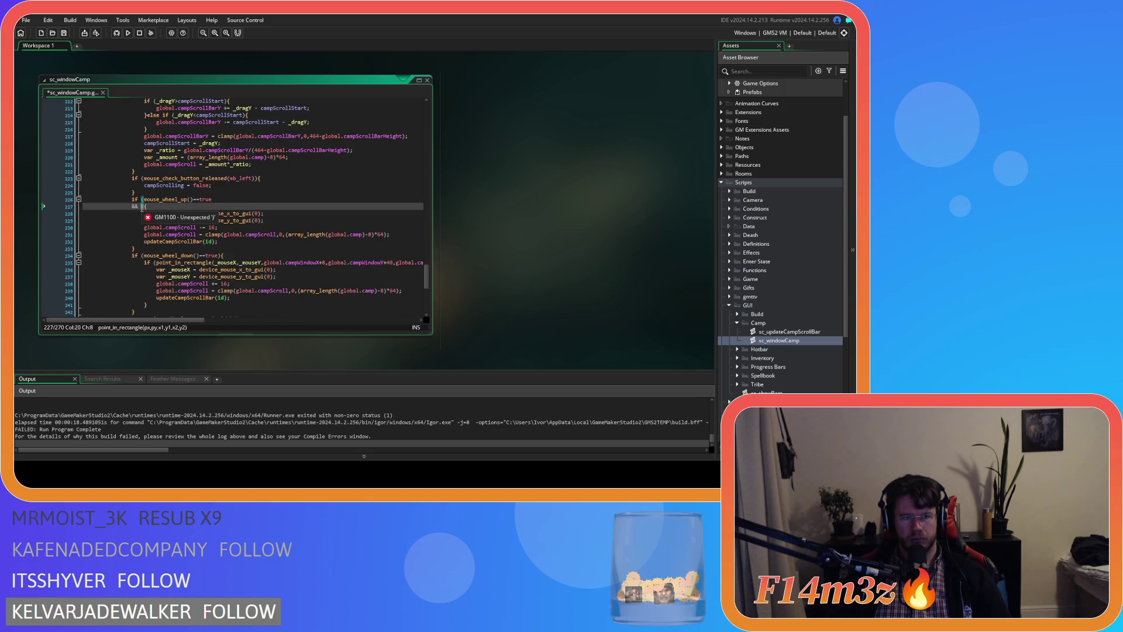
pyautogui.hotkey('ctrl', 'z')
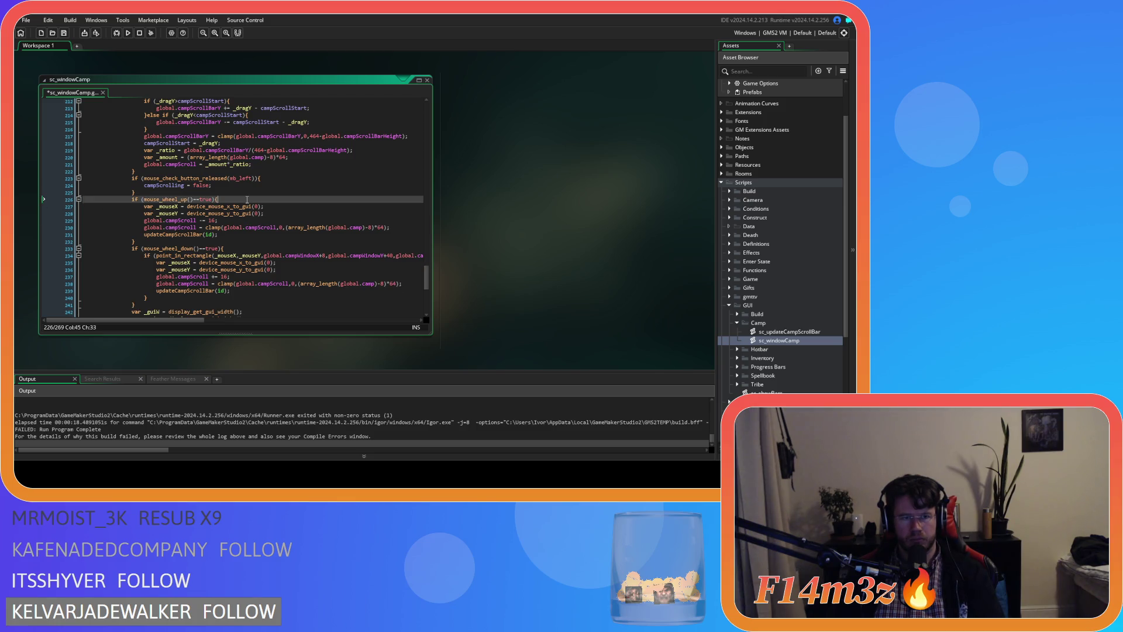
pyautogui.press('Return')
pyautogui.write('if (')
pyautogui.hotkey('ctrl', 'v')
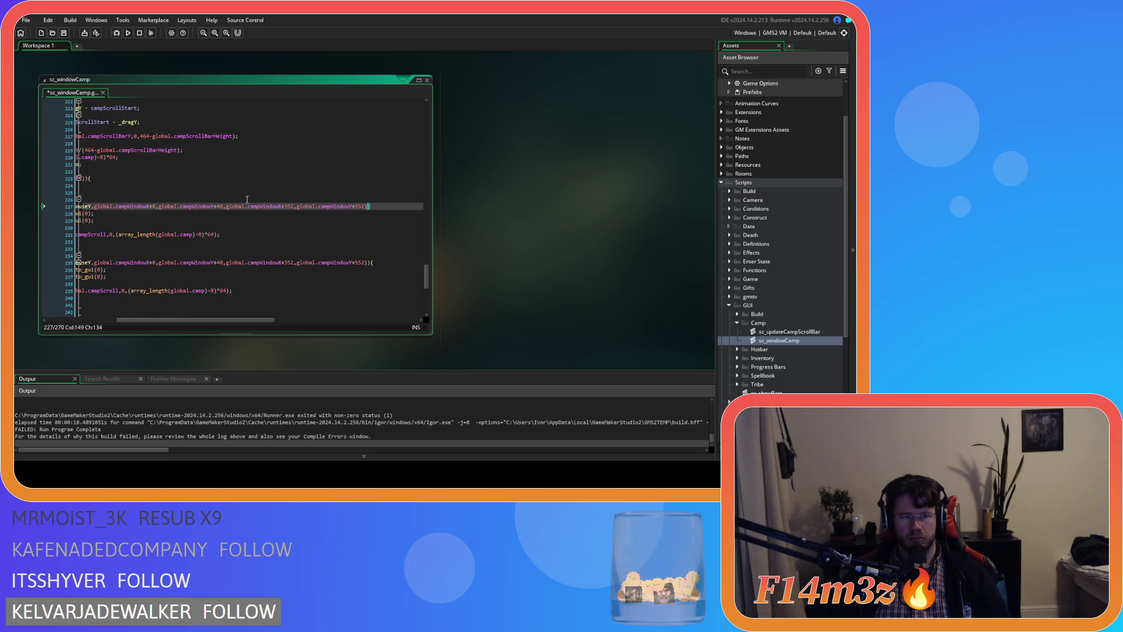
pyautogui.write(')')
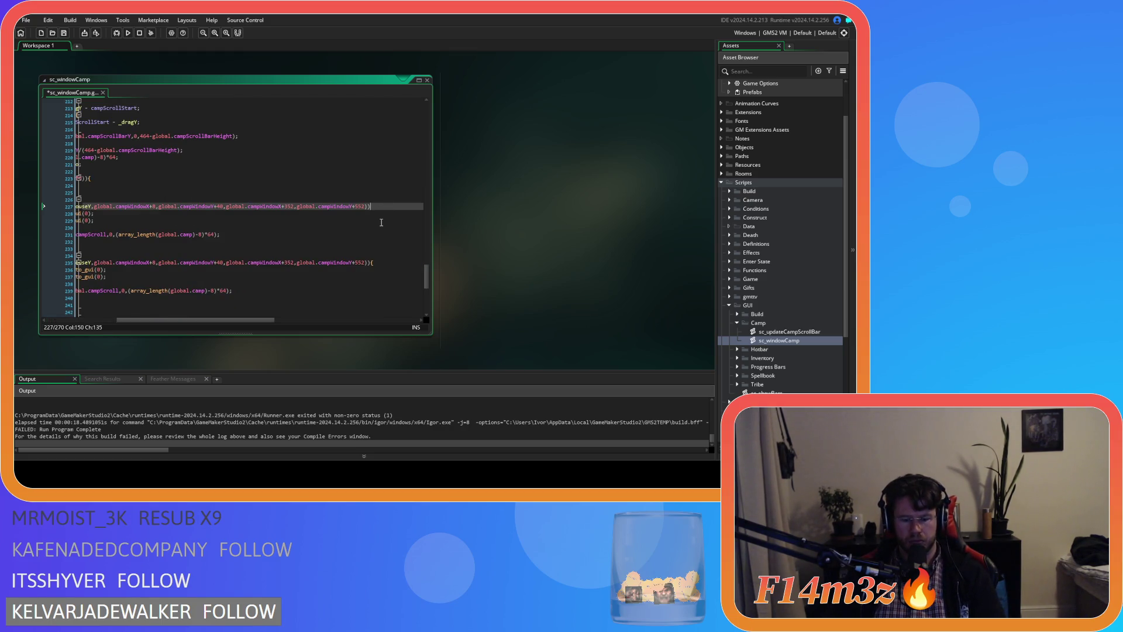
pyautogui.moveTo(200, 321)
pyautogui.mouseDown()
pyautogui.moveTo(130, 321)
pyautogui.moveTo(236, 321)
pyautogui.moveTo(152, 320)
pyautogui.mouseUp()
pyautogui.write('{')
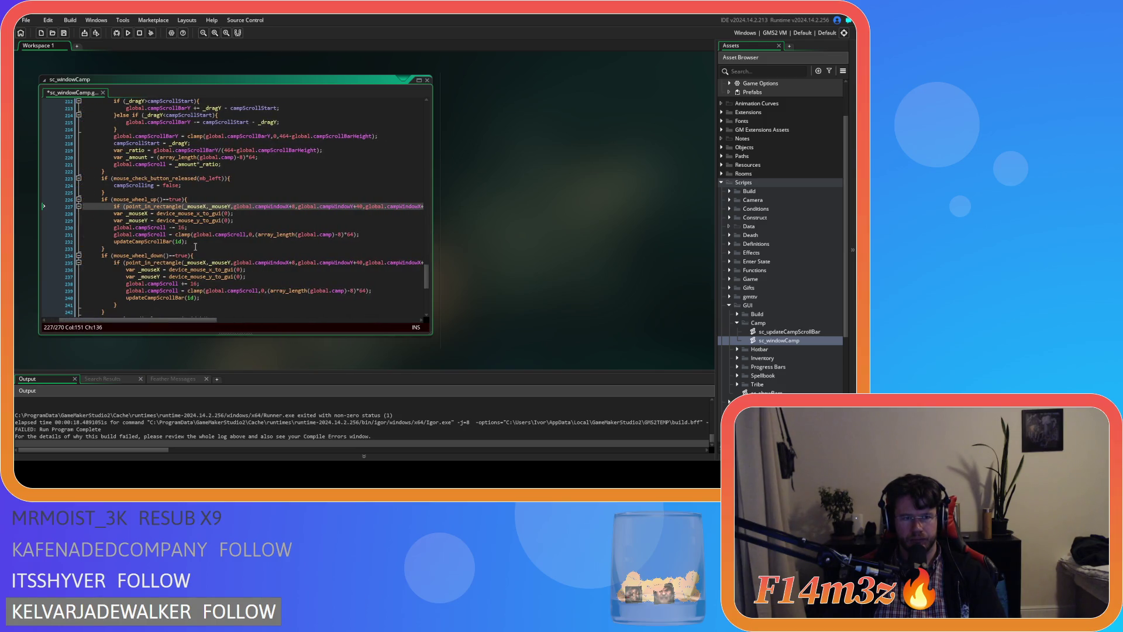
pyautogui.click(198, 243)
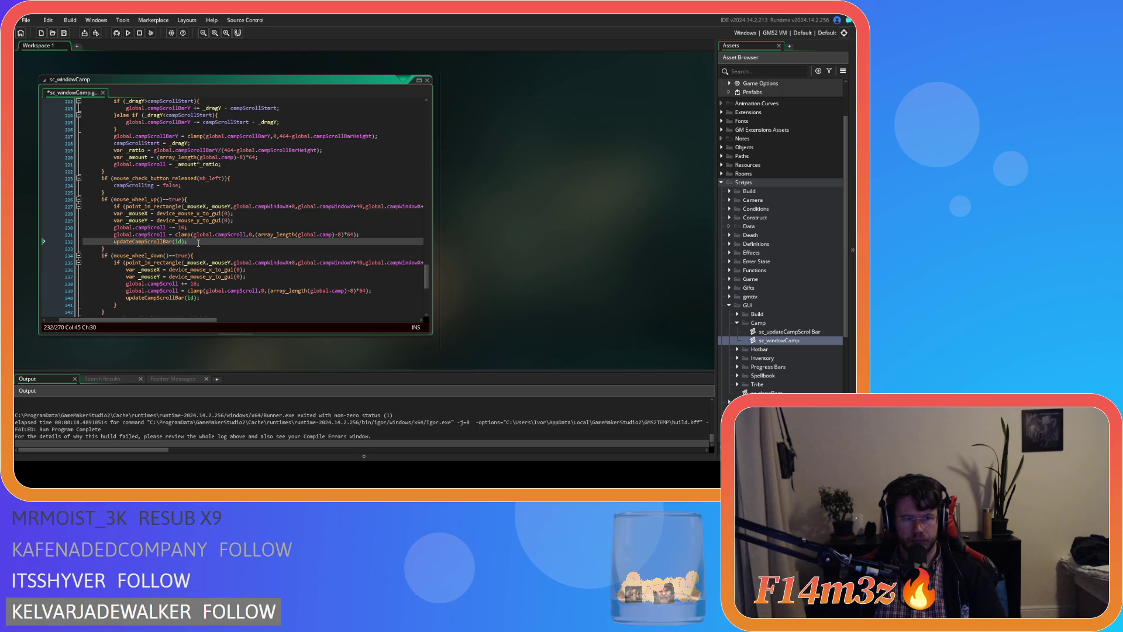
pyautogui.press('Return')
# Place the wheel-up _mouseX/_mouseY lines above its window-area check.
pyautogui.moveTo(207, 239)
pyautogui.mouseDown()
pyautogui.moveTo(117, 214)
pyautogui.moveTo(132, 219)
pyautogui.mouseUp()
pyautogui.moveTo(287, 221); pyautogui.dragTo(83, 213)
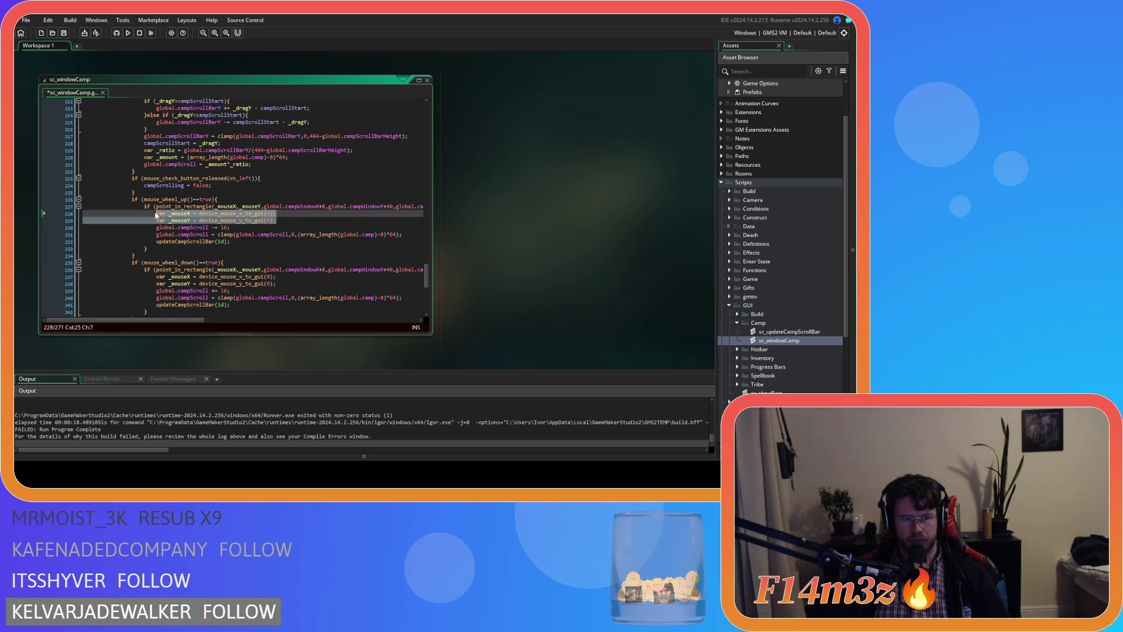
pyautogui.press('BackSpace')
pyautogui.press('BackSpace')
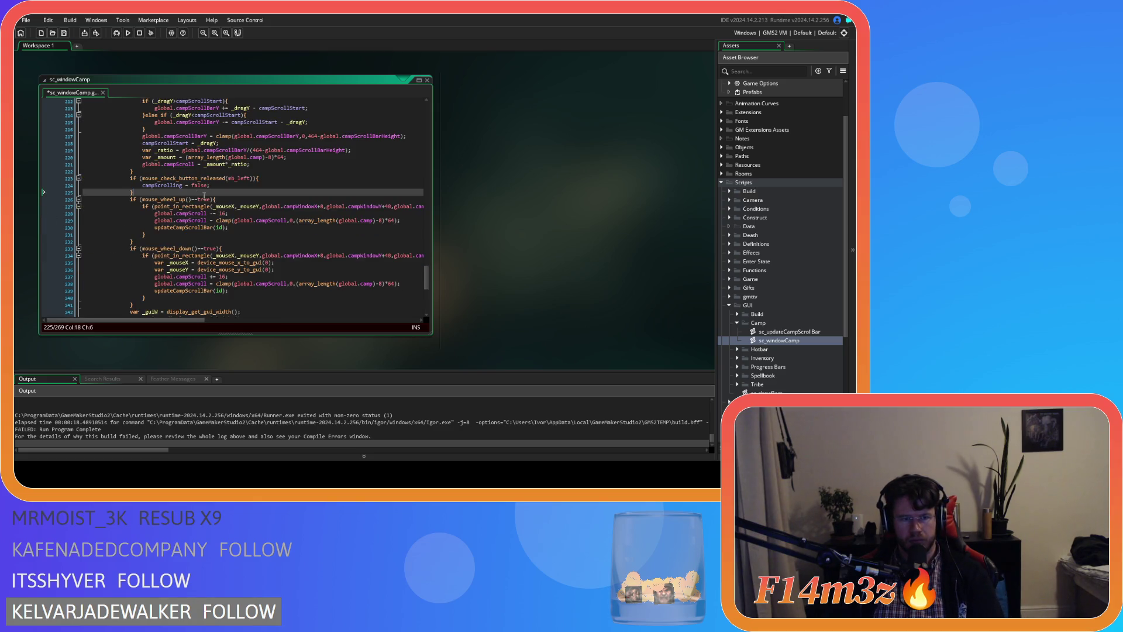
pyautogui.press('Home')
pyautogui.press('Return')
pyautogui.press('Up')
pyautogui.write('var _mouseX = device_mouse_x_to_gui(0); \t\t\t\t\t\tvar _mouseY = device_mouse_y_to_gui(0);')
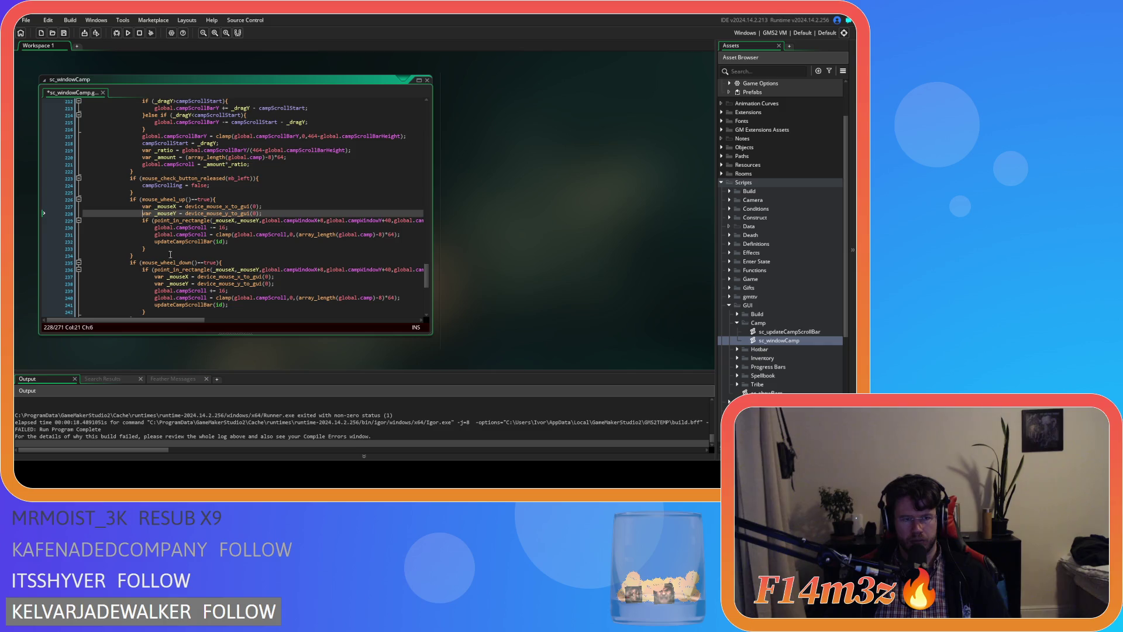
# Place the wheel-down mouse-position lines above its check and run the game with F5.
pyautogui.moveTo(275, 284); pyautogui.dragTo(145, 276)
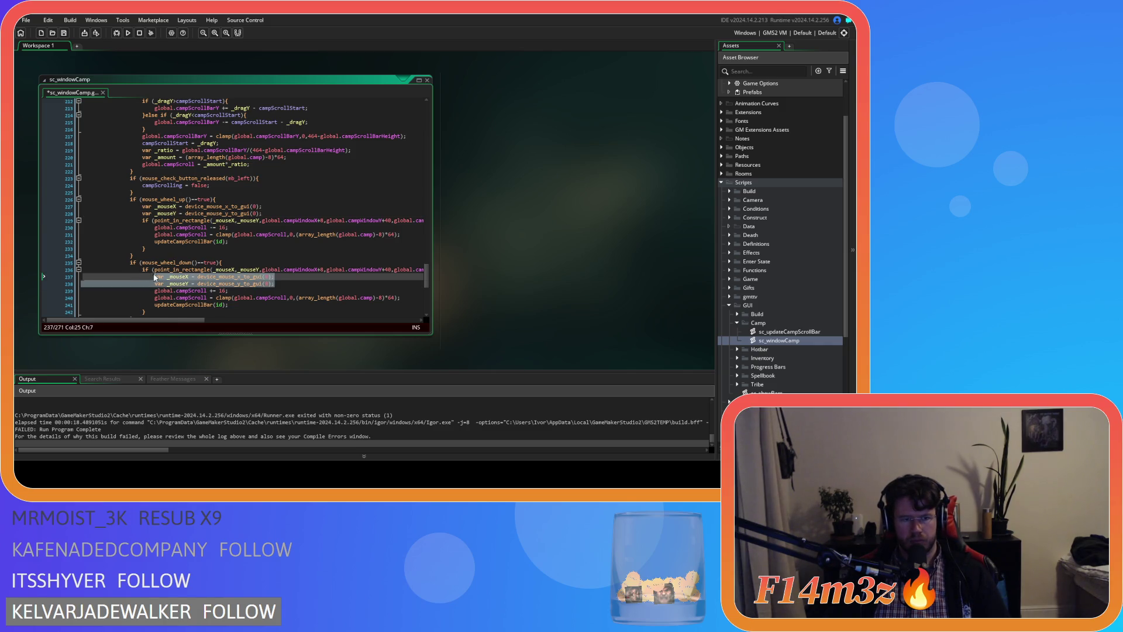
pyautogui.hotkey('ctrl', 'x')
pyautogui.press('BackSpace')
pyautogui.press('Home')
pyautogui.press('Return')
pyautogui.press('Up')
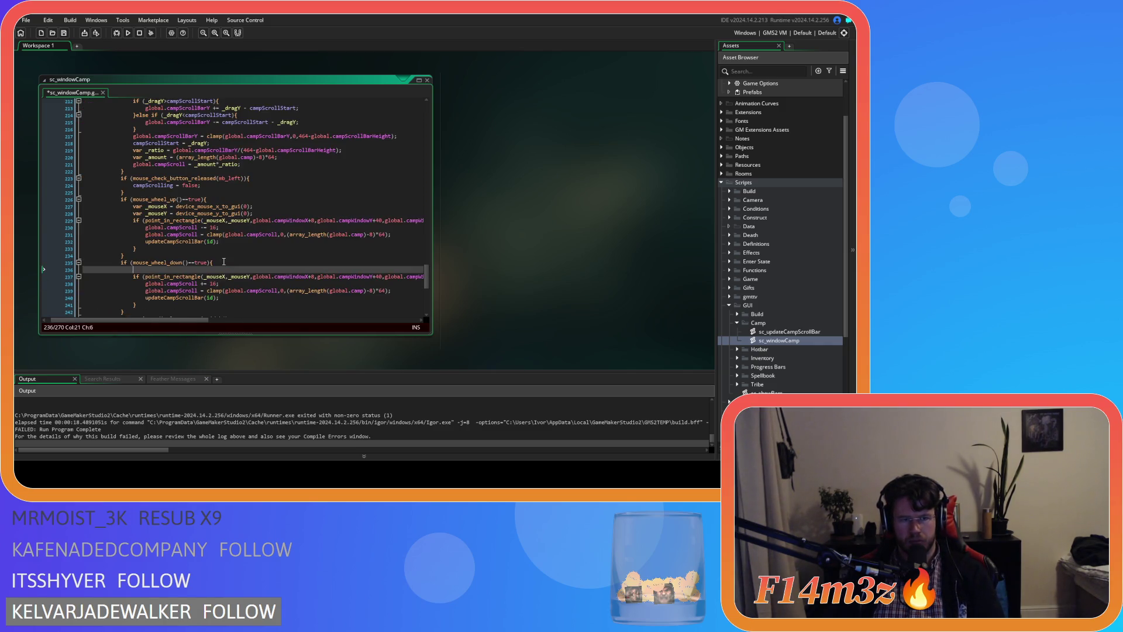
pyautogui.hotkey('ctrl', 'v')
pyautogui.click(238, 291)
pyautogui.press('F5')
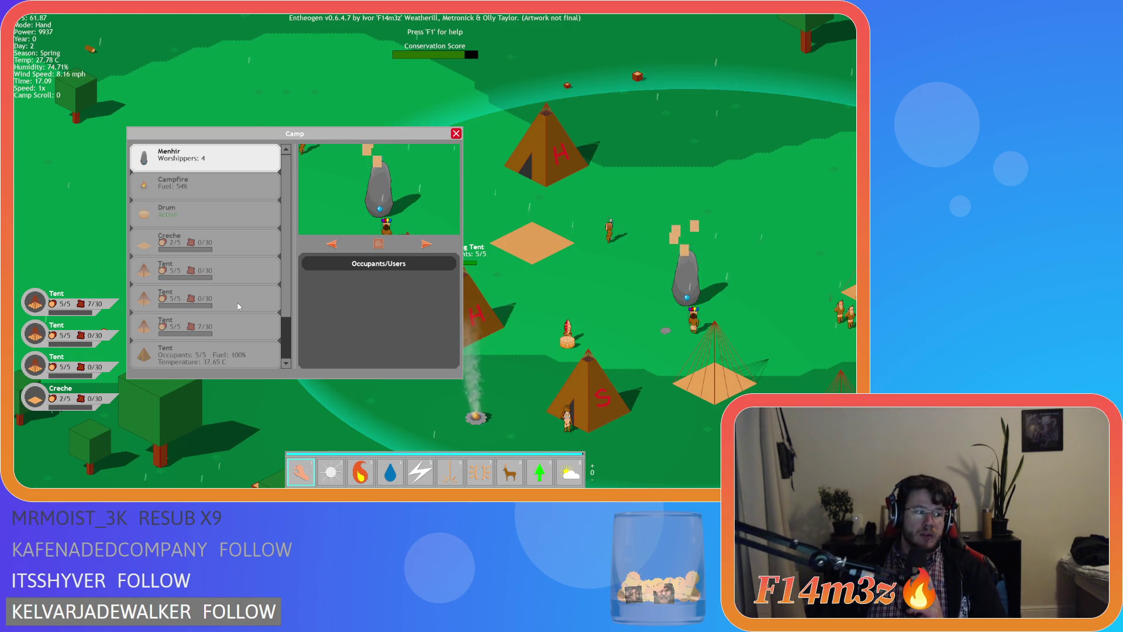
# Wheel-scroll over the Camp window to move its building list, then quit Entheogen.
pyautogui.scroll(-2, 178, 295)
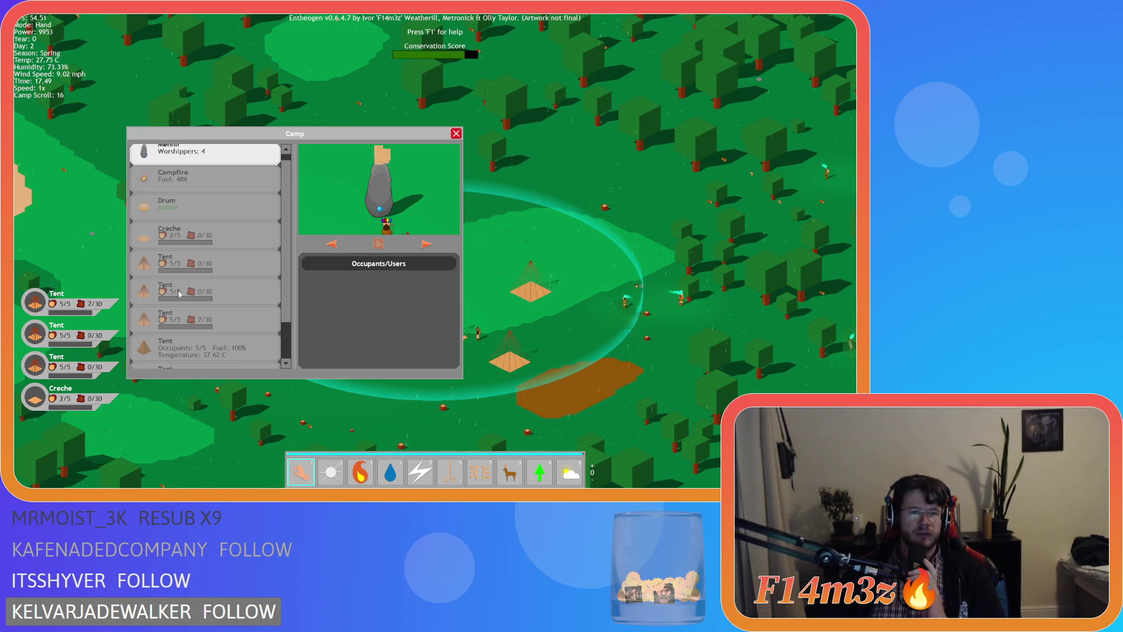
pyautogui.scroll(-5, 178, 294)
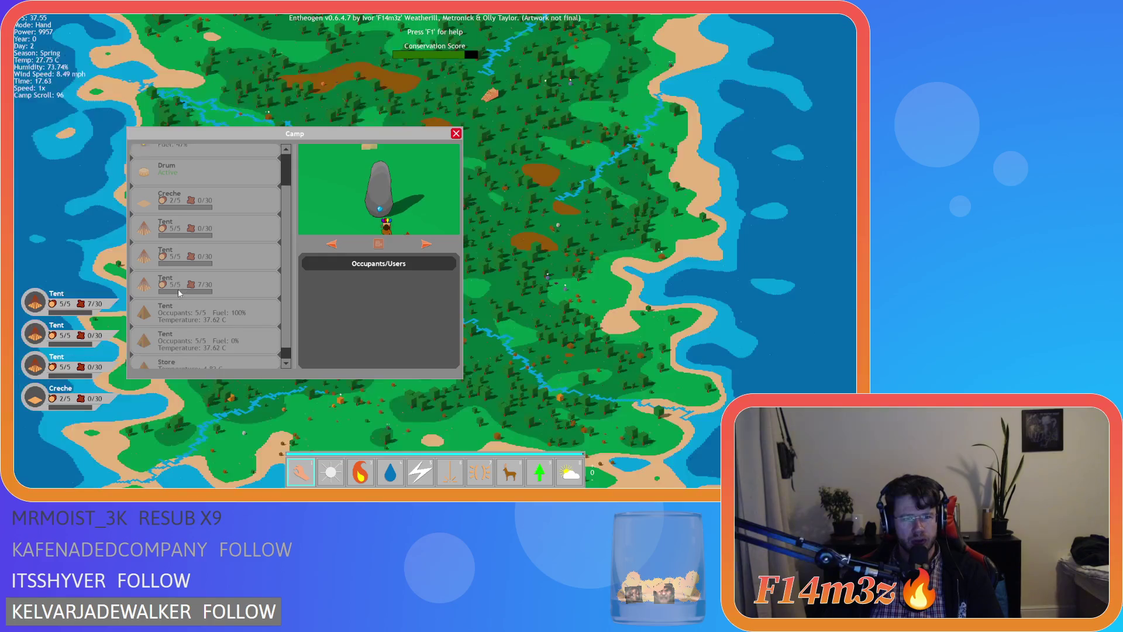
pyautogui.scroll(4, 178, 289)
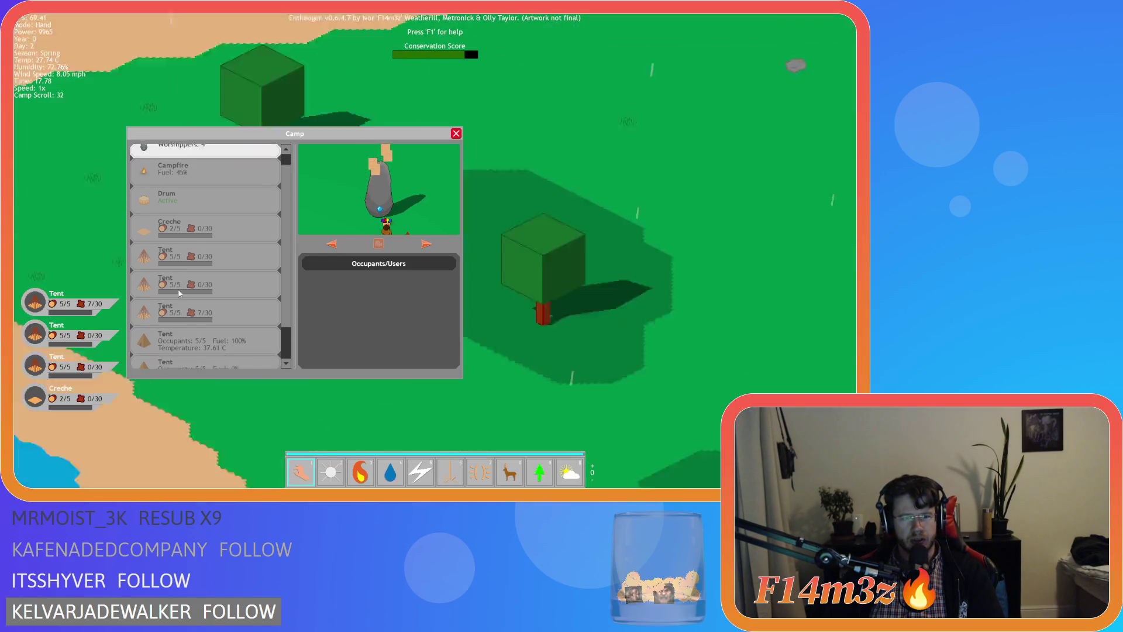
pyautogui.scroll(-3, 178, 289)
pyautogui.scroll(3, 177, 289)
pyautogui.scroll(-6, 178, 289)
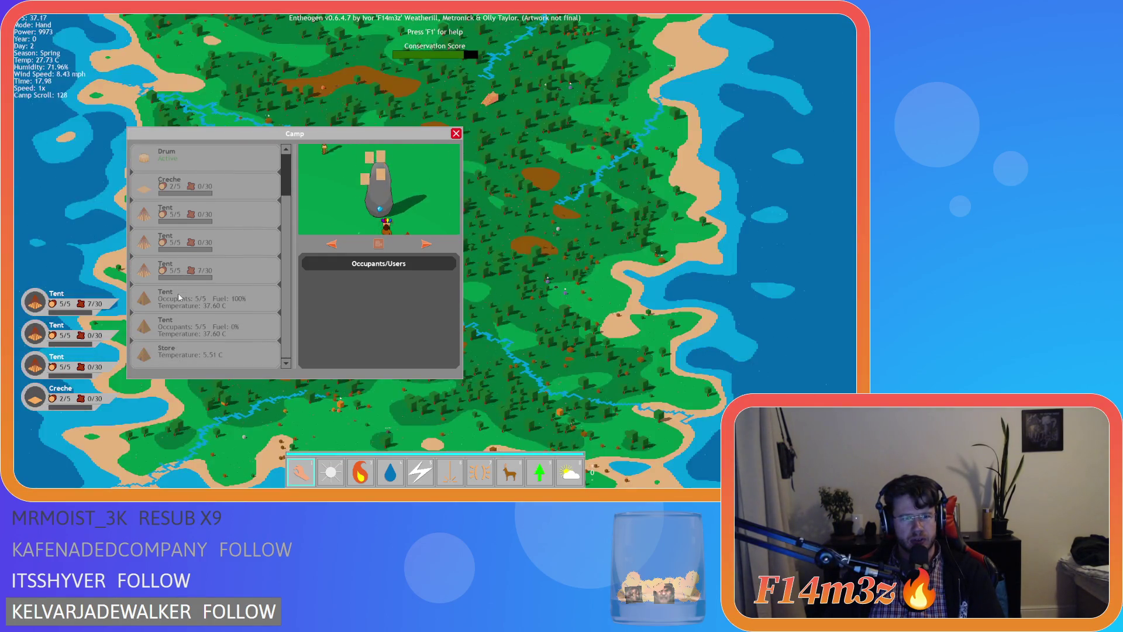
pyautogui.scroll(8, 178, 296)
pyautogui.scroll(-4, 178, 296)
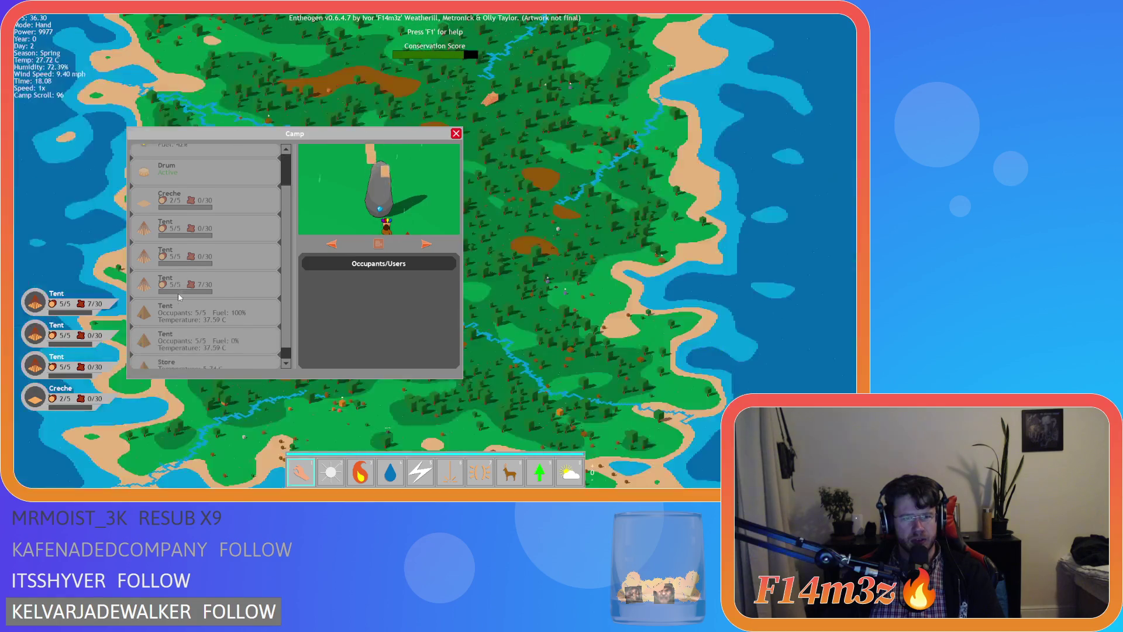
pyautogui.scroll(1, 180, 297)
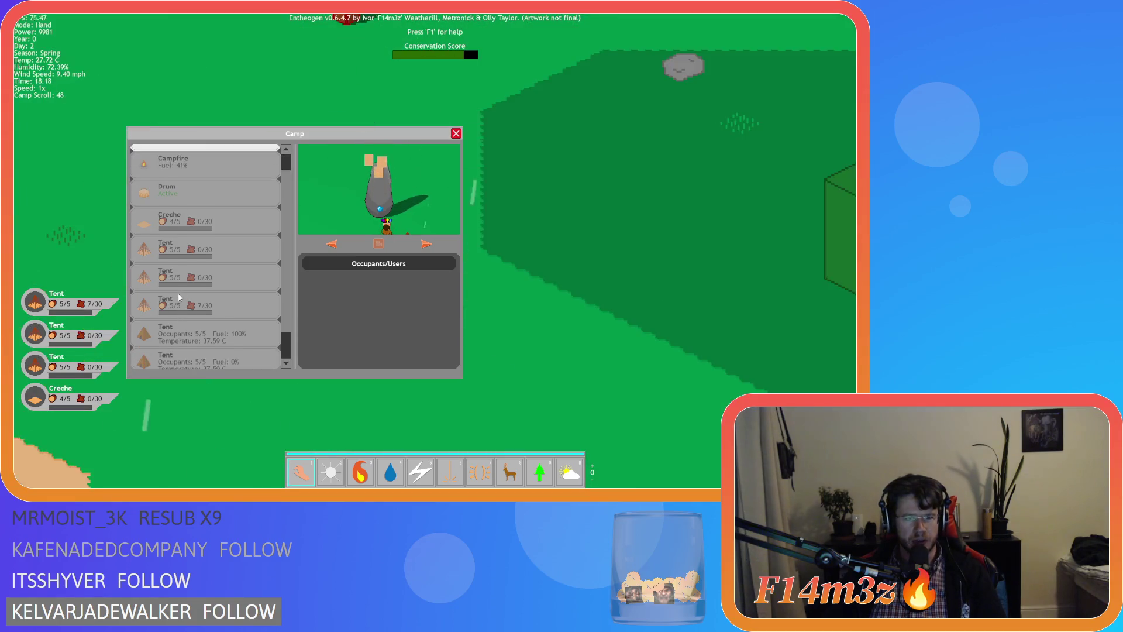
pyautogui.scroll(3, 180, 297)
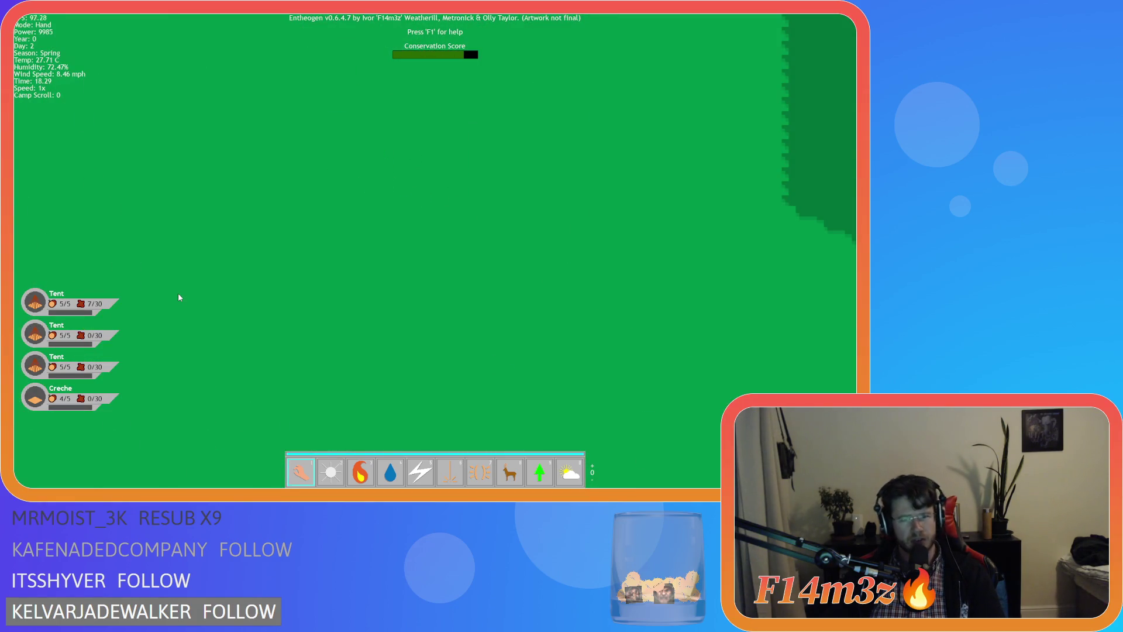
pyautogui.press('Escape')
pyautogui.press('y')
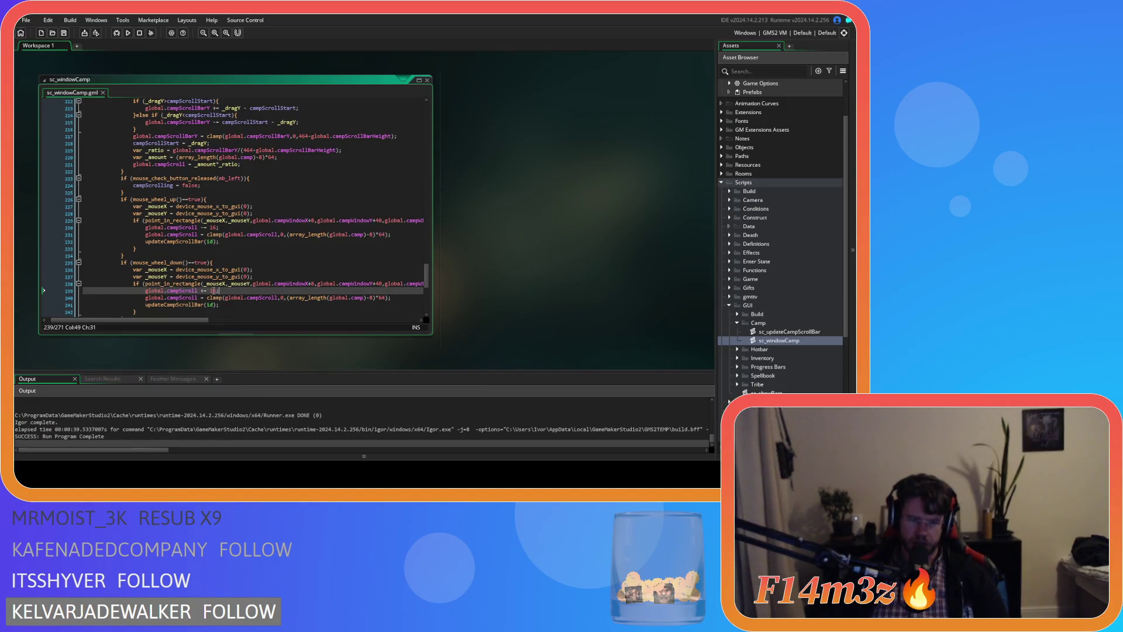
# Change both campScroll wheel steps from 16 to 32 and rebuild the game with F5.
pyautogui.doubleClick(213, 290)
pyautogui.click(210, 227)
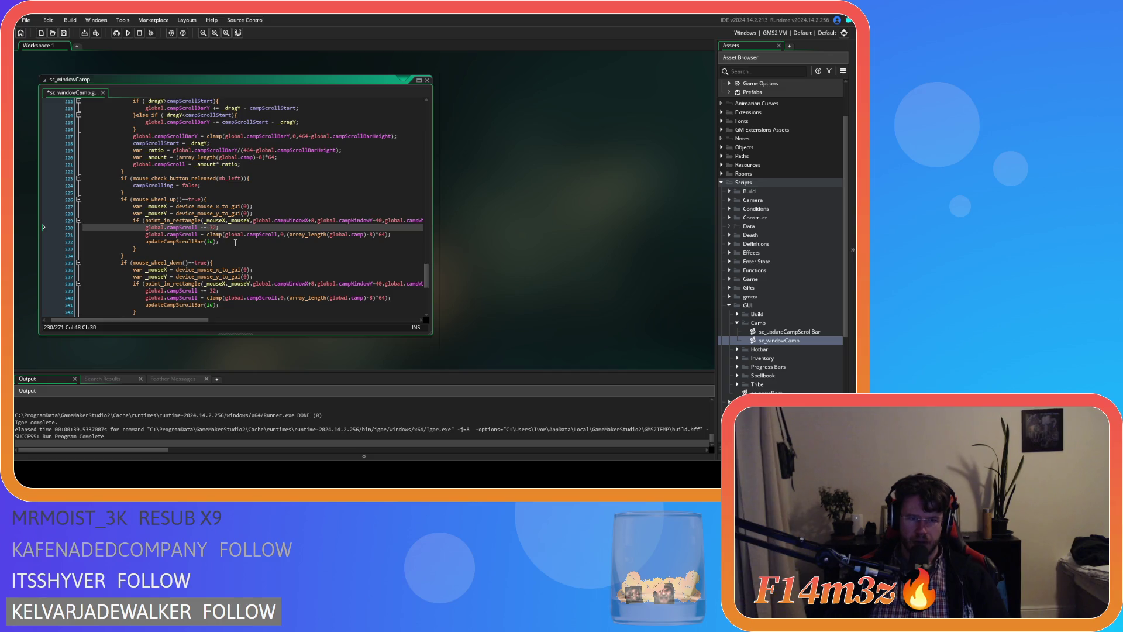
pyautogui.press('F5')
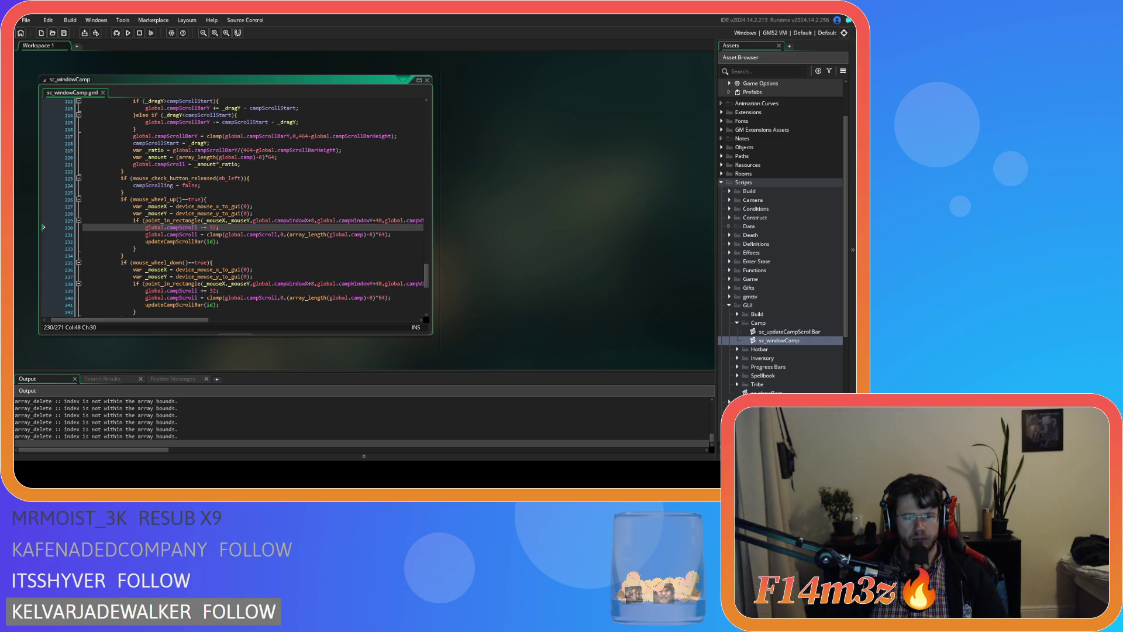
# Wheel-scroll the Camp building list up and down at the new 32 step.
pyautogui.scroll(3, 233, 247)
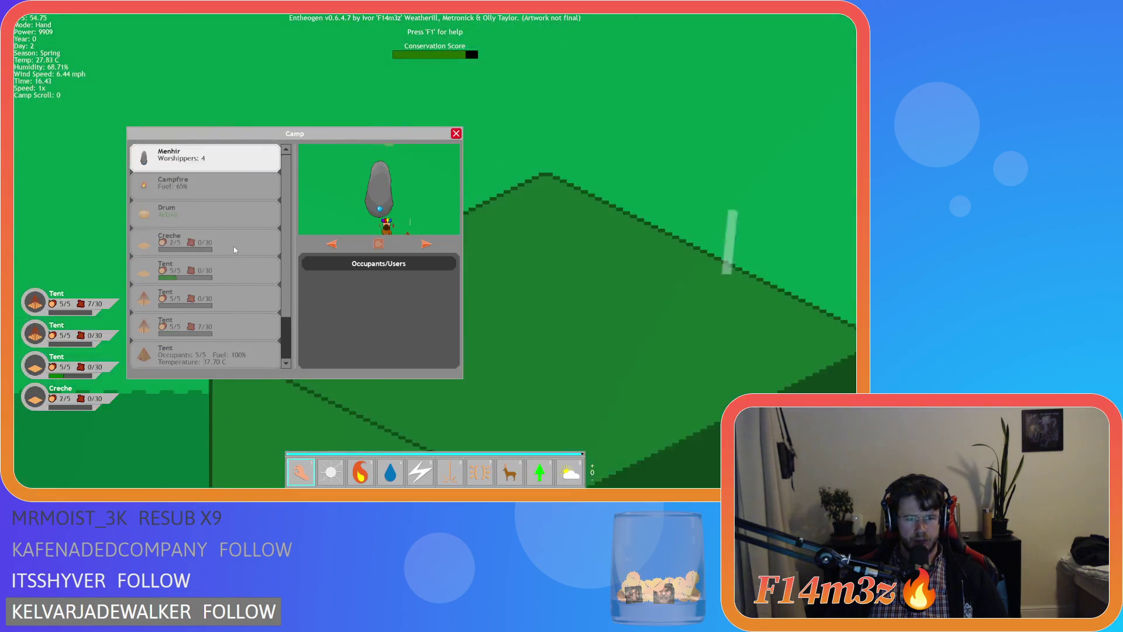
pyautogui.scroll(-3, 233, 247)
pyautogui.scroll(3, 234, 247)
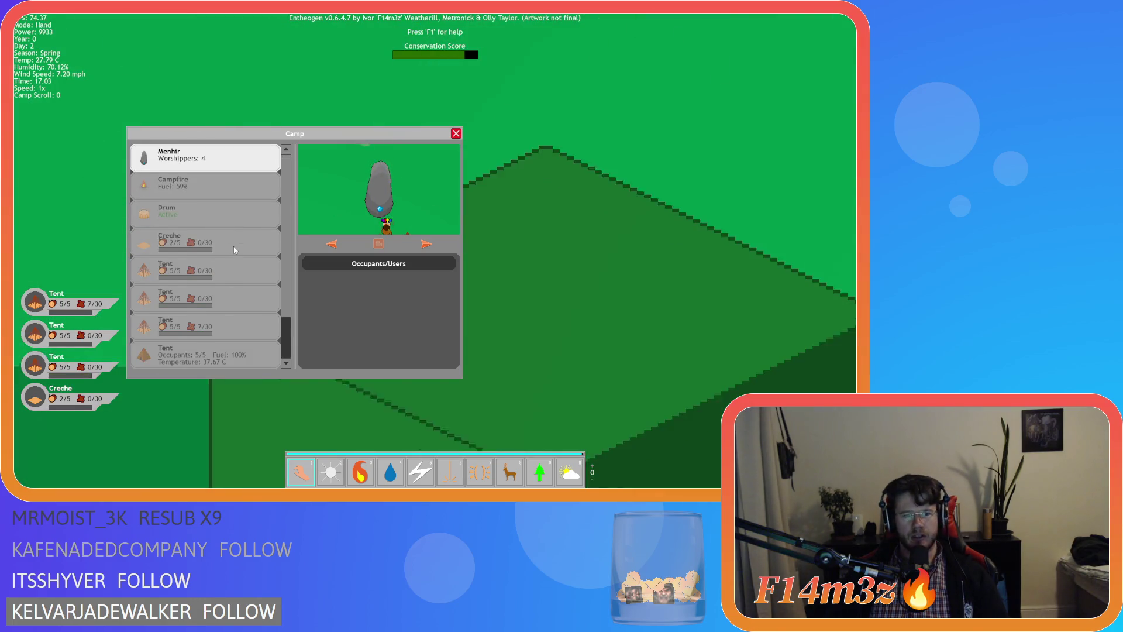
pyautogui.scroll(-3, 234, 249)
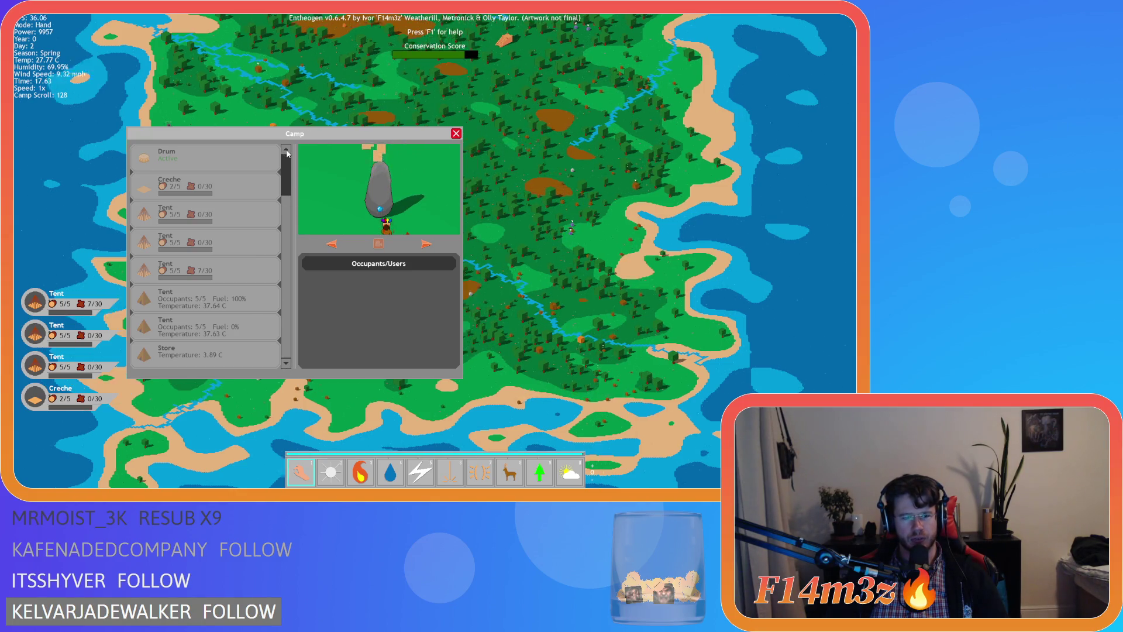
pyautogui.scroll(3, 238, 316)
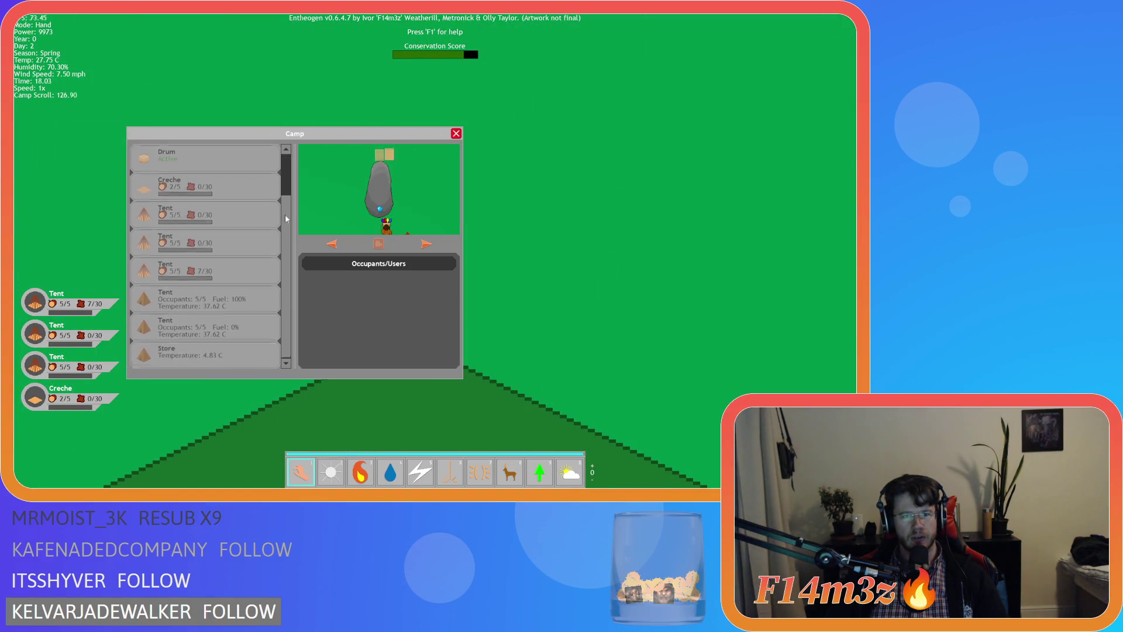
pyautogui.scroll(-3, 284, 208)
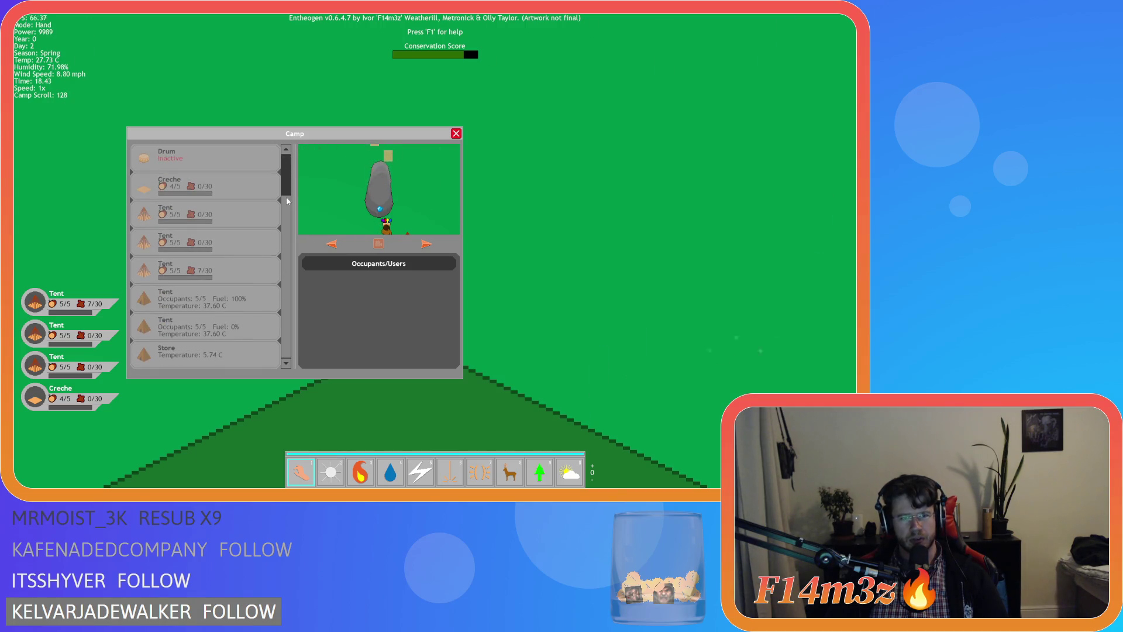
pyautogui.scroll(3, 284, 210)
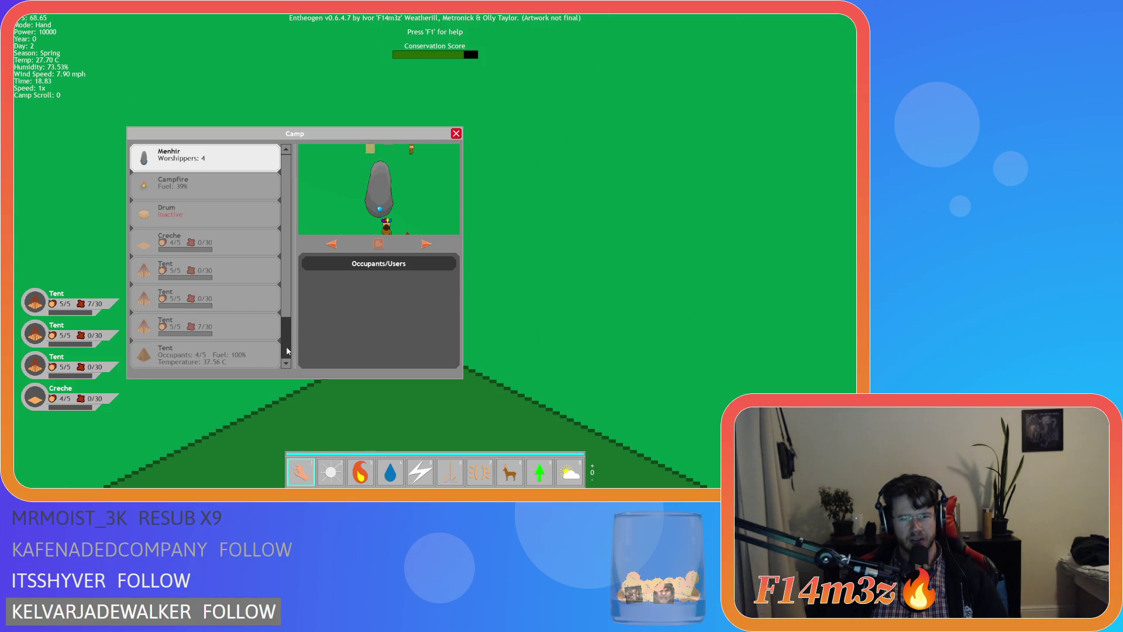
pyautogui.scroll(-2, 287, 305)
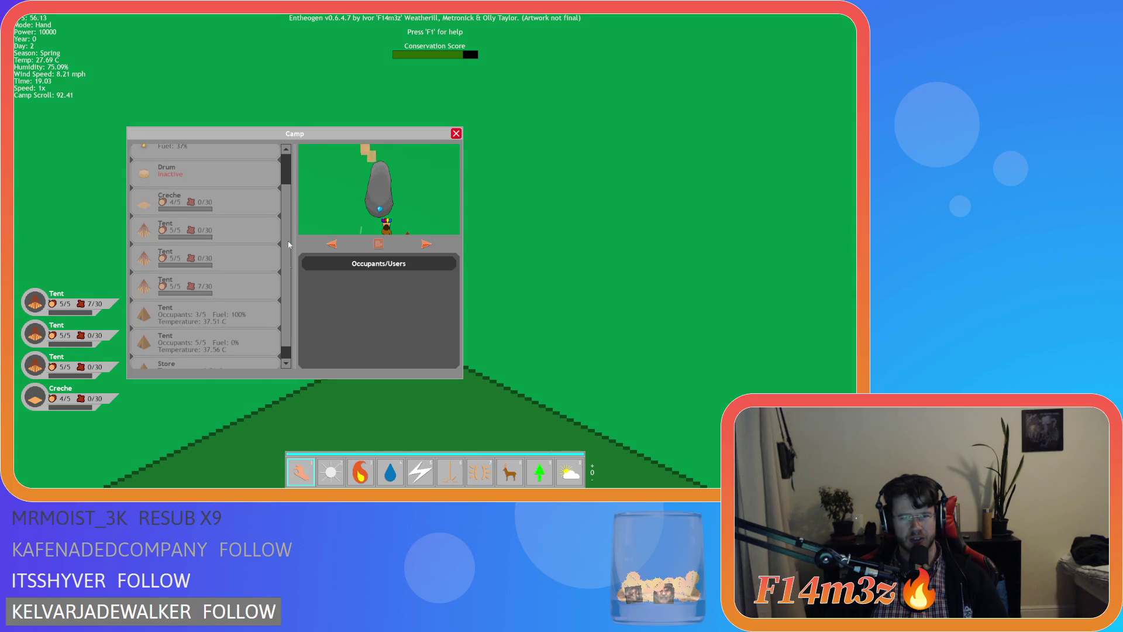
pyautogui.scroll(2, 275, 345)
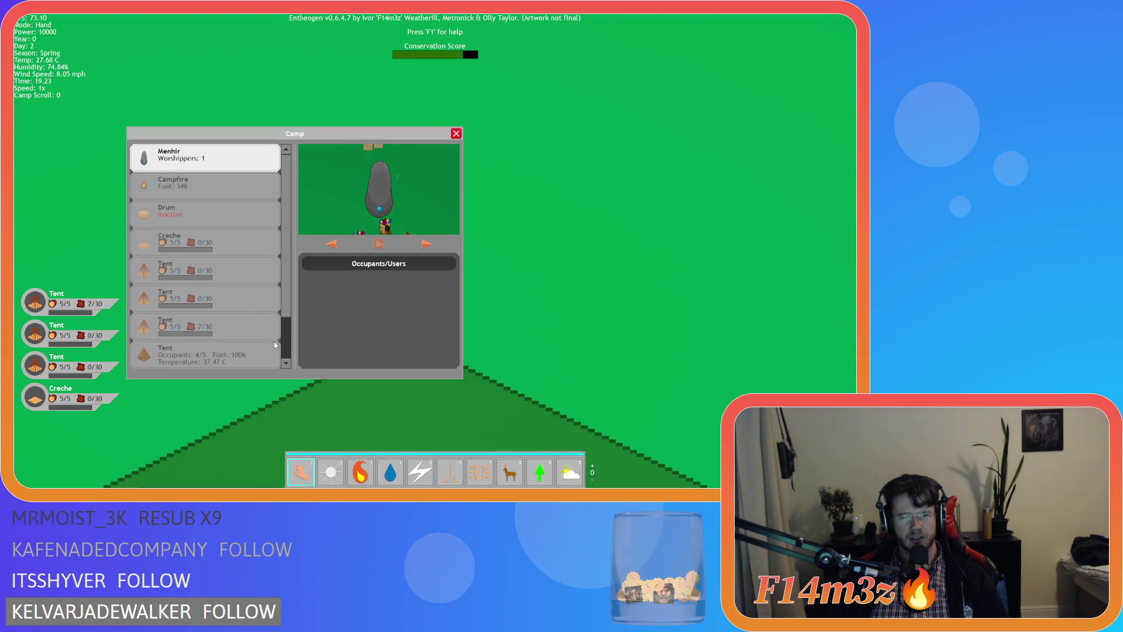
pyautogui.scroll(-3, 290, 324)
pyautogui.scroll(3, 289, 260)
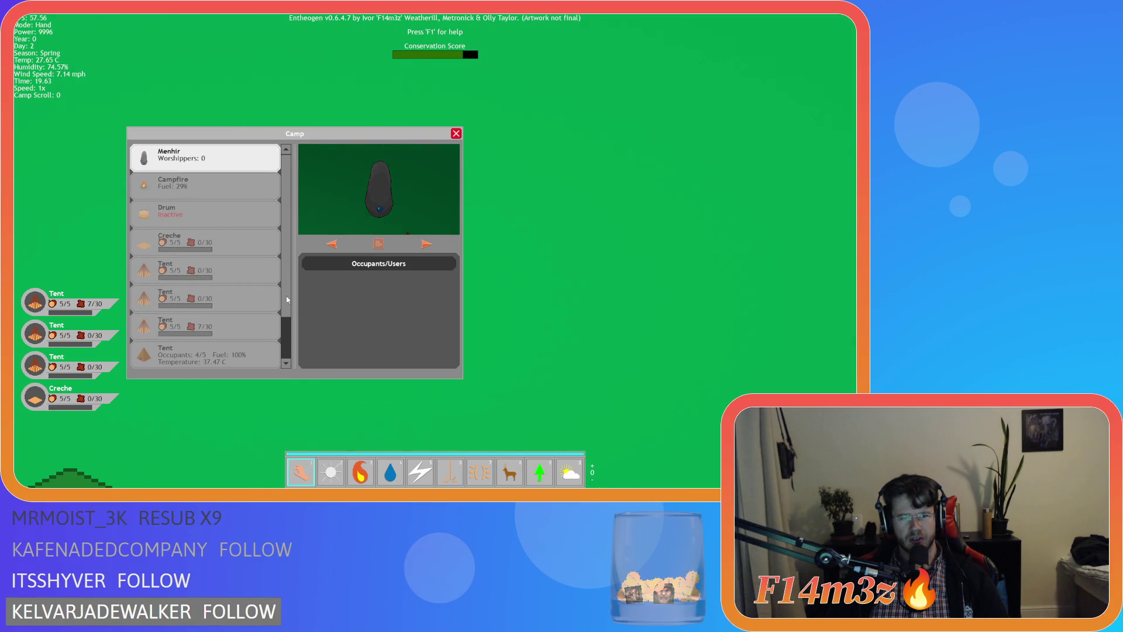
# Keep scrolling the Camp list, then quit Entheogen and return to script line 233.
pyautogui.scroll(-2, 290, 329)
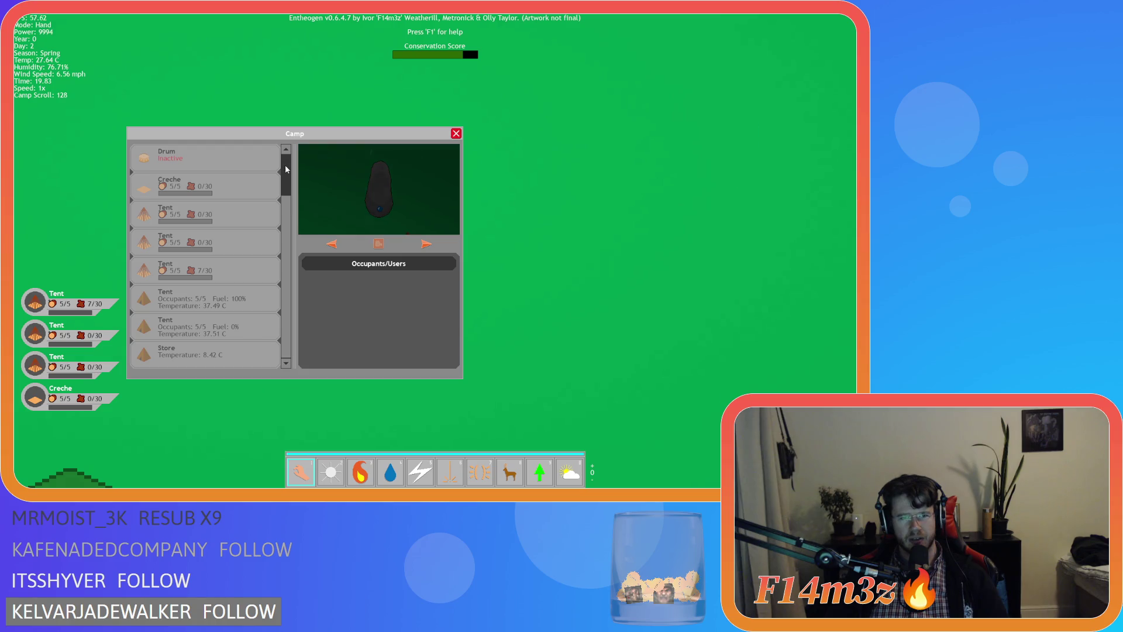
pyautogui.scroll(1, 286, 212)
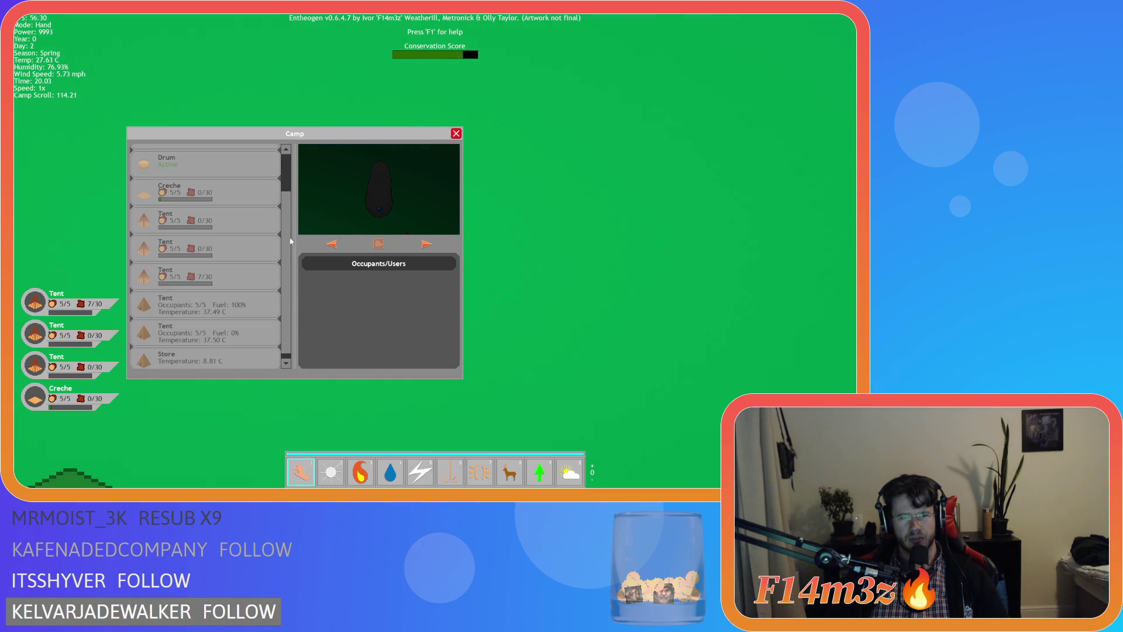
pyautogui.scroll(2, 286, 286)
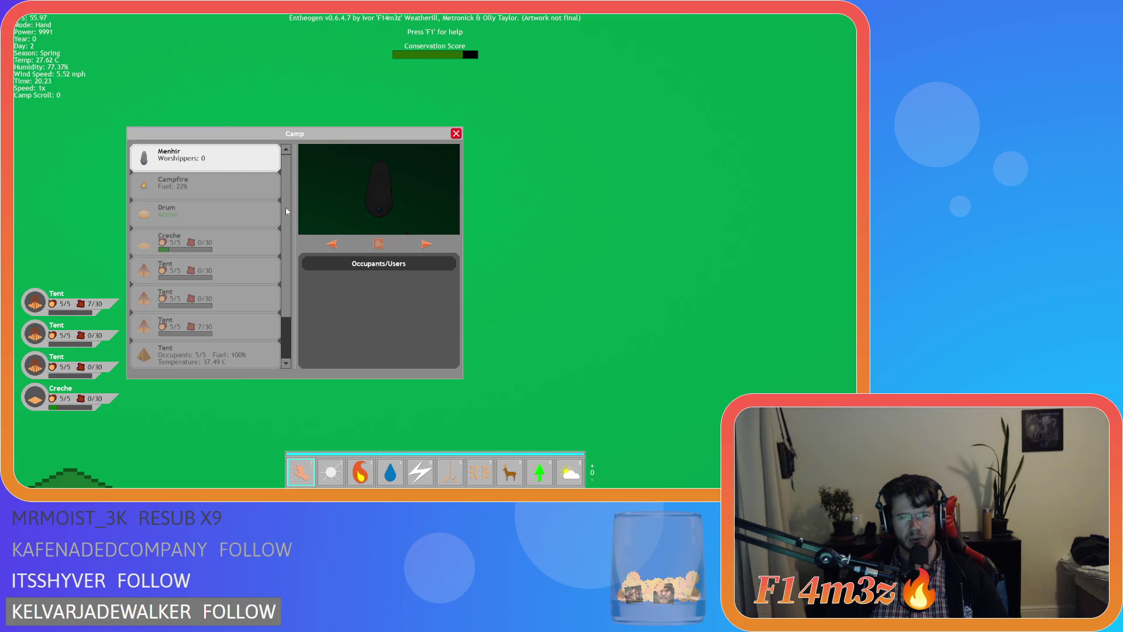
pyautogui.scroll(-3, 287, 322)
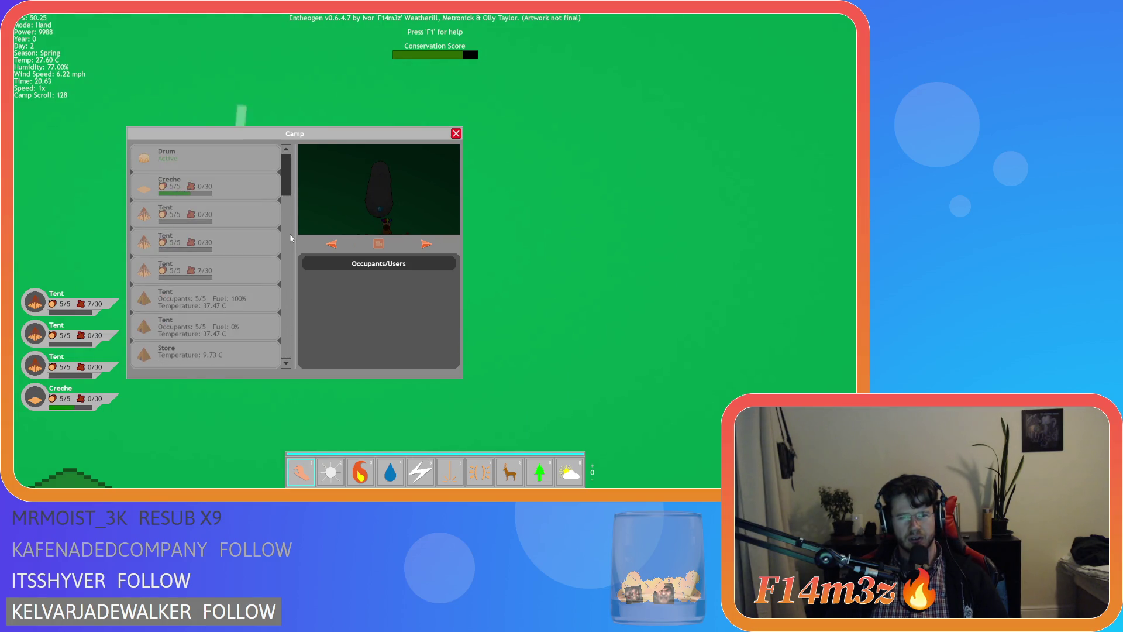
pyautogui.scroll(1, 283, 324)
pyautogui.scroll(-1, 292, 179)
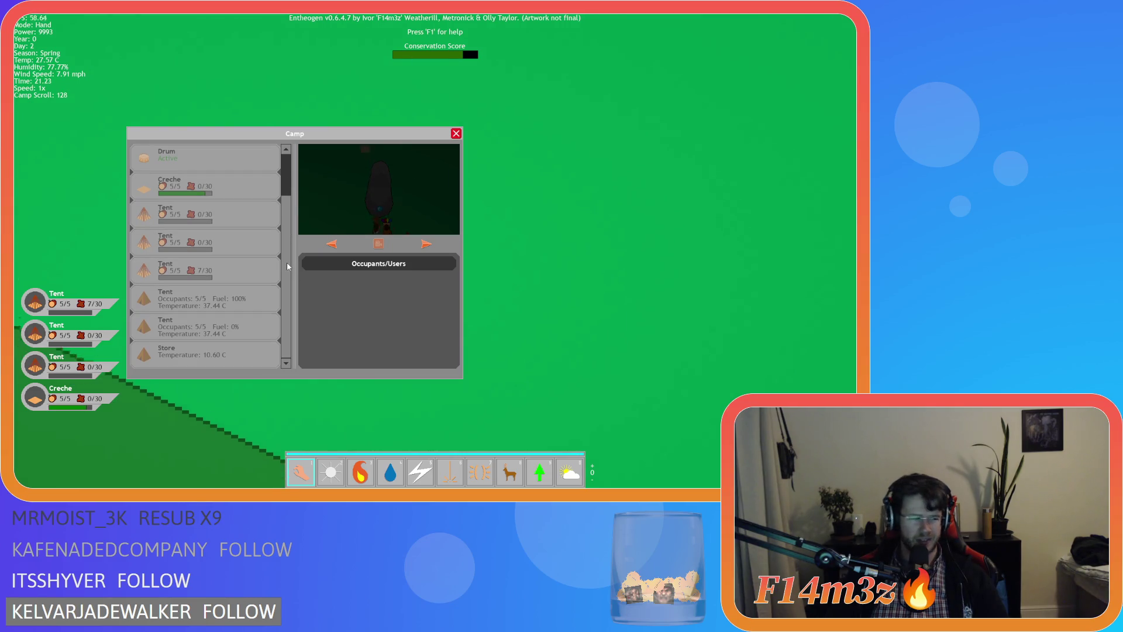
pyautogui.scroll(1, 286, 252)
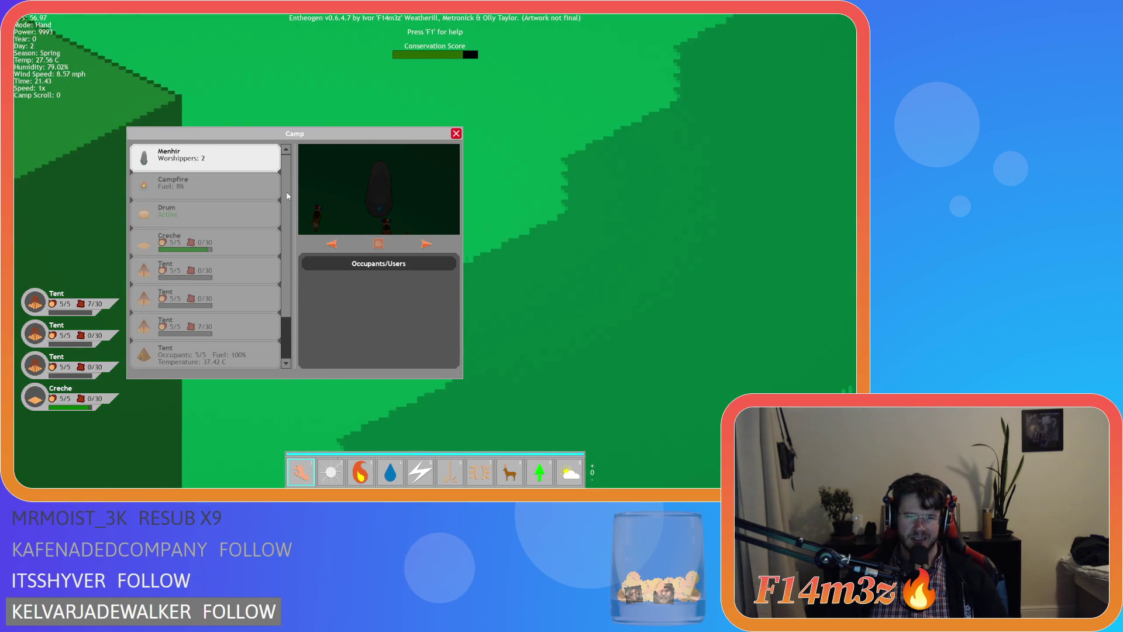
pyautogui.scroll(-1, 285, 234)
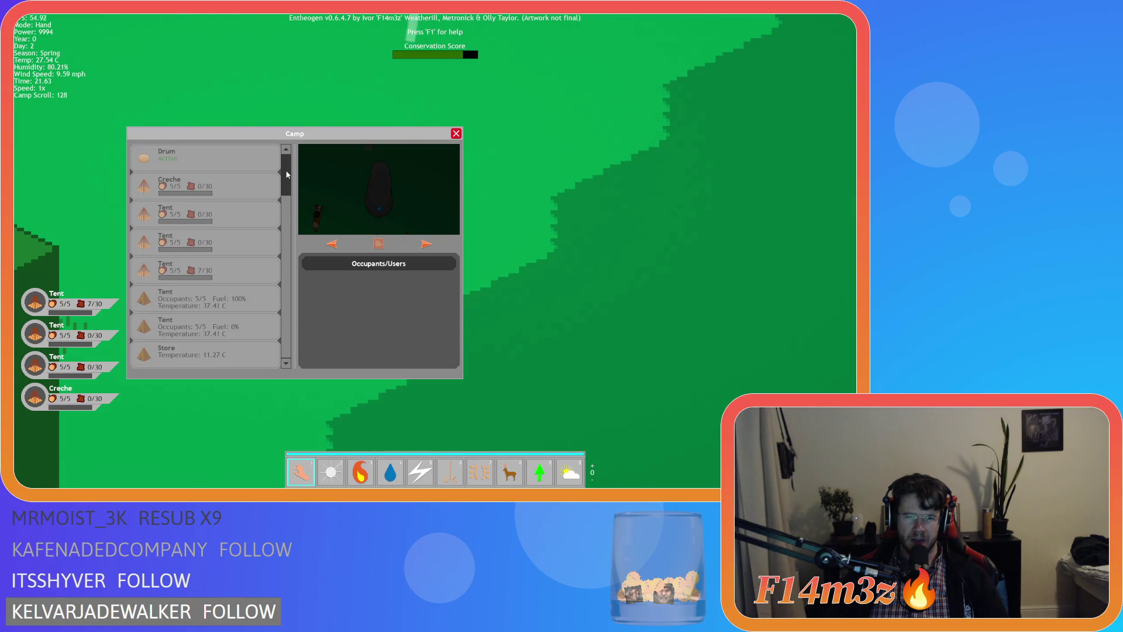
pyautogui.press('Escape')
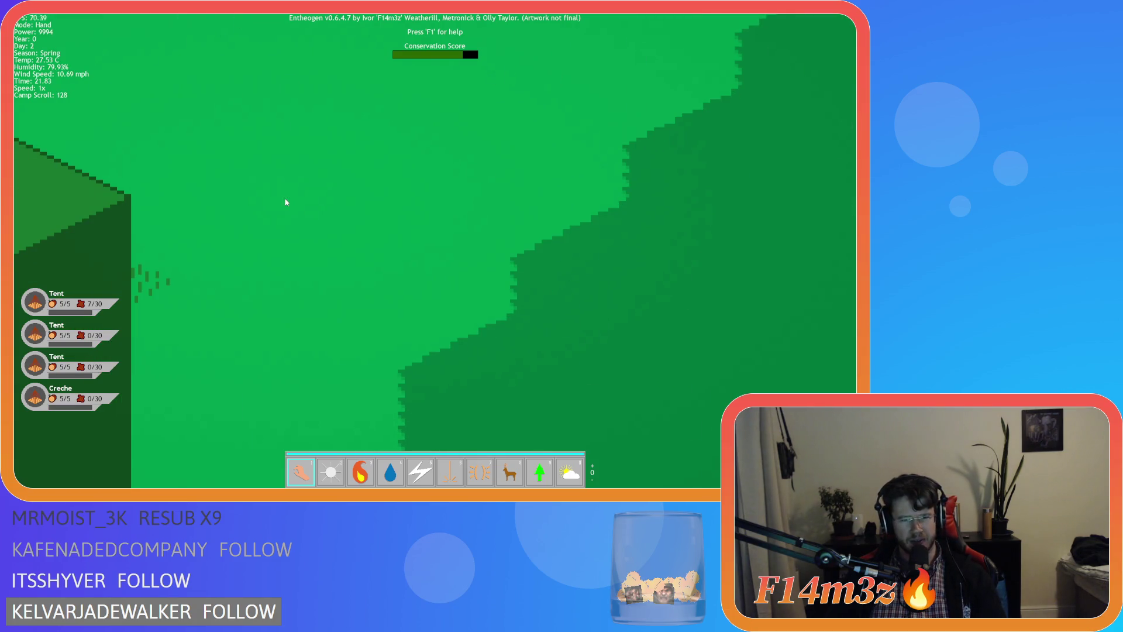
pyautogui.press('Escape')
pyautogui.press('y')
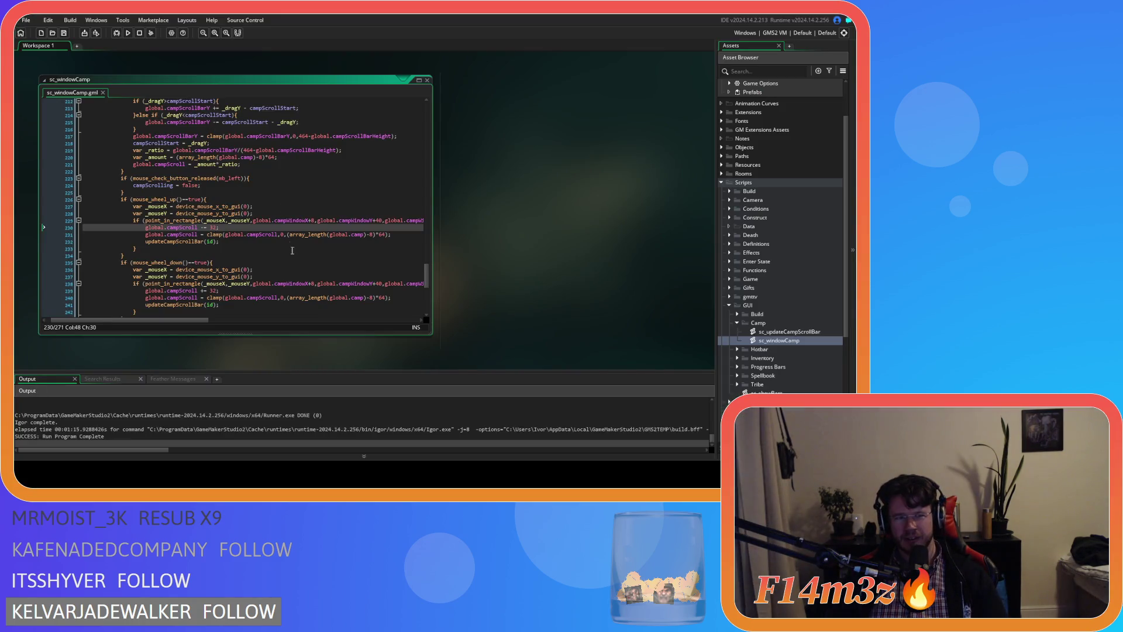
pyautogui.click(292, 250)
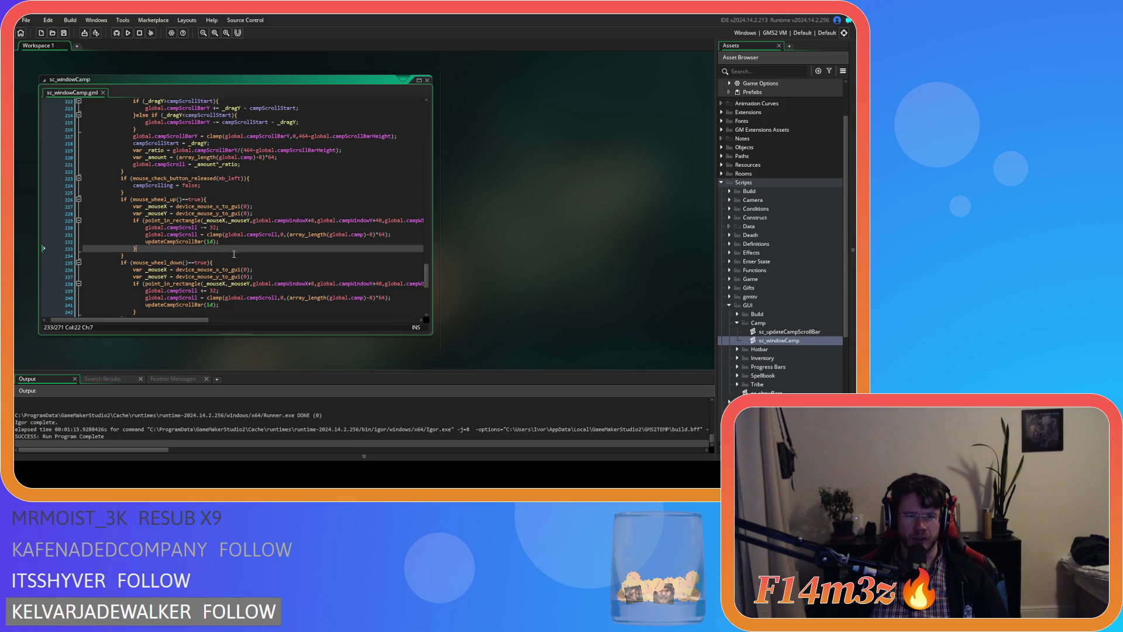
pyautogui.scroll(10, 232, 255)
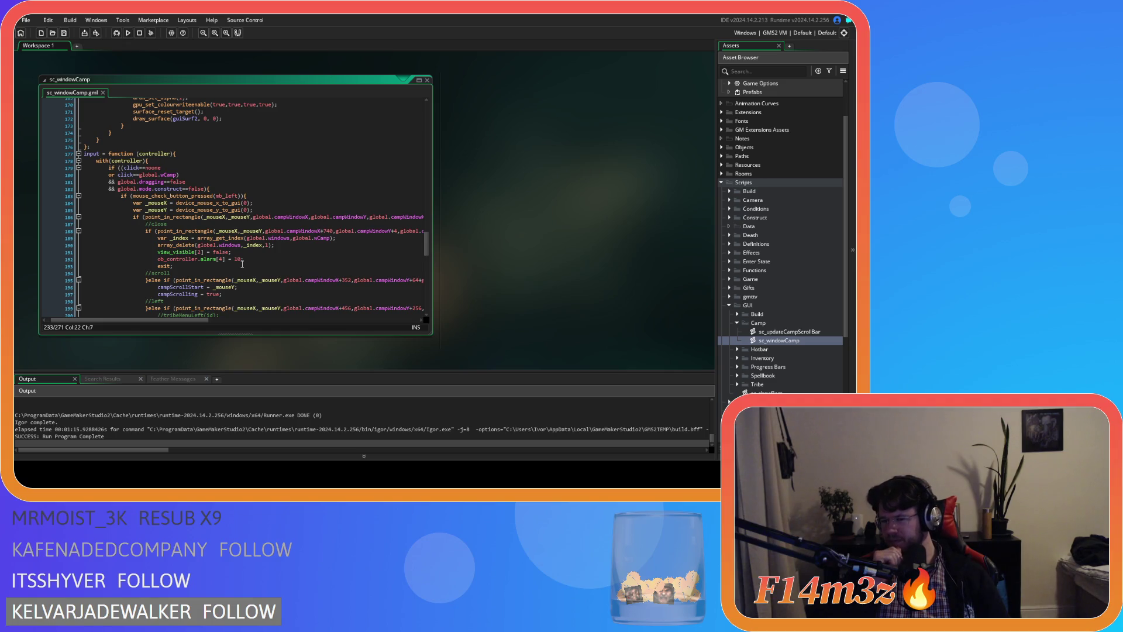
pyautogui.scroll(7, 258, 272)
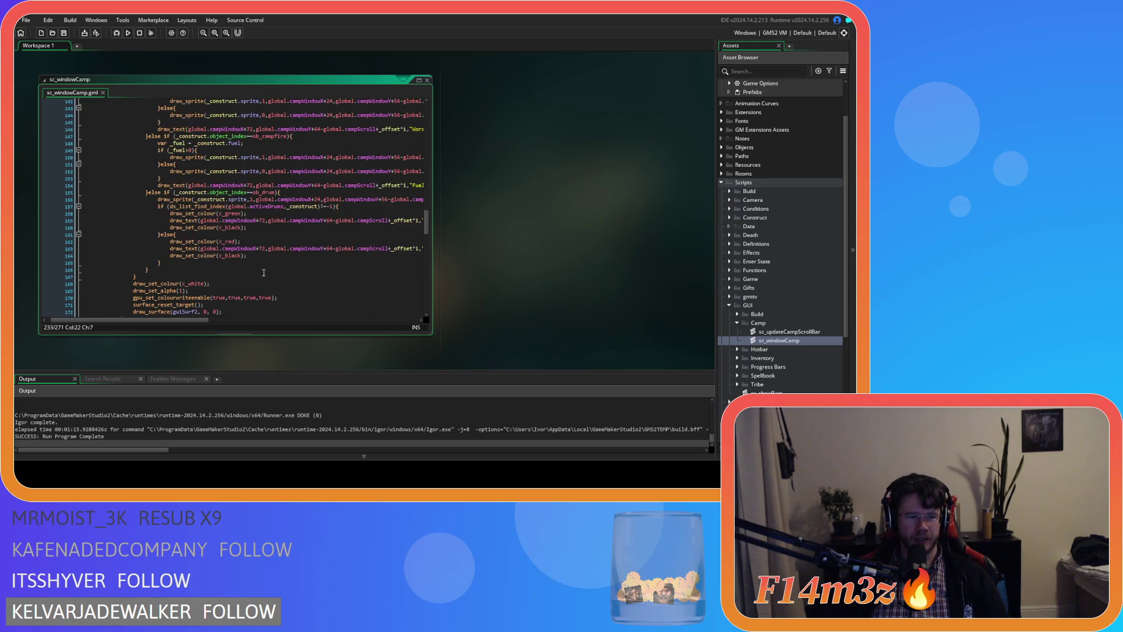
pyautogui.moveTo(426, 223)
pyautogui.mouseDown()
pyautogui.moveTo(425, 204)
pyautogui.moveTo(416, 302)
pyautogui.moveTo(416, 269)
pyautogui.moveTo(417, 288)
pyautogui.mouseUp()
pyautogui.click(320, 214)
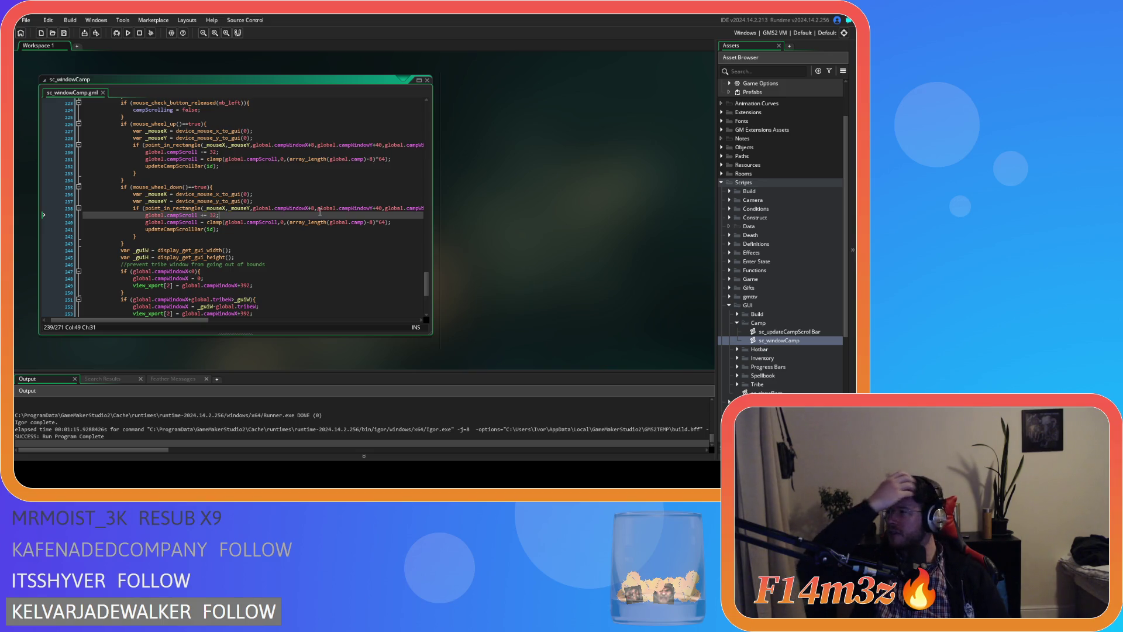
pyautogui.click(249, 235)
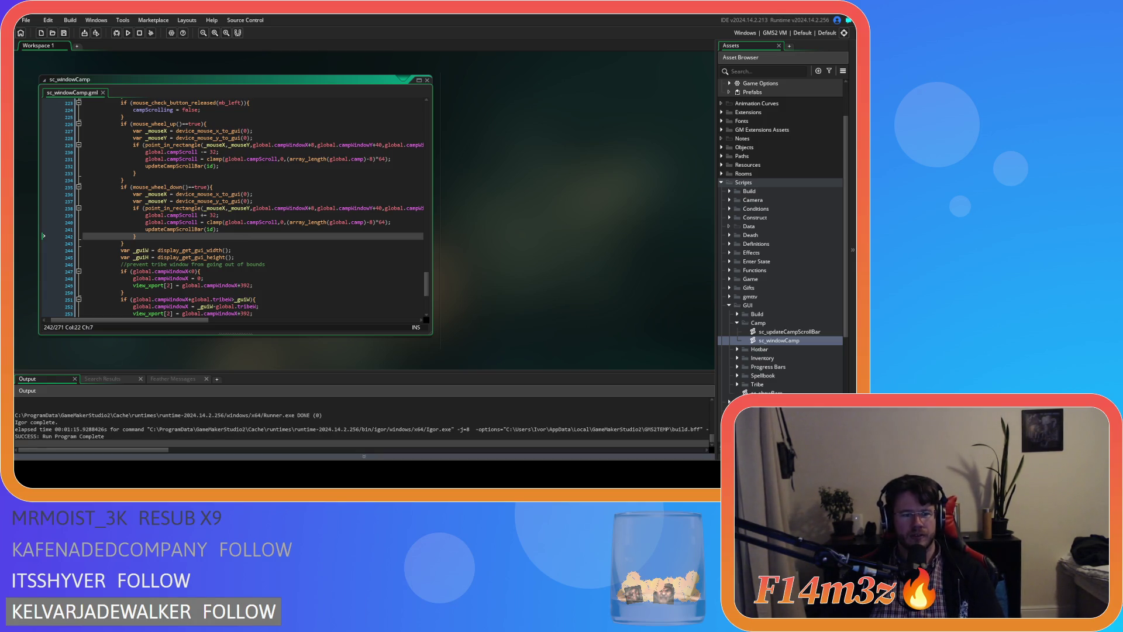
pyautogui.click(236, 222)
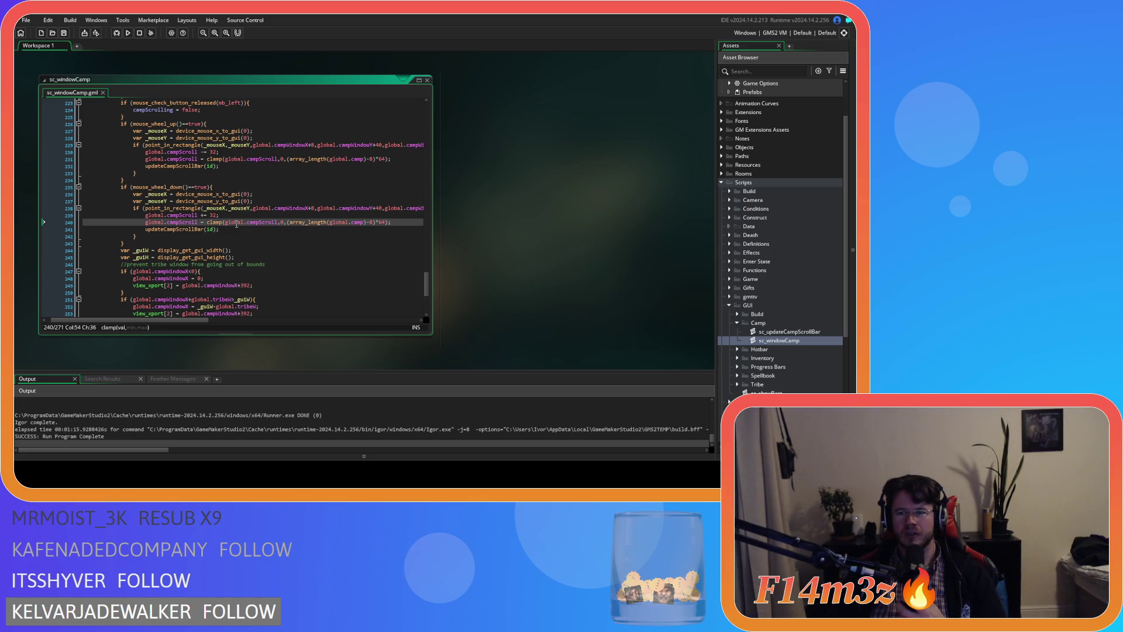
pyautogui.click(189, 208)
pyautogui.click(262, 256)
pyautogui.click(321, 222)
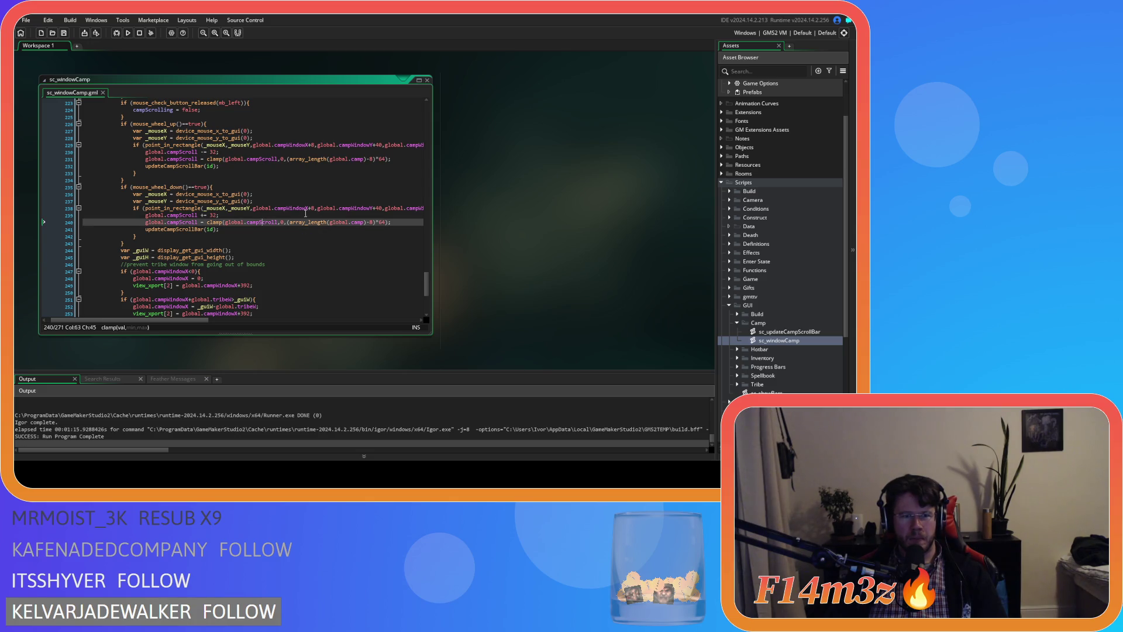
pyautogui.click(320, 230)
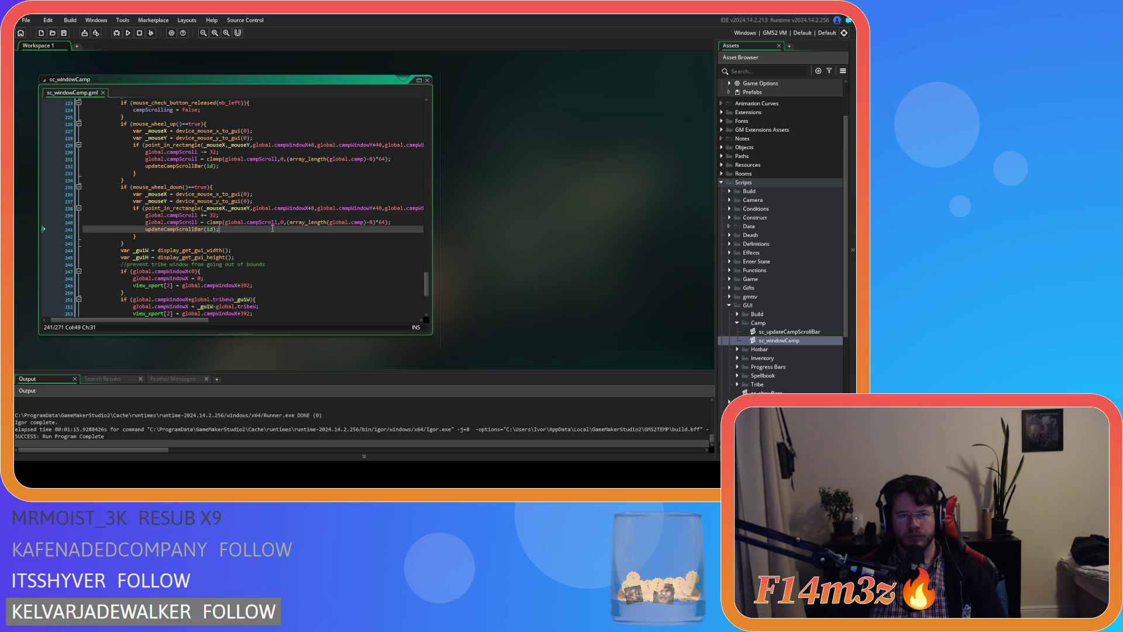
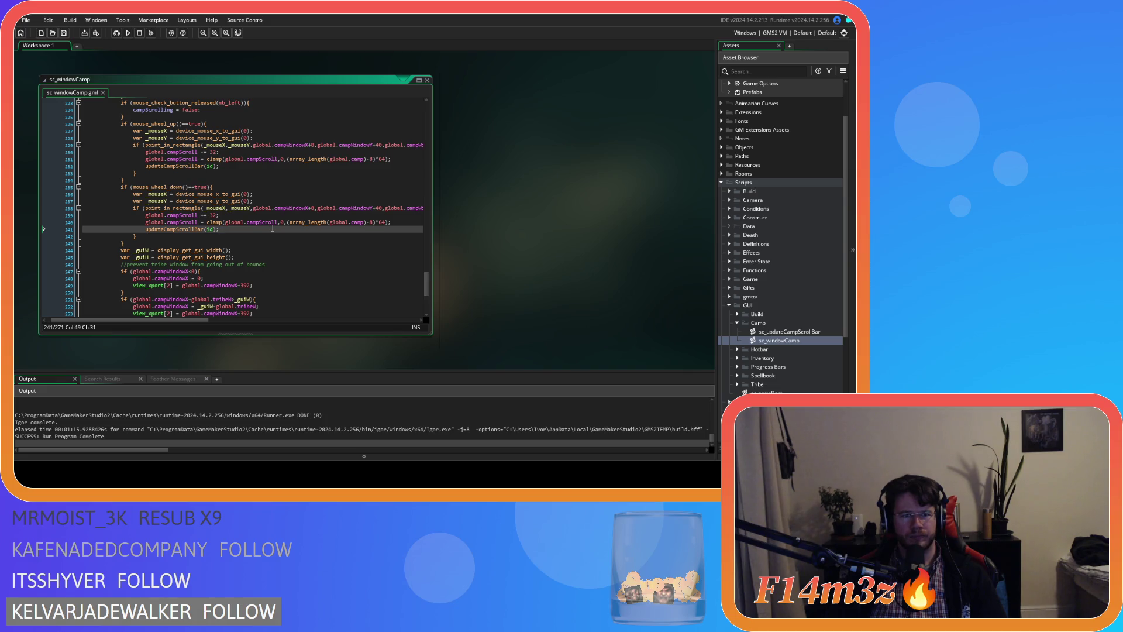
# Insert a blank line after the drag-release block, just above the mouse_wheel_up check.
pyautogui.scroll(3, 272, 228)
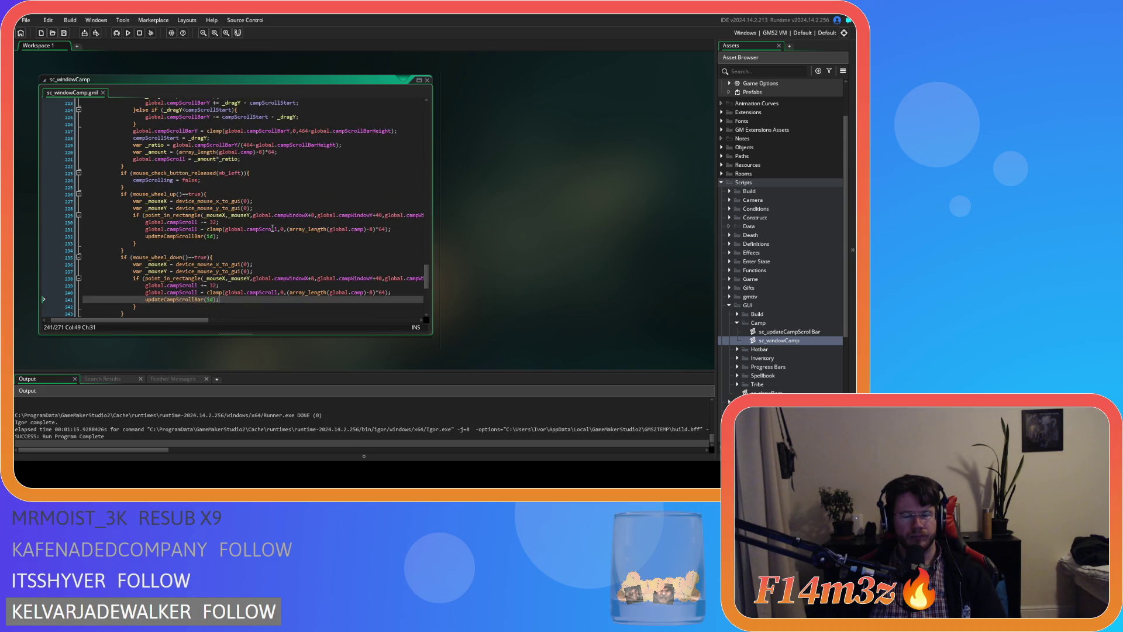
pyautogui.scroll(3, 272, 228)
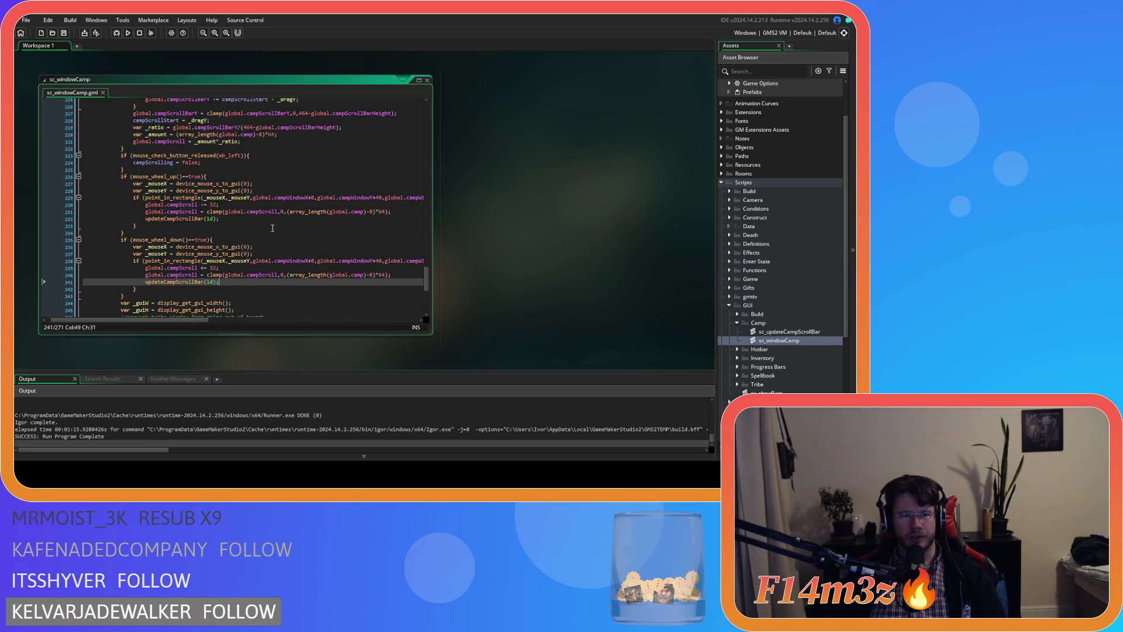
pyautogui.scroll(-5, 272, 228)
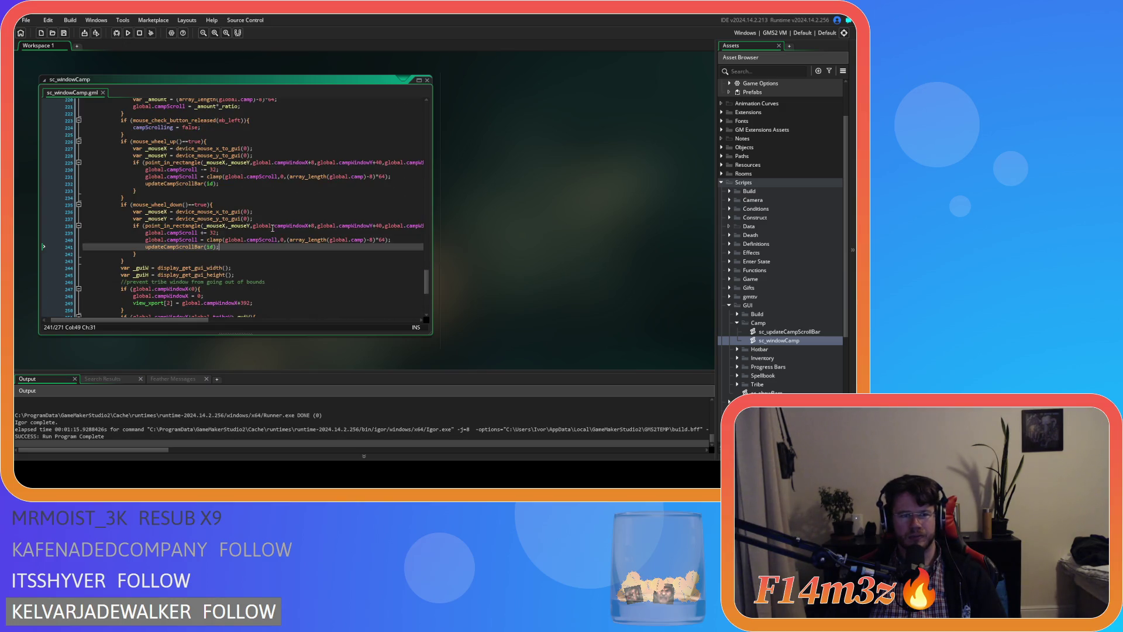
pyautogui.moveTo(230, 218)
pyautogui.moveTo(271, 236)
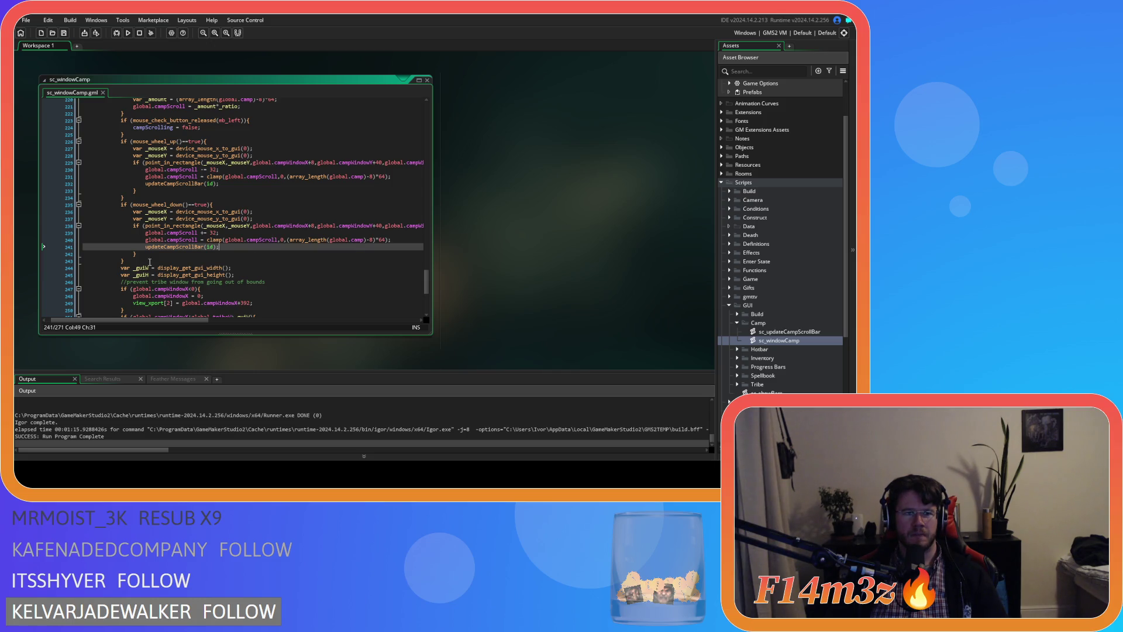
pyautogui.scroll(2, 169, 210)
pyautogui.click(178, 169)
pyautogui.press('Return')
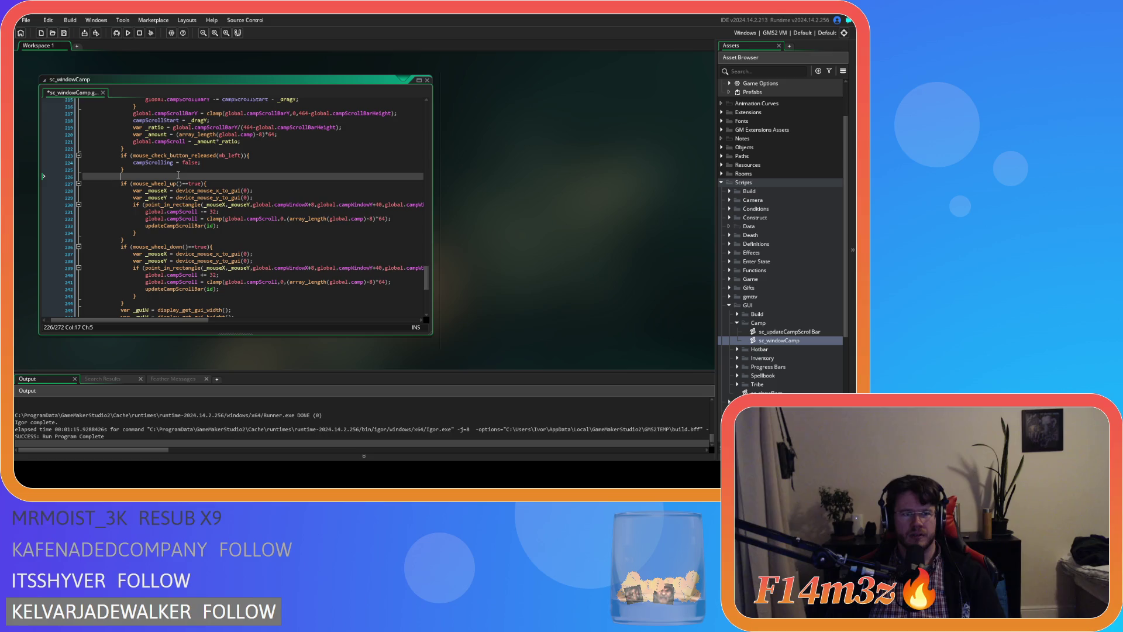
# Label the wheel-up and wheel-down blocks with //scroll up and //scroll down comments.
pyautogui.write('scroll up')
pyautogui.click(137, 241)
pyautogui.press('Return')
pyautogui.write('//scroll down')
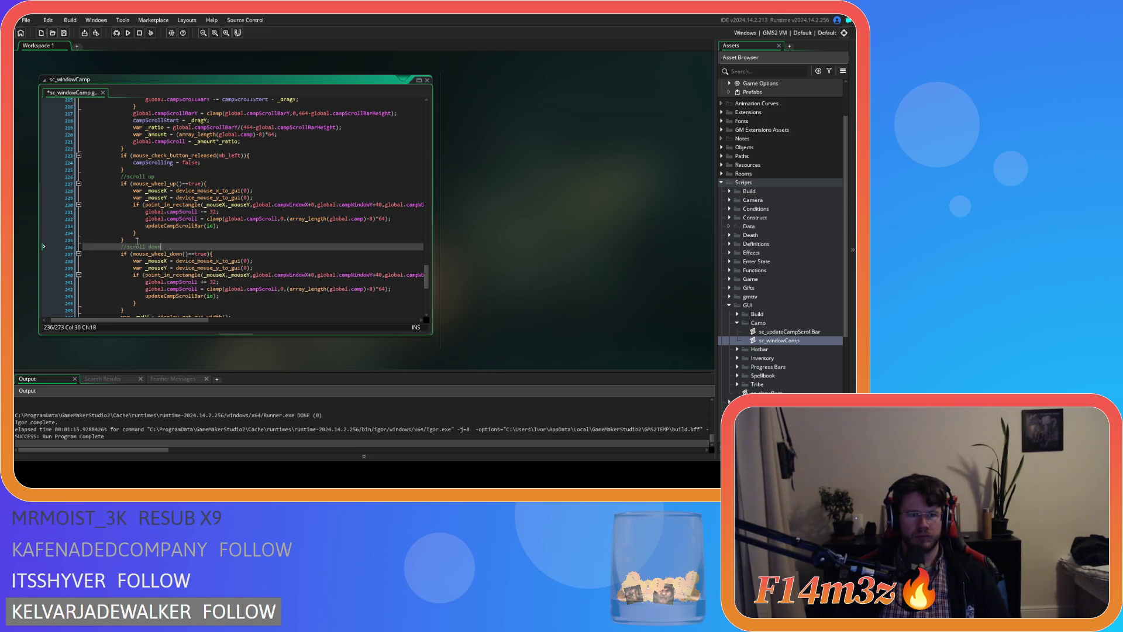
# Add a //scrolling comment before the drag-scroll code and save the script.
pyautogui.scroll(5, 137, 241)
pyautogui.click(157, 162)
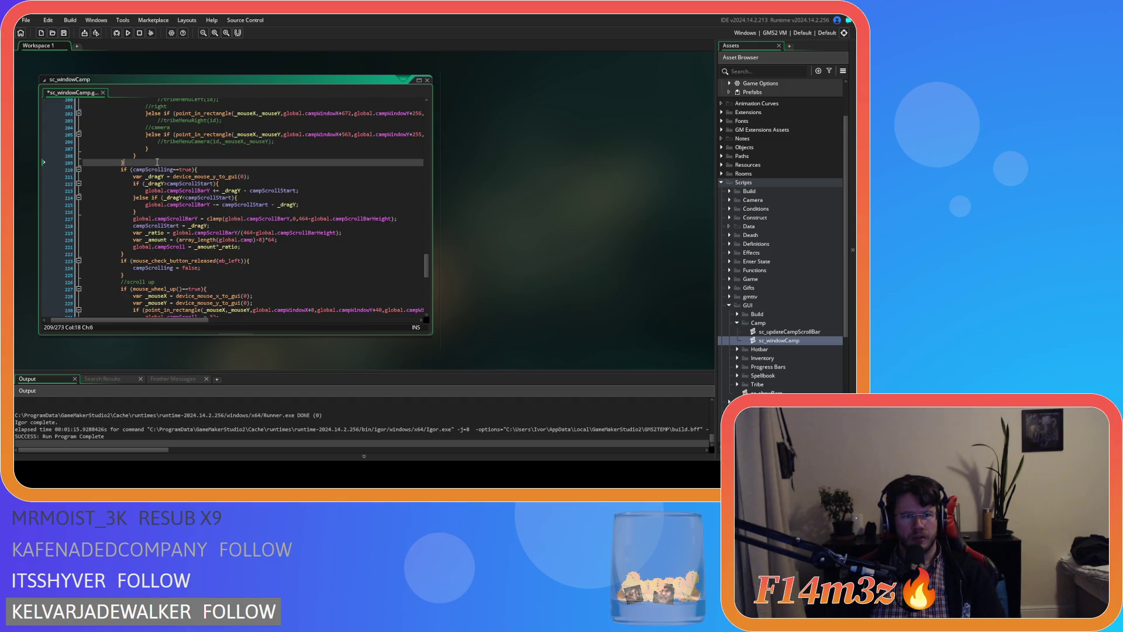
pyautogui.press('Return')
pyautogui.write('//')
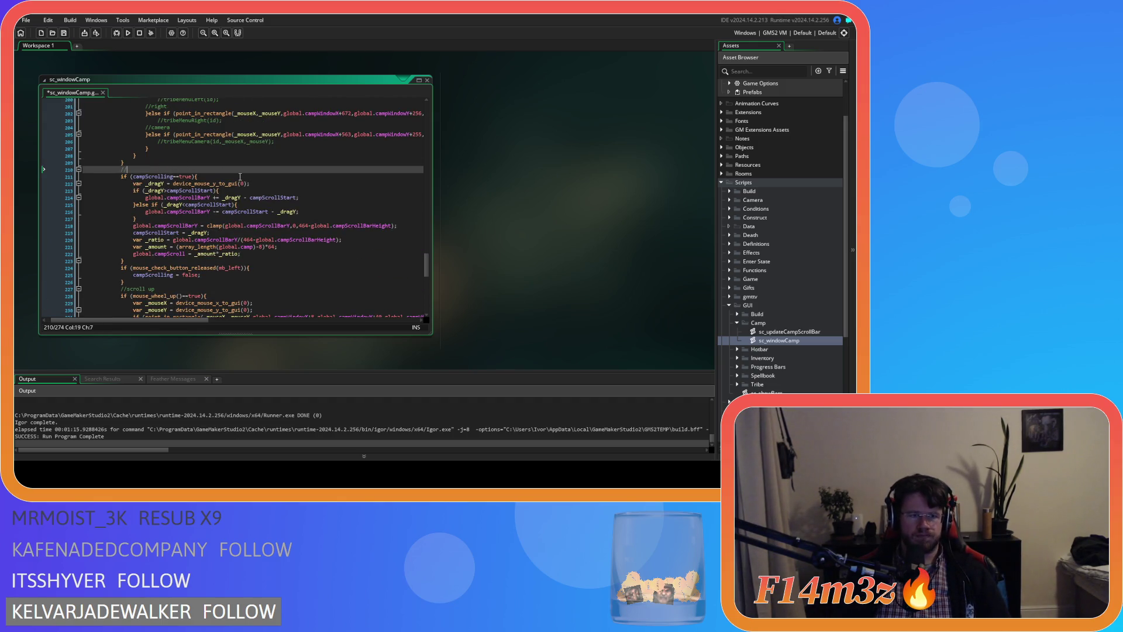
pyautogui.write('scrolling')
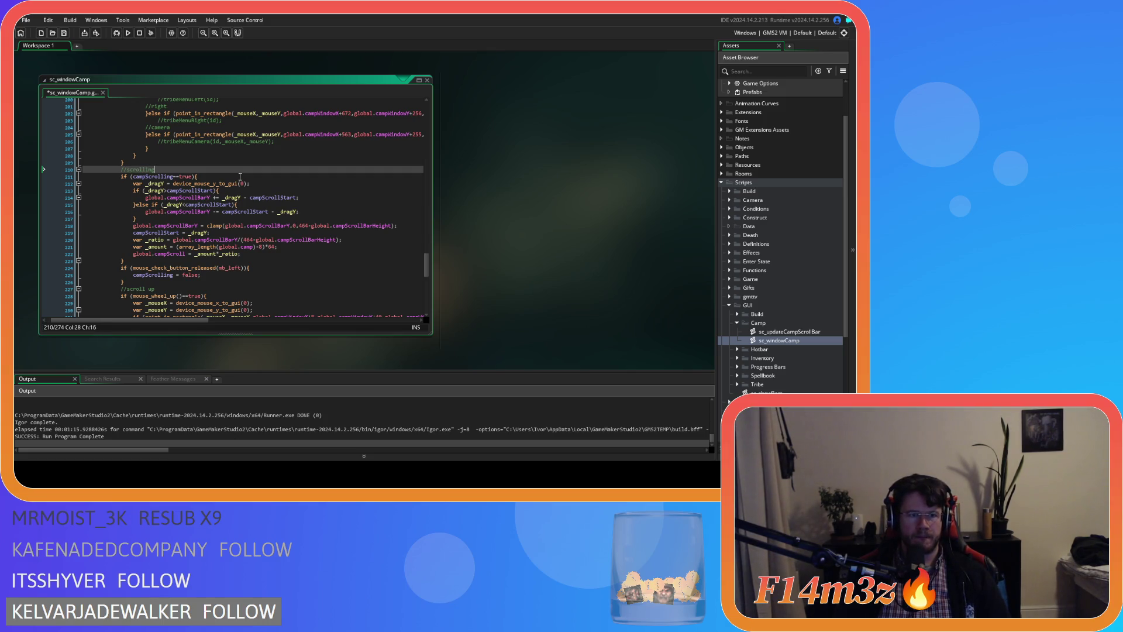
pyautogui.scroll(7, 216, 177)
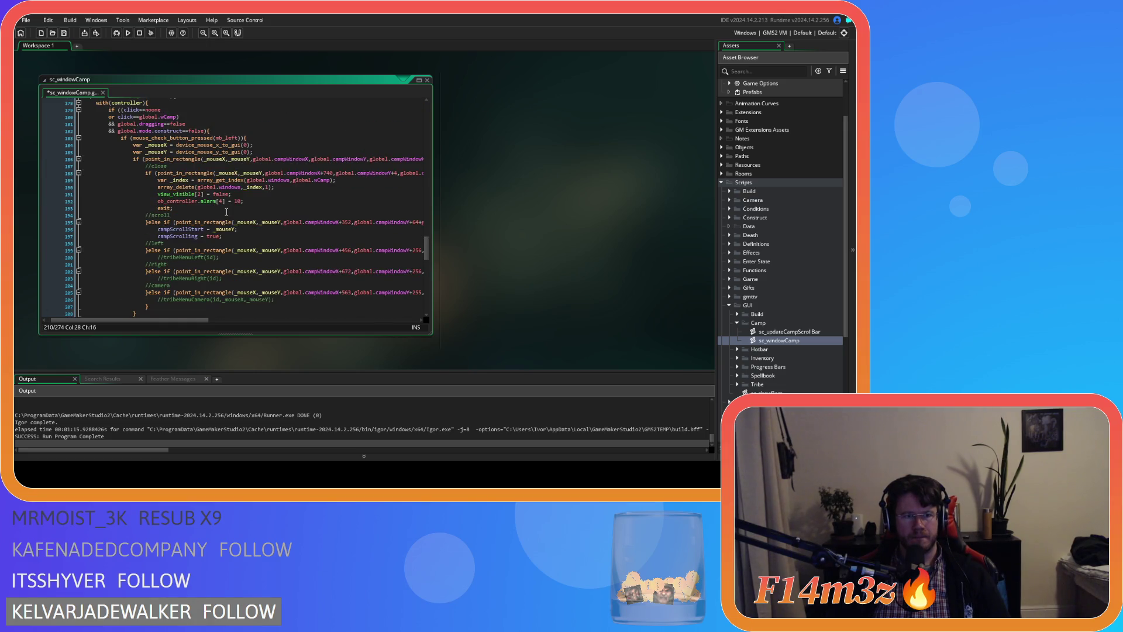
pyautogui.scroll(-5, 226, 212)
pyautogui.scroll(3, 158, 180)
pyautogui.click(158, 180)
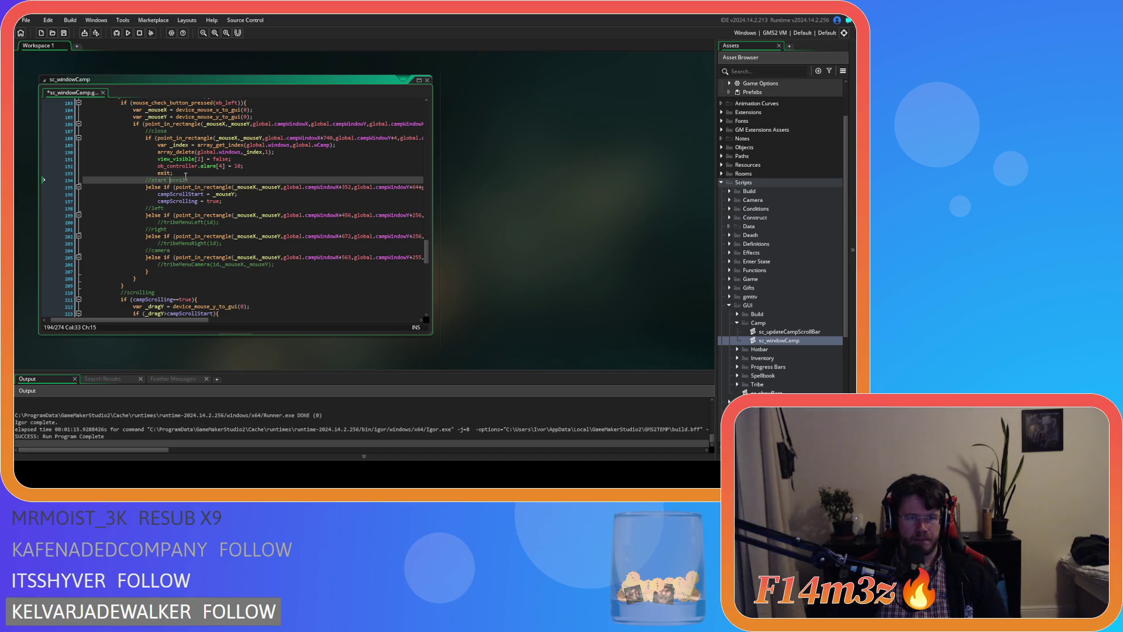
pyautogui.hotkey('ctrl', 's')
# Trim the drag-scroll comment to //scroll, save, and select the mouse-wheel up/down blocks.
pyautogui.scroll(-6, 182, 255)
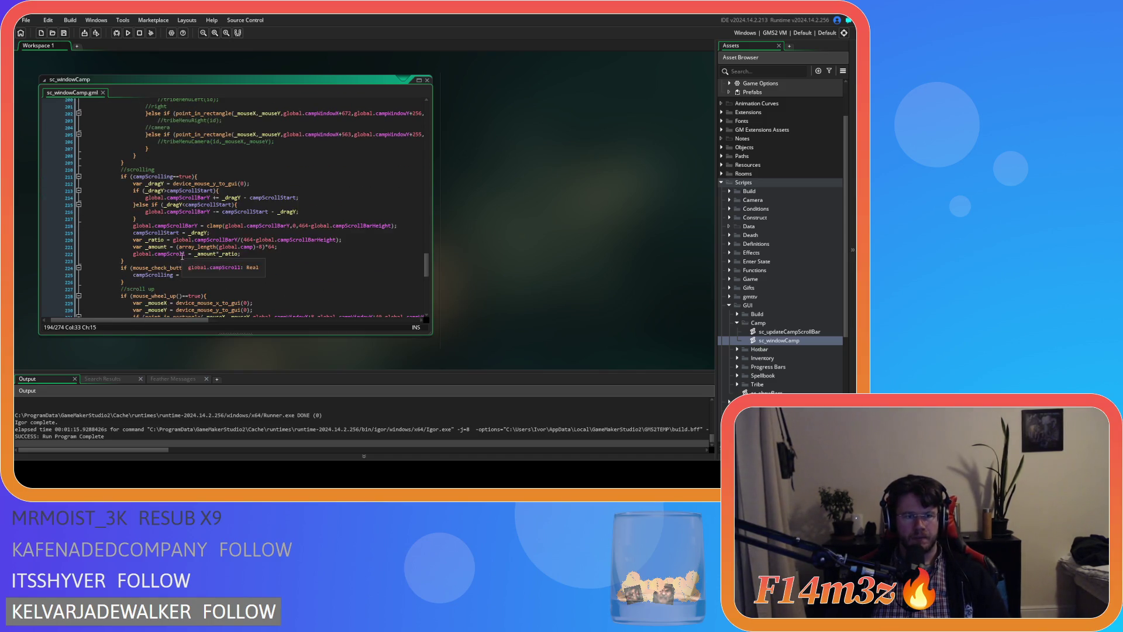
pyautogui.click(168, 172)
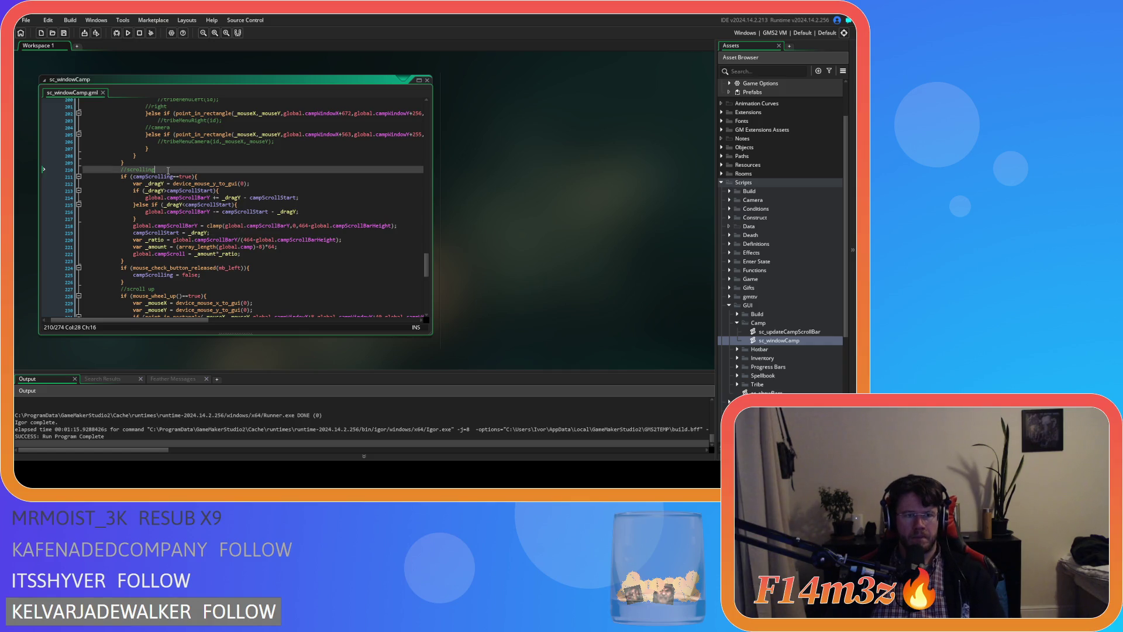
pyautogui.press('BackSpace')
pyautogui.press('BackSpace')
pyautogui.press('BackSpace')
pyautogui.scroll(-2, 160, 224)
pyautogui.click(218, 211)
pyautogui.hotkey('ctrl', 's')
pyautogui.scroll(-5, 129, 283)
pyautogui.moveTo(129, 283); pyautogui.dragTo(117, 149)
# Duplicate the mouse-wheel blocks with Ctrl+D and relabel the copy's comment as scroll up button.
pyautogui.hotkey('ctrl', 'd')
pyautogui.scroll(4, 176, 237)
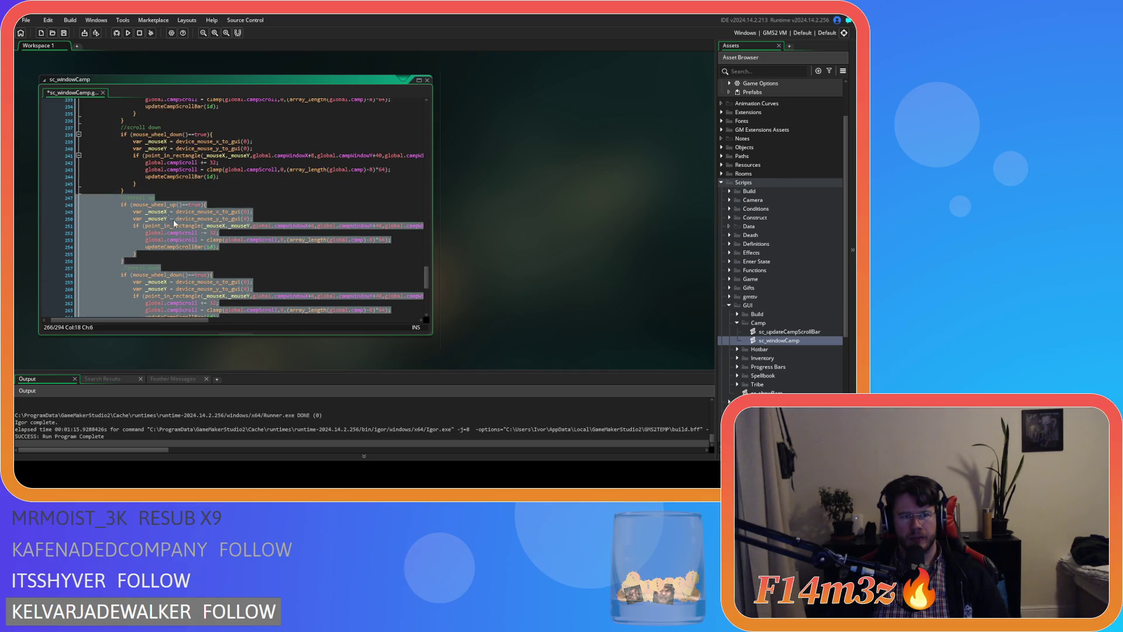
pyautogui.click(157, 204)
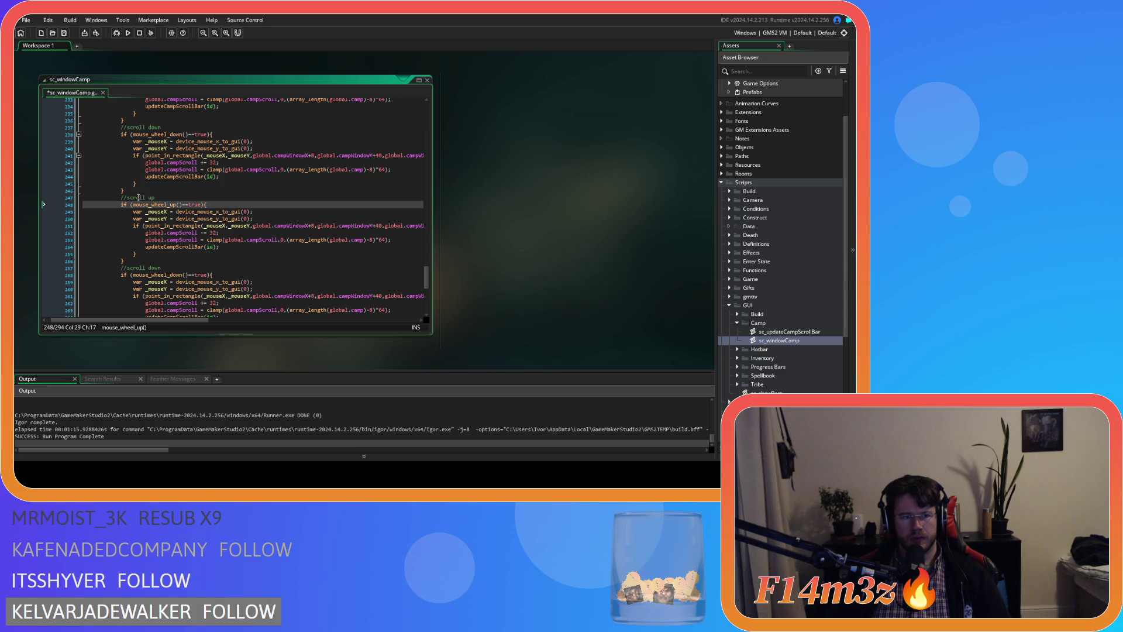
pyautogui.doubleClick(146, 198)
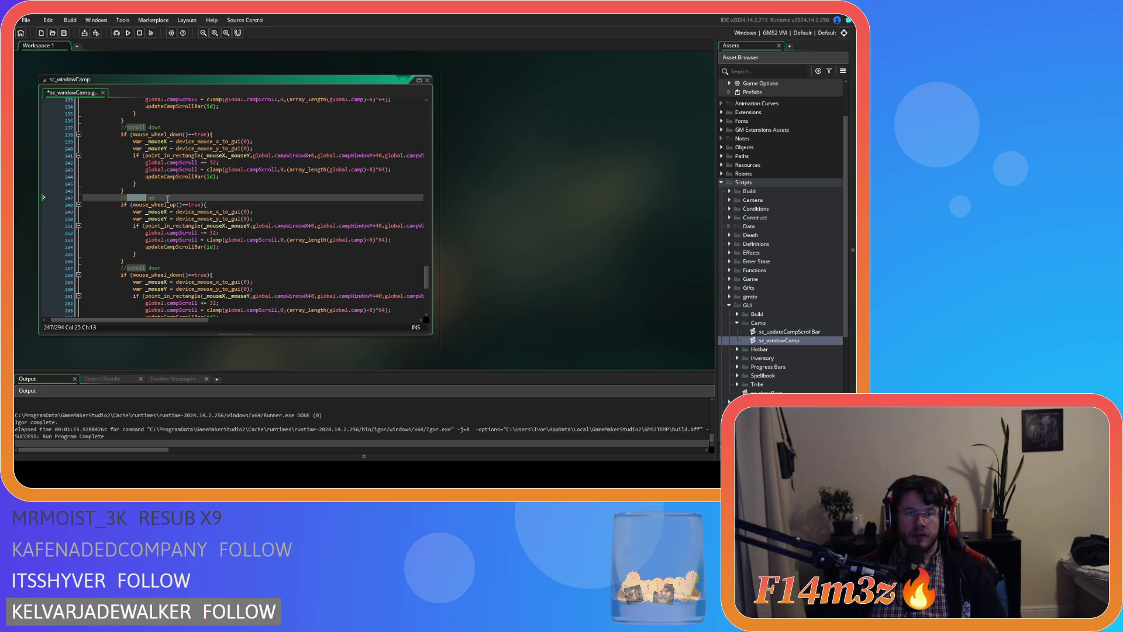
pyautogui.click(202, 201)
pyautogui.write('button')
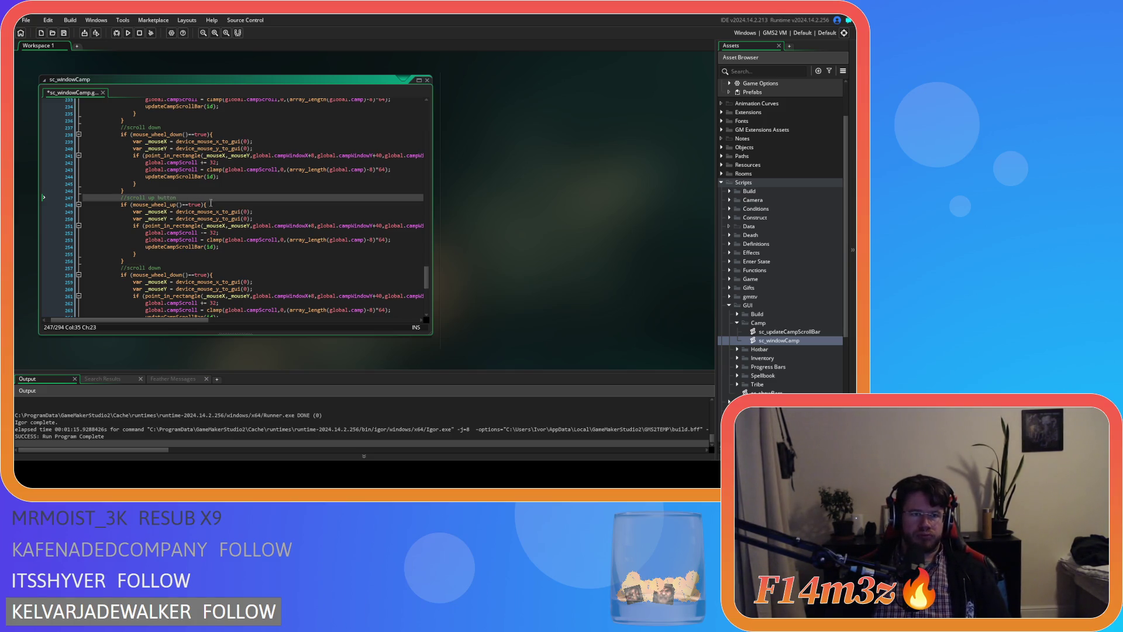
# Relabel the originals as //mouse scroll up/down and the copy as //scroll down button.
pyautogui.scroll(4, 211, 203)
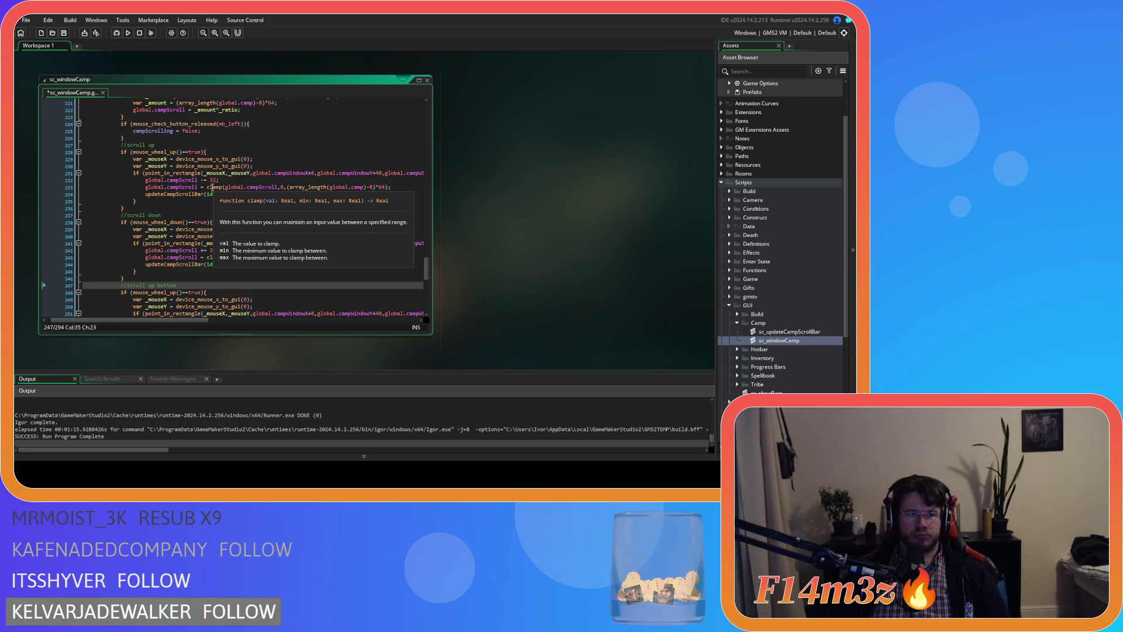
pyautogui.click(167, 146)
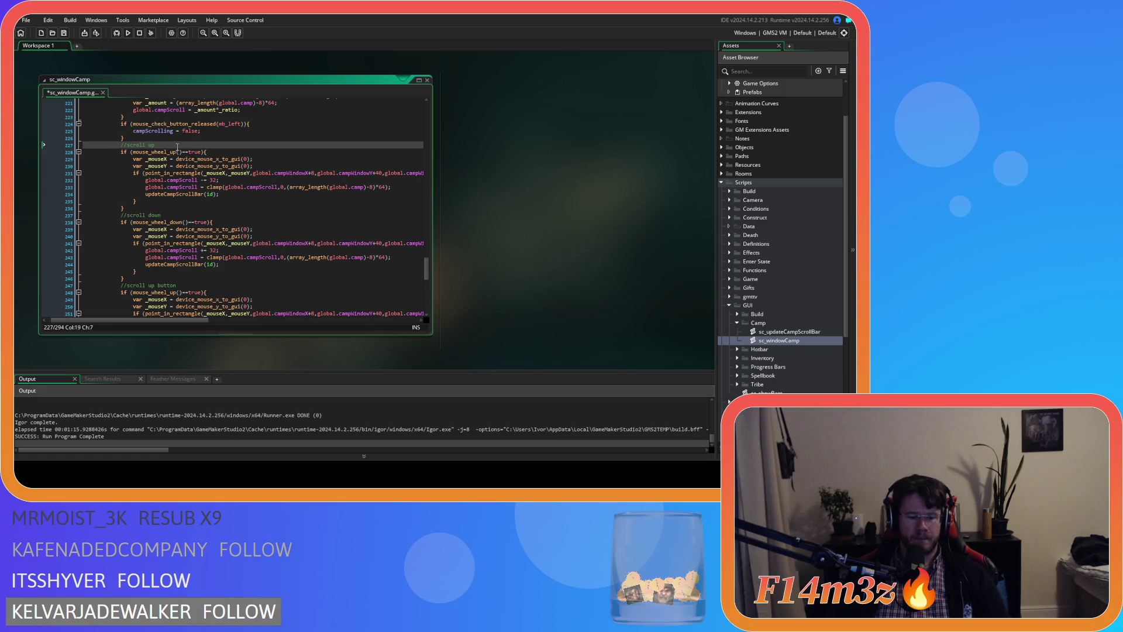
pyautogui.write('mouse')
pyautogui.click(128, 216)
pyautogui.write('mouse')
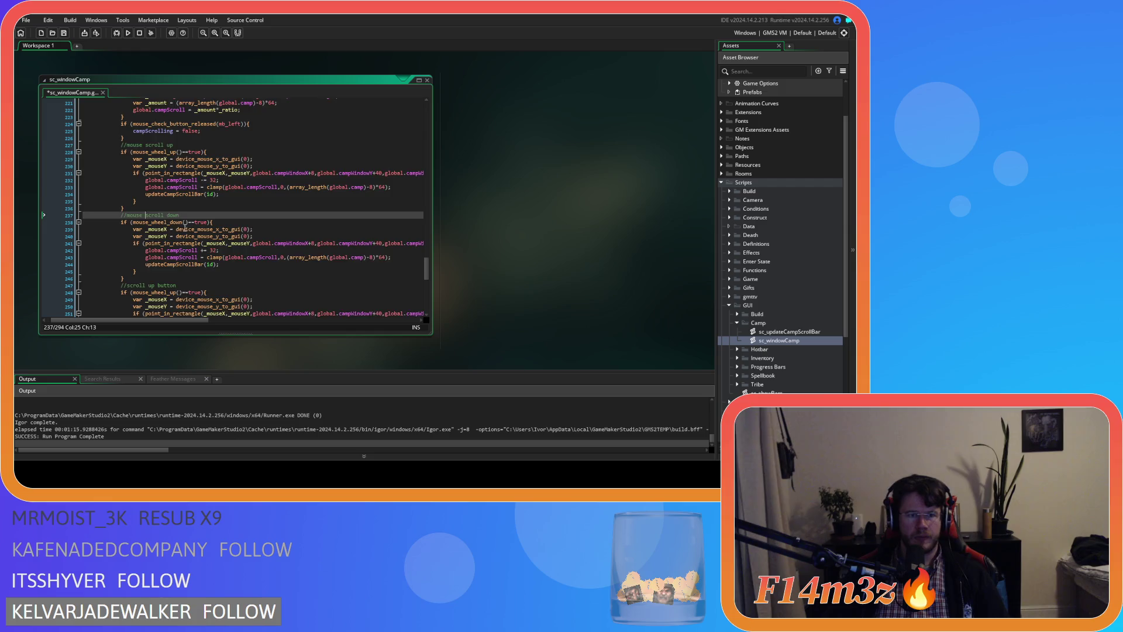
pyautogui.scroll(-3, 187, 216)
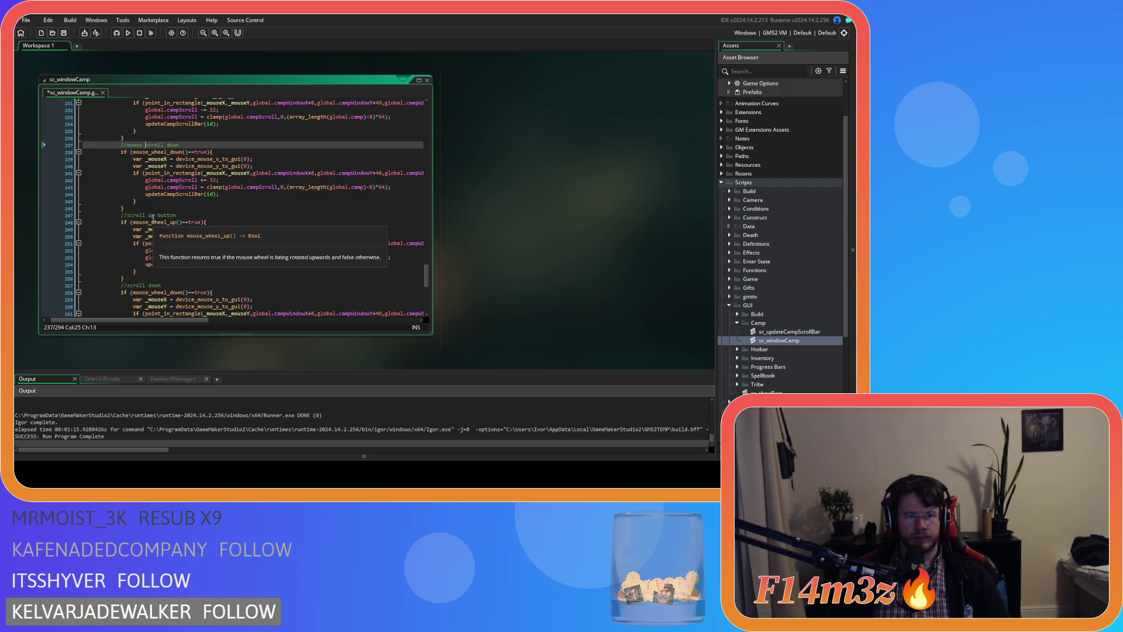
pyautogui.click(176, 285)
pyautogui.write('button')
# Check the copied block's x-coordinate line and select the duplicated scroll blocks.
pyautogui.click(204, 229)
pyautogui.moveTo(235, 231)
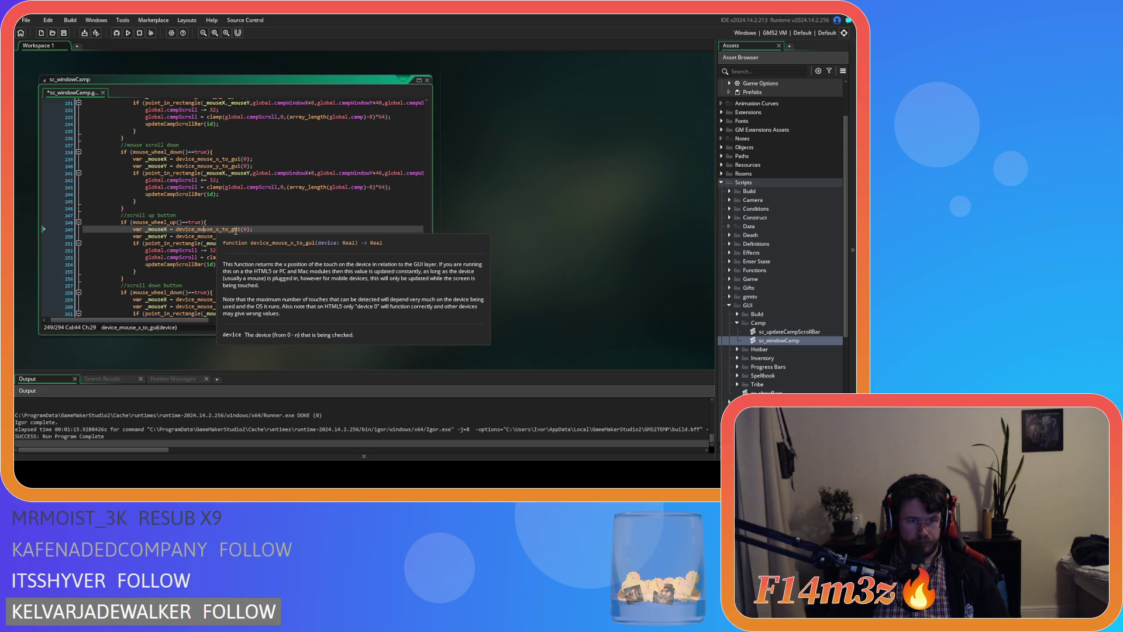
pyautogui.scroll(-3, 235, 231)
pyautogui.moveTo(143, 296); pyautogui.dragTo(121, 157)
# Delete the duplicated scroll blocks and the leftover empty line.
pyautogui.press('Delete')
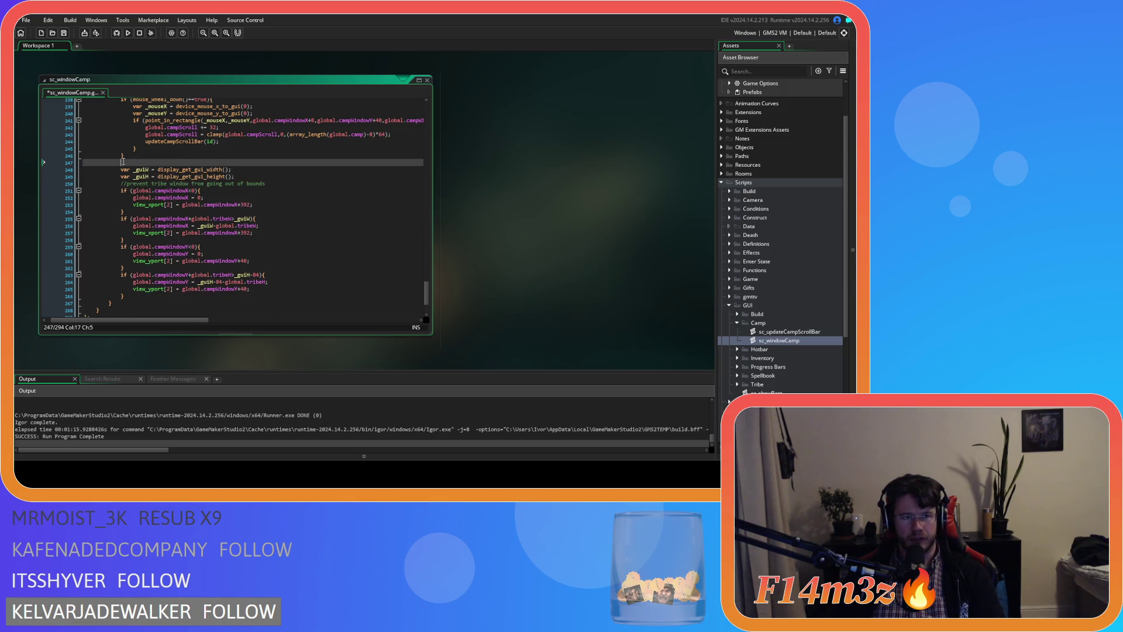
pyautogui.press('Delete')
pyautogui.scroll(10, 248, 252)
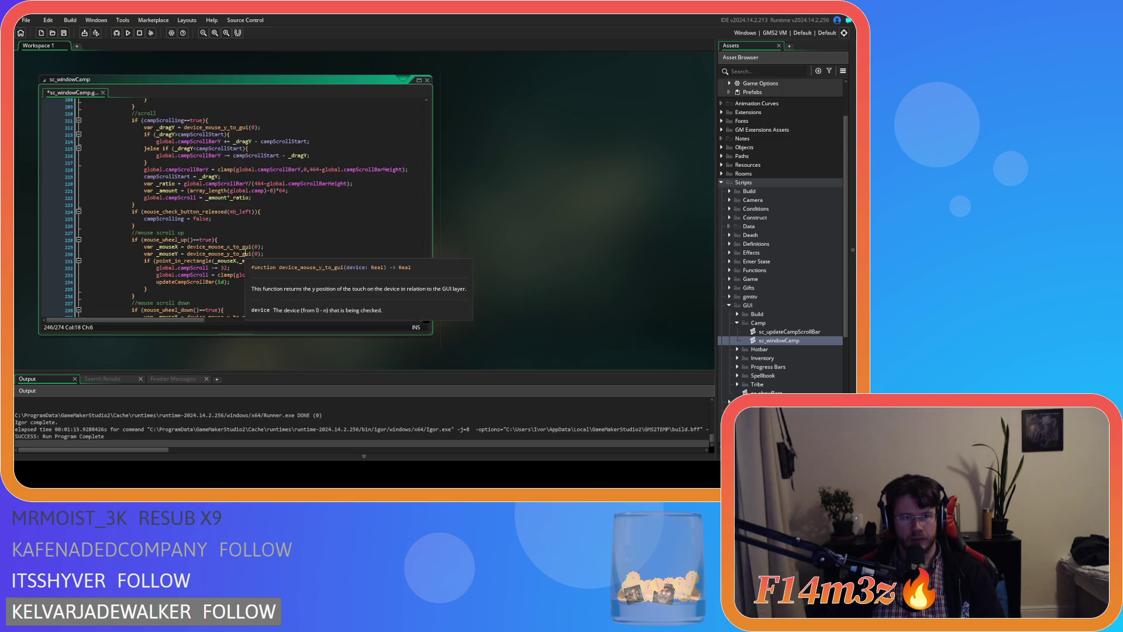
pyautogui.scroll(8, 248, 252)
pyautogui.click(280, 206)
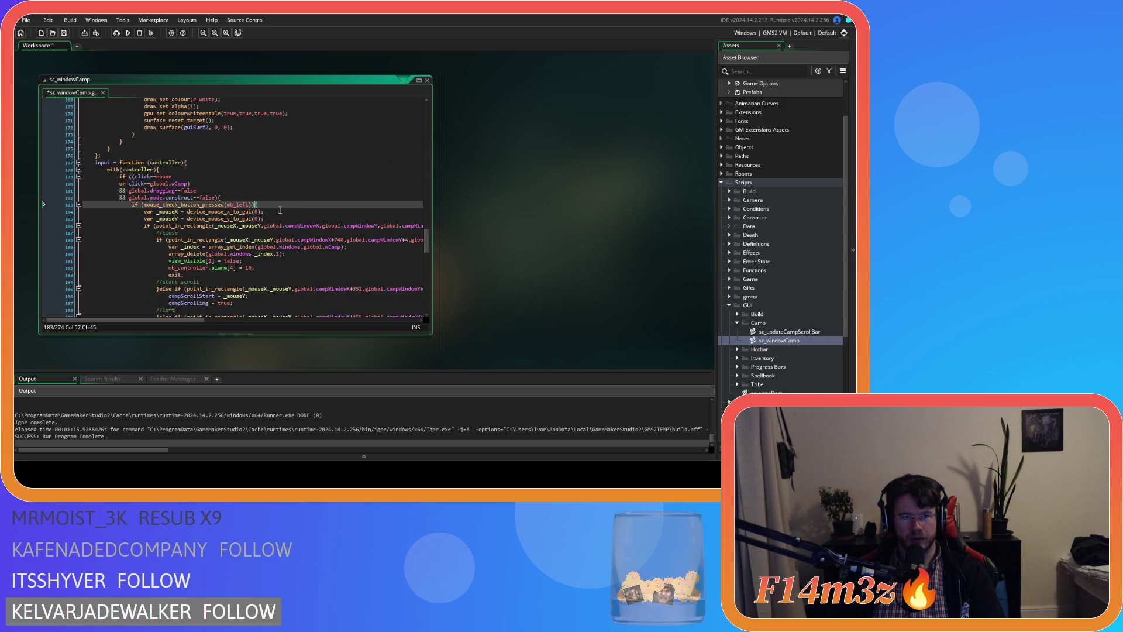
# Paste the scroll up and down handler code after the closing brace on line 199.
pyautogui.scroll(-6, 280, 209)
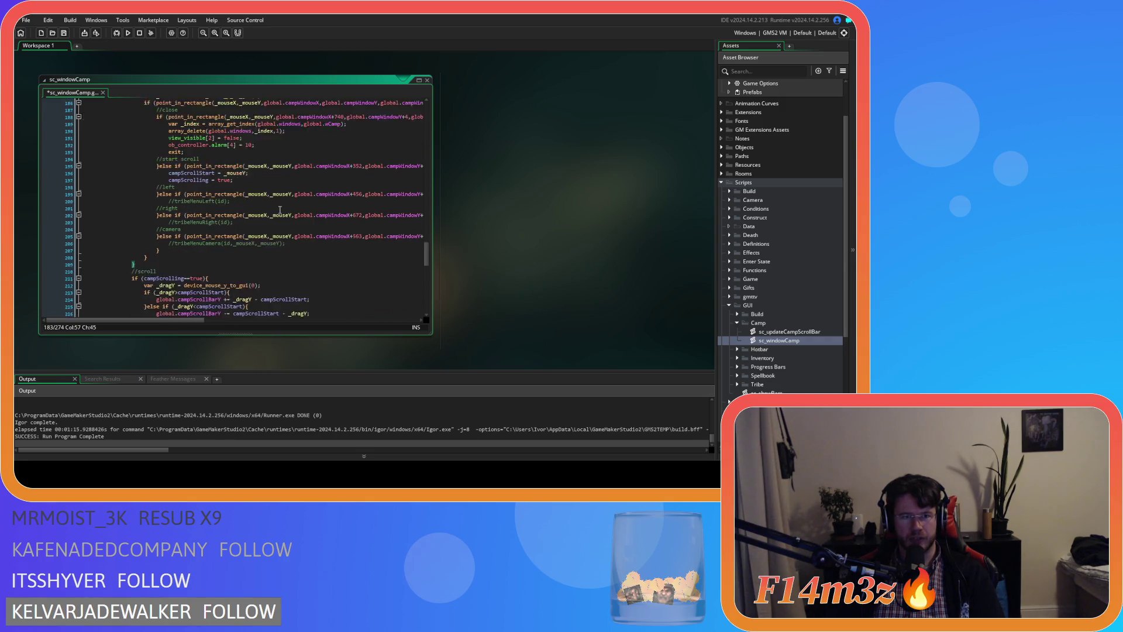
pyautogui.scroll(3, 279, 210)
pyautogui.scroll(-3, 280, 209)
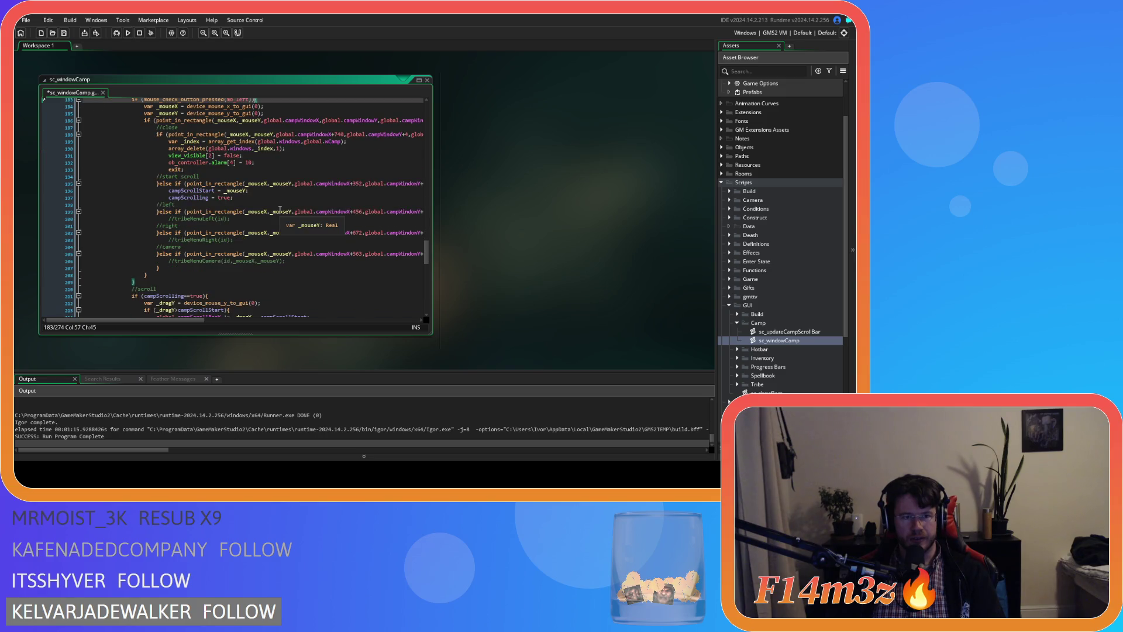
pyautogui.click(244, 199)
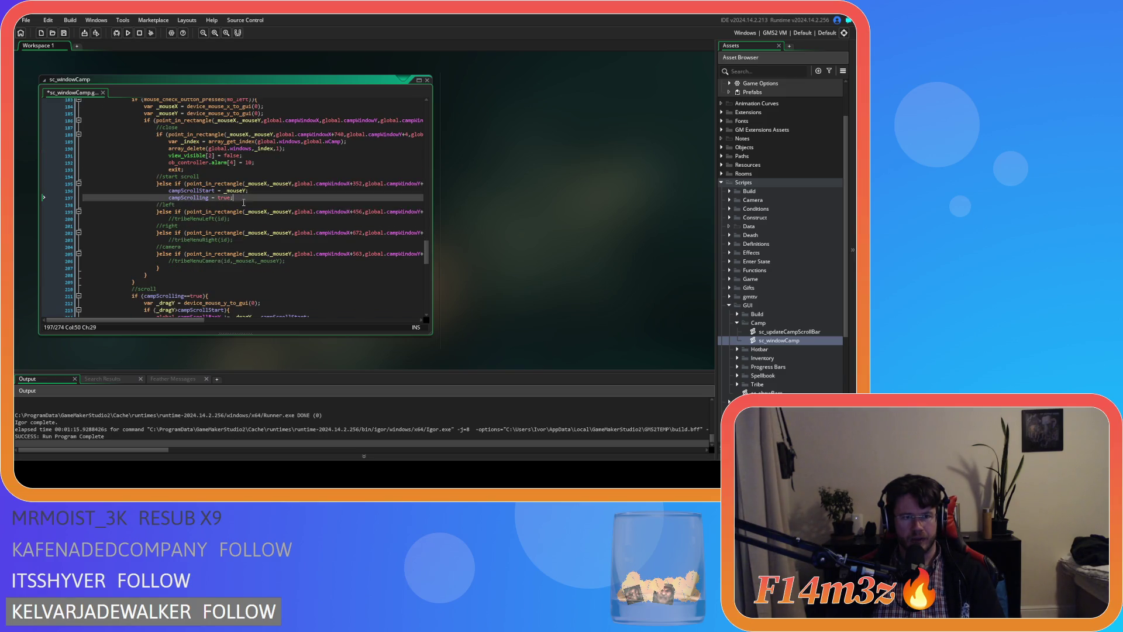
pyautogui.click(158, 212)
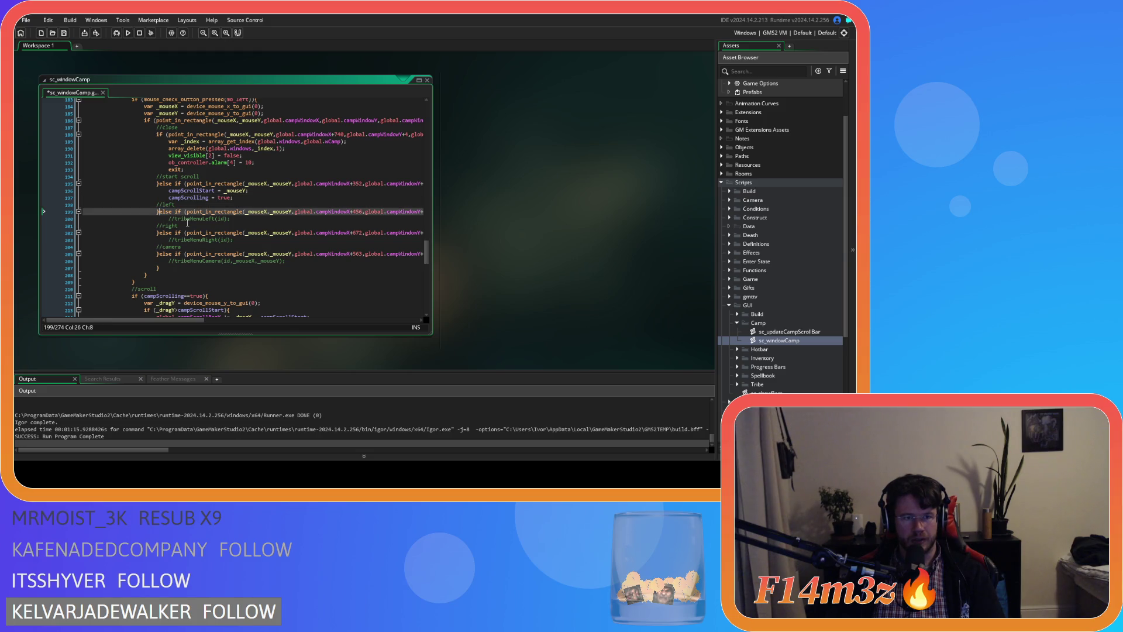
pyautogui.hotkey('ctrl', 'v')
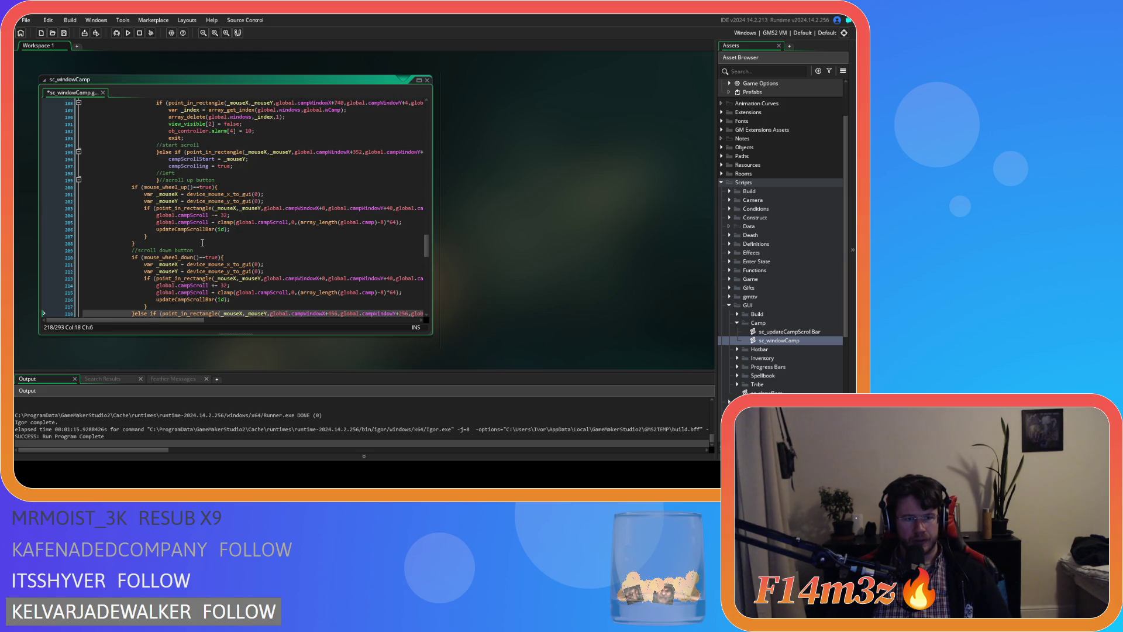
# Indent the pasted scroll handlers two levels.
pyautogui.scroll(-2, 210, 246)
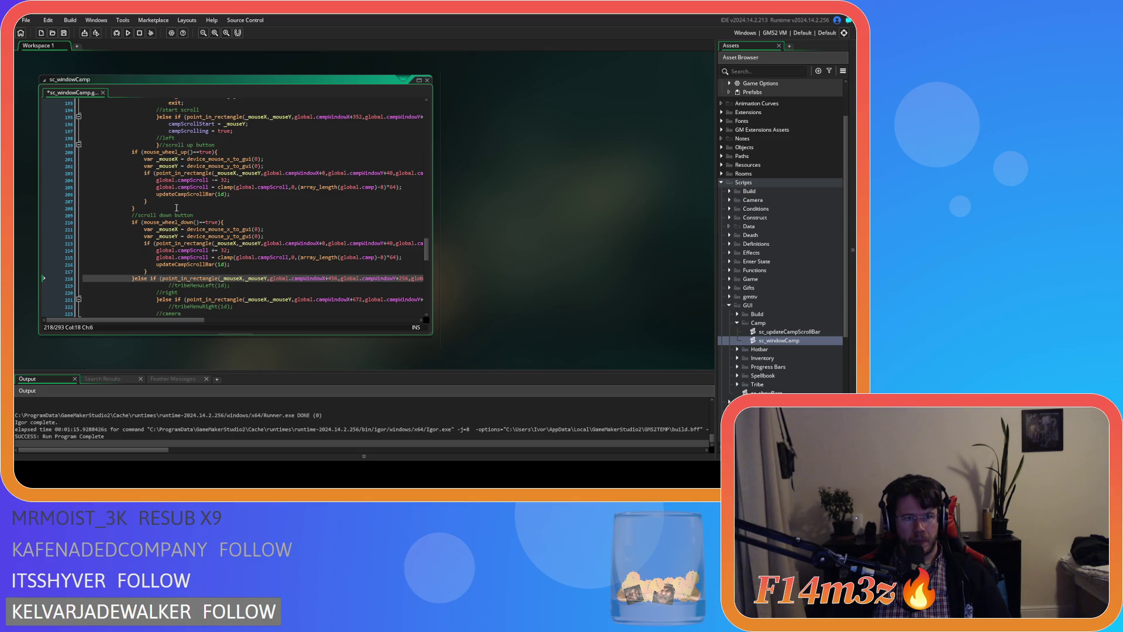
pyautogui.scroll(3, 181, 214)
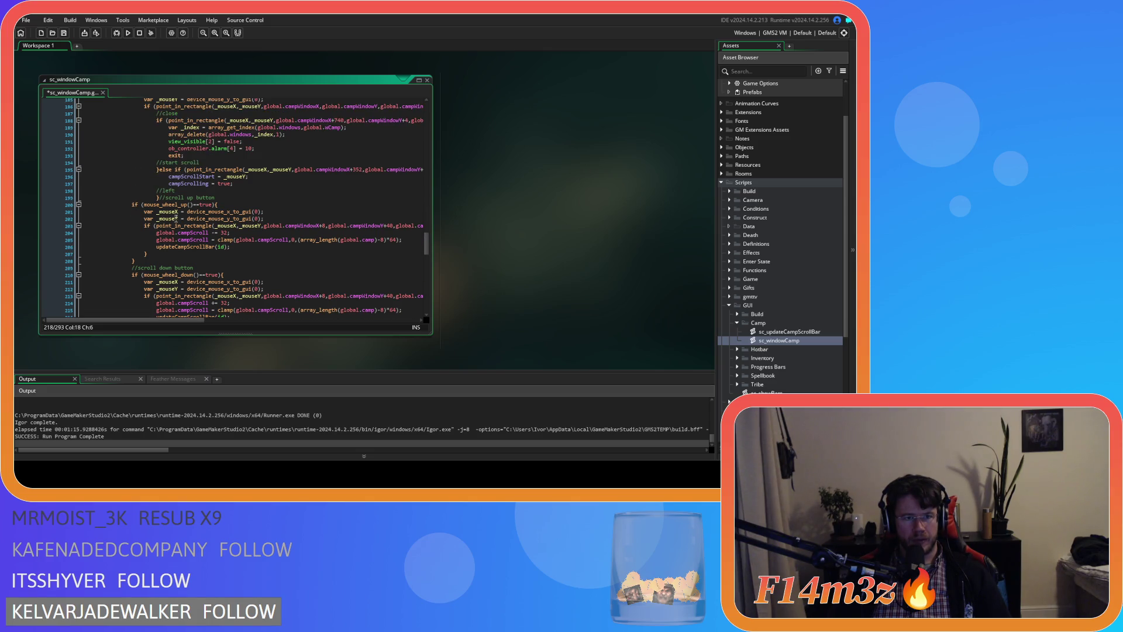
pyautogui.scroll(2, 159, 199)
pyautogui.scroll(-5, 175, 228)
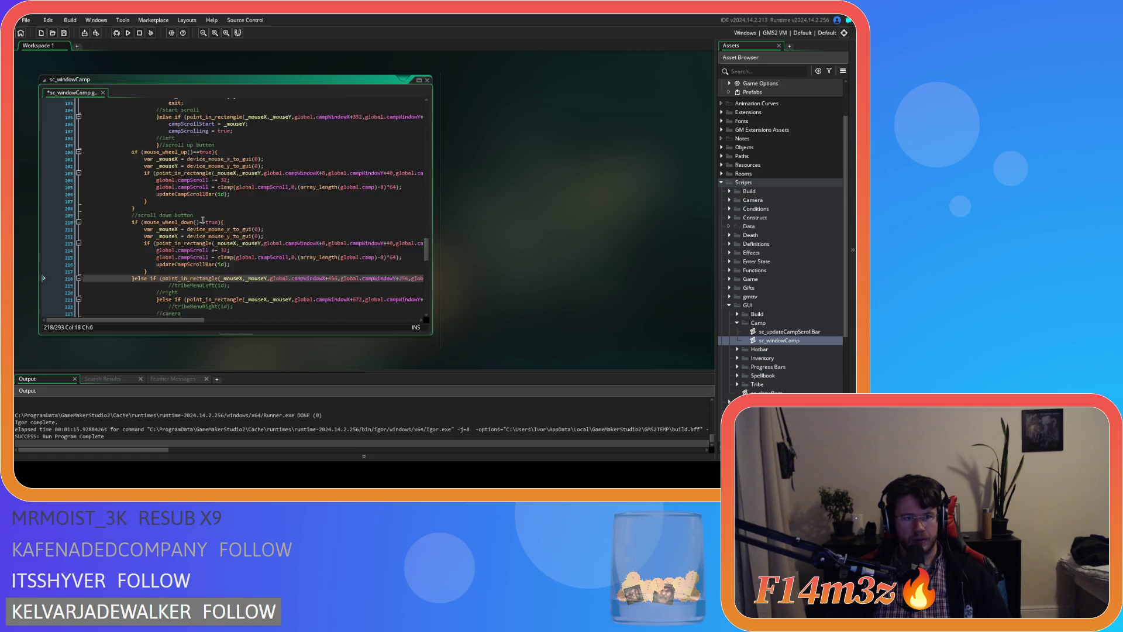
pyautogui.scroll(-2, 177, 296)
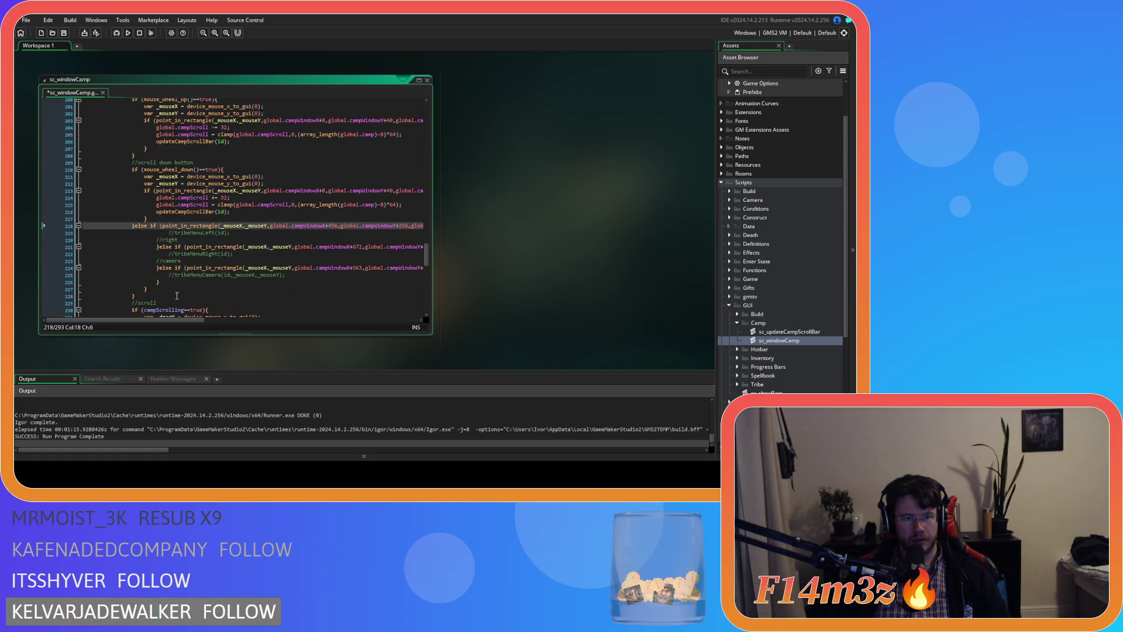
pyautogui.moveTo(141, 225)
pyautogui.mouseDown()
pyautogui.moveTo(94, 199)
pyautogui.moveTo(96, 158)
pyautogui.mouseUp()
pyautogui.press('Tab')
pyautogui.press('Tab')
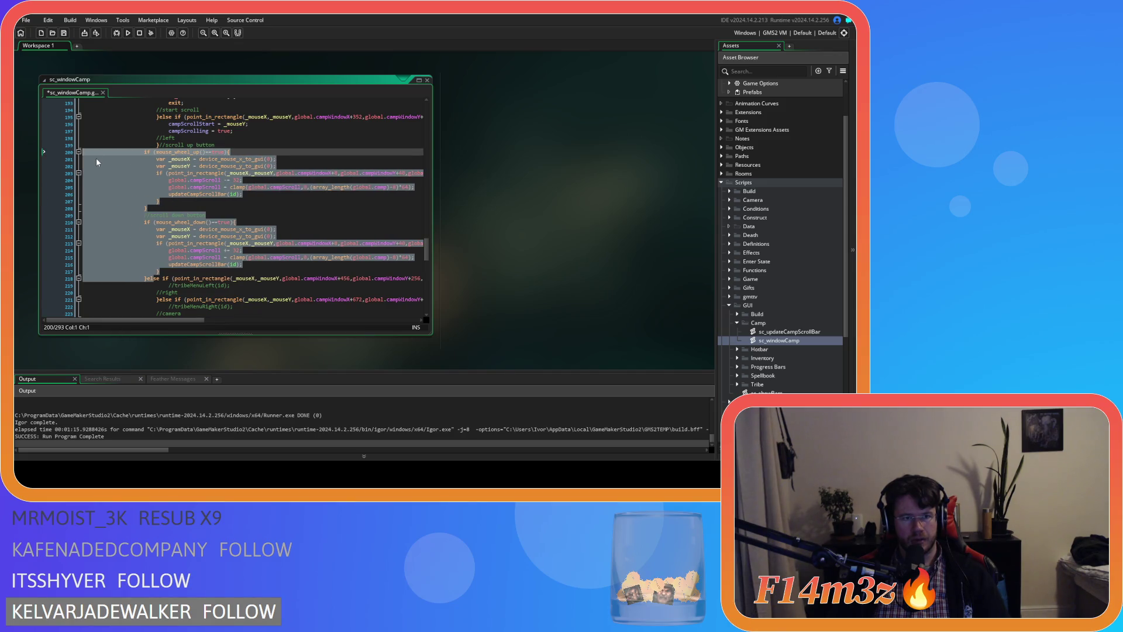
pyautogui.press('Tab')
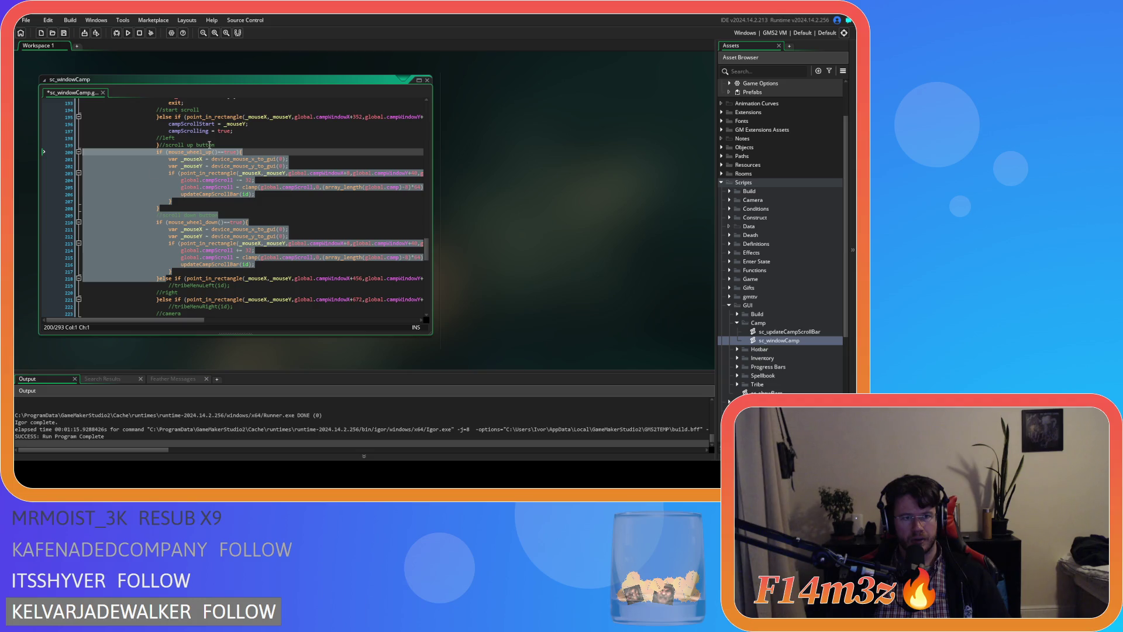
# Join the mouse_wheel_up check onto line 199 as an else if branch.
pyautogui.press('BackSpace')
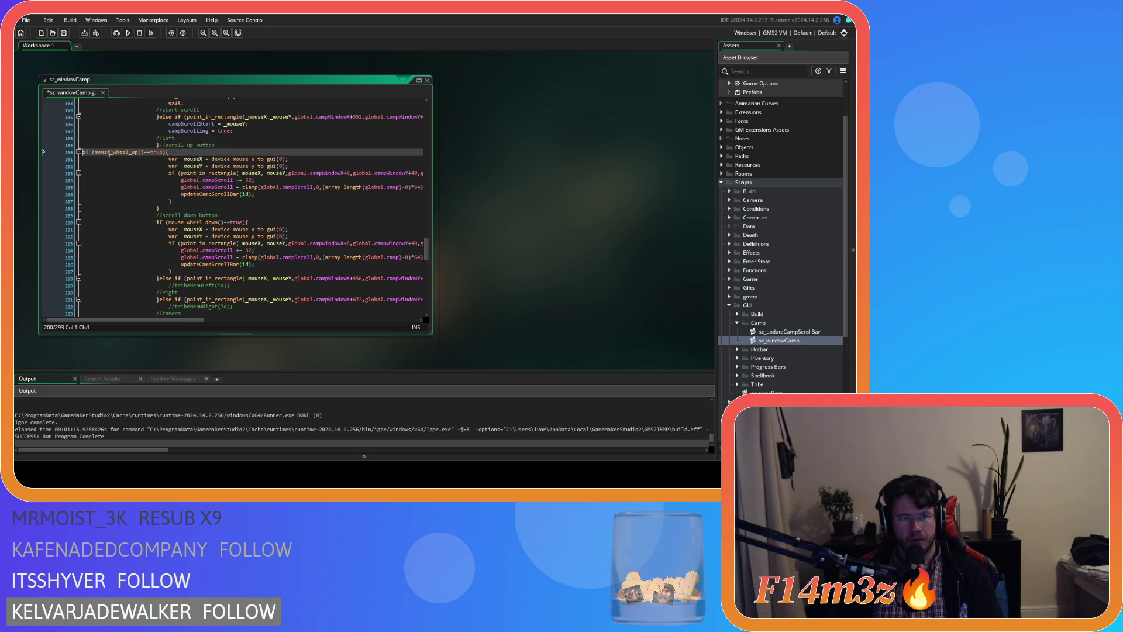
pyautogui.press('BackSpace')
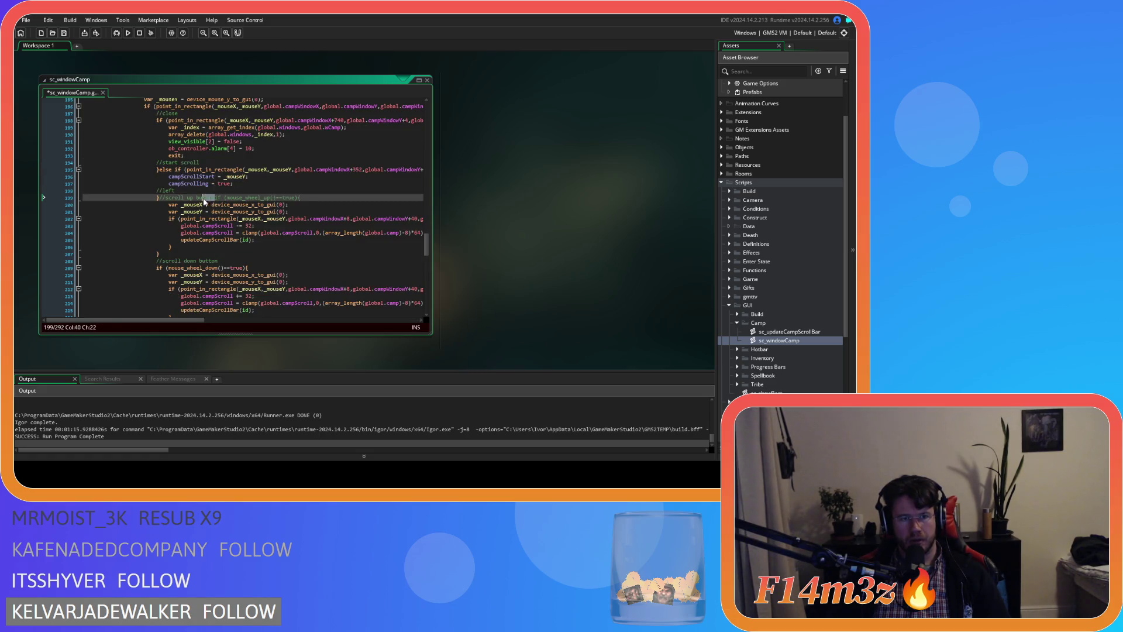
pyautogui.write('}ele')
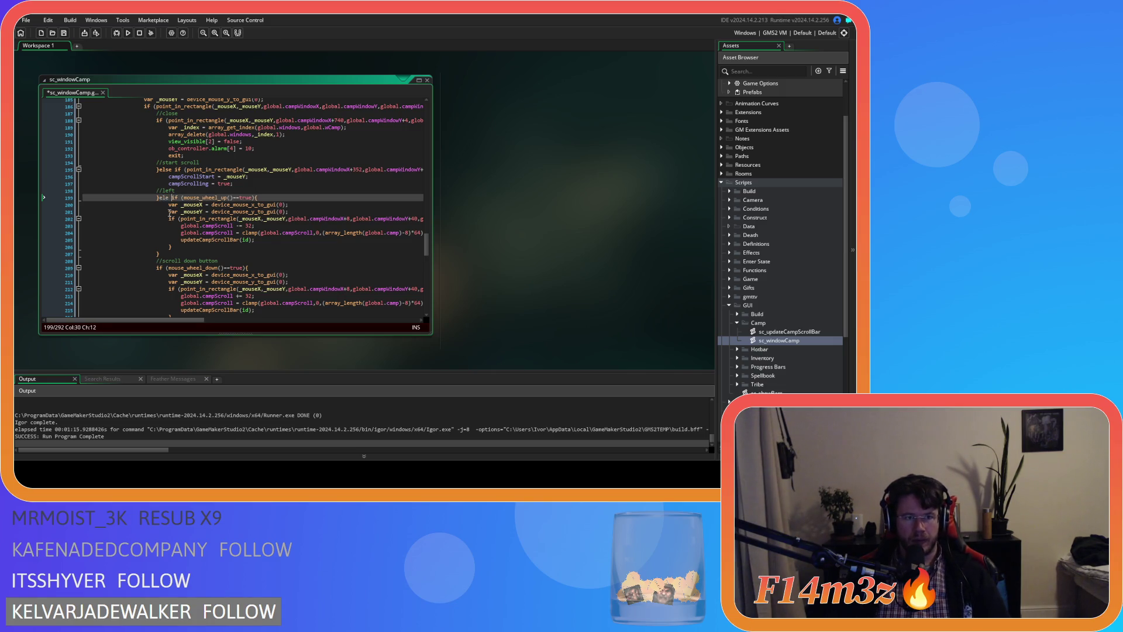
pyautogui.press('BackSpace')
pyautogui.press('BackSpace')
pyautogui.write('se')
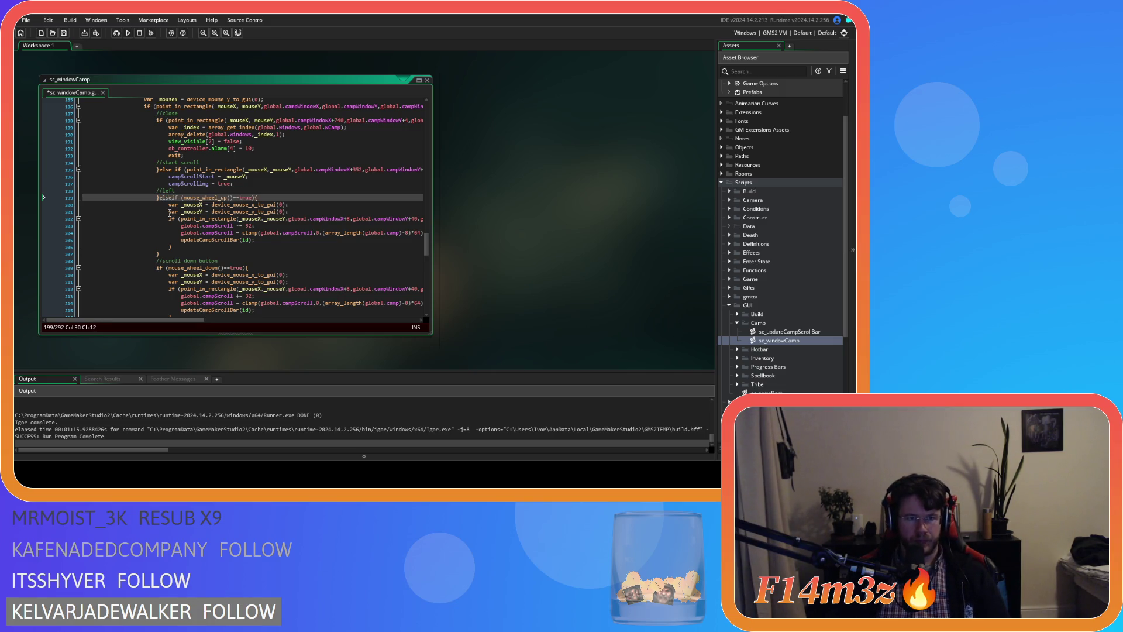
# Add a //scroll up button comment after the scroll down block and save.
pyautogui.scroll(-3, 215, 203)
pyautogui.scroll(-2, 214, 203)
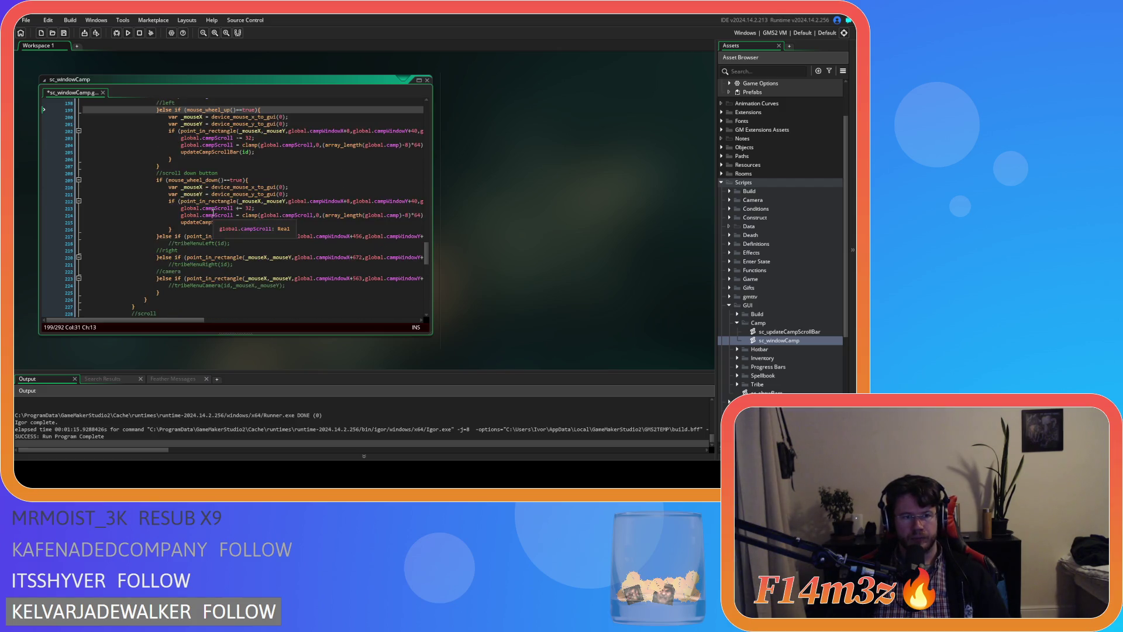
pyautogui.click(184, 229)
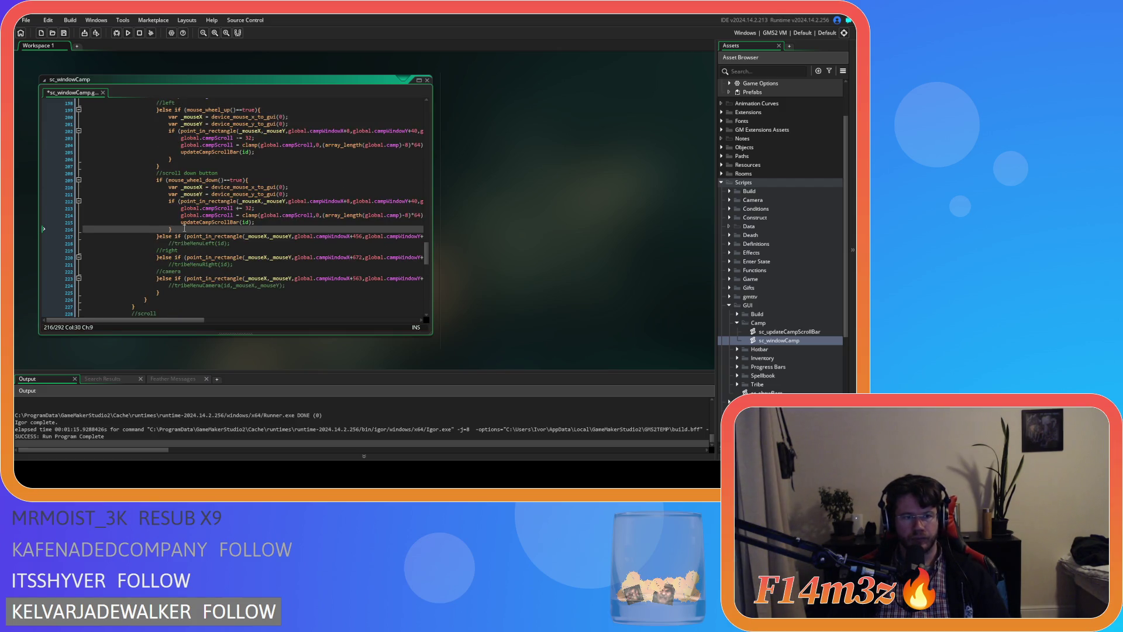
pyautogui.press('Return')
pyautogui.write('//scroll up button')
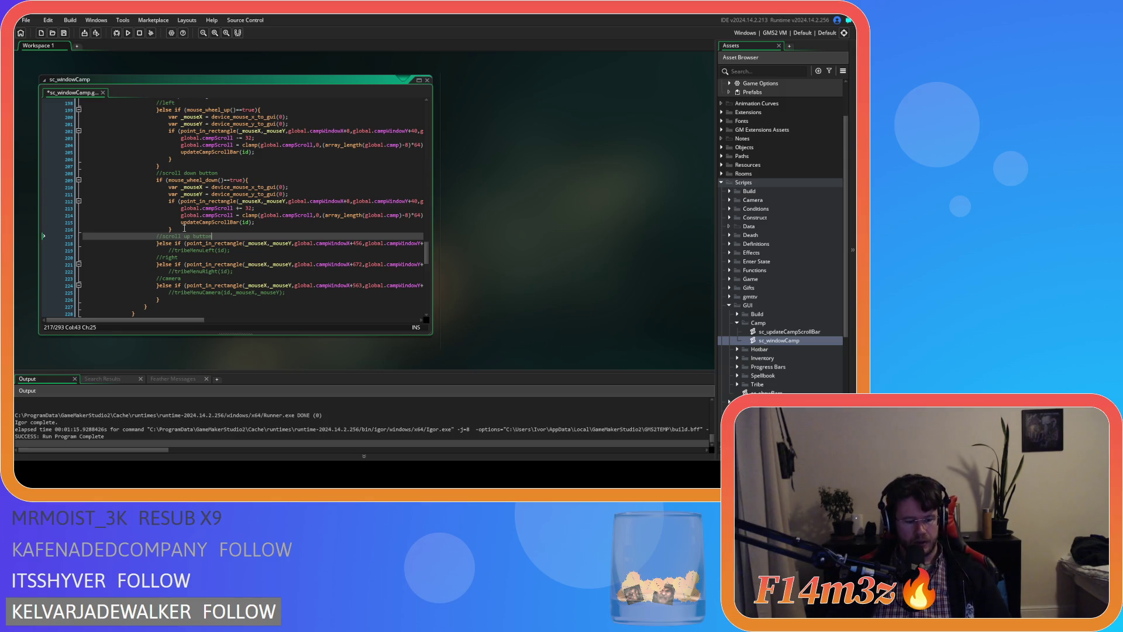
pyautogui.hotkey('ctrl', 's')
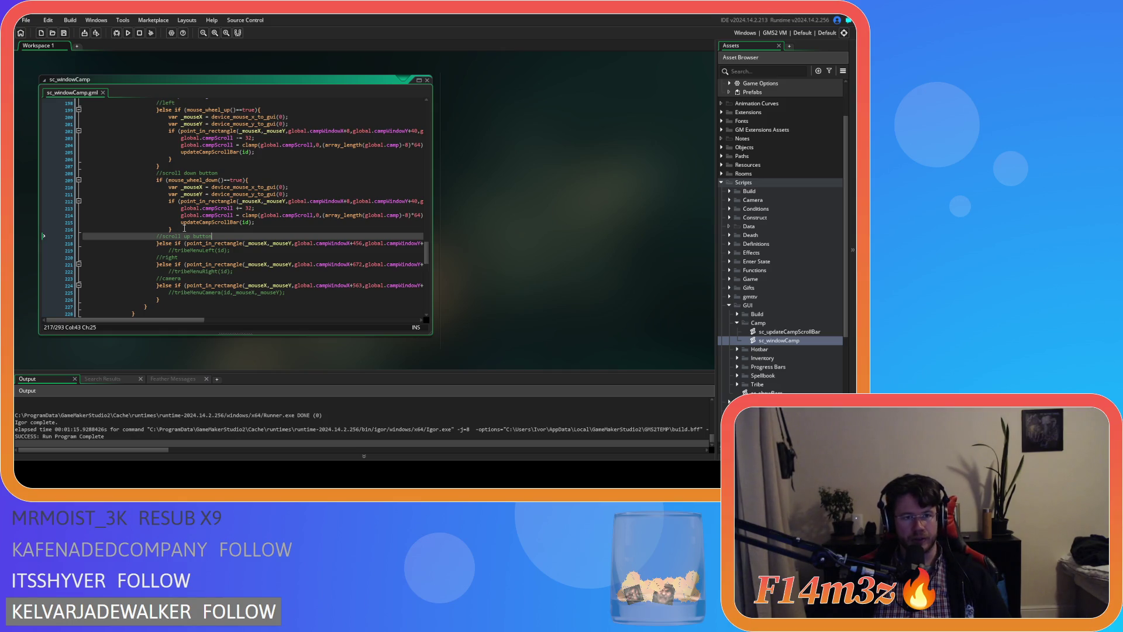
# Delete the misplaced //scroll up button comment.
pyautogui.scroll(6, 236, 219)
pyautogui.scroll(-5, 236, 220)
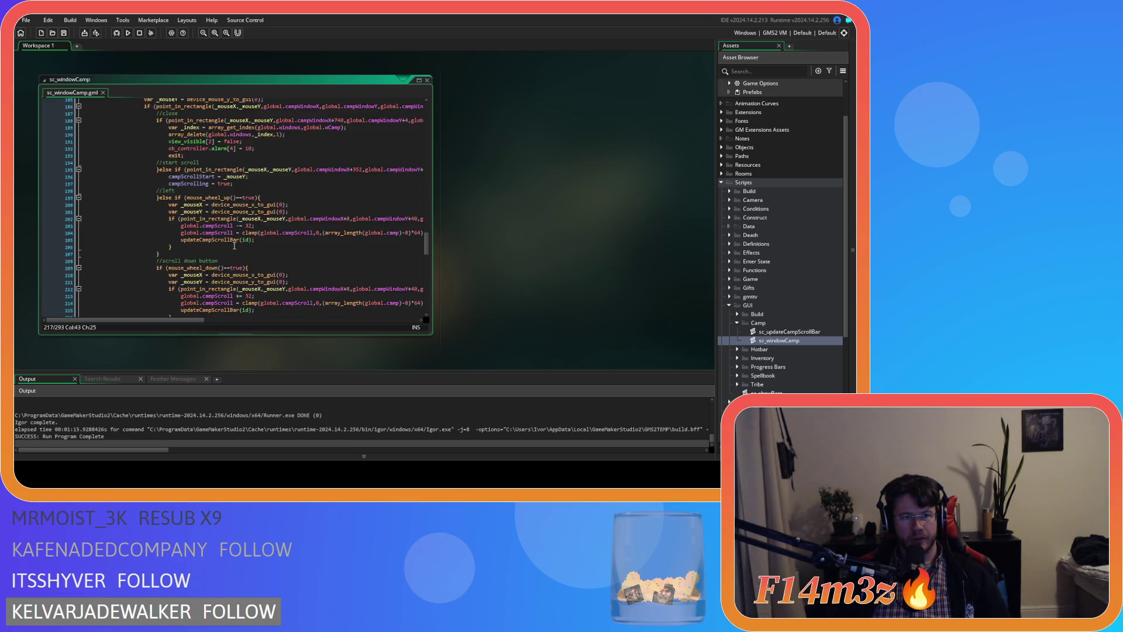
pyautogui.scroll(2, 176, 177)
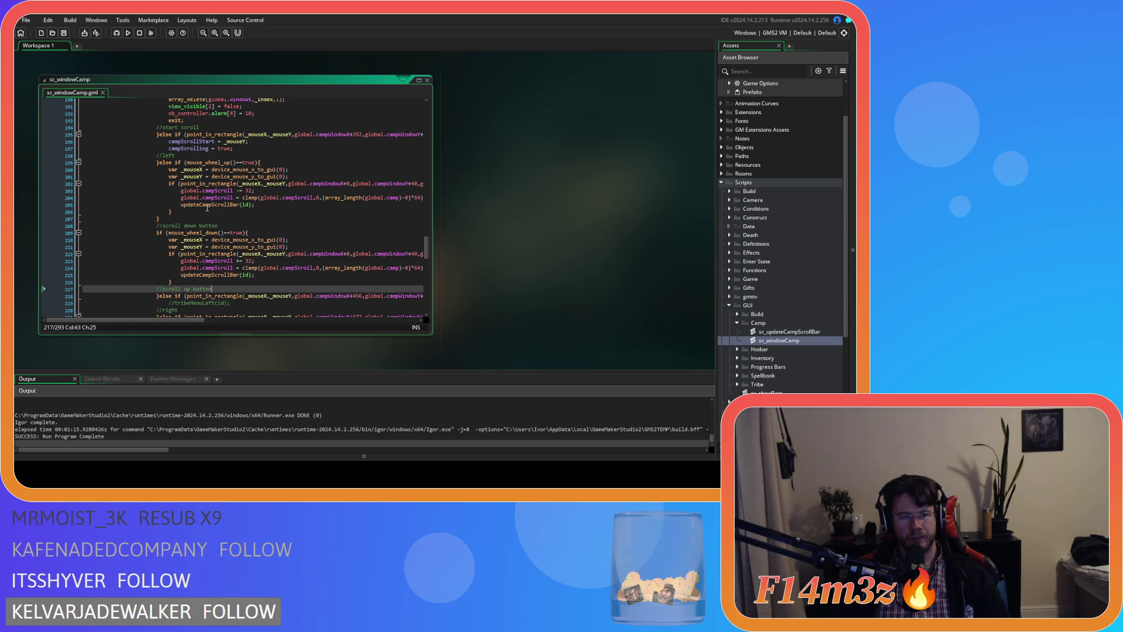
pyautogui.scroll(-3, 207, 208)
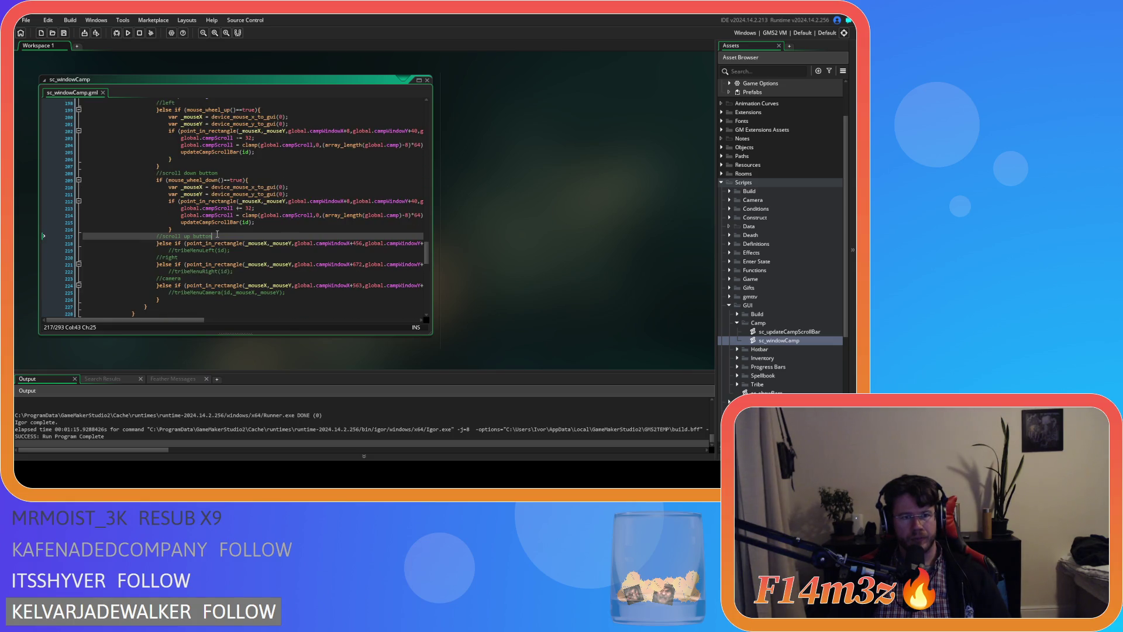
pyautogui.hotkey('shift', 'Home')
pyautogui.press('BackSpace')
pyautogui.press('BackSpace')
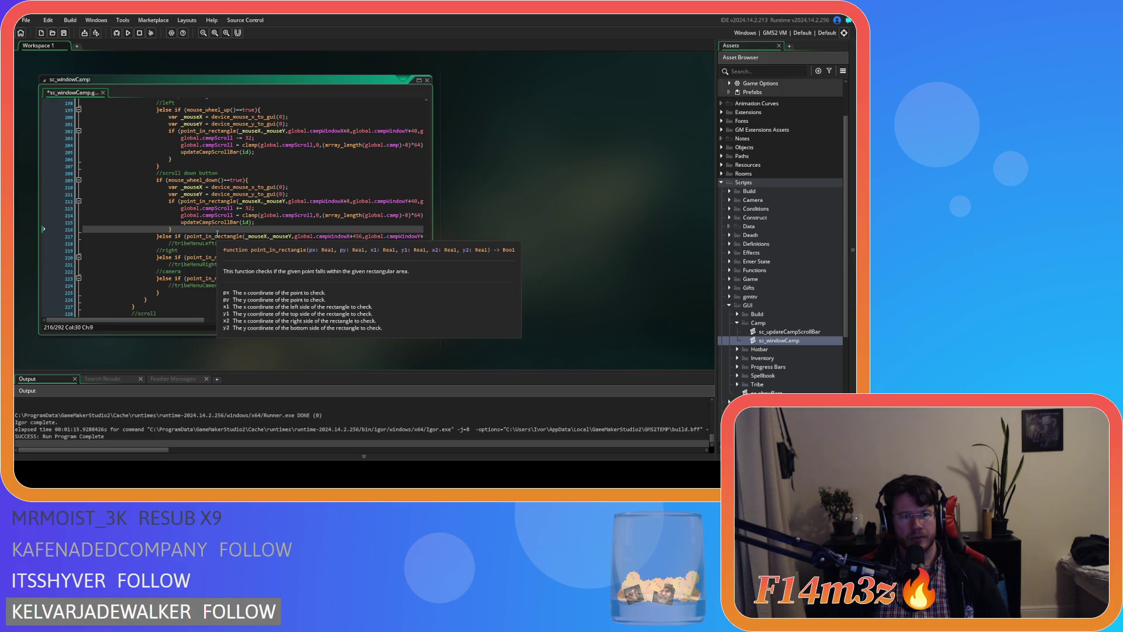
# Place the //scroll up button comment below the //left line and remove empty line 198.
pyautogui.scroll(3, 201, 205)
pyautogui.click(184, 155)
pyautogui.press('Return')
pyautogui.write('//scroll up button')
pyautogui.press('Up')
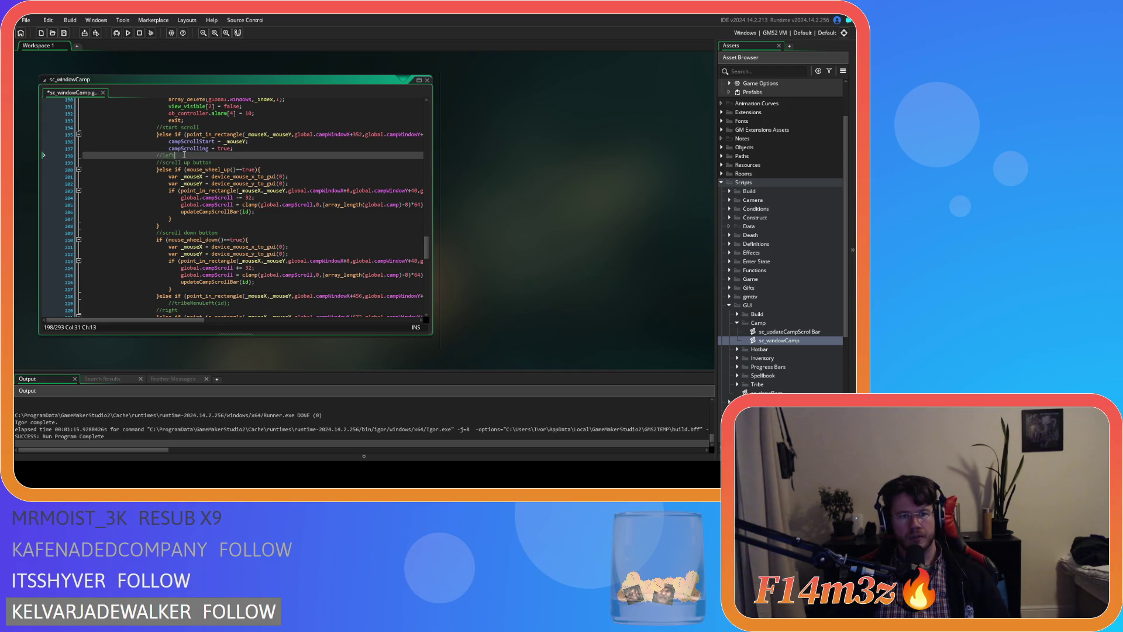
pyautogui.press('BackSpace')
pyautogui.press('BackSpace')
pyautogui.press('BackSpace')
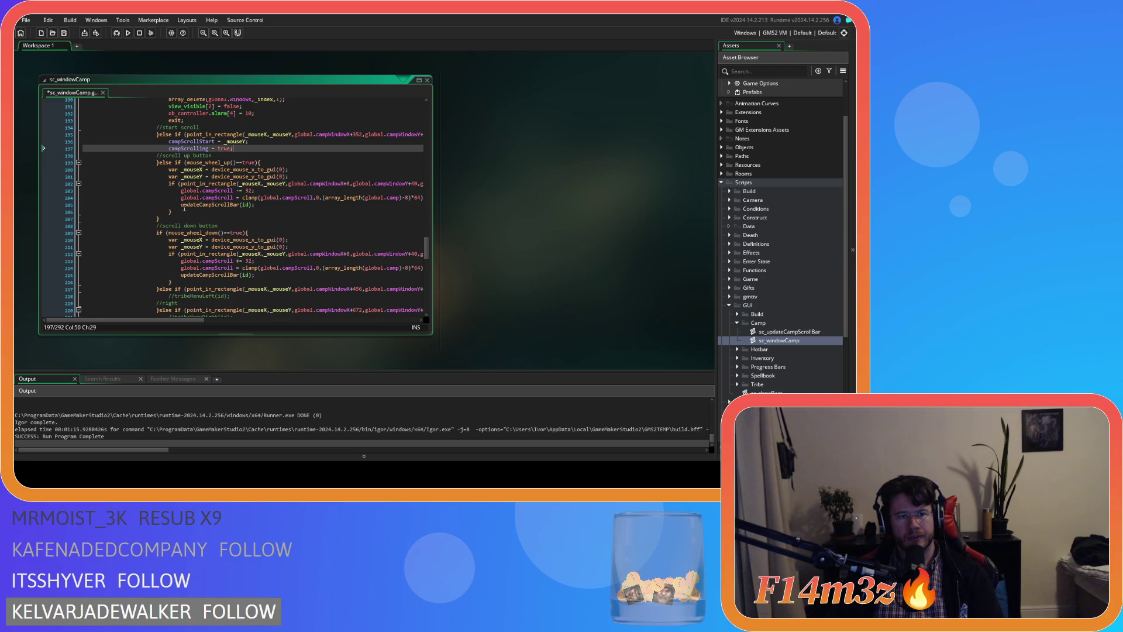
# Add a //left comment after the scroll down block's closing brace.
pyautogui.scroll(-3, 182, 228)
pyautogui.click(182, 229)
pyautogui.press('Return')
pyautogui.write('//left')
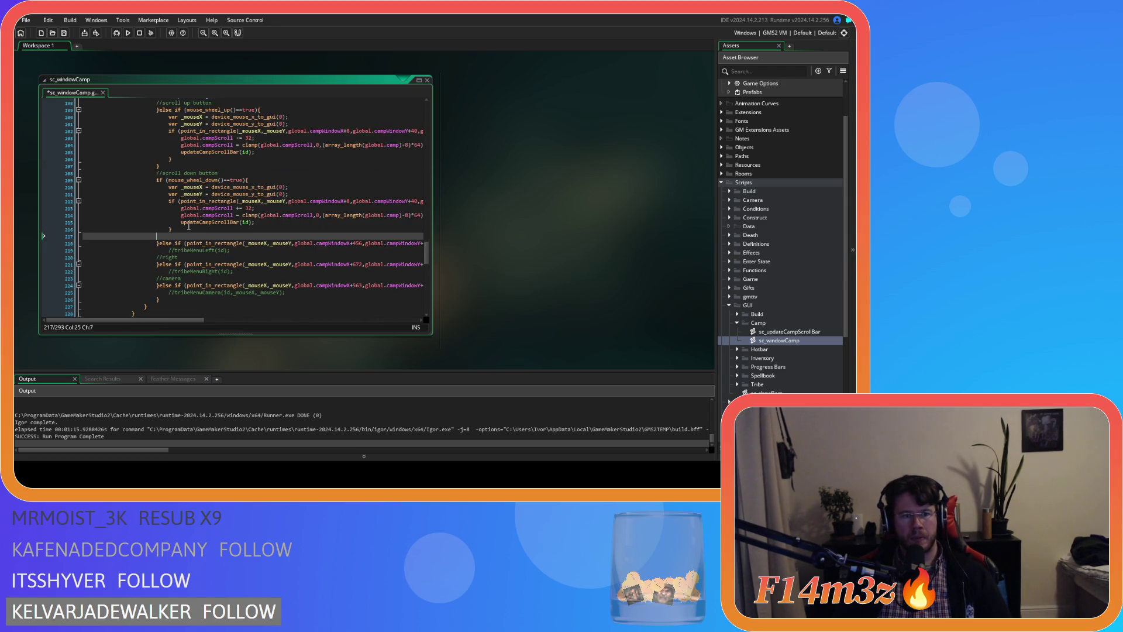
# Turn the wheel-down check into an else branch labelled //scroll down button.
pyautogui.scroll(3, 188, 246)
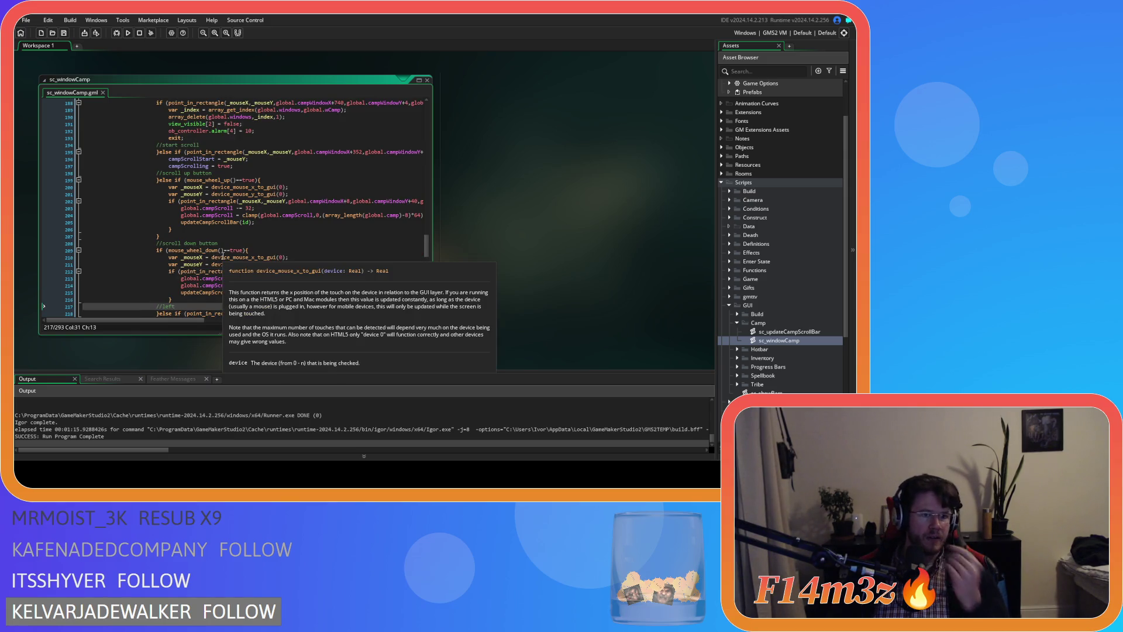
pyautogui.scroll(-2, 135, 258)
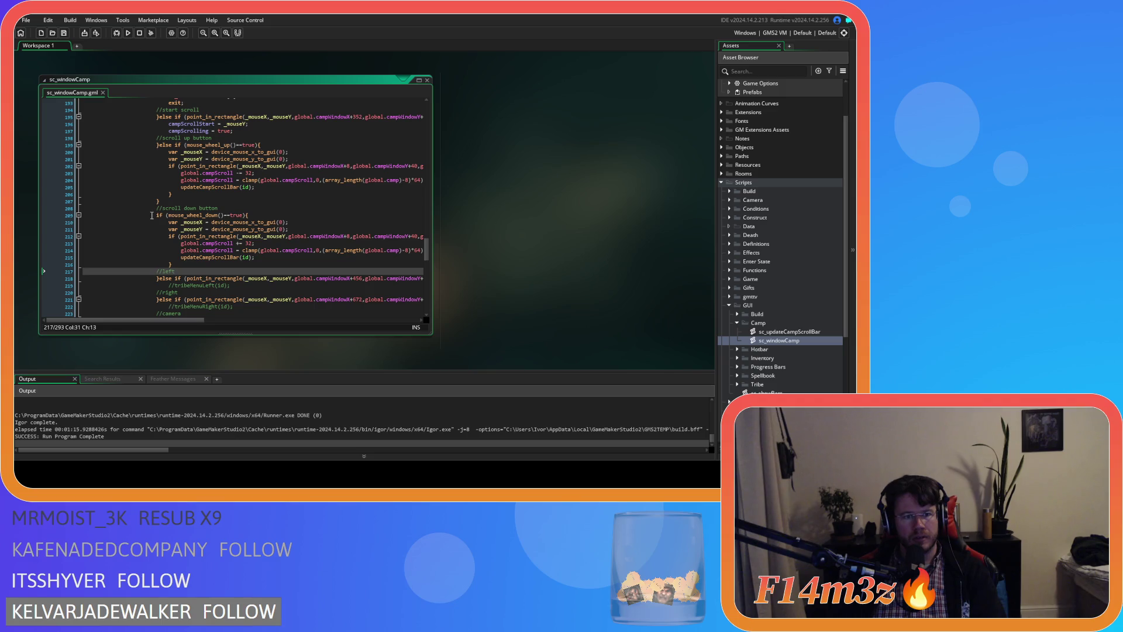
pyautogui.moveTo(220, 209); pyautogui.dragTo(42, 215)
pyautogui.press('BackSpace')
pyautogui.press('BackSpace')
pyautogui.press('BackSpace')
pyautogui.press('BackSpace')
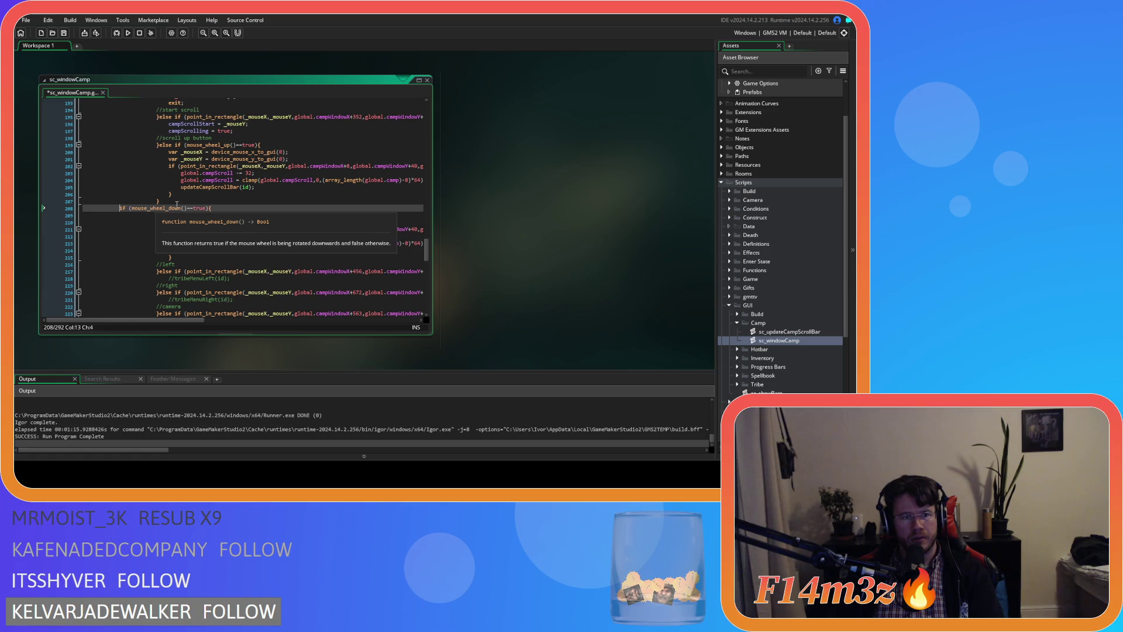
pyautogui.write('else')
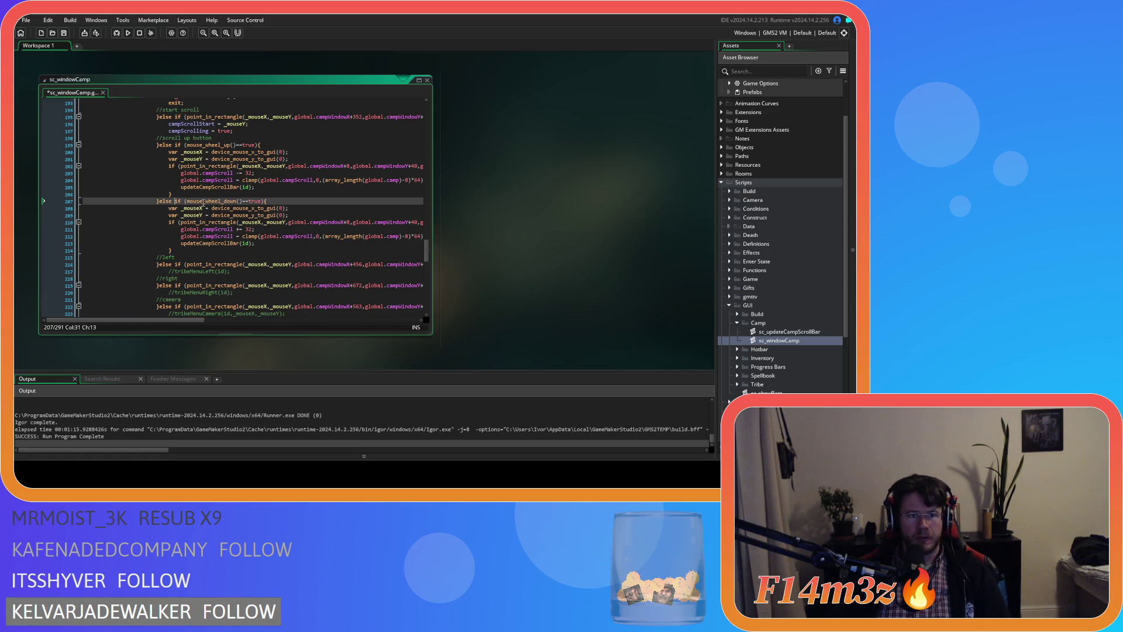
pyautogui.click(204, 194)
pyautogui.press('Return')
pyautogui.hotkey('ctrl', 'v')
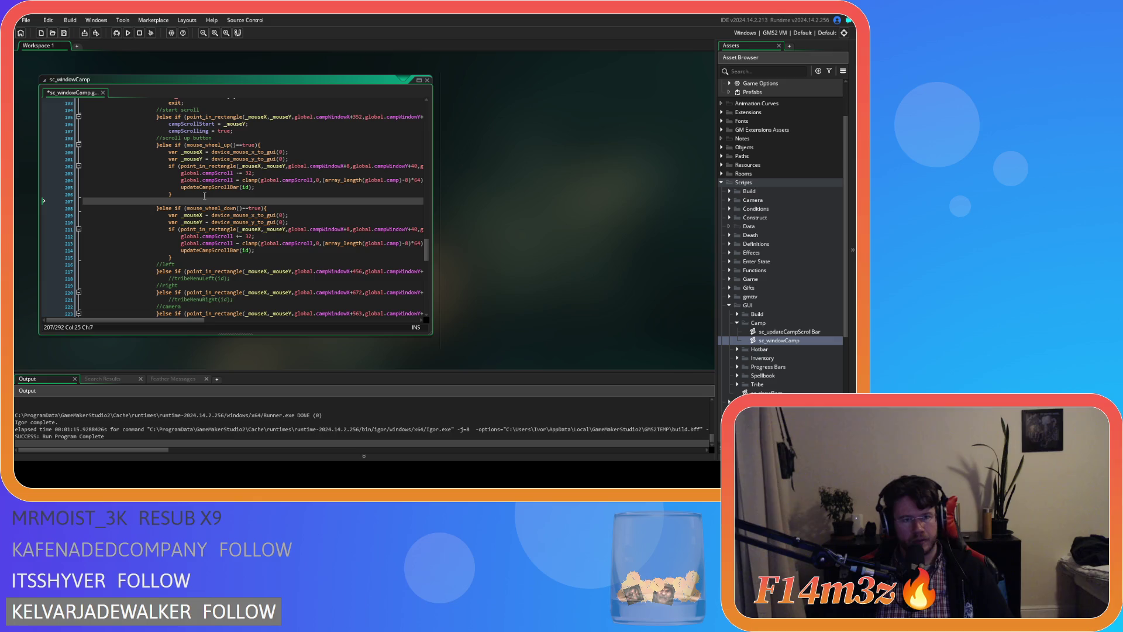
pyautogui.write('//scroll down button')
# Select the duplicate mouse position lines near the wheel-down branch.
pyautogui.click(286, 210)
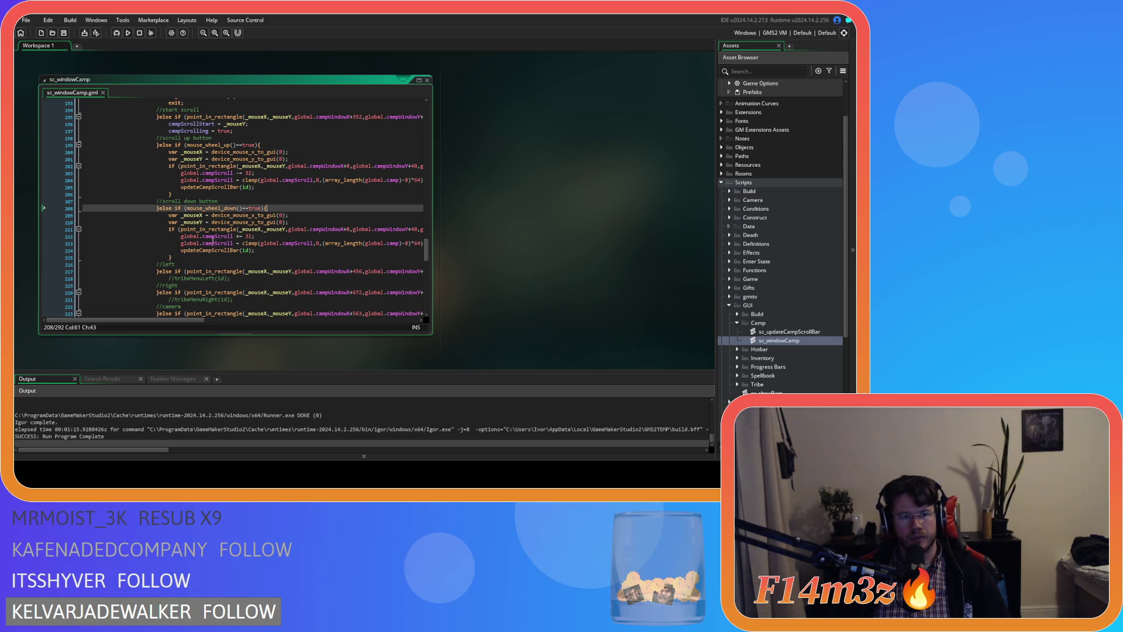
pyautogui.scroll(5, 213, 239)
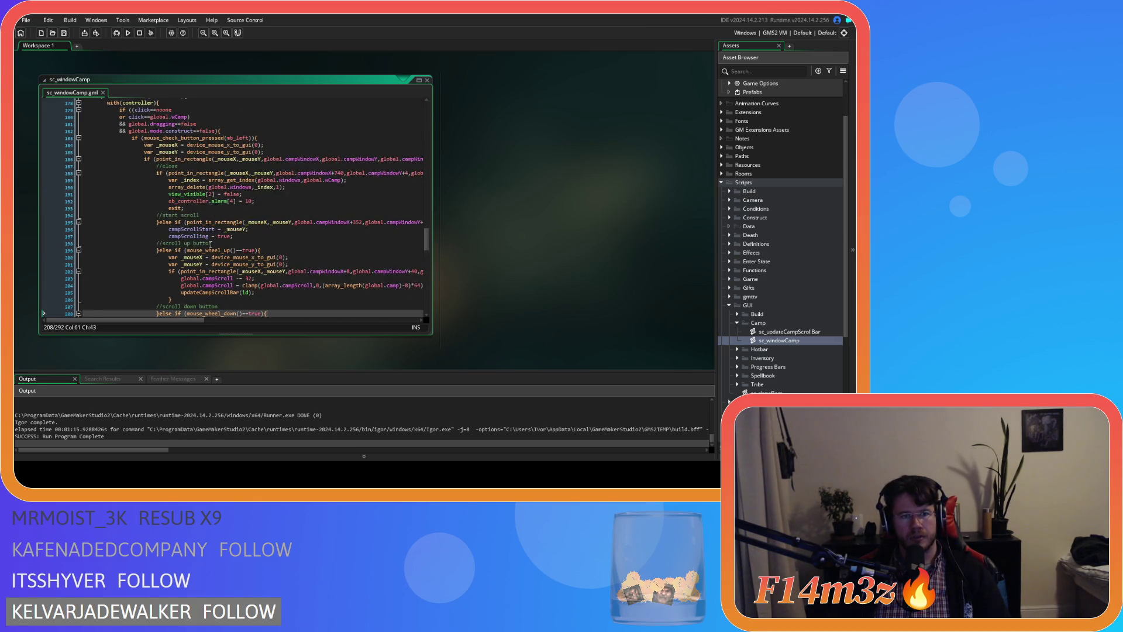
pyautogui.scroll(-2, 210, 245)
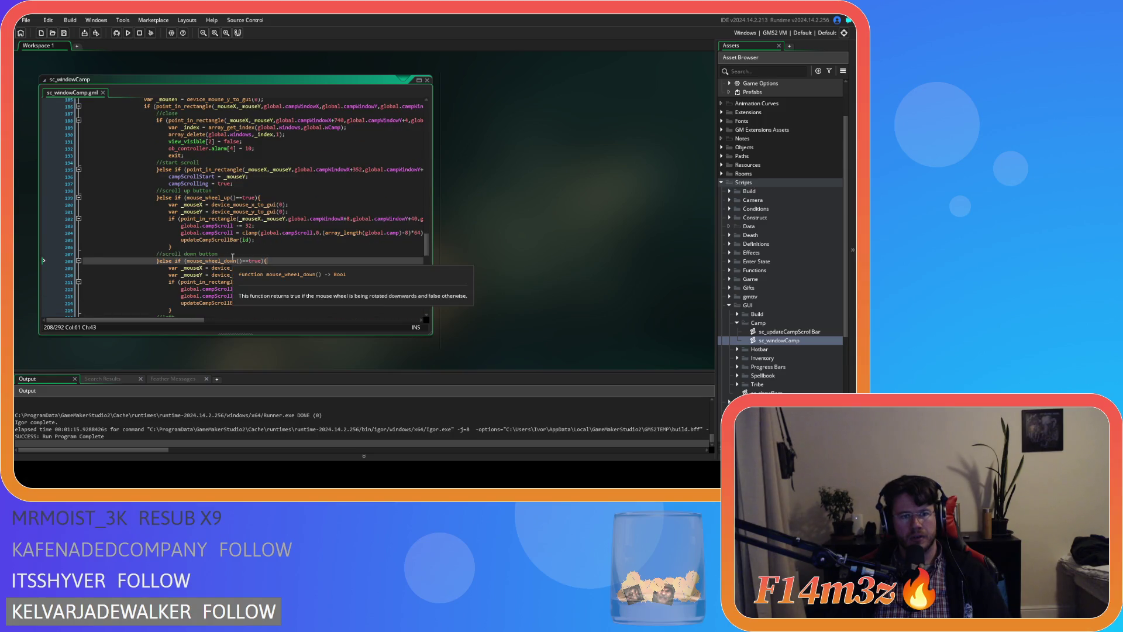
pyautogui.hotkey('shift', 'Down')
pyautogui.hotkey('shift', 'Down')
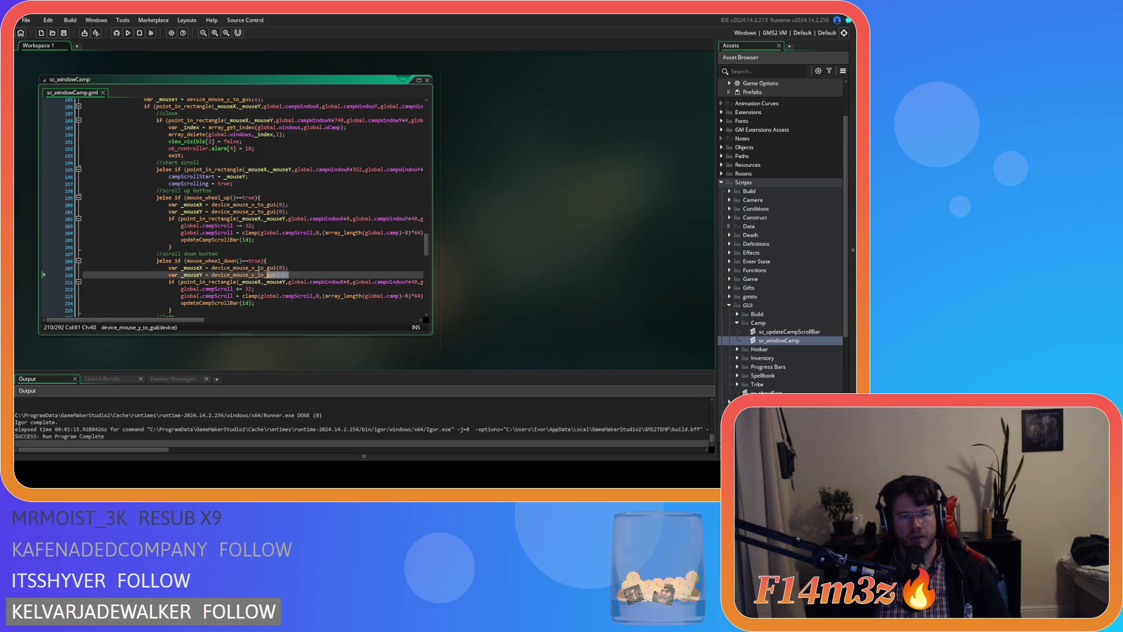
# Delete the duplicate _mouseX/_mouseY lines under the wheel branches and save the script.
pyautogui.press('BackSpace')
pyautogui.click(300, 212)
pyautogui.hotkey('shift', 'Up')
pyautogui.hotkey('shift', 'Up')
pyautogui.press('BackSpace')
pyautogui.scroll(3, 285, 185)
pyautogui.click(285, 170)
pyautogui.hotkey('ctrl', 's')
# Cut the scroll-down hit-test, remove its nested if, and add updateCampScrollBar(id);.
pyautogui.scroll(-4, 277, 235)
pyautogui.click(234, 229)
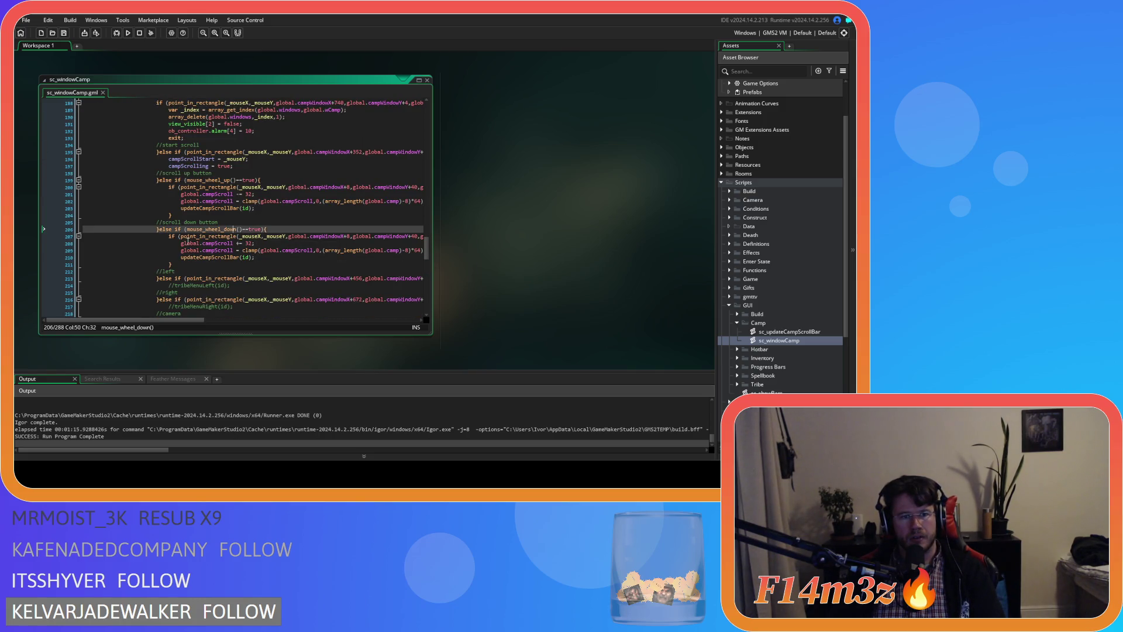
pyautogui.moveTo(182, 236)
pyautogui.mouseDown()
pyautogui.moveTo(437, 240)
pyautogui.moveTo(390, 234)
pyautogui.mouseUp()
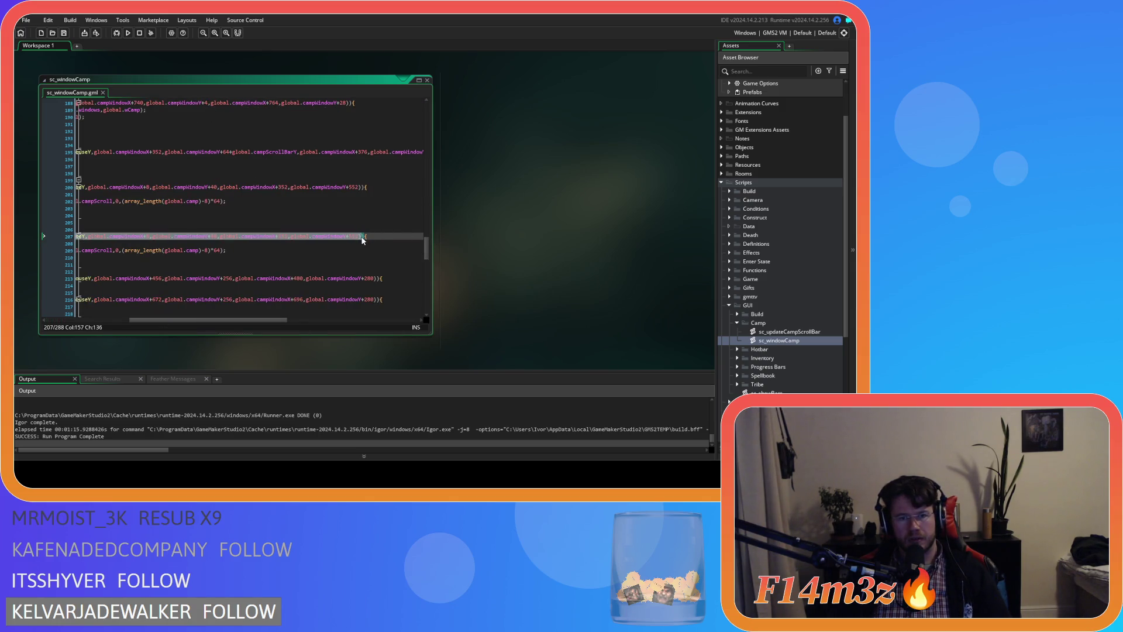
pyautogui.press('BackSpace')
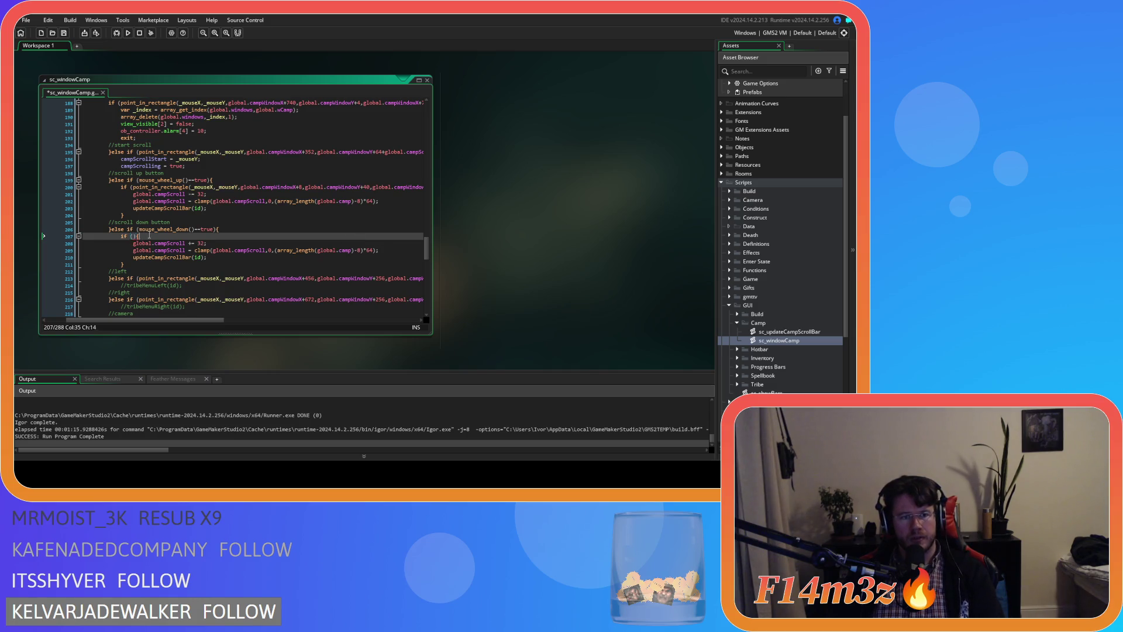
pyautogui.hotkey('shift', 'Home')
pyautogui.press('BackSpace')
pyautogui.press('BackSpace')
pyautogui.press('Down')
pyautogui.press('Down')
pyautogui.hotkey('shift', 'Down')
pyautogui.hotkey('shift', 'Down')
pyautogui.press('Delete')
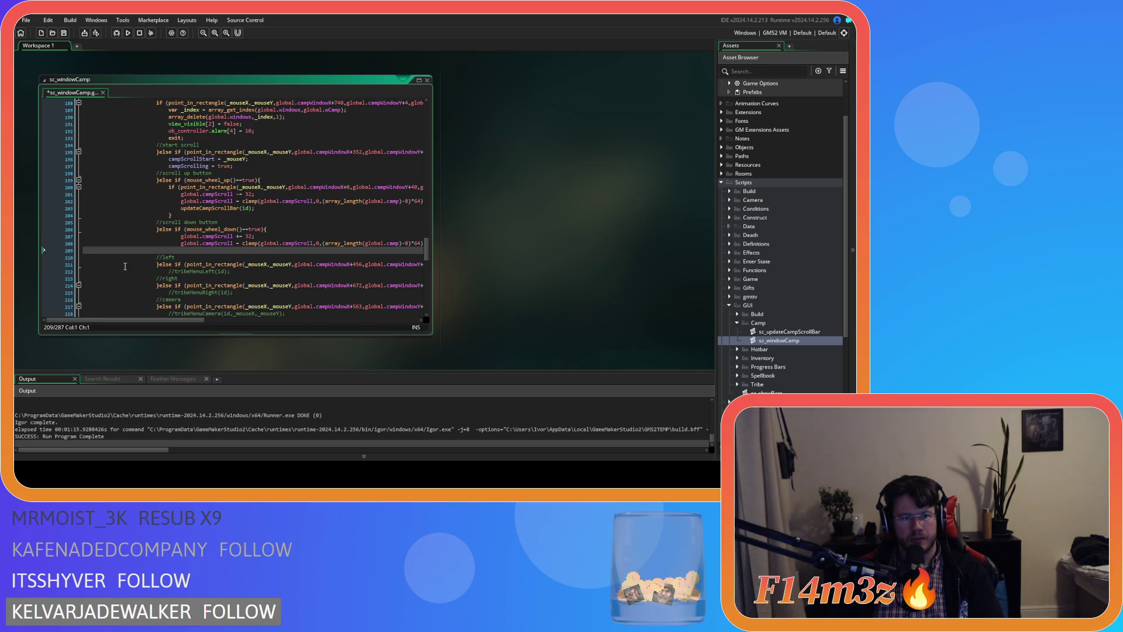
pyautogui.write('updateCampScrollBar(id);')
# Un-indent the scroll-down body and replace mouse_wheel_down with the point_in_rectangle check.
pyautogui.moveTo(255, 251)
pyautogui.mouseDown()
pyautogui.moveTo(87, 244)
pyautogui.moveTo(93, 233)
pyautogui.mouseUp()
pyautogui.hotkey('shift', 'Tab')
pyautogui.moveTo(263, 234); pyautogui.dragTo(186, 230)
pyautogui.hotkey('ctrl', 'v')
pyautogui.moveTo(216, 321); pyautogui.dragTo(222, 321)
# Cut the scroll-up point_in_rectangle check and remove its nested if and closing brace.
pyautogui.scroll(1, 201, 268)
pyautogui.moveTo(152, 205); pyautogui.dragTo(429, 210)
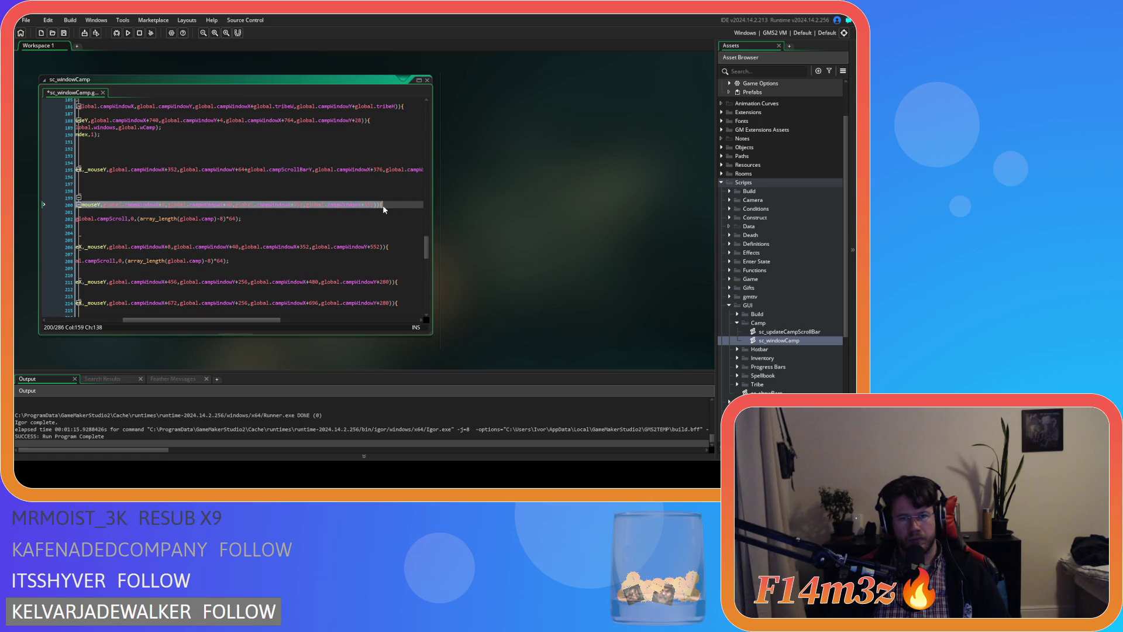
pyautogui.press('Delete')
pyautogui.moveTo(82, 205); pyautogui.dragTo(28, 207)
pyautogui.press('Delete')
pyautogui.click(172, 226)
pyautogui.press('BackSpace')
pyautogui.press('BackSpace')
pyautogui.press('BackSpace')
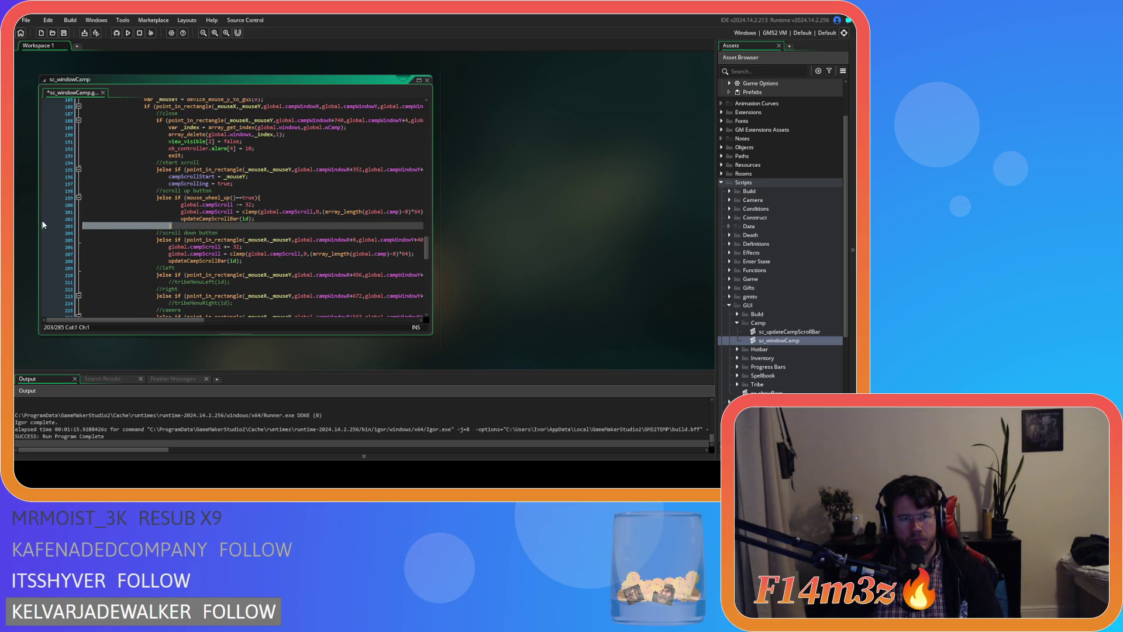
# Replace the mouse_wheel_up condition with the point_in_rectangle check and save the script.
pyautogui.moveTo(255, 219); pyautogui.dragTo(58, 202)
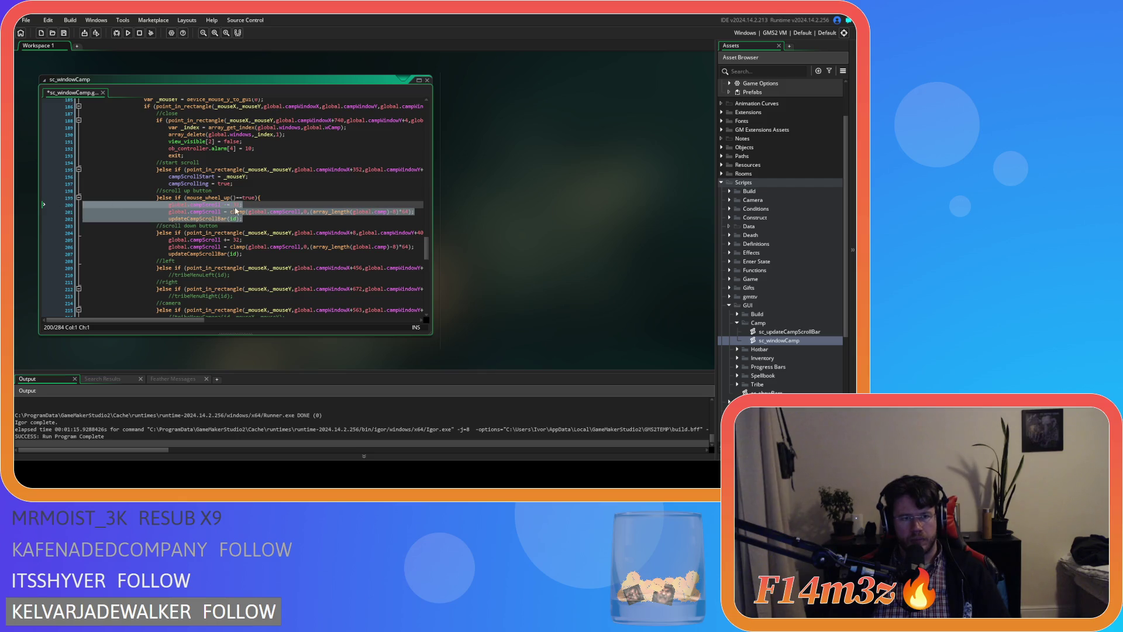
pyautogui.click(189, 198)
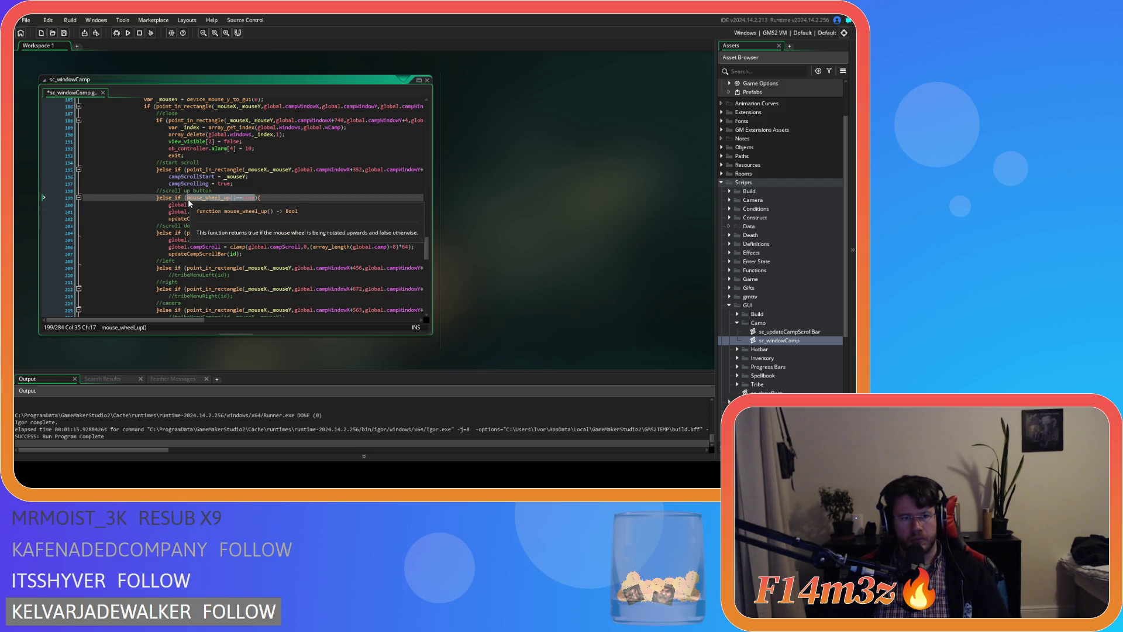
pyautogui.hotkey('ctrl', 'v')
pyautogui.hotkey('ctrl', 's')
pyautogui.moveTo(263, 320); pyautogui.dragTo(199, 320)
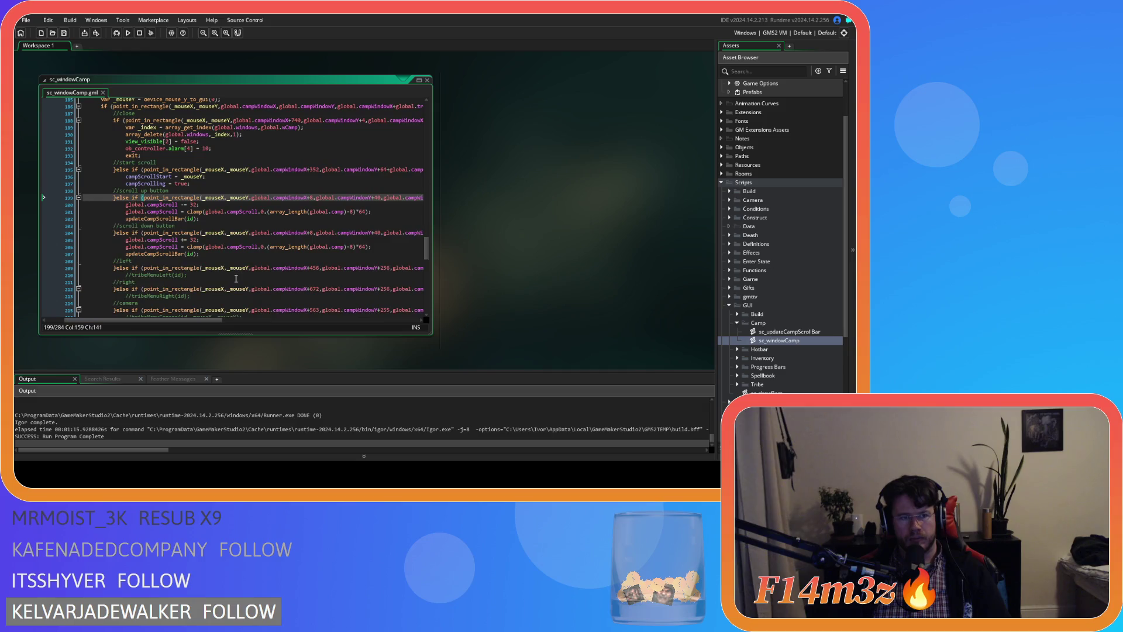
pyautogui.scroll(2, 216, 263)
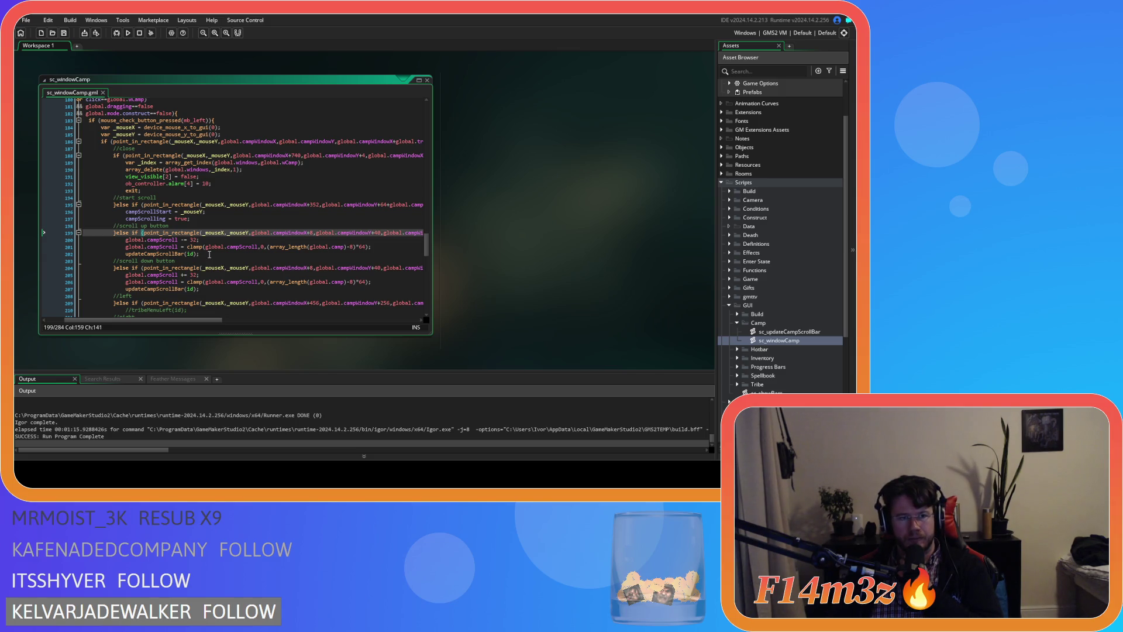
pyautogui.scroll(4, 209, 254)
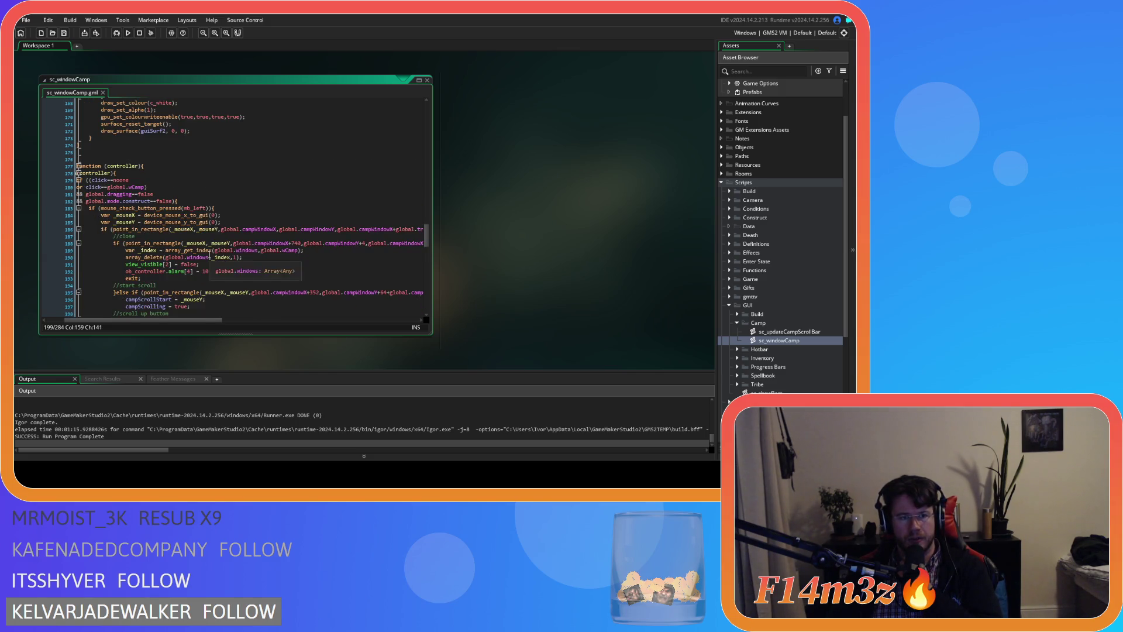
pyautogui.scroll(20, 216, 272)
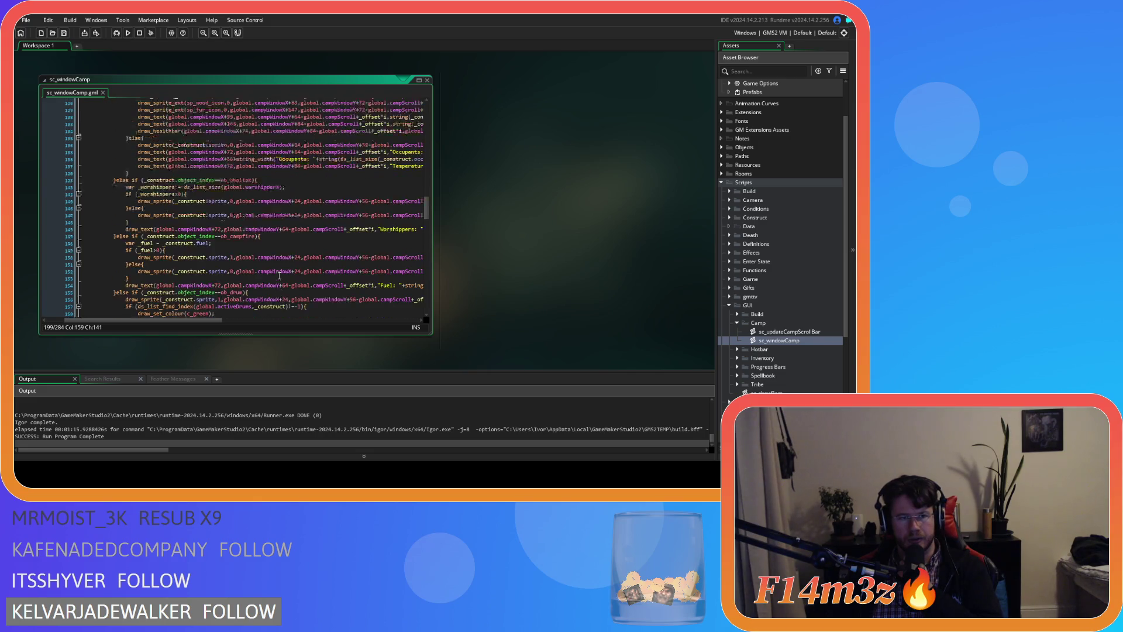
pyautogui.scroll(-9, 280, 275)
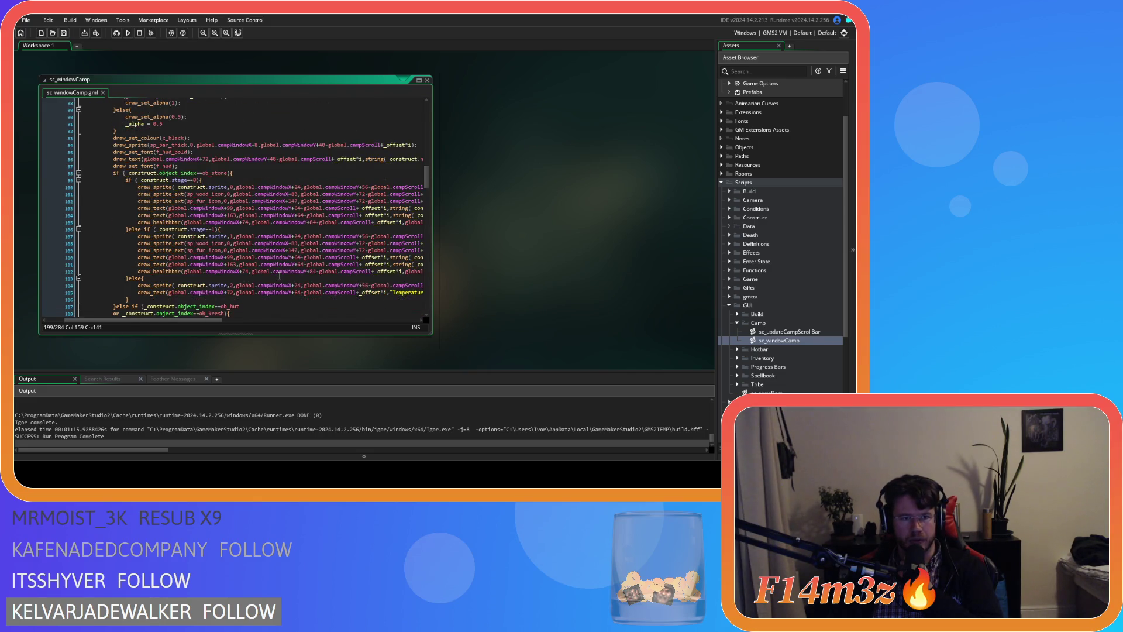
pyautogui.scroll(20, 279, 275)
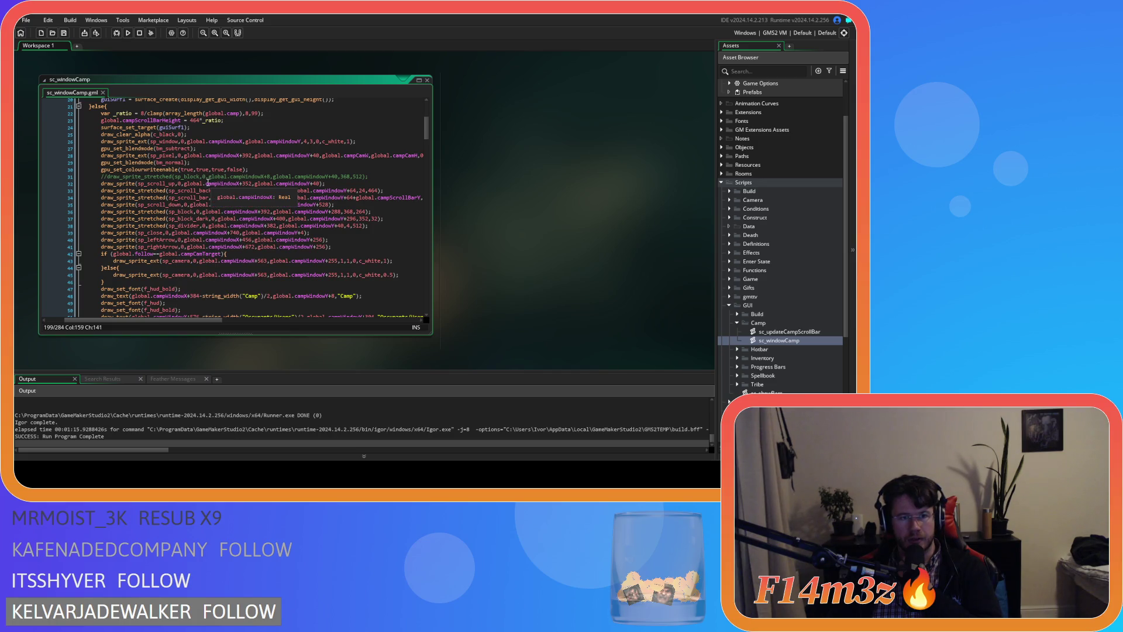
# Set the scroll-up hit rectangle's top-left to the scroll-up sprite's draw position.
pyautogui.click(186, 184)
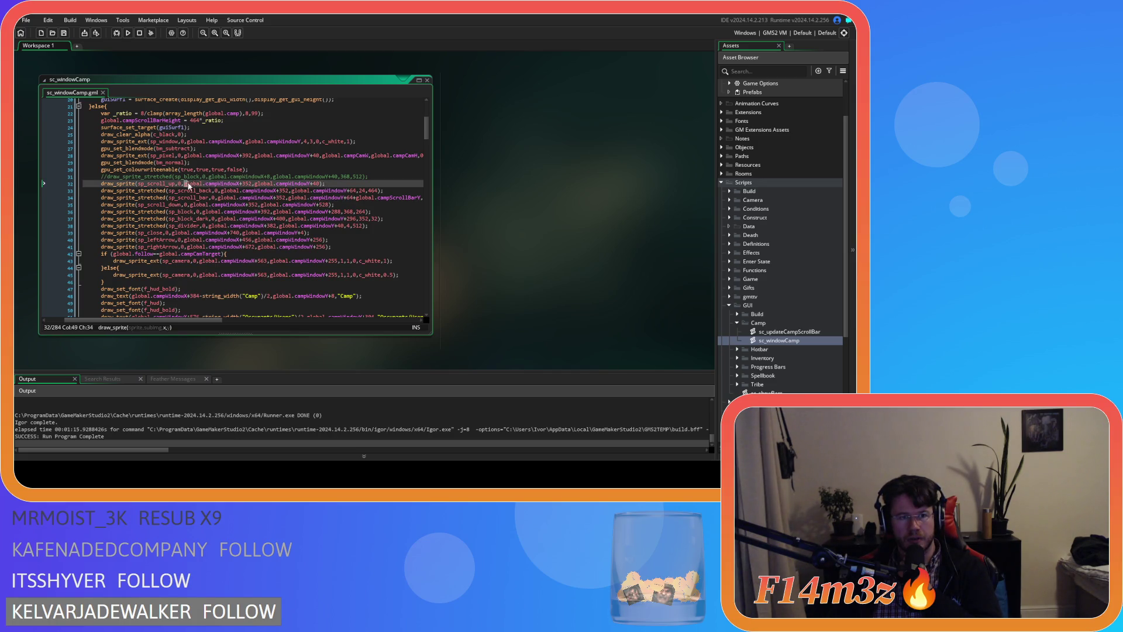
pyautogui.moveTo(226, 185); pyautogui.dragTo(321, 184)
pyautogui.hotkey('ctrl', 'c')
pyautogui.moveTo(427, 136); pyautogui.dragTo(413, 255)
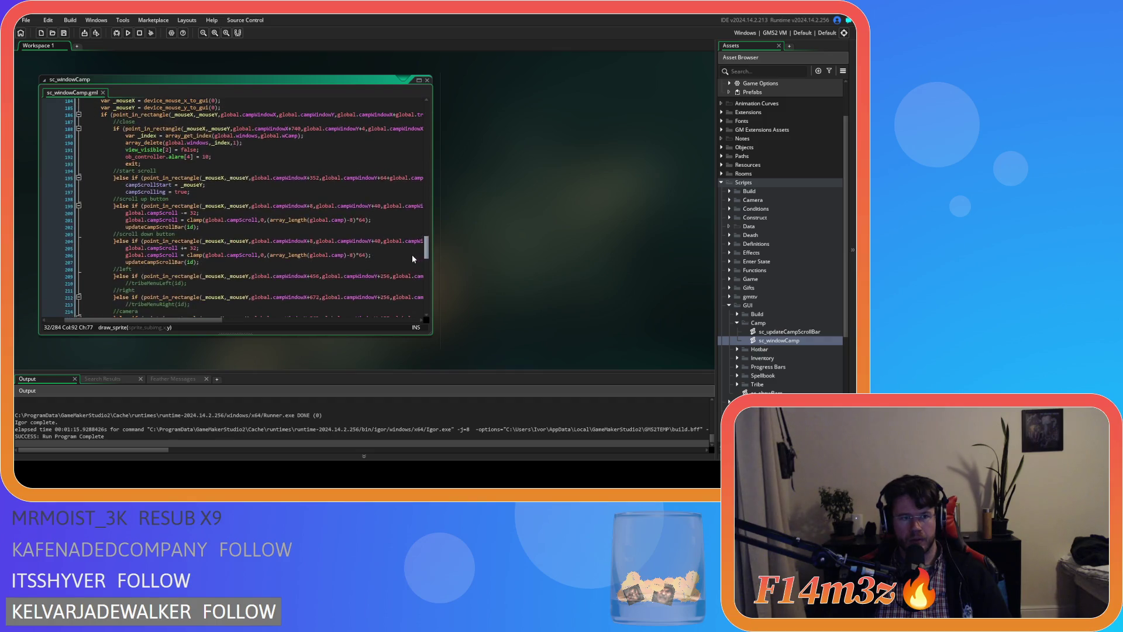
pyautogui.moveTo(175, 320); pyautogui.dragTo(224, 322)
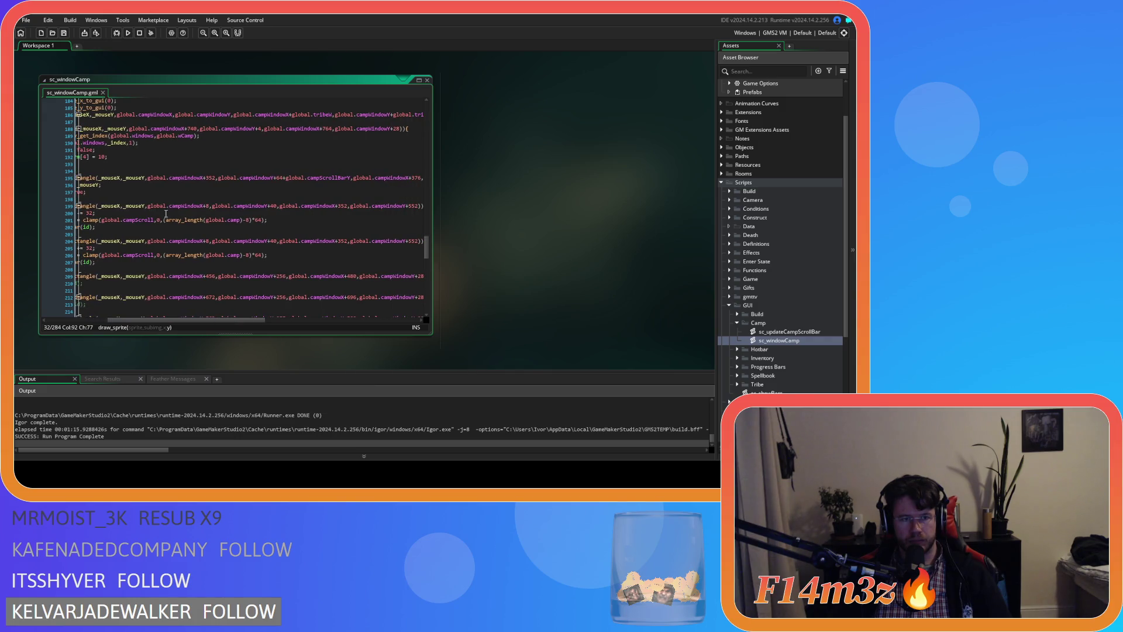
pyautogui.click(149, 206)
pyautogui.moveTo(151, 210); pyautogui.dragTo(265, 208)
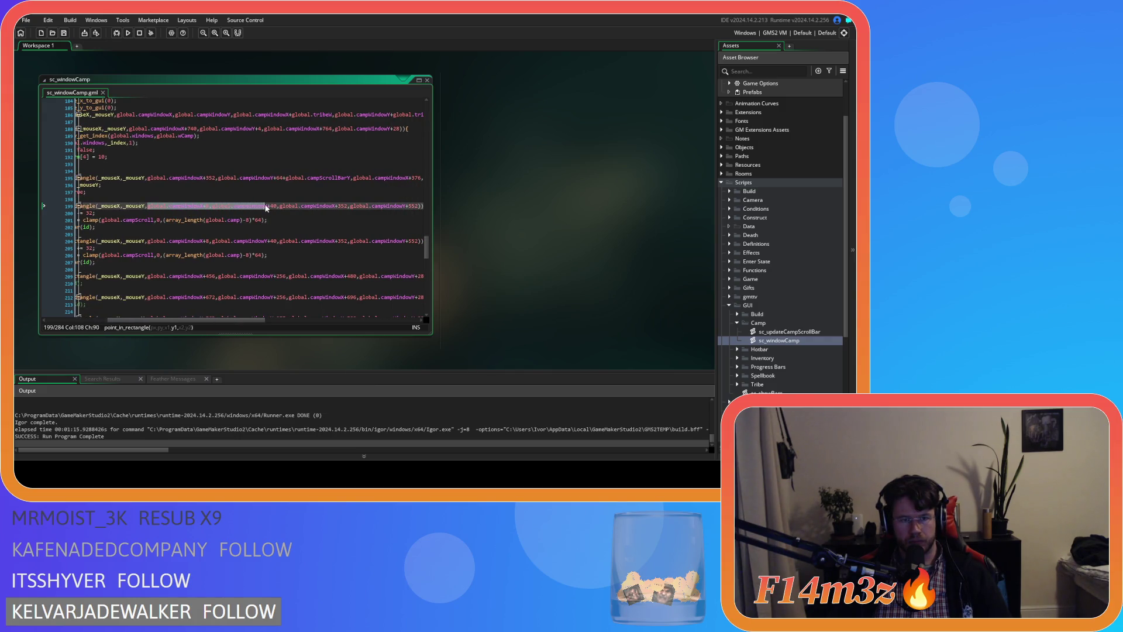
pyautogui.hotkey('ctrl', 'v')
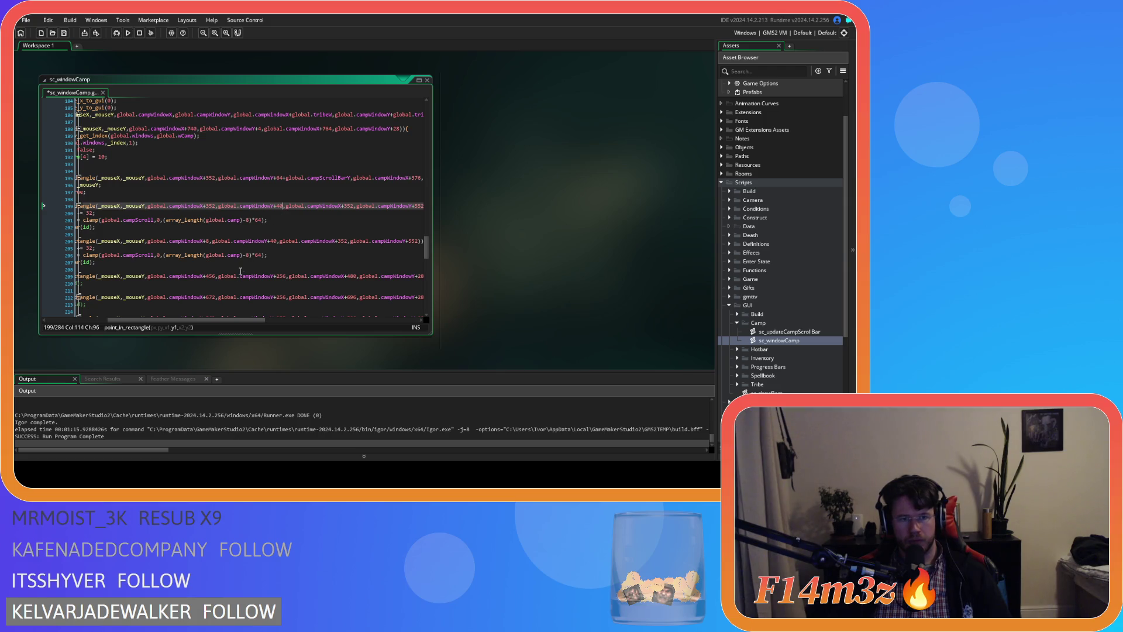
pyautogui.moveTo(238, 321); pyautogui.dragTo(301, 321)
# Set the scroll-up rectangle's bottom-right to campWindowX+376 and save the script.
pyautogui.click(140, 209)
pyautogui.moveTo(140, 208); pyautogui.dragTo(234, 208)
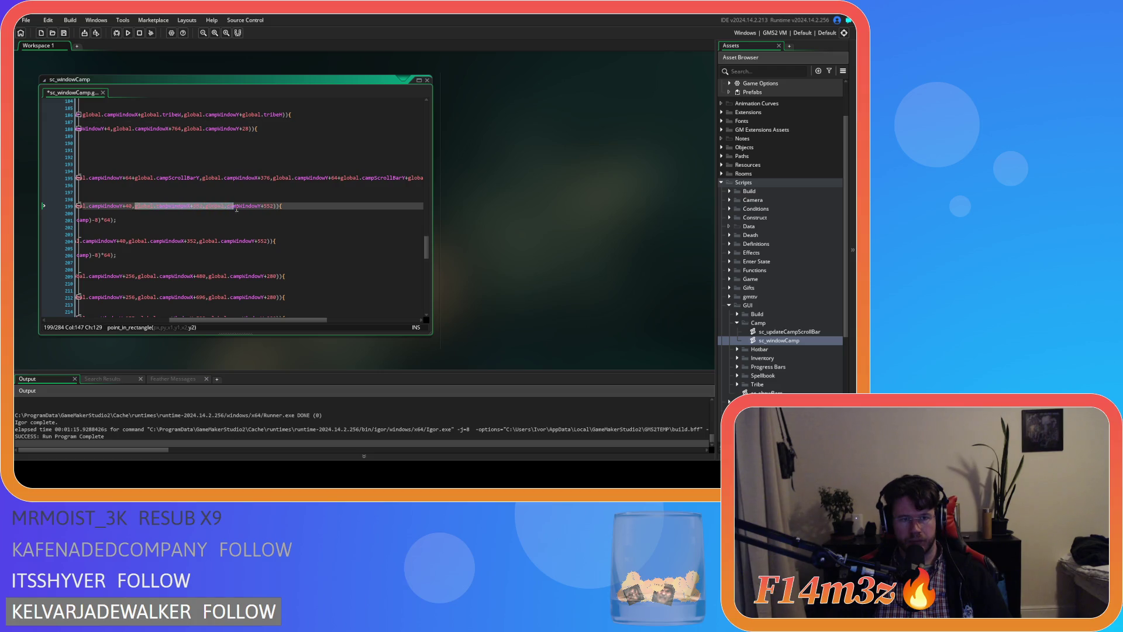
pyautogui.hotkey('ctrl', 'v')
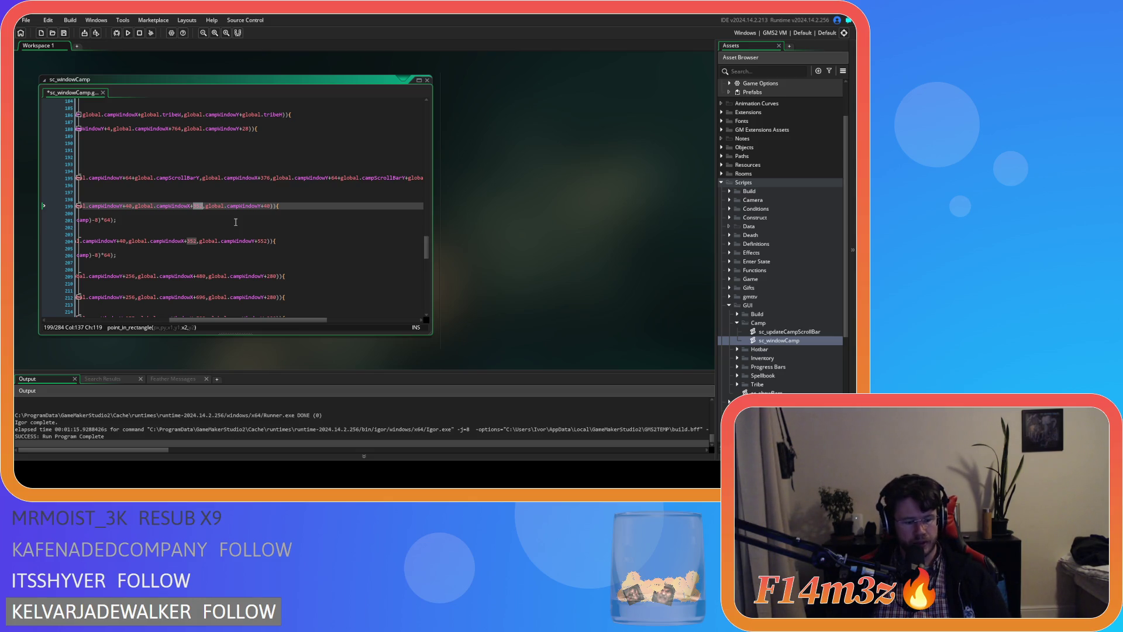
pyautogui.write('76')
pyautogui.hotkey('ctrl', 's')
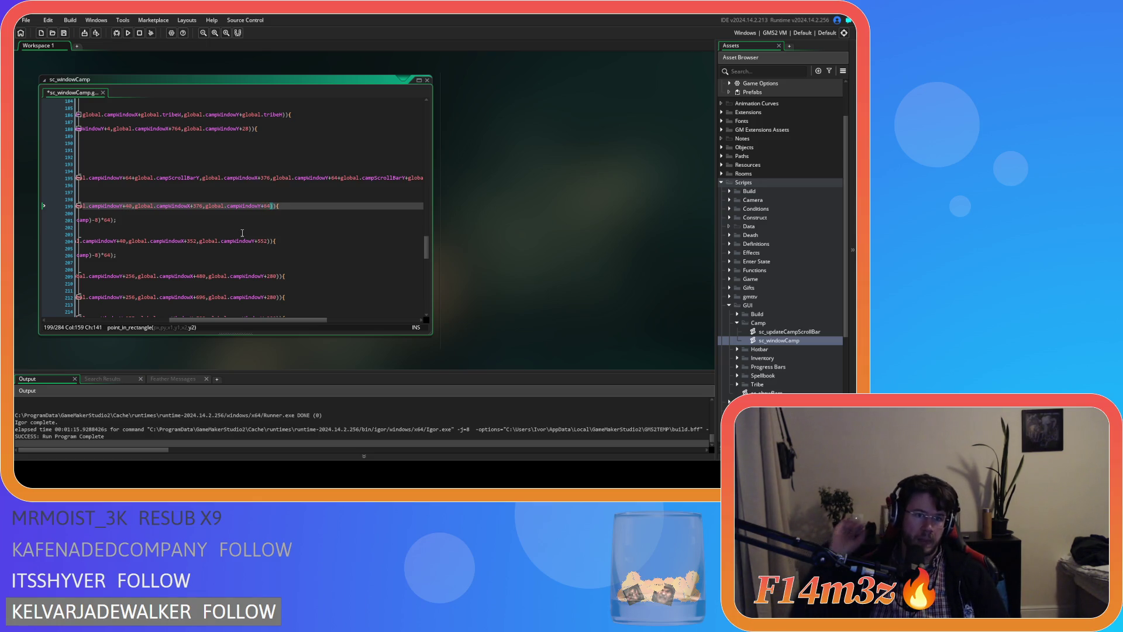
pyautogui.moveTo(255, 320); pyautogui.dragTo(211, 319)
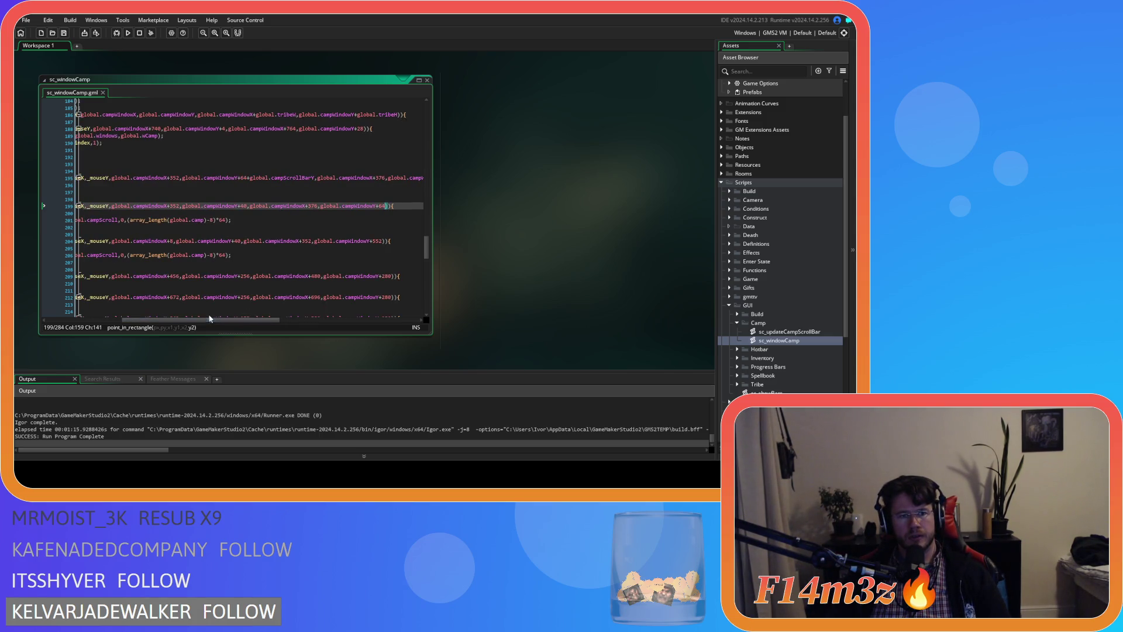
# Change the scroll-down rectangle's left x offset to campWindowX+352.
pyautogui.doubleClick(174, 206)
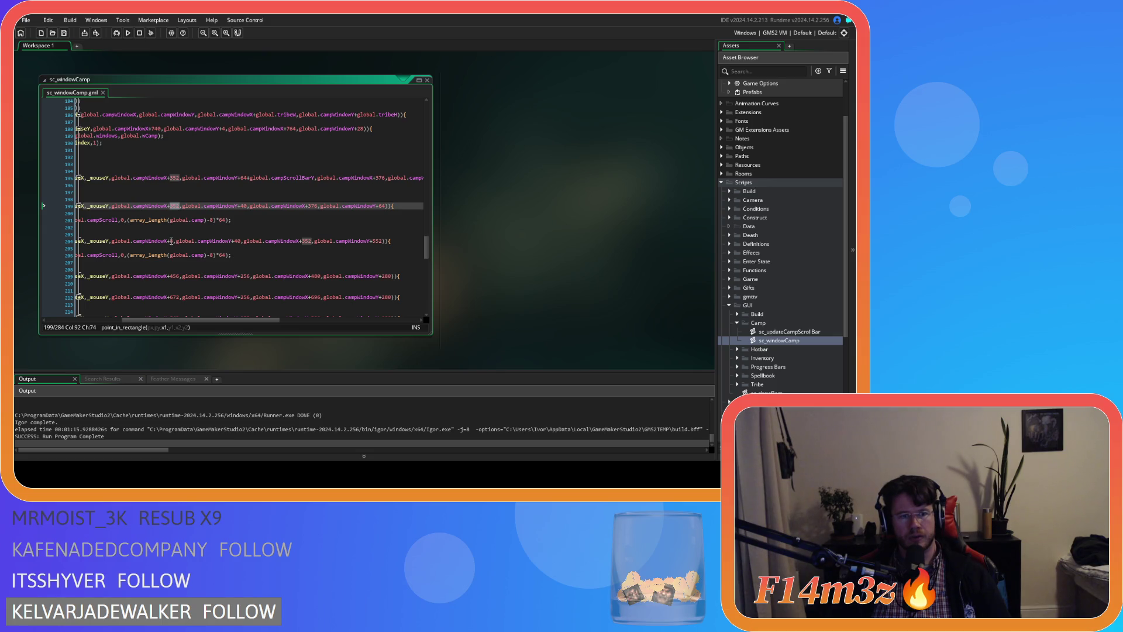
pyautogui.doubleClick(170, 241)
pyautogui.write('352')
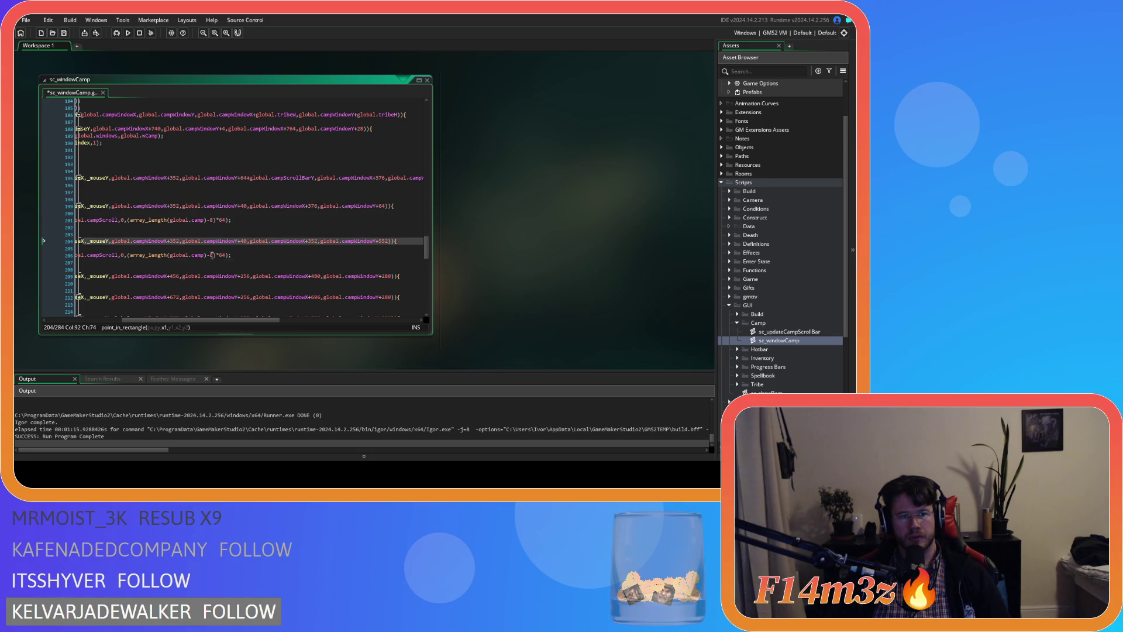
pyautogui.click(316, 240)
pyautogui.moveTo(262, 318); pyautogui.dragTo(279, 323)
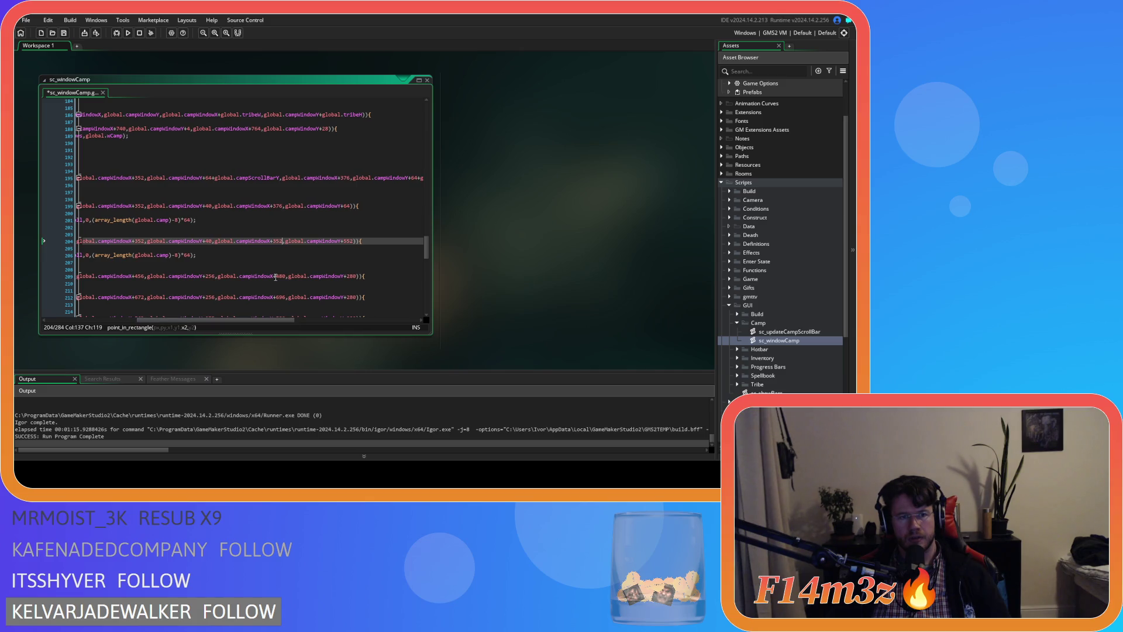
# Look up where the sp_scroll_down sprite is drawn in sc_windowCamp.
pyautogui.scroll(10, 275, 270)
pyautogui.scroll(7, 275, 270)
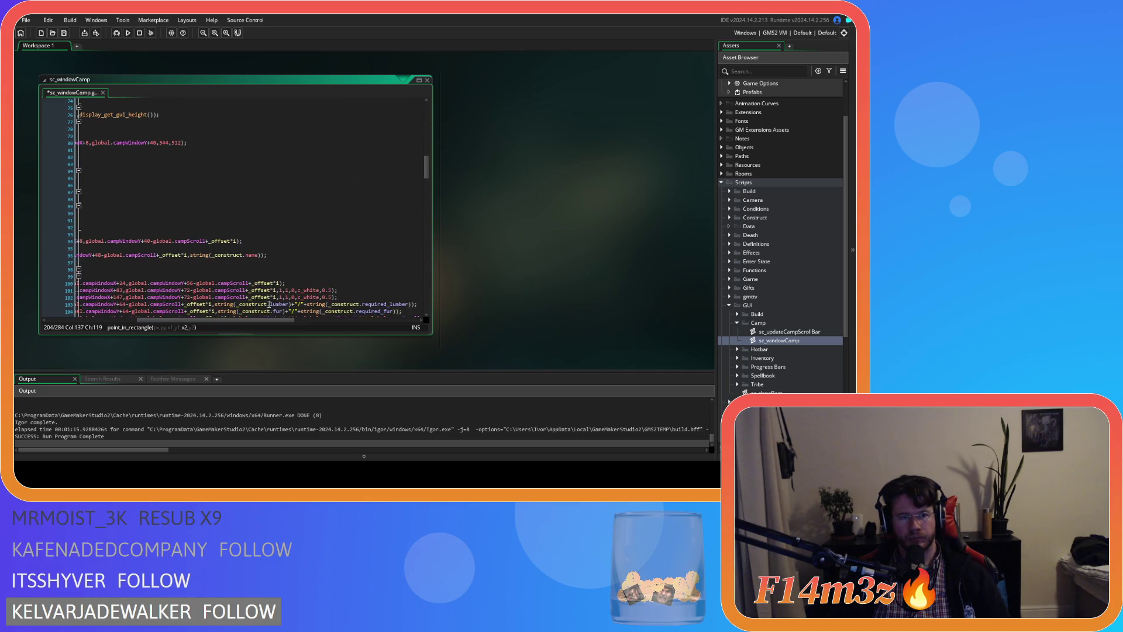
pyautogui.moveTo(264, 317)
pyautogui.mouseDown()
pyautogui.moveTo(159, 286)
pyautogui.moveTo(218, 319)
pyautogui.mouseUp()
pyautogui.scroll(8, 159, 287)
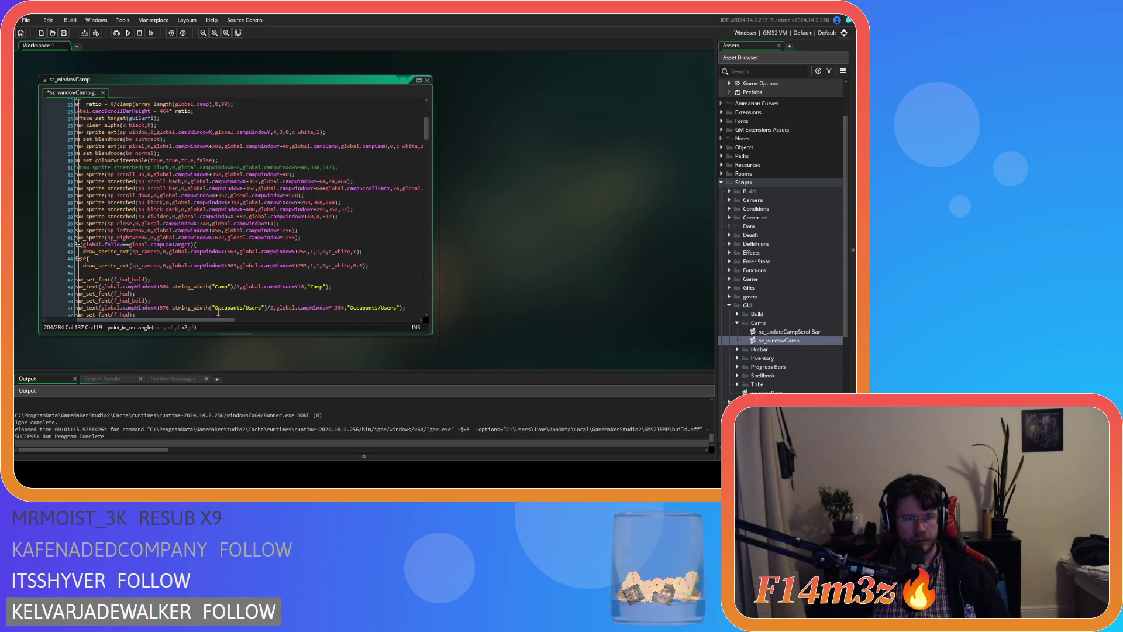
pyautogui.click(299, 195)
pyautogui.scroll(-10, 287, 266)
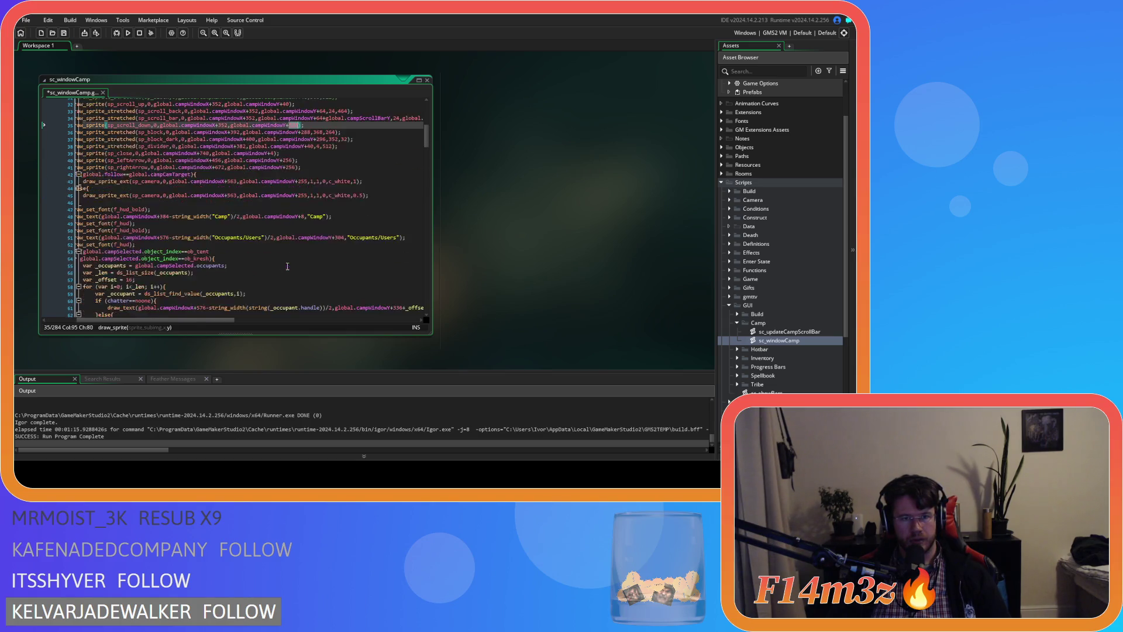
pyautogui.scroll(-15, 287, 266)
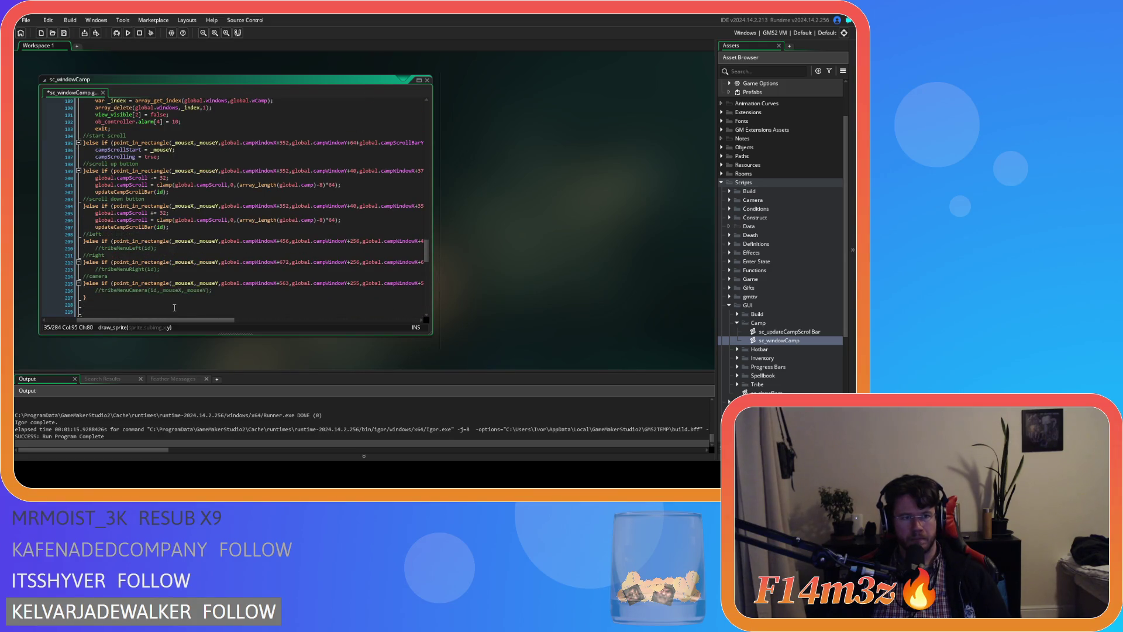
pyautogui.moveTo(201, 319); pyautogui.dragTo(264, 320)
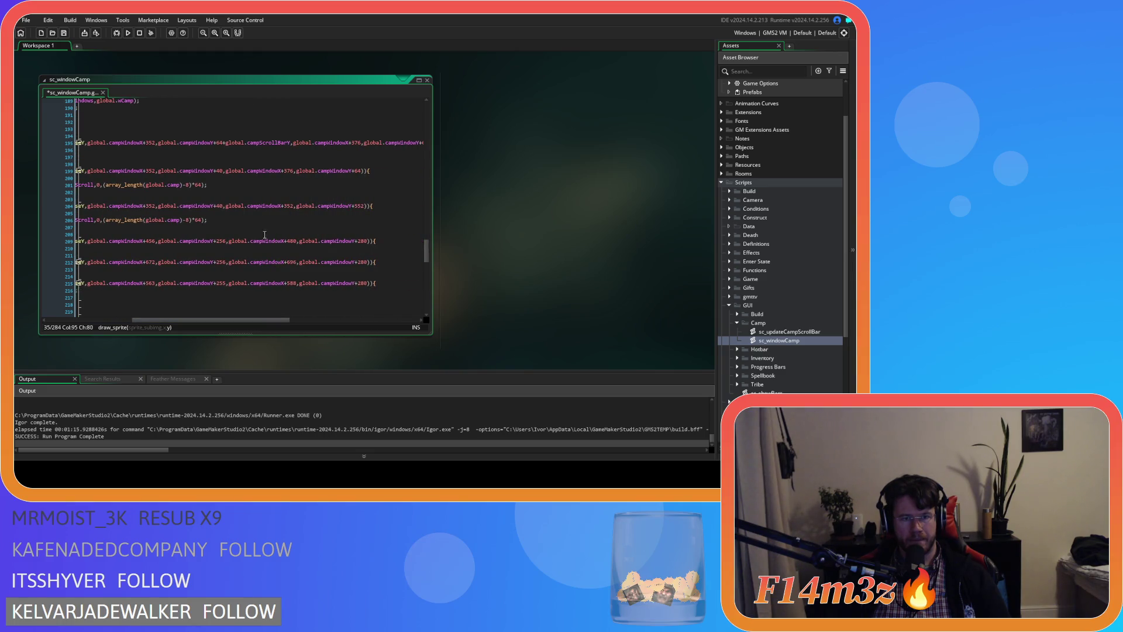
# Set the scroll-down rectangle's y range to campWindowY+528 through +552 and save.
pyautogui.doubleClick(221, 209)
pyautogui.write('528')
pyautogui.doubleClick(361, 206)
pyautogui.write('528')
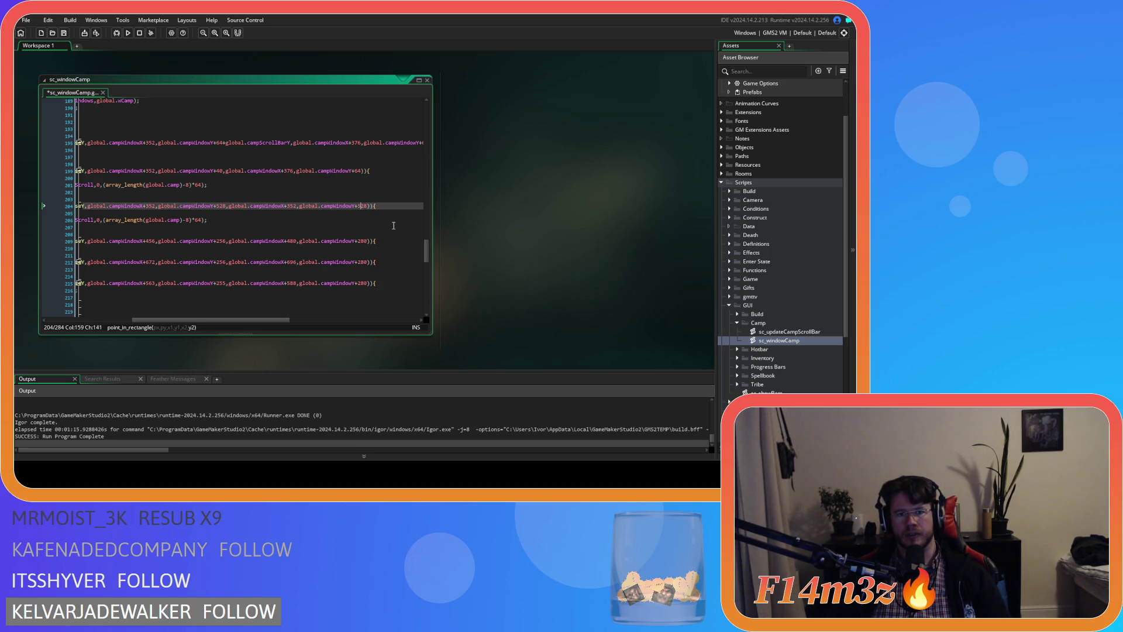
pyautogui.doubleClick(362, 206)
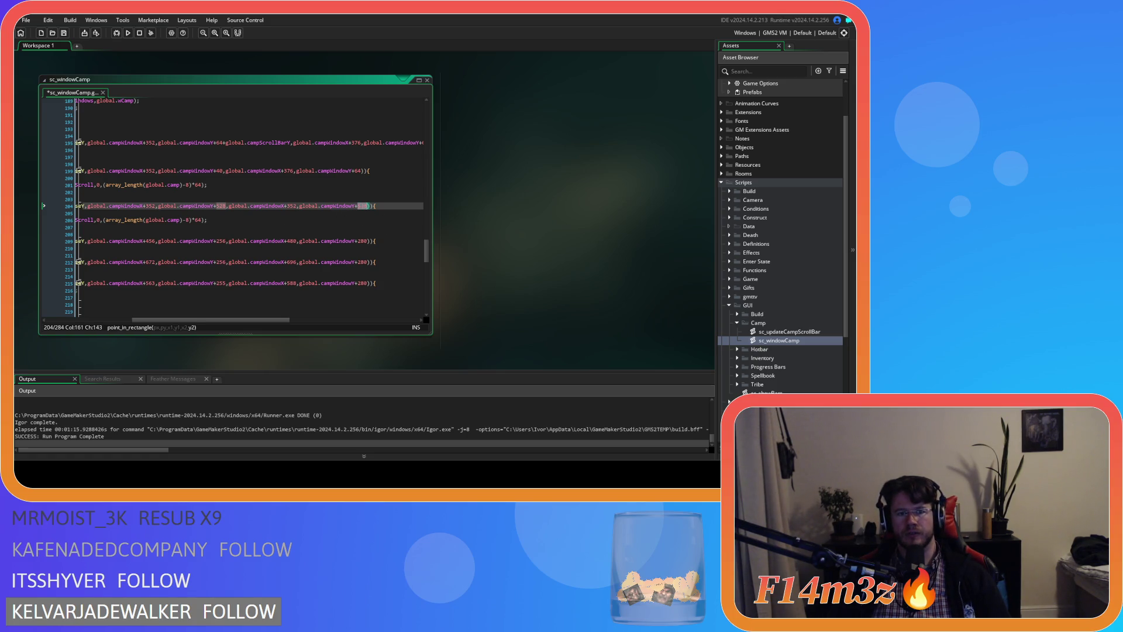
pyautogui.click(361, 206)
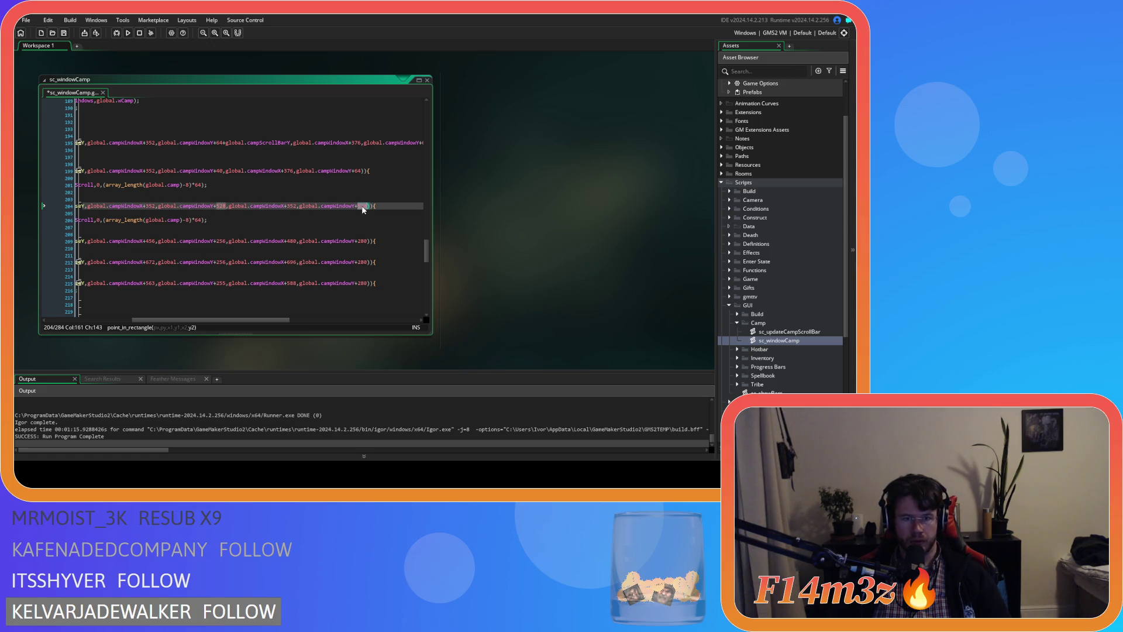
pyautogui.press('Delete')
pyautogui.press('Delete')
pyautogui.write('55')
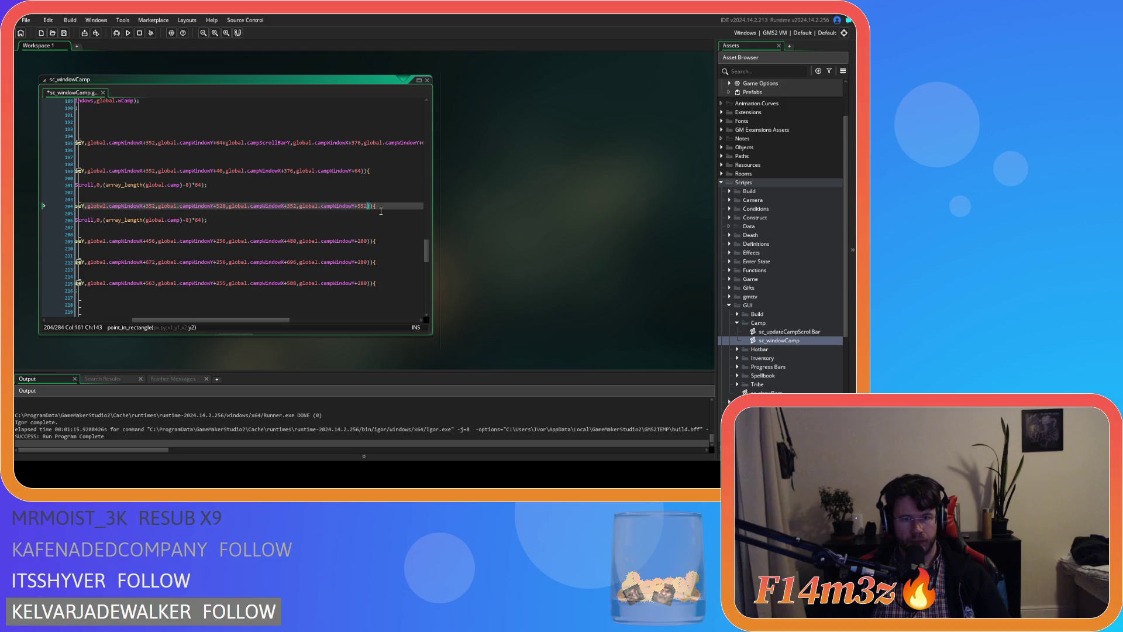
pyautogui.write('2')
pyautogui.press('End')
pyautogui.hotkey('ctrl', 's')
pyautogui.moveTo(250, 317); pyautogui.dragTo(68, 321)
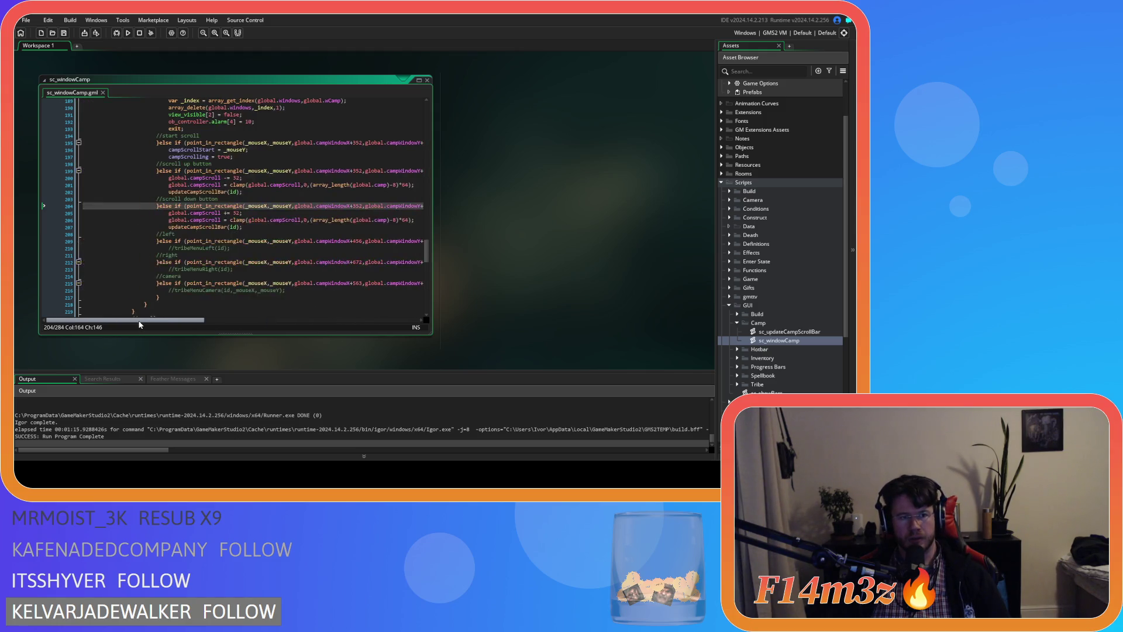
# Review the campScroll clamp call, then build and run the game with F5.
pyautogui.moveTo(266, 219); pyautogui.dragTo(294, 223)
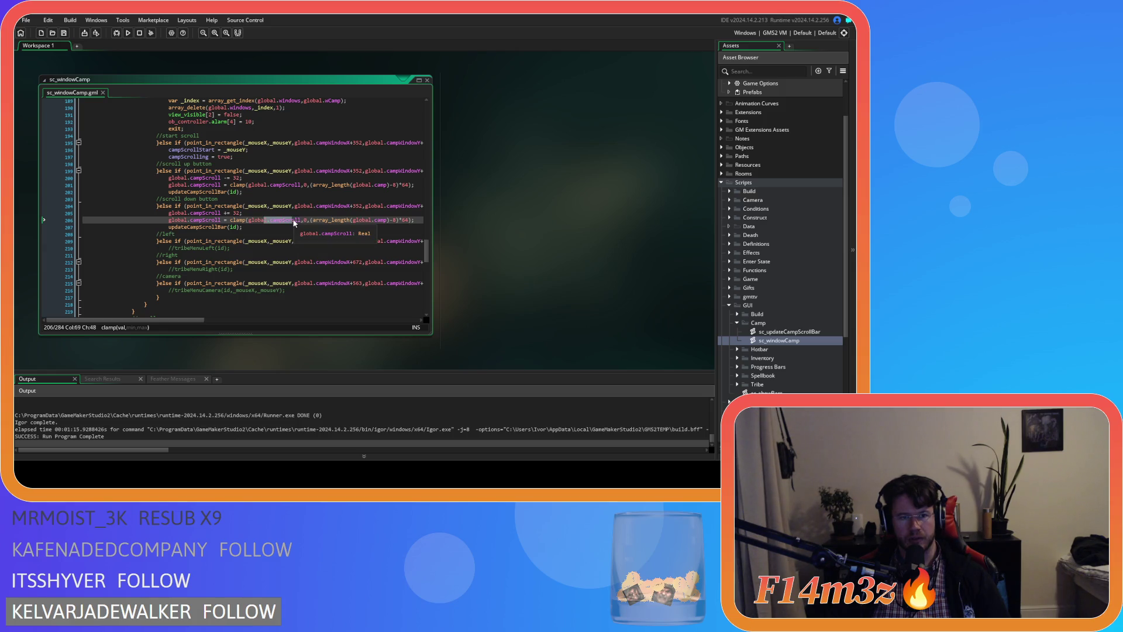
pyautogui.moveTo(200, 227); pyautogui.dragTo(270, 230)
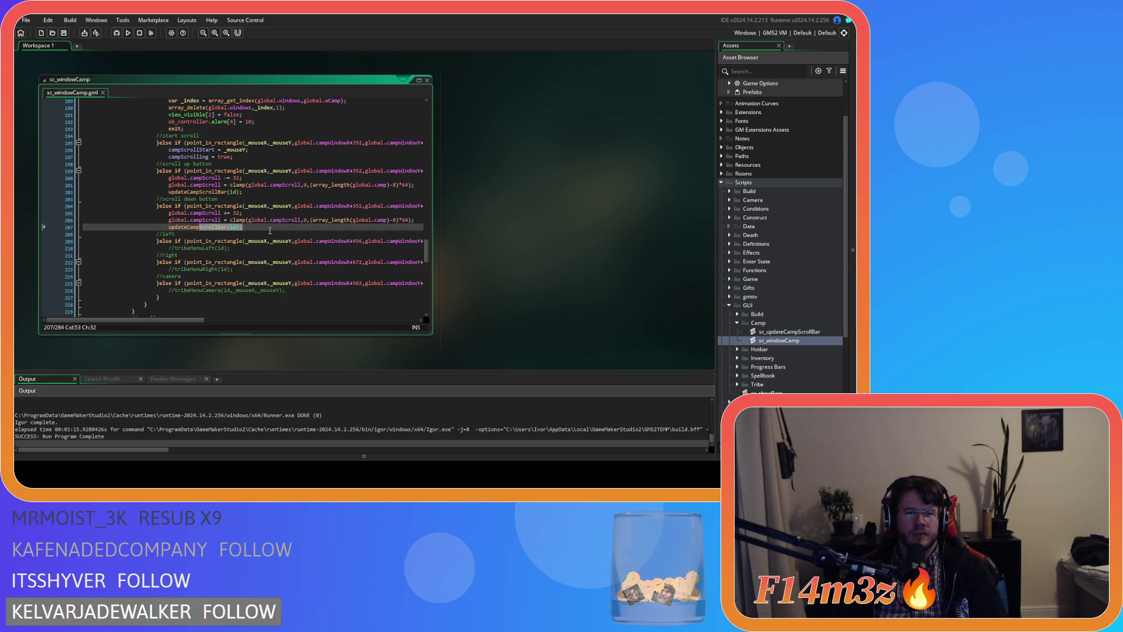
pyautogui.press('F5')
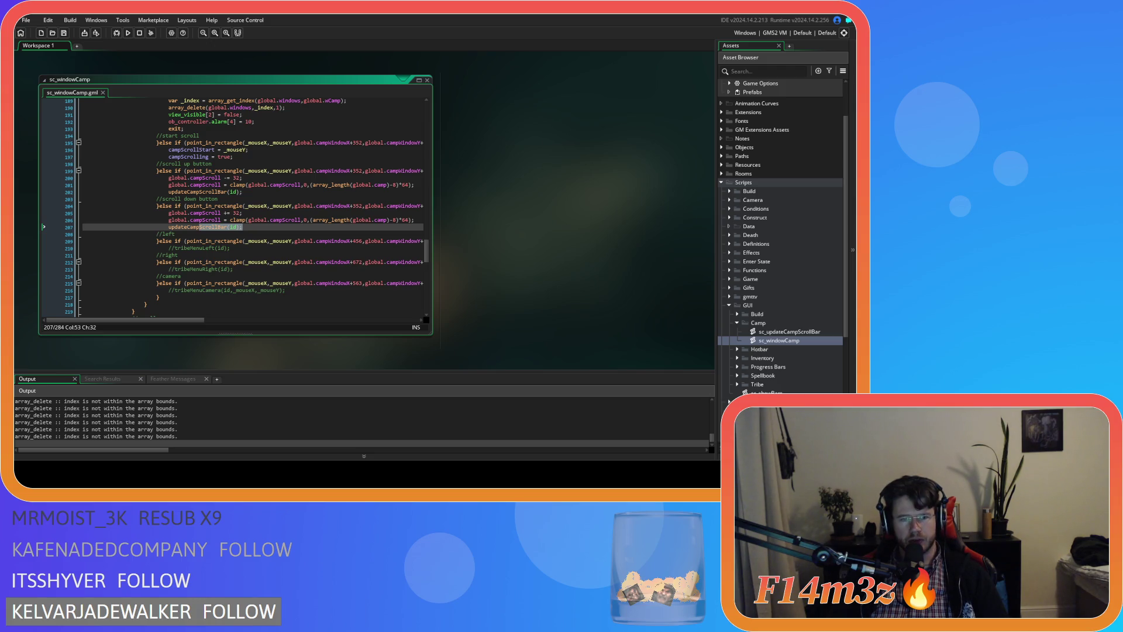
# Try the Camp panel in Entheogen, quit to the main menu, and close the game window.
pyautogui.hotkey('alt', 'Tab')
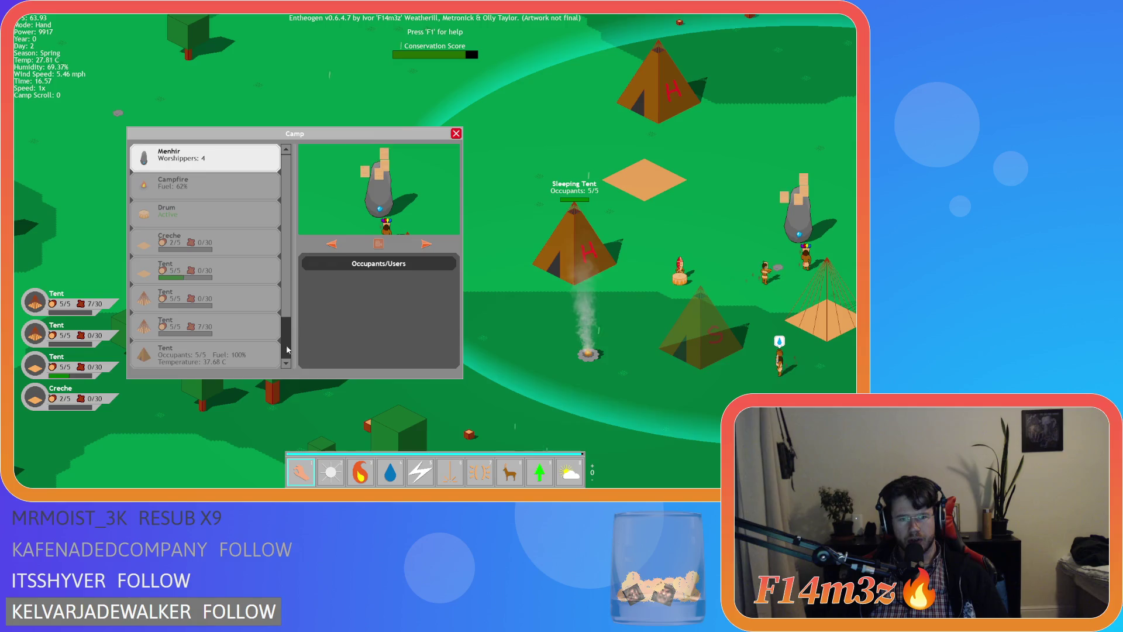
pyautogui.press('Escape')
pyautogui.press('Escape')
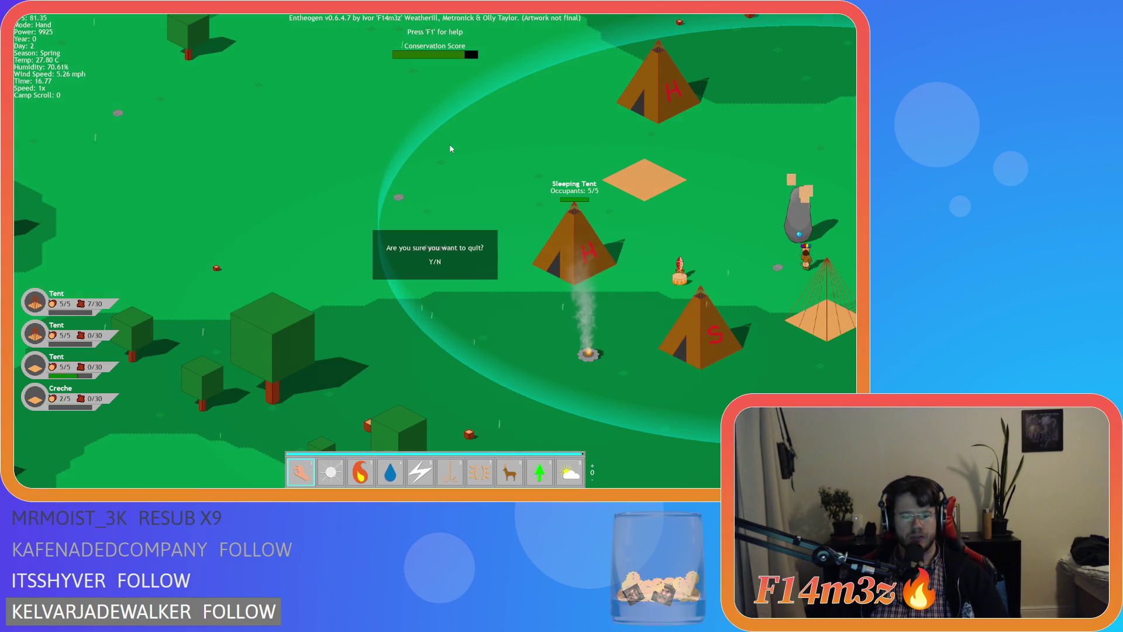
pyautogui.press('y')
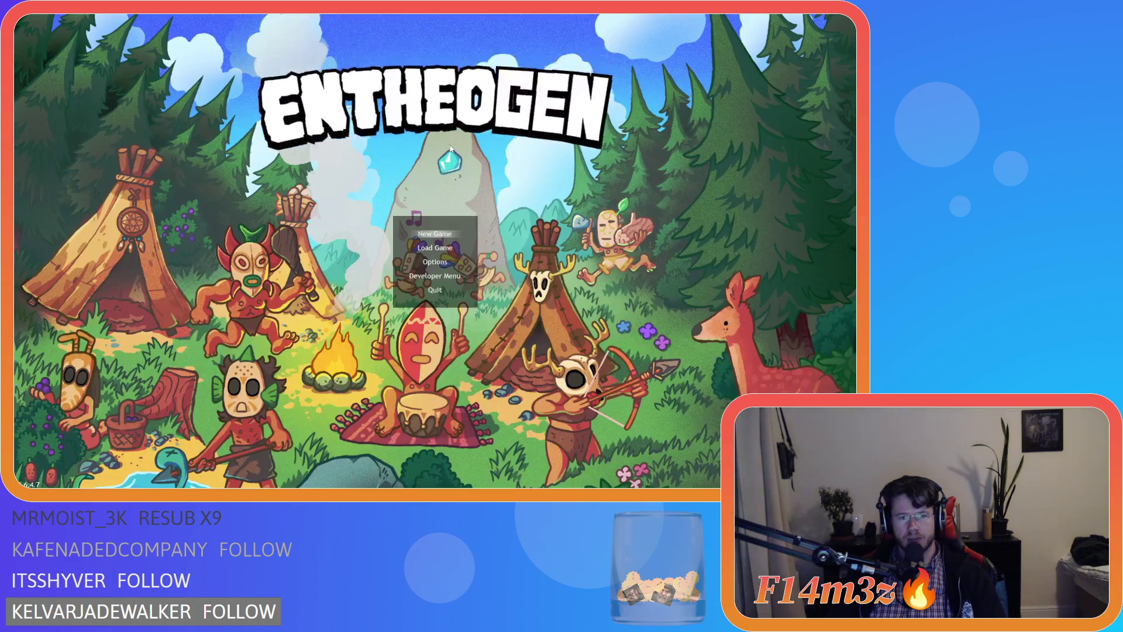
pyautogui.click(434, 289)
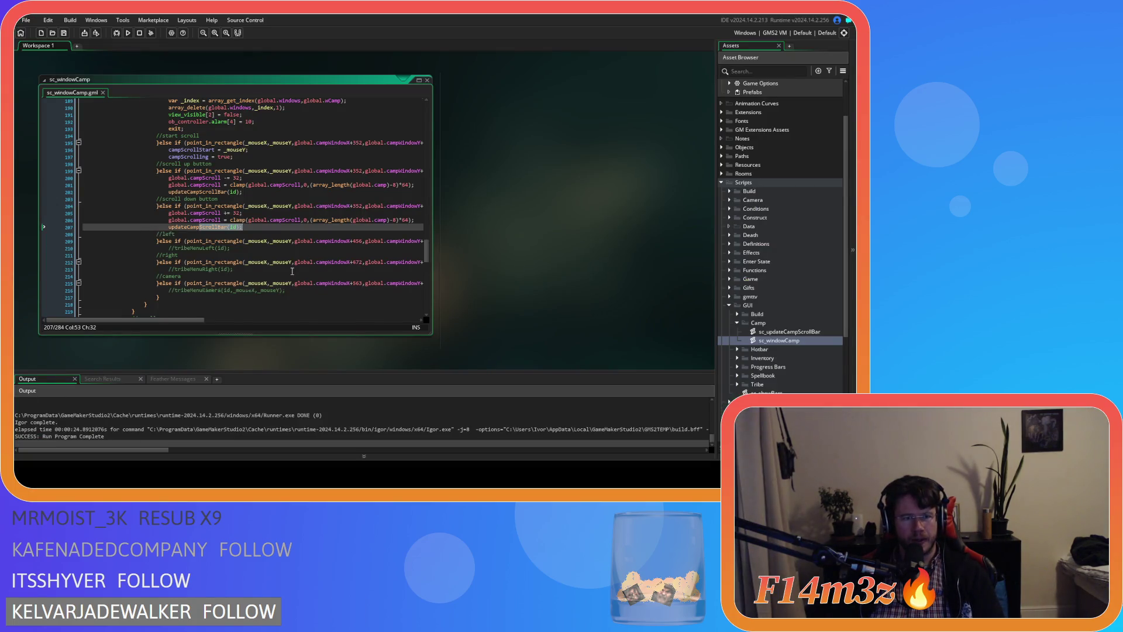
pyautogui.scroll(4, 292, 271)
pyautogui.click(286, 142)
pyautogui.click(286, 146)
pyautogui.scroll(-3, 277, 220)
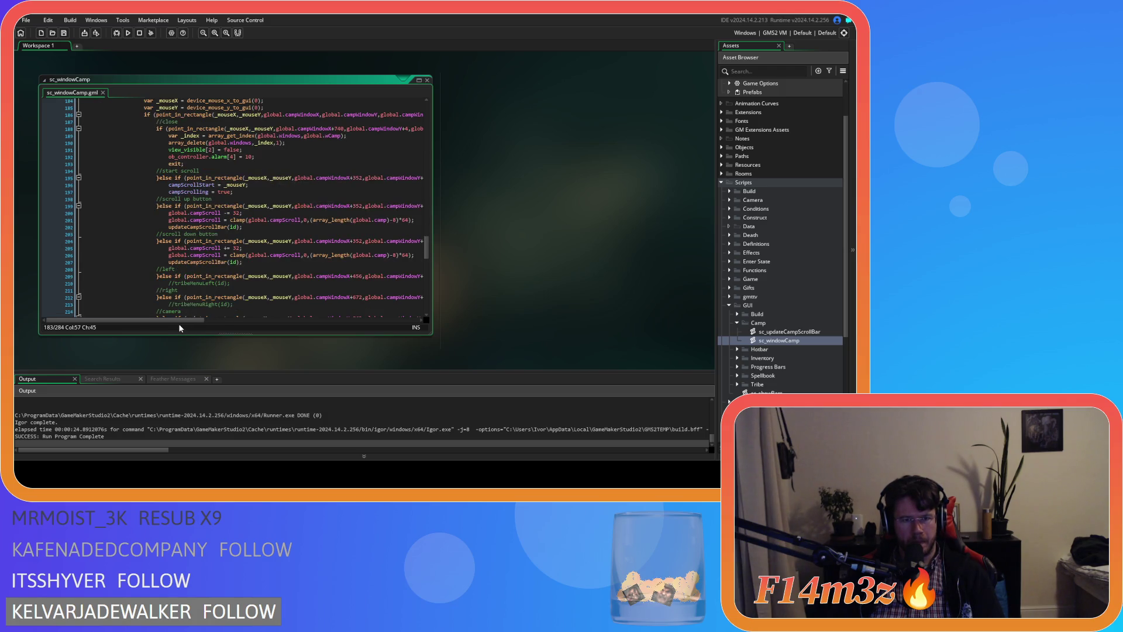
pyautogui.moveTo(184, 322)
pyautogui.mouseDown()
pyautogui.moveTo(258, 312)
pyautogui.moveTo(208, 304)
pyautogui.mouseUp()
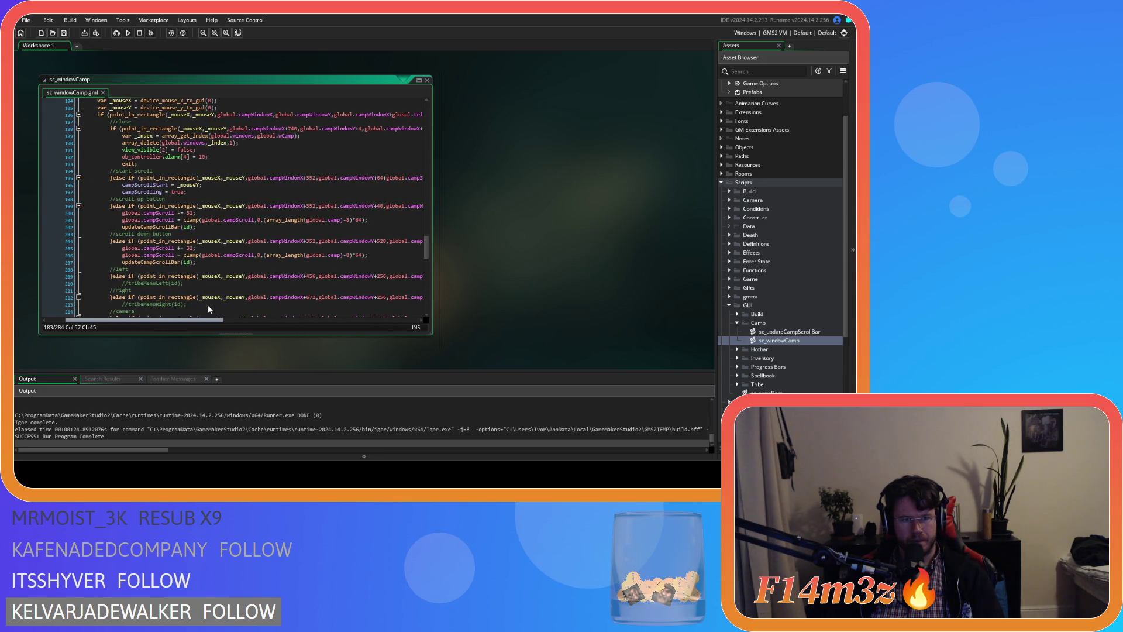
pyautogui.click(178, 213)
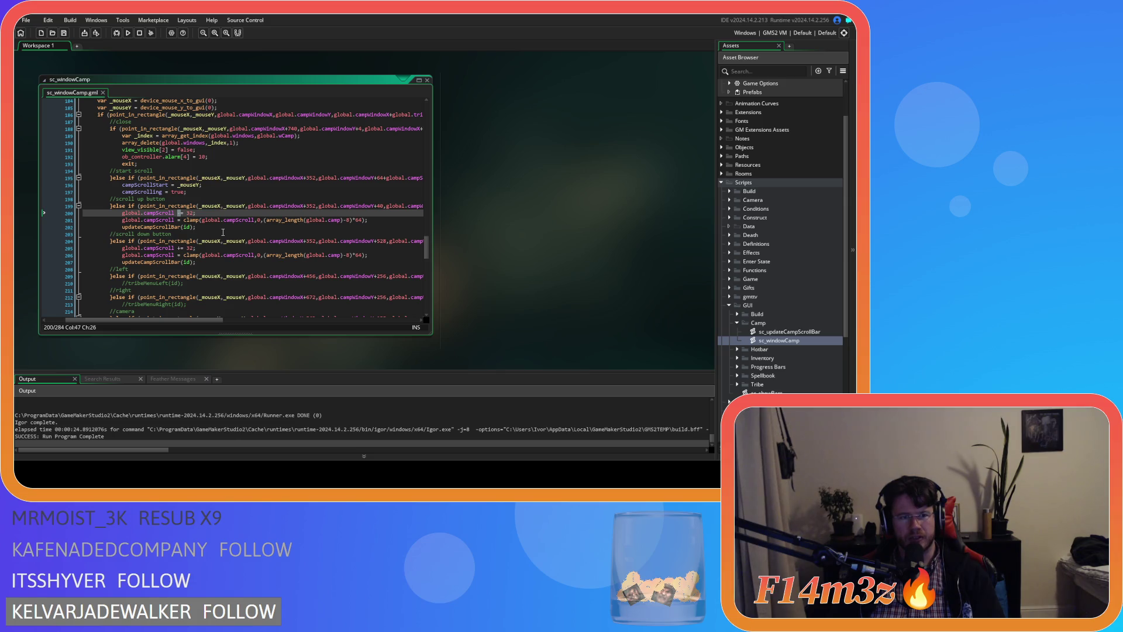
pyautogui.click(181, 248)
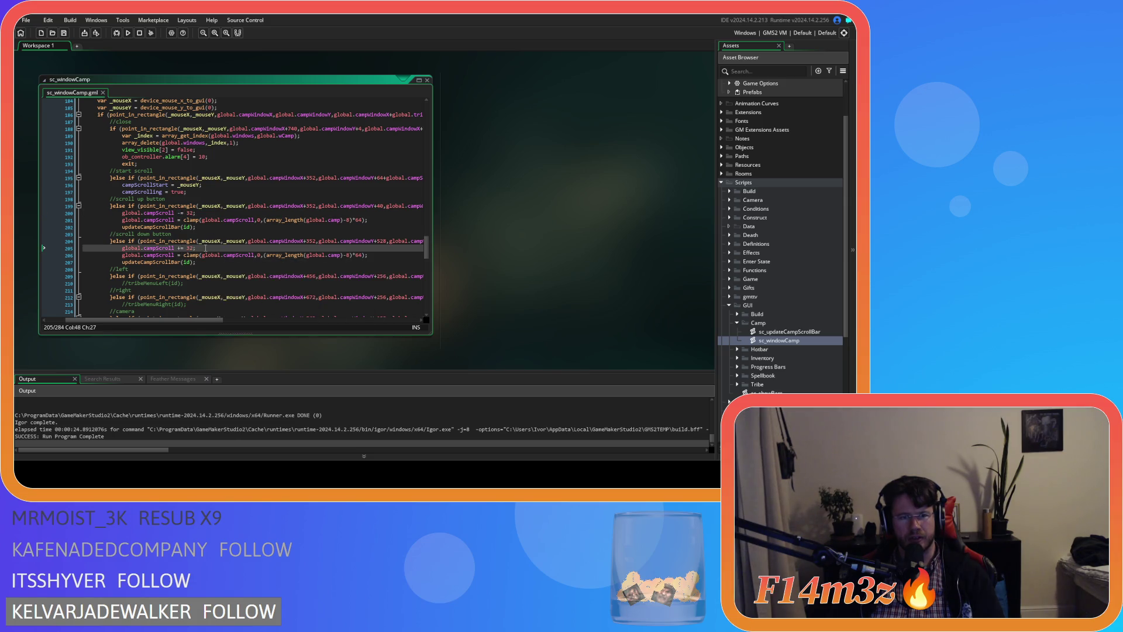
pyautogui.moveTo(204, 321)
pyautogui.mouseDown()
pyautogui.moveTo(233, 322)
pyautogui.moveTo(189, 317)
pyautogui.mouseUp()
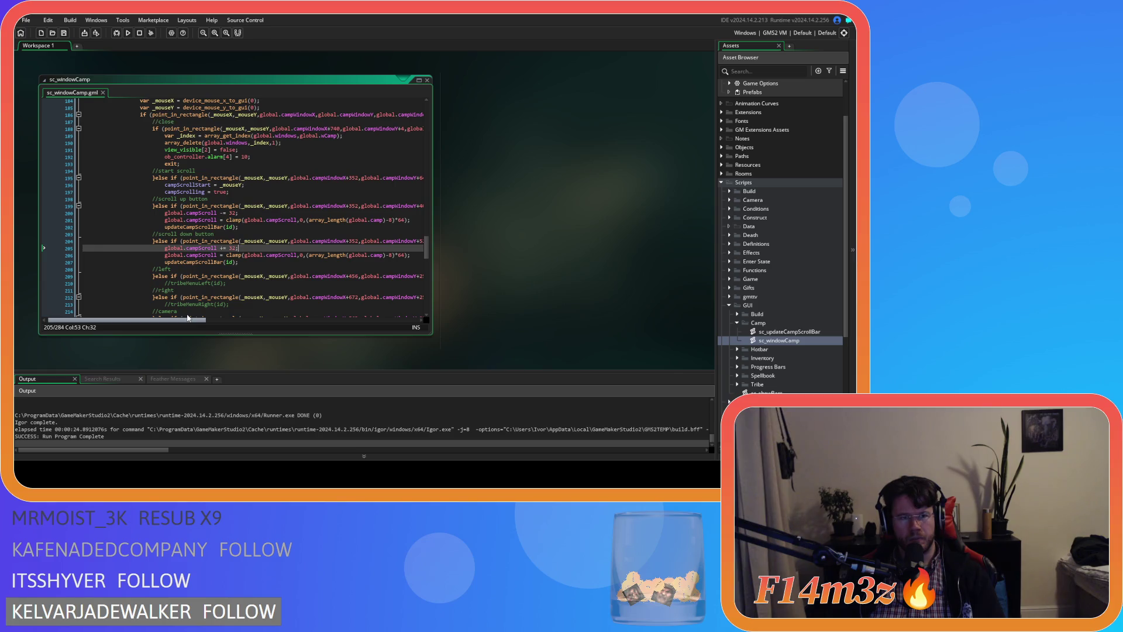
pyautogui.moveTo(188, 318); pyautogui.dragTo(255, 313)
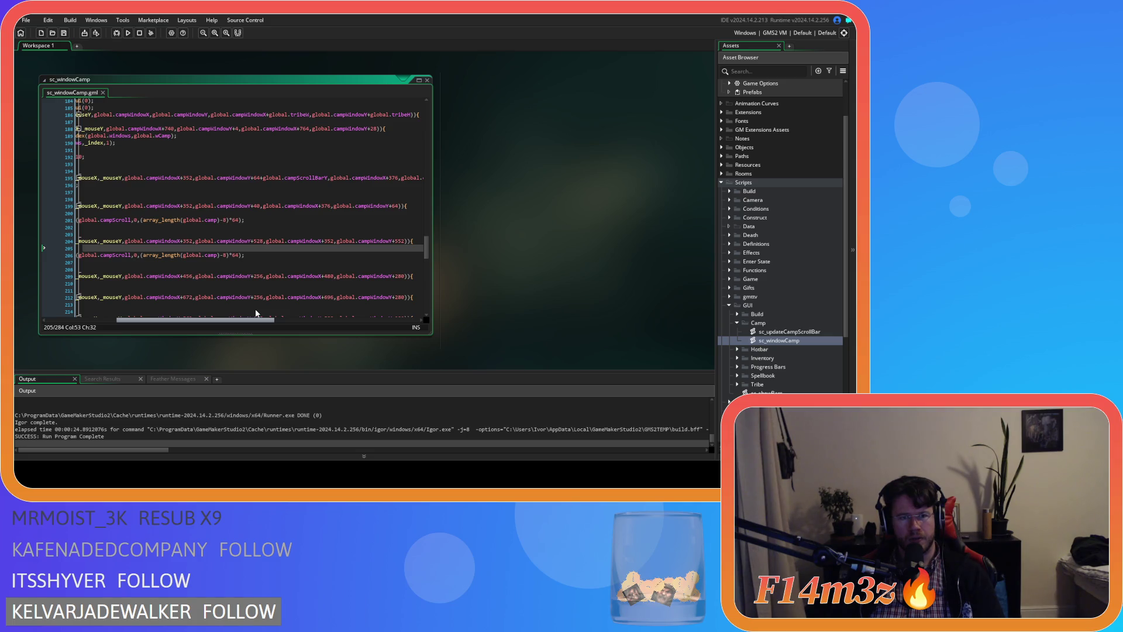
pyautogui.moveTo(255, 314)
pyautogui.mouseDown()
pyautogui.moveTo(327, 315)
pyautogui.moveTo(255, 317)
pyautogui.mouseUp()
pyautogui.moveTo(255, 316); pyautogui.dragTo(195, 310)
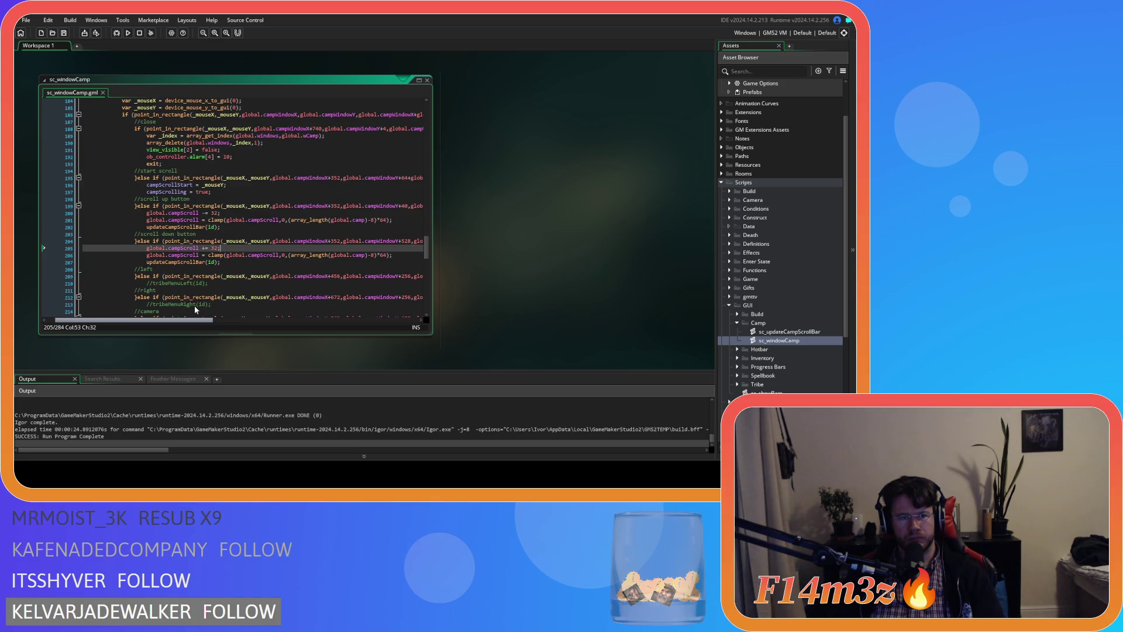